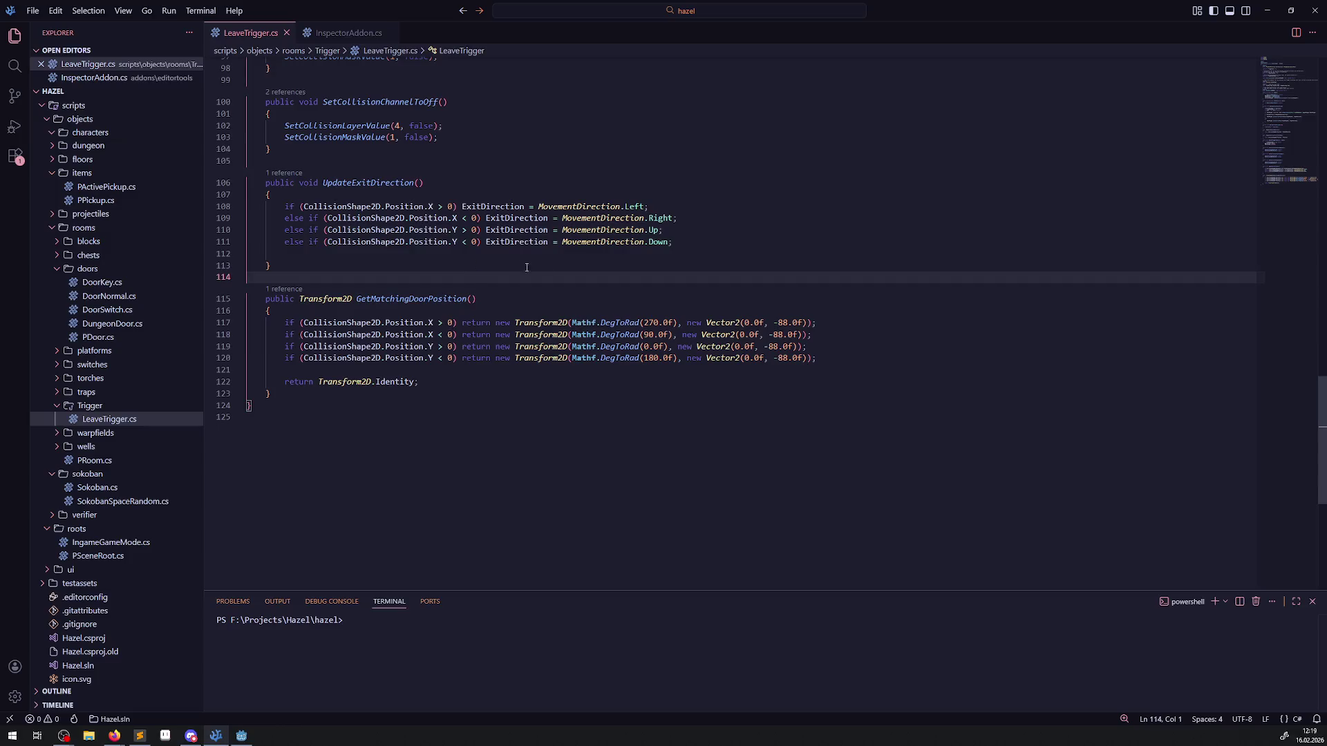
Step: Rebuild the C# project in the Godot editor
{"action": "left_click", "coordinate": [241, 736]}
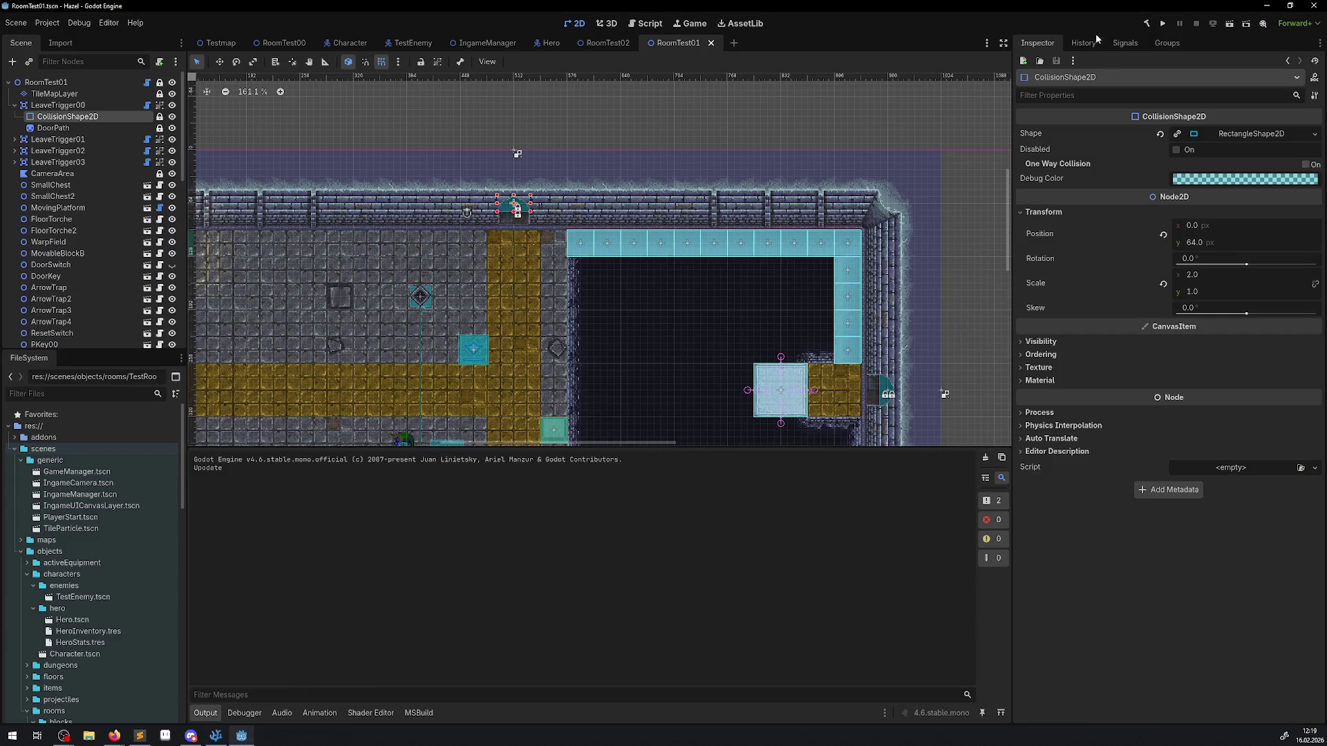
{"action": "left_click", "coordinate": [1145, 29]}
{"action": "left_click", "coordinate": [16, 105]}
Step: Run UpdateExitDirection on LeaveTrigger00, which throws a NullReferenceException
{"action": "left_click", "coordinate": [51, 105]}
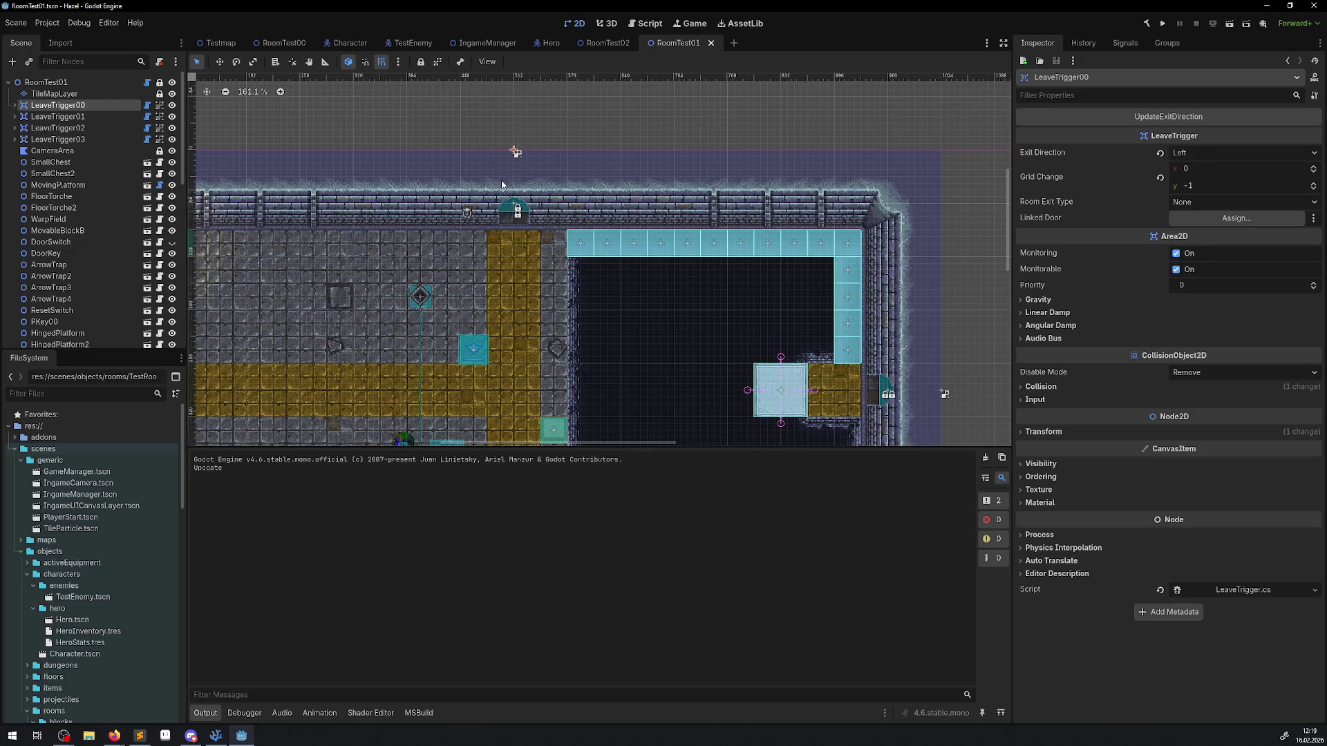
{"action": "left_click", "coordinate": [1173, 120]}
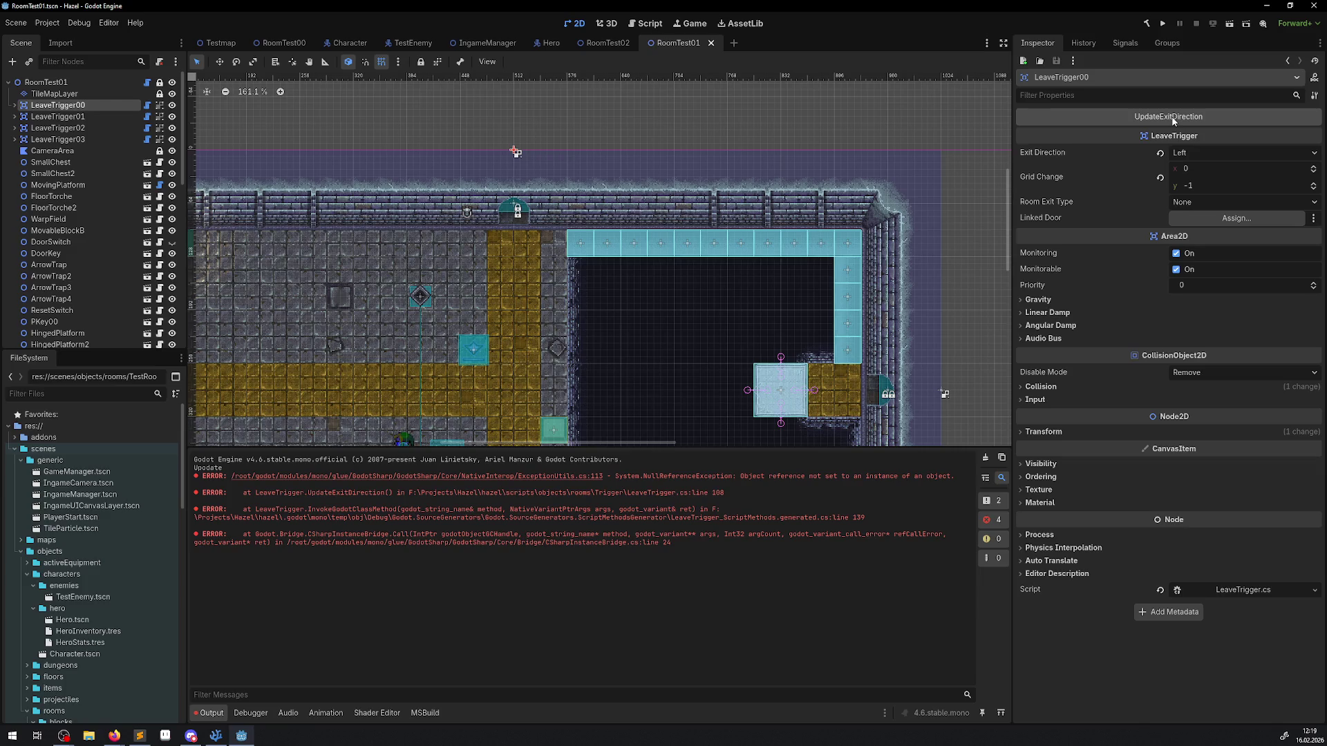
{"action": "left_click", "coordinate": [216, 736]}
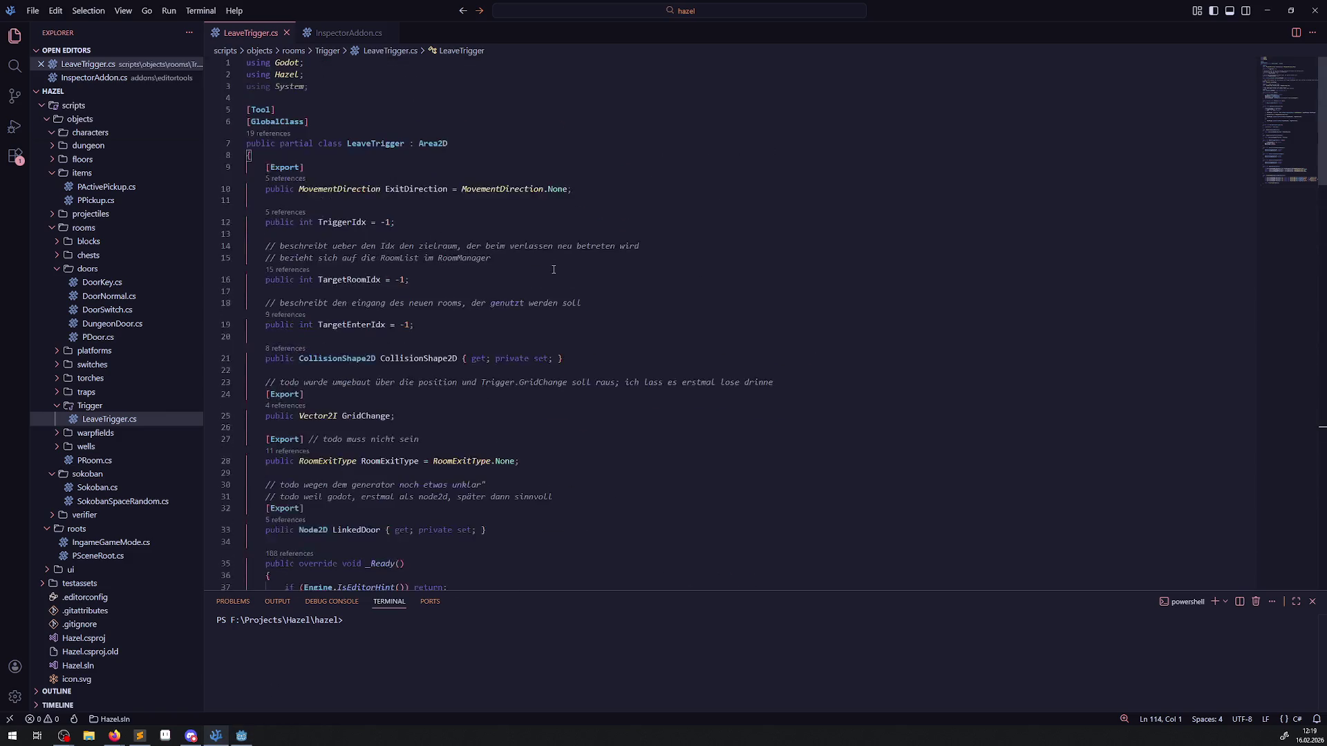
Step: Copy the CollisionShape2D declaration from line 21 into the top of UpdateExitDirection
{"action": "left_click_drag", "start_coordinate": [581, 360], "coordinate": [247, 358]}
{"action": "key", "text": "ctrl+c"}
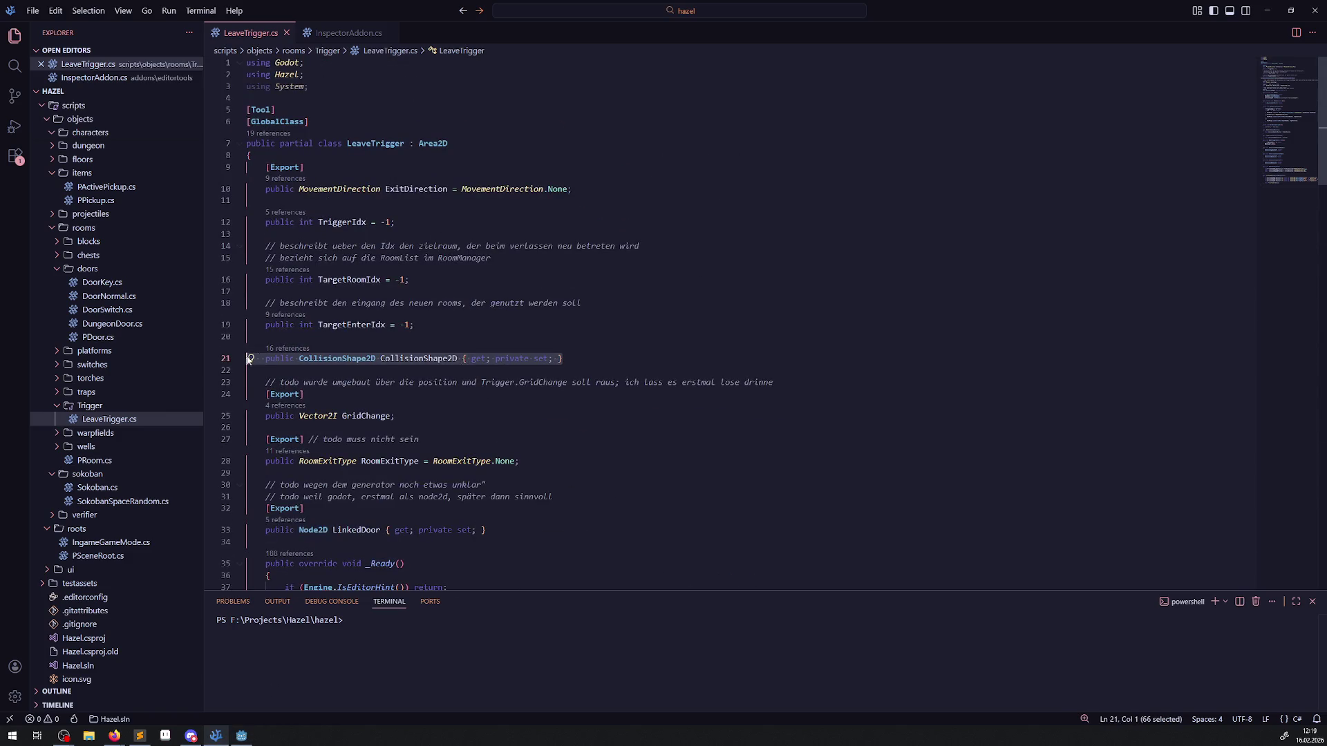
{"action": "scroll", "coordinate": [357, 370], "scroll_direction": "down", "scroll_amount": 20}
{"action": "scroll", "coordinate": [357, 369], "scroll_direction": "up", "scroll_amount": 10}
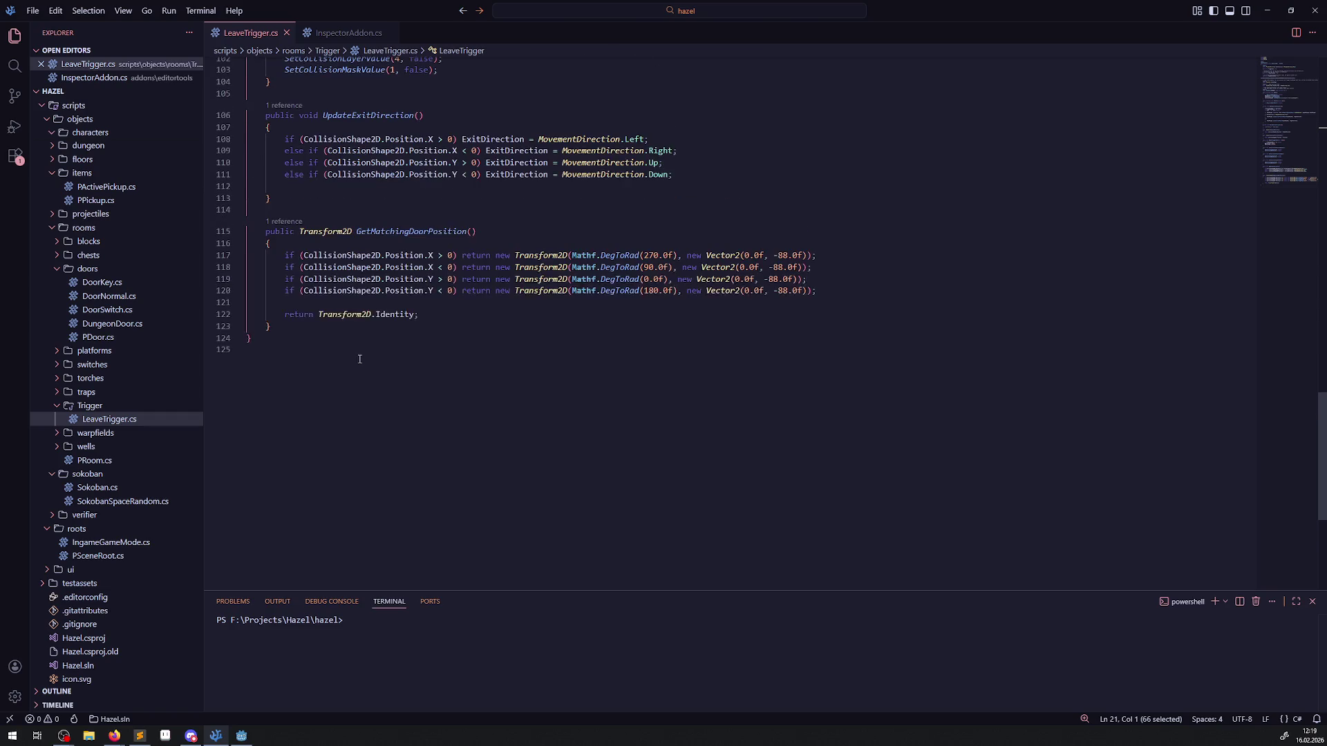
{"action": "left_click", "coordinate": [344, 236]}
{"action": "key", "text": "Return"}
{"action": "key", "text": "ctrl+v"}
{"action": "left_click", "coordinate": [270, 313]}
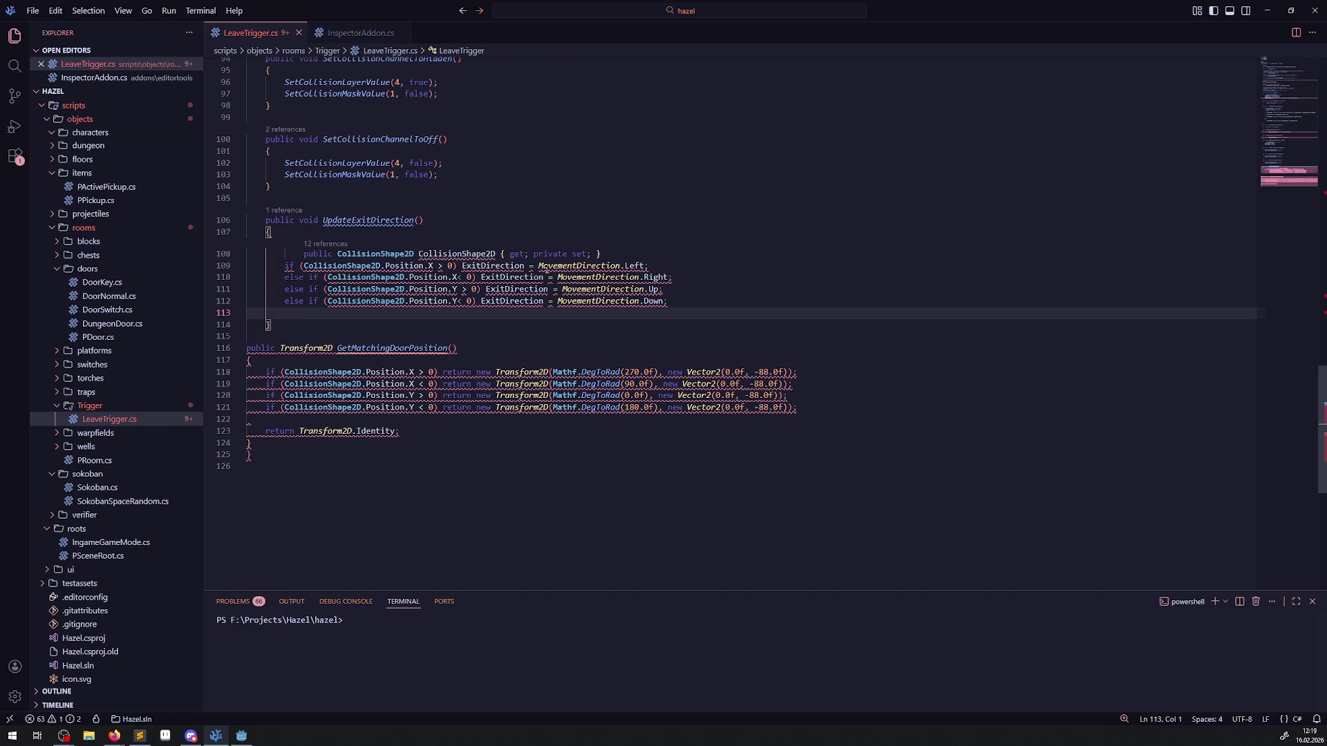
{"action": "scroll", "coordinate": [459, 288], "scroll_direction": "up", "scroll_amount": 20}
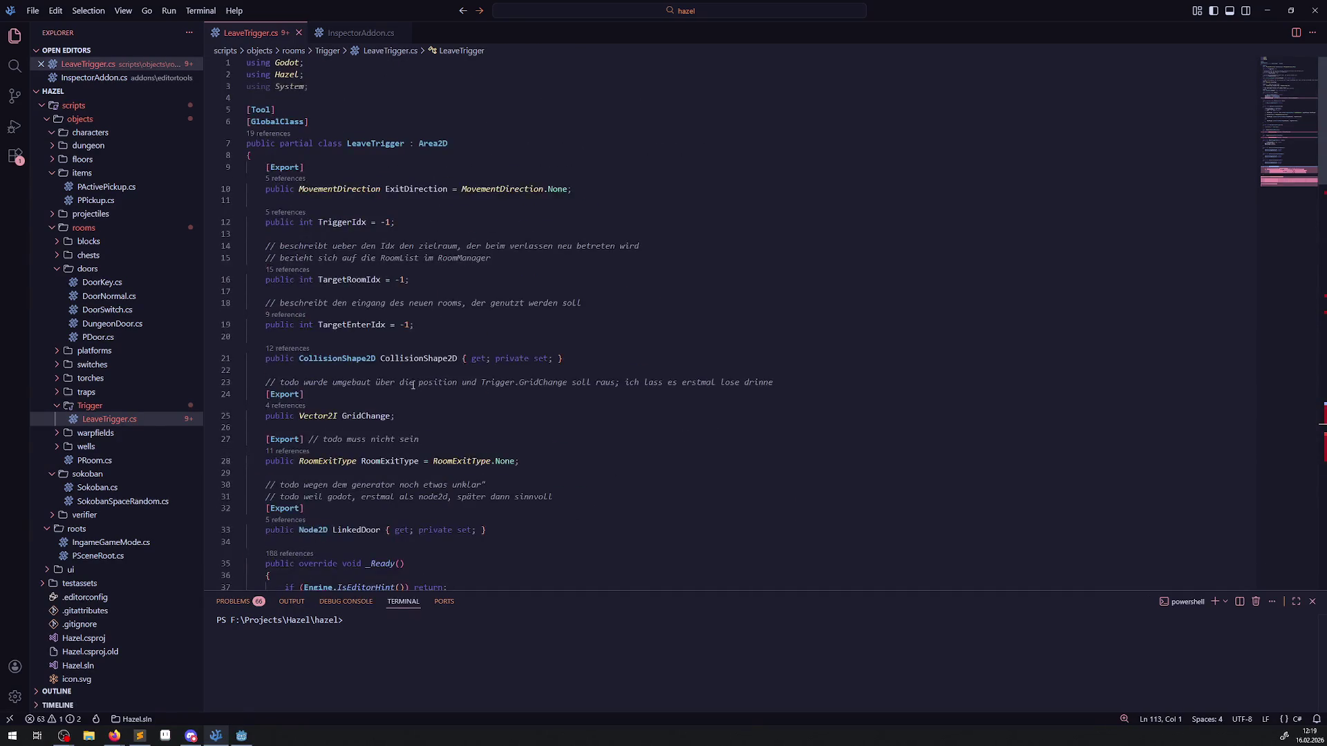
{"action": "scroll", "coordinate": [413, 386], "scroll_direction": "down", "scroll_amount": 3}
{"action": "left_click_drag", "start_coordinate": [280, 523], "coordinate": [271, 531]}
{"action": "key", "text": "ctrl+c"}
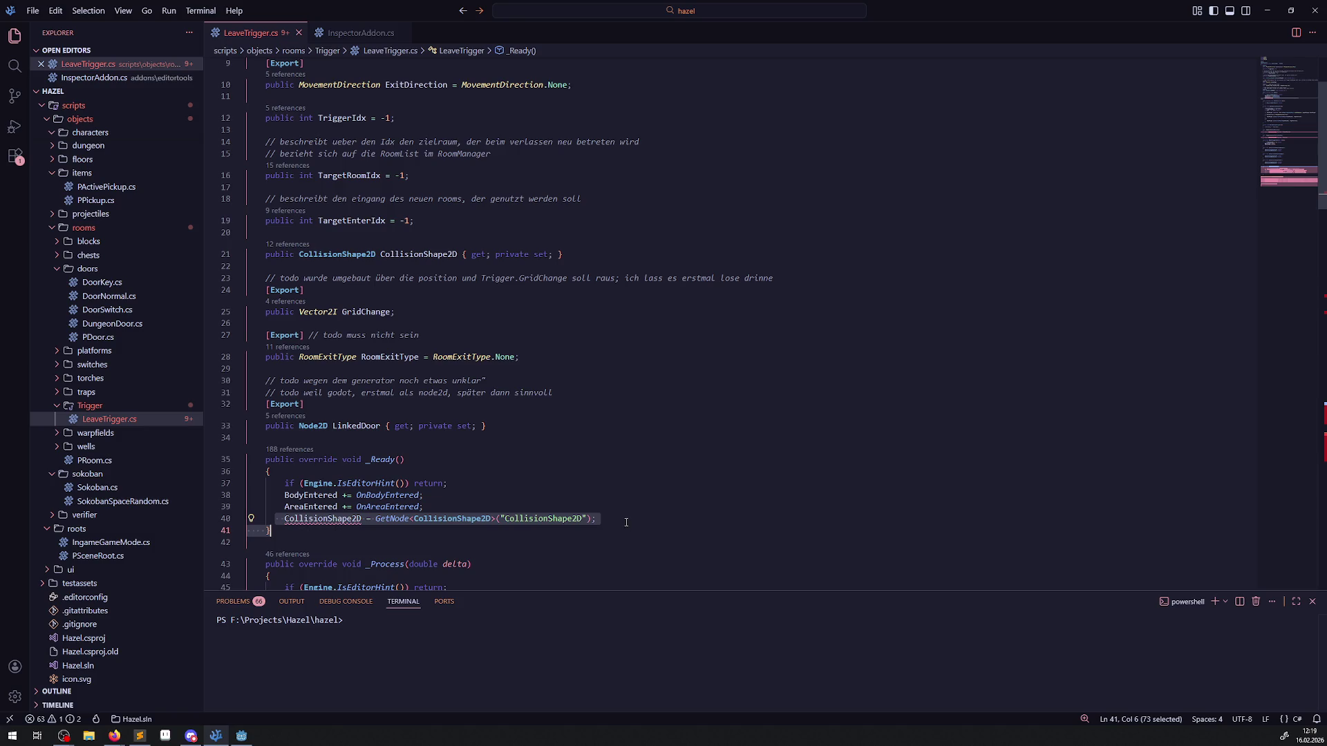
{"action": "scroll", "coordinate": [429, 402], "scroll_direction": "down", "scroll_amount": 20}
{"action": "scroll", "coordinate": [302, 450], "scroll_direction": "up", "scroll_amount": 6}
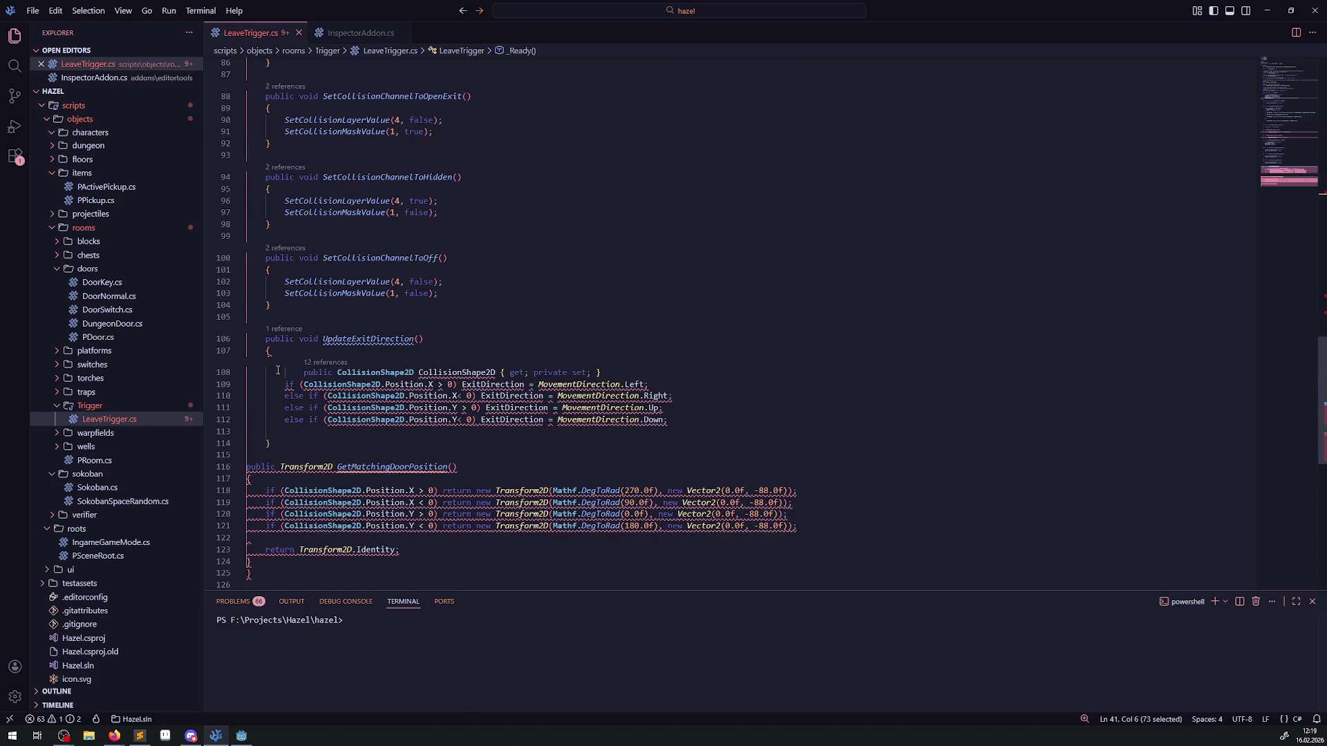
Step: Replace it with a GetNode<CollisionShape2D>("CollisionShape2D") assignment, remove the stray brace, and save LeaveTrigger.cs
{"action": "triple_click", "coordinate": [449, 373]}
{"action": "key", "text": "ctrl+v"}
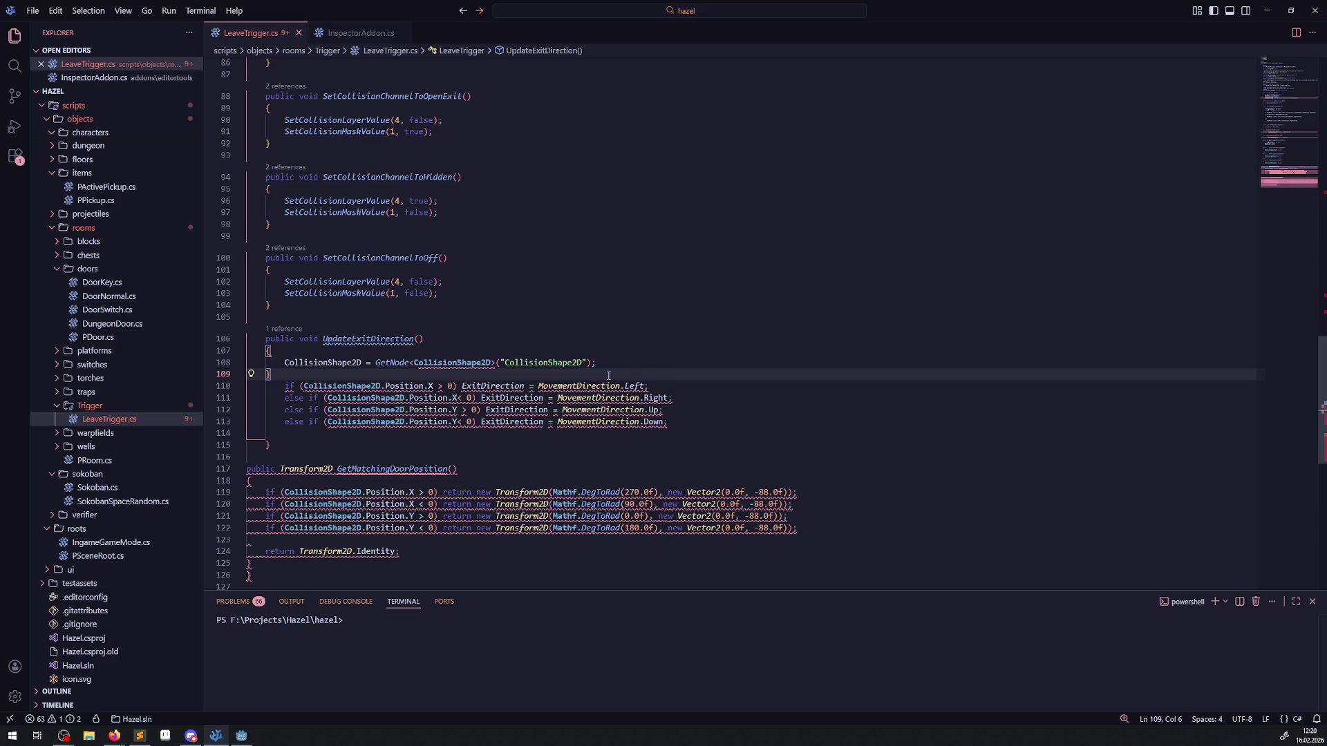
{"action": "key", "text": "BackSpace"}
{"action": "key", "text": "BackSpace"}
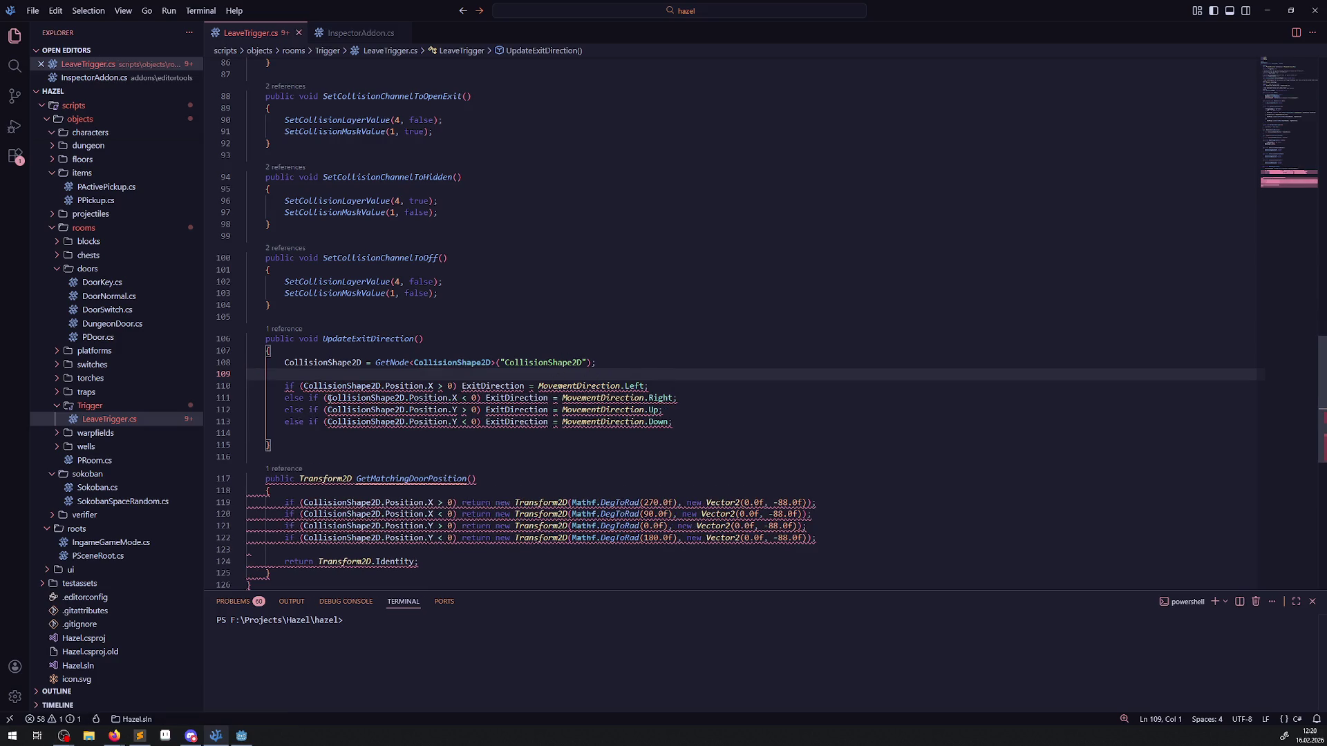
{"action": "key", "text": "BackSpace"}
{"action": "left_click", "coordinate": [600, 318]}
{"action": "key", "text": "ctrl+s"}
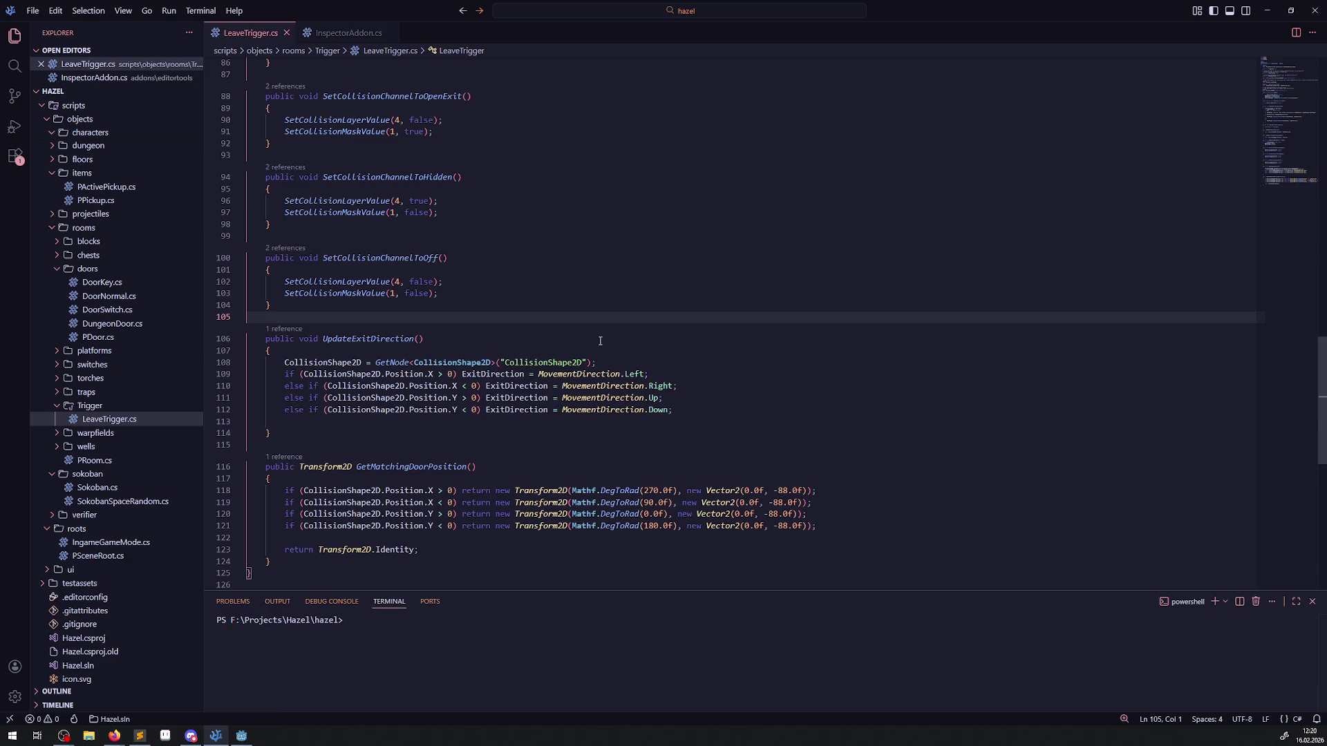
{"action": "left_click", "coordinate": [242, 735]}
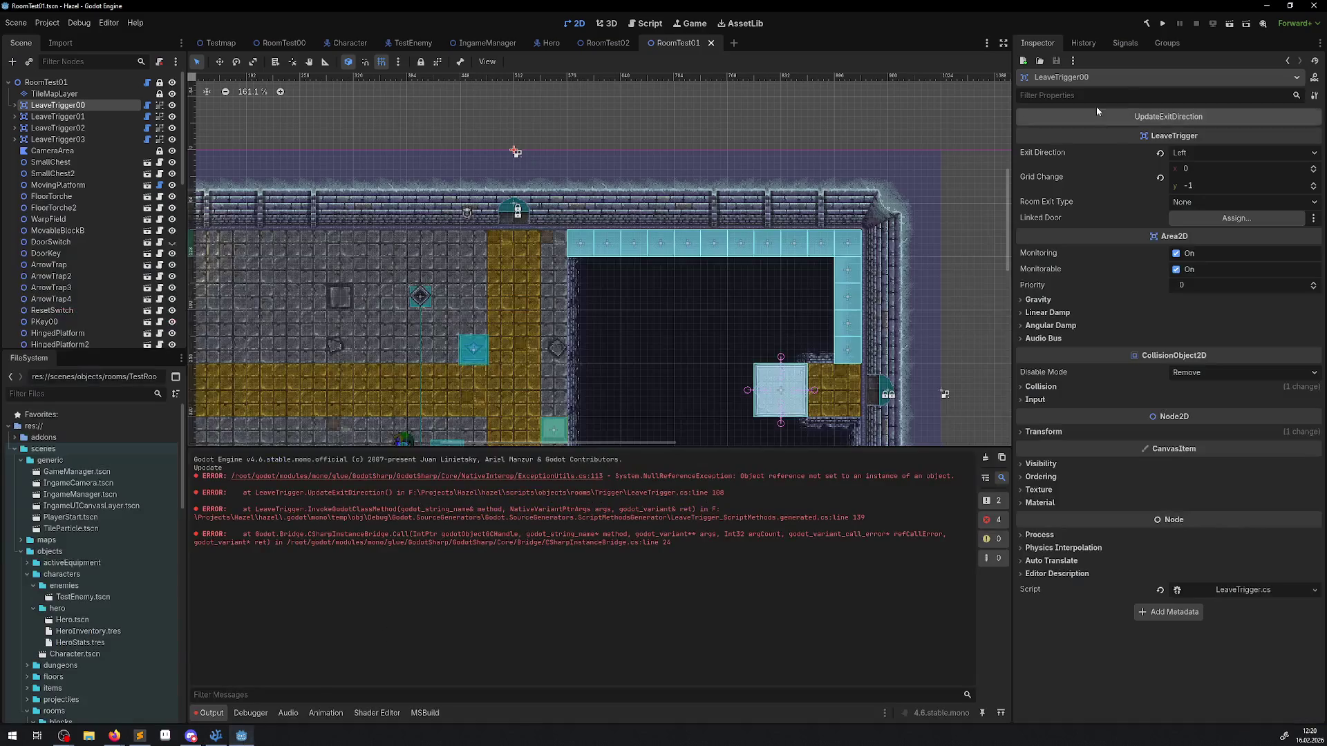
Step: Rebuild the project and recompute exit directions for LeaveTrigger00 and LeaveTrigger01
{"action": "left_click", "coordinate": [1146, 24]}
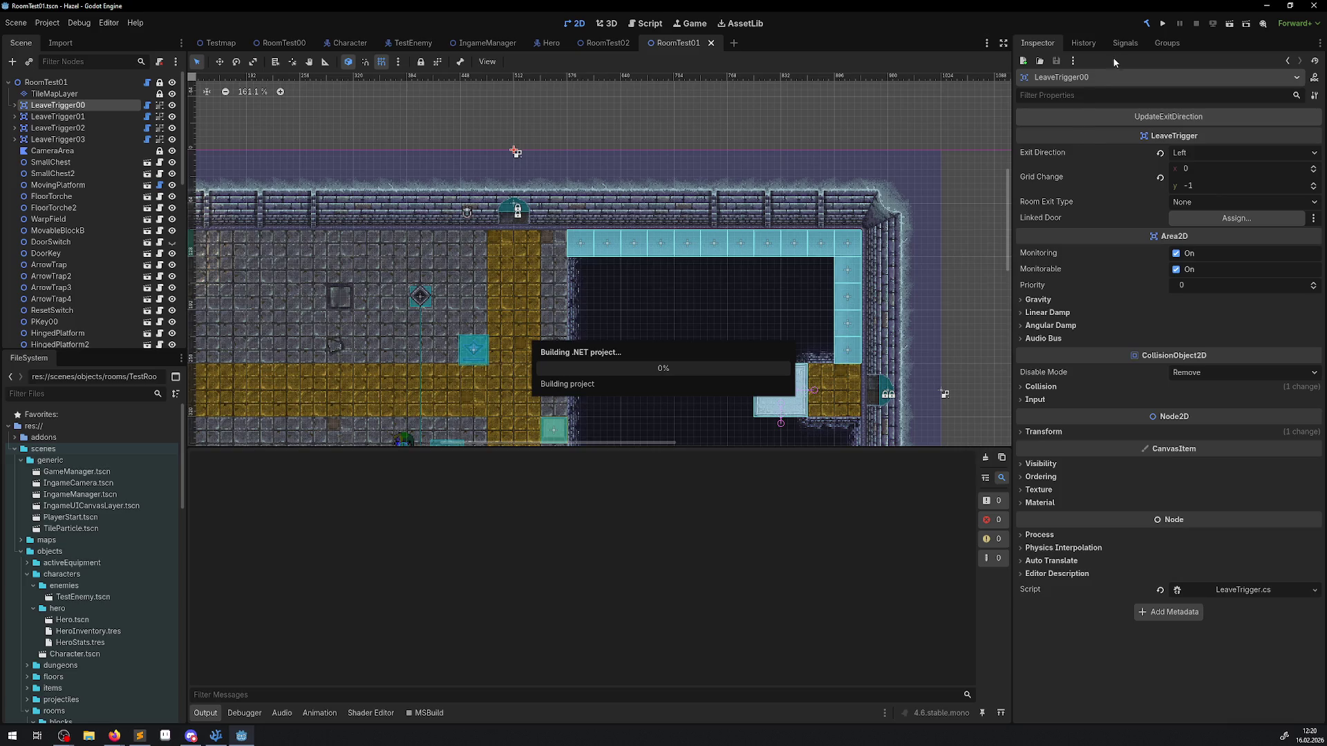
{"action": "left_click", "coordinate": [1183, 117]}
{"action": "left_click", "coordinate": [58, 116]}
{"action": "scroll", "coordinate": [502, 253], "scroll_direction": "down", "scroll_amount": 1}
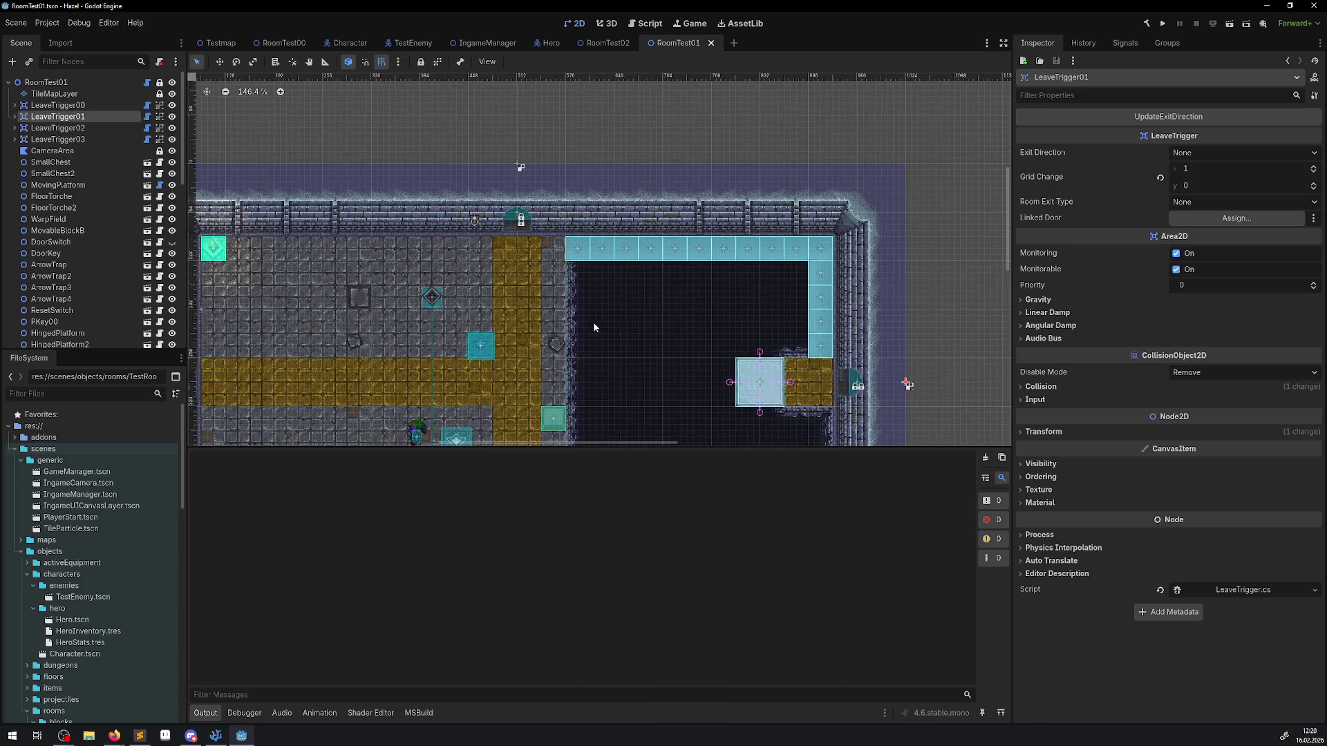
{"action": "scroll", "coordinate": [502, 253], "scroll_direction": "right", "scroll_amount": 1}
{"action": "left_click", "coordinate": [1182, 117]}
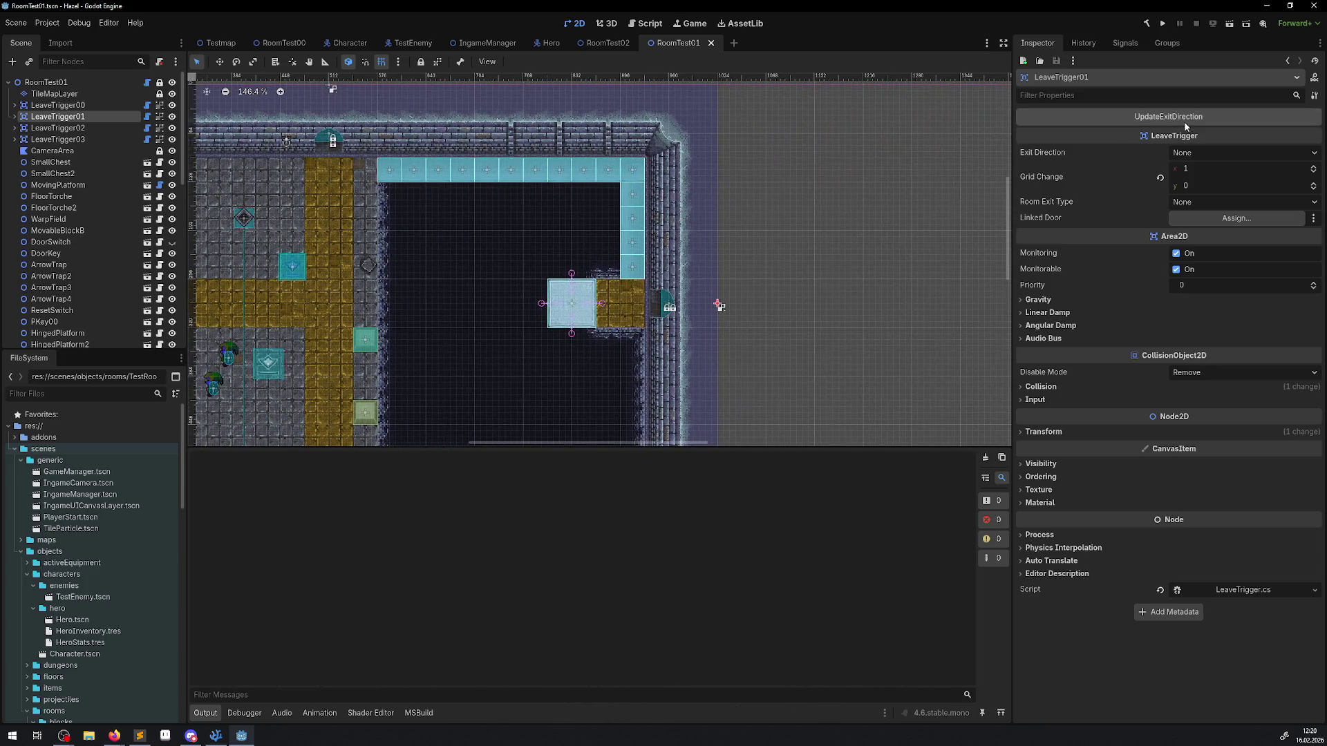
Step: Recompute LeaveTrigger03's exit direction, giving Exit Direction Left and Grid Change (-1, 0)
{"action": "scroll", "coordinate": [753, 297], "scroll_direction": "down", "scroll_amount": 6}
{"action": "scroll", "coordinate": [753, 297], "scroll_direction": "left", "scroll_amount": 2}
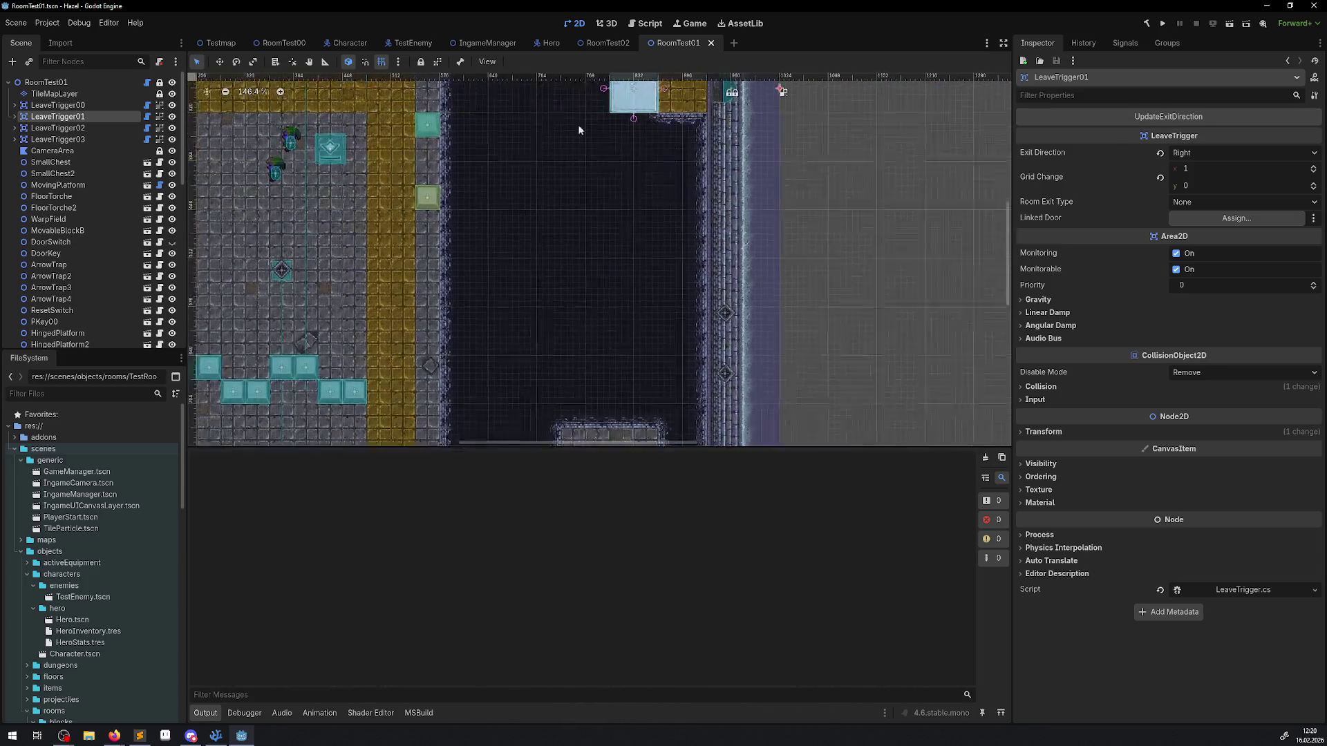
{"action": "left_click", "coordinate": [57, 128]}
{"action": "scroll", "coordinate": [622, 277], "scroll_direction": "down", "scroll_amount": 5}
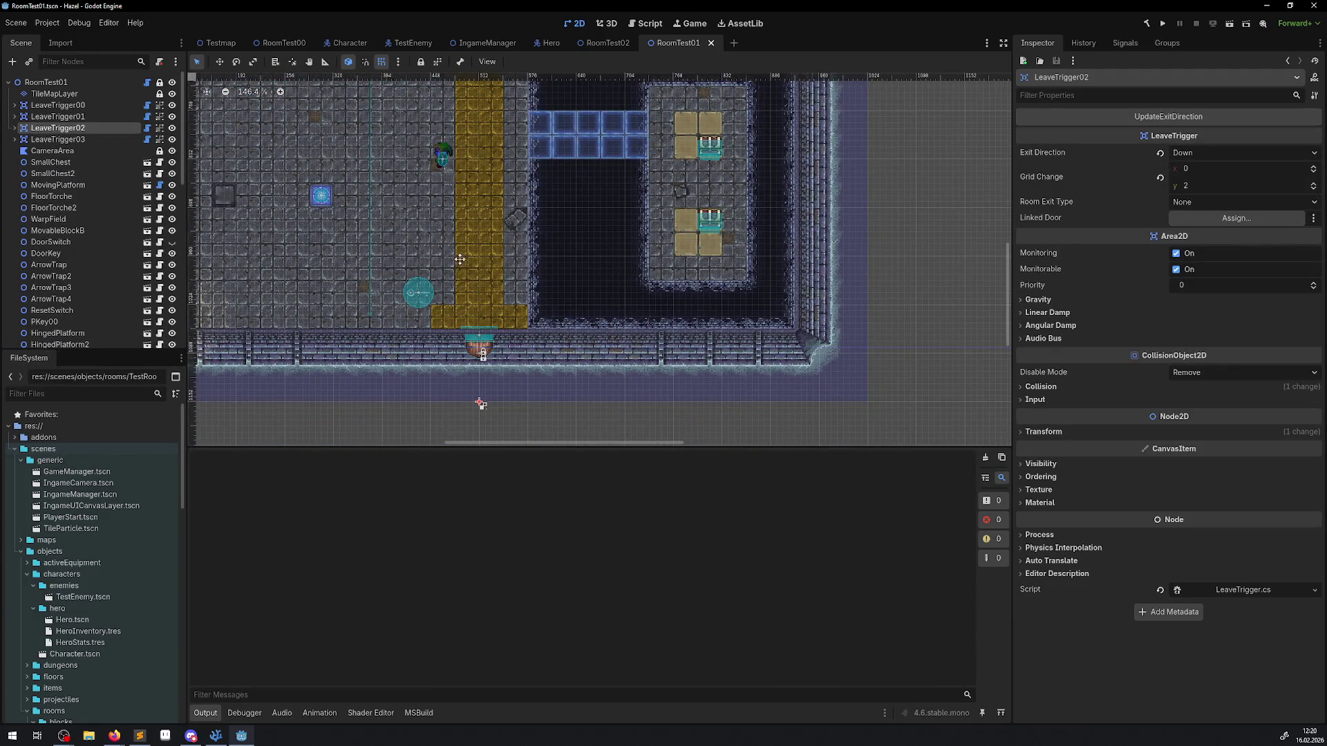
{"action": "scroll", "coordinate": [666, 299], "scroll_direction": "up", "scroll_amount": 10}
{"action": "scroll", "coordinate": [666, 299], "scroll_direction": "left", "scroll_amount": 4}
{"action": "left_click", "coordinate": [49, 139]}
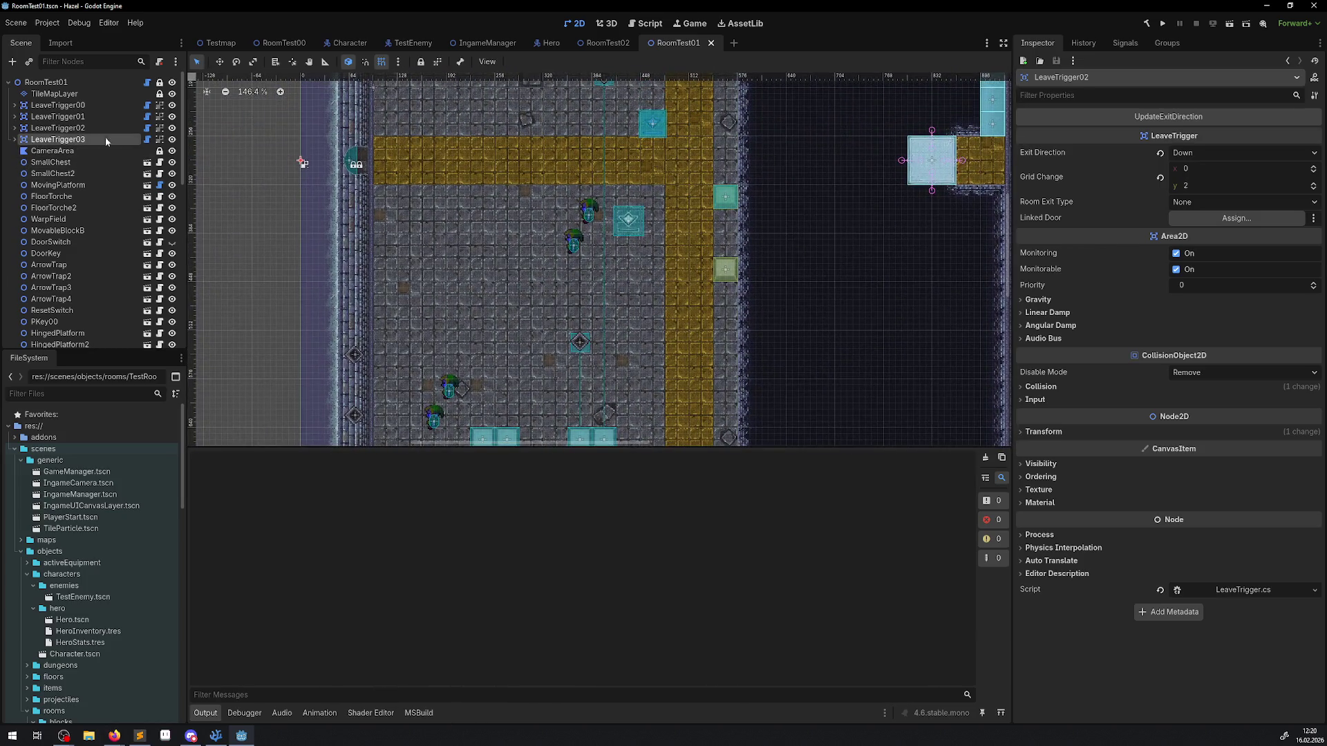
{"action": "left_click", "coordinate": [1134, 118]}
{"action": "scroll", "coordinate": [663, 252], "scroll_direction": "up", "scroll_amount": 2}
{"action": "scroll", "coordinate": [662, 252], "scroll_direction": "right", "scroll_amount": 2}
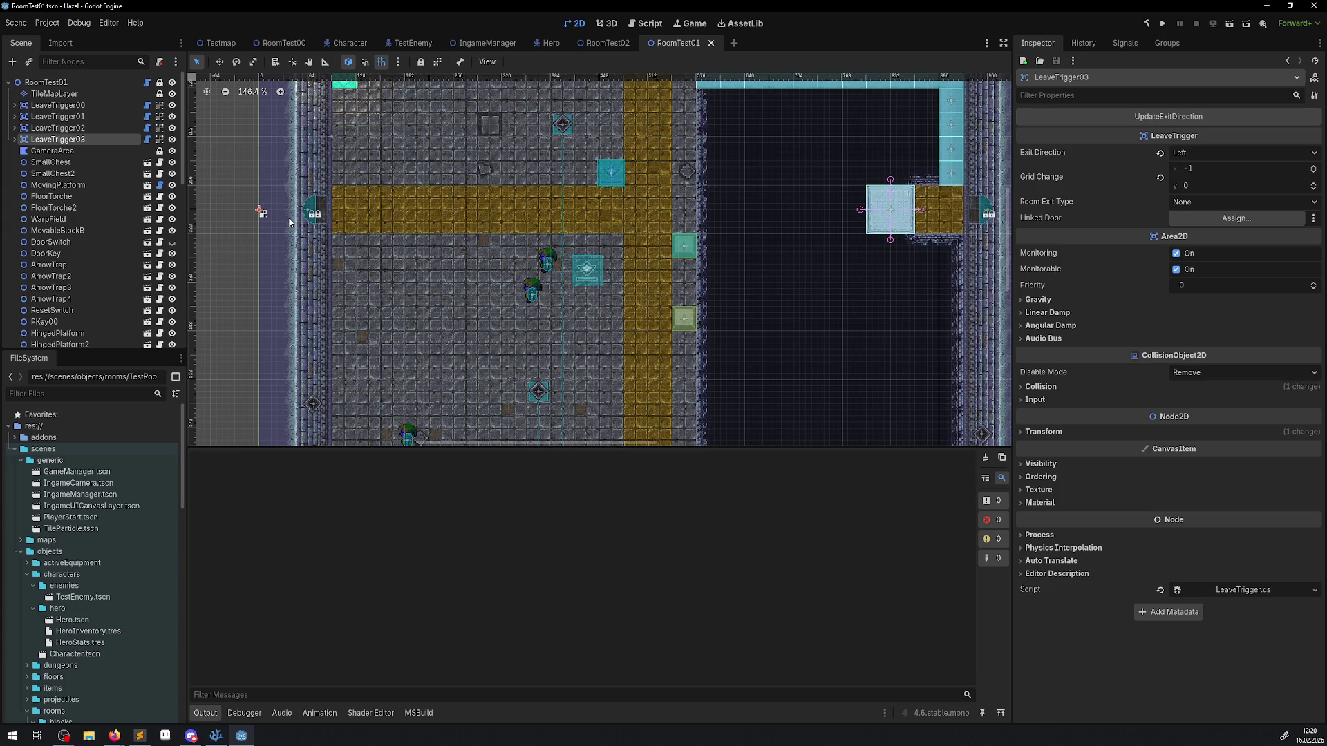
{"action": "left_click", "coordinate": [59, 106], "text": "ctrl"}
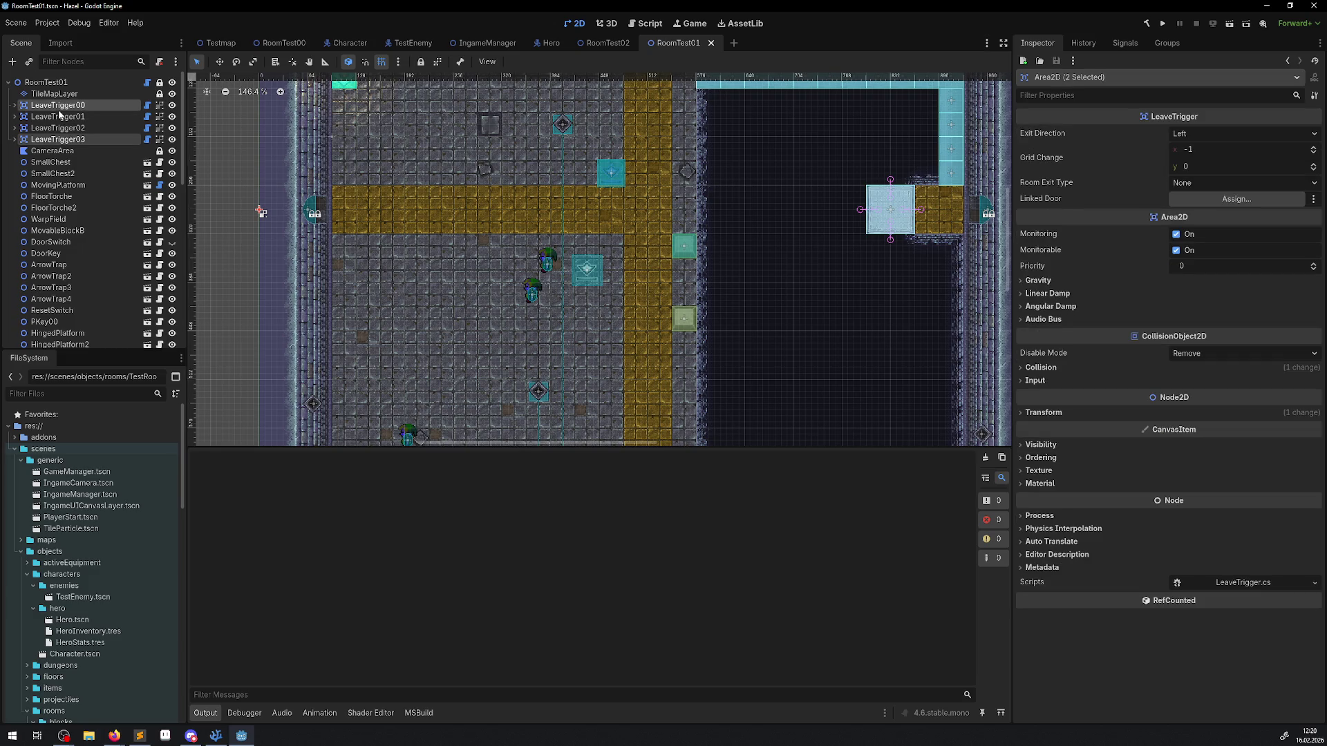
{"action": "left_click", "coordinate": [67, 141], "text": "shift"}
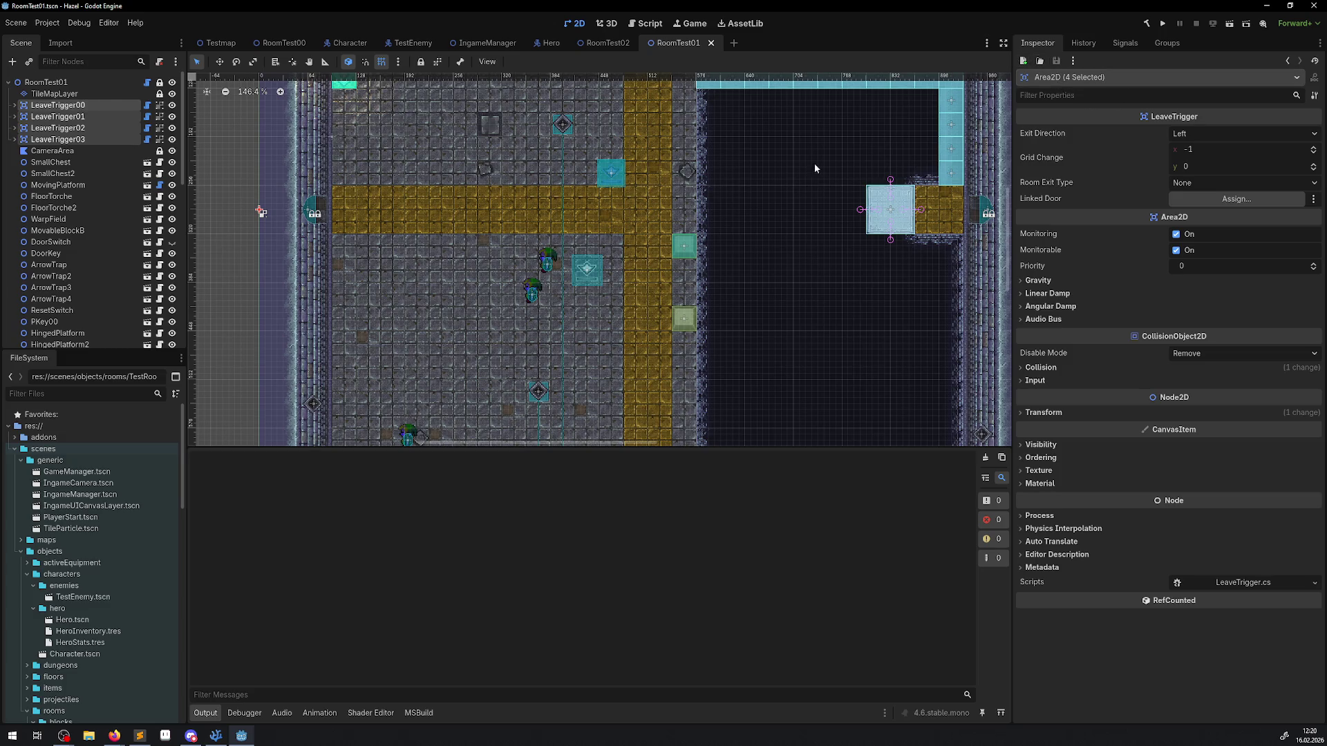
{"action": "left_click", "coordinate": [608, 43]}
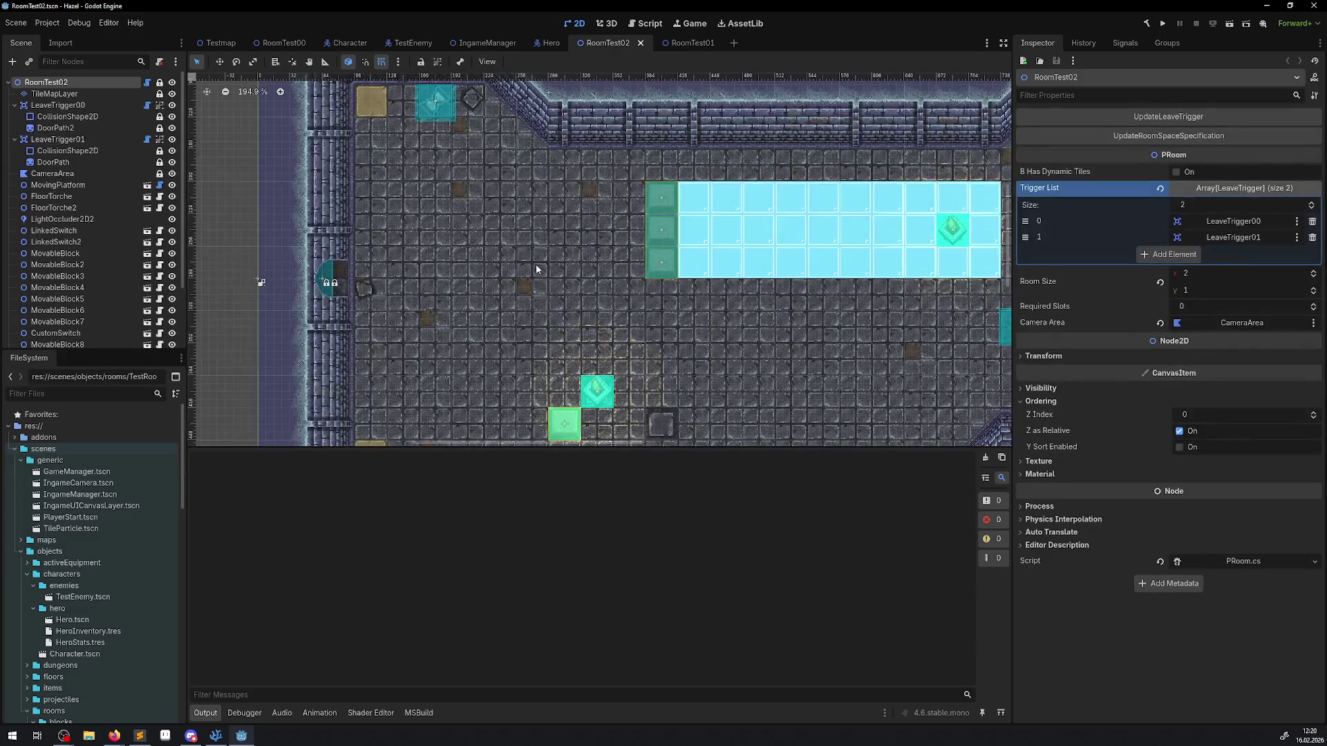
{"action": "left_click", "coordinate": [691, 43]}
{"action": "key", "text": "f"}
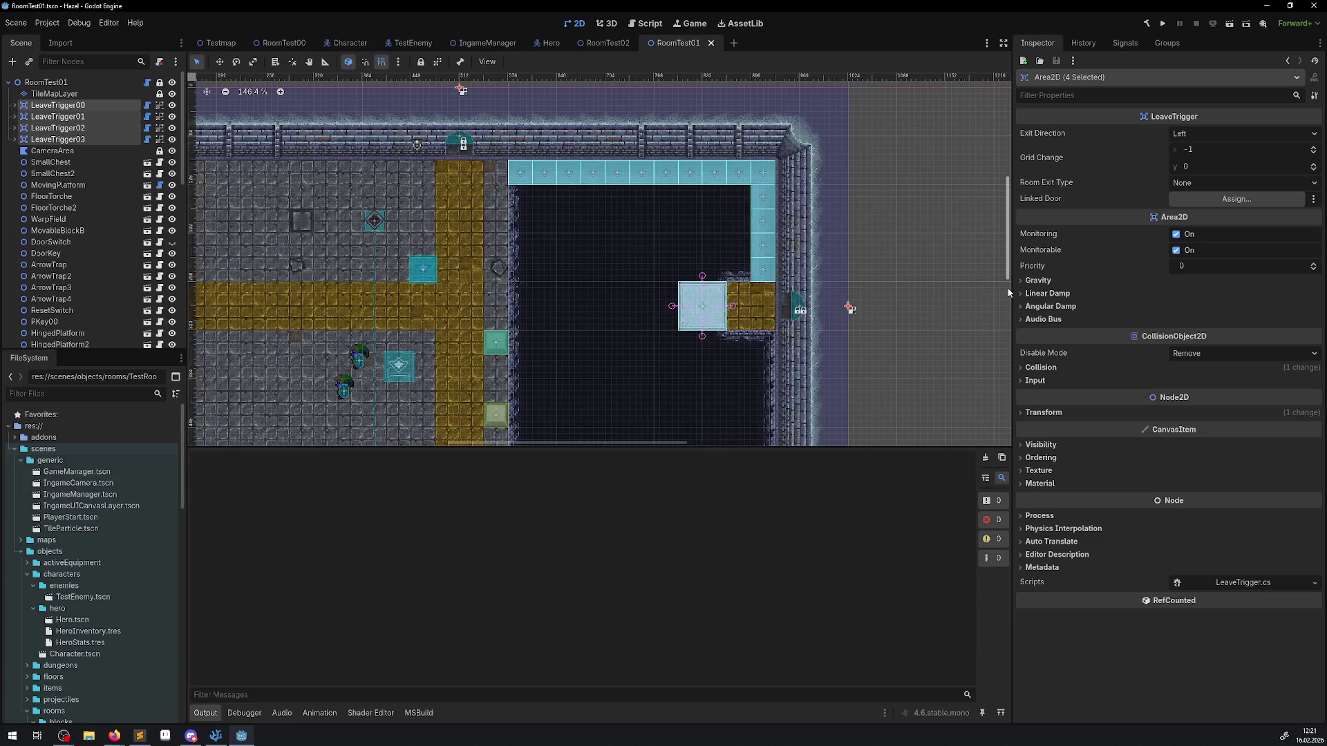
{"action": "left_click", "coordinate": [80, 107]}
{"action": "mouse_move", "coordinate": [562, 361]}
{"action": "left_mouse_down"}
{"action": "mouse_move", "coordinate": [867, 219]}
{"action": "mouse_move", "coordinate": [877, 115]}
{"action": "left_mouse_up"}
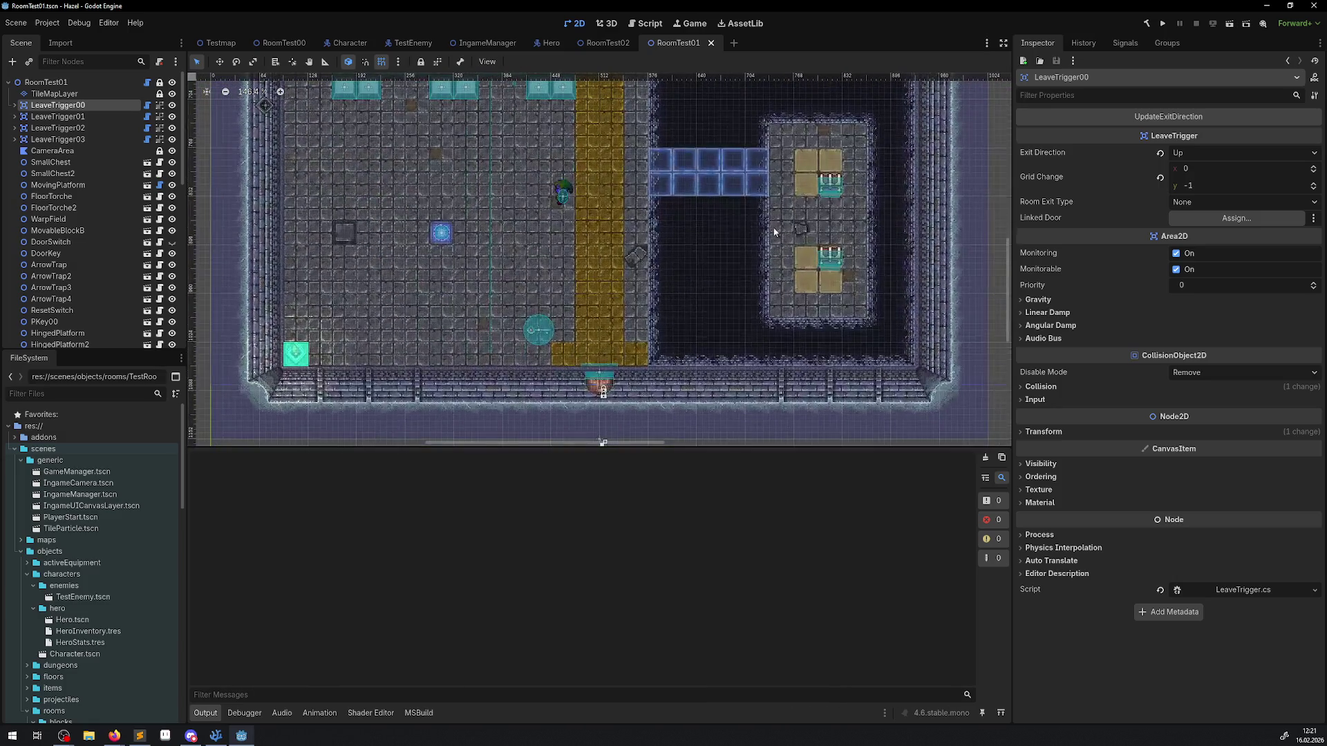
Step: Delete the DoorKey node from RoomTest01
{"action": "left_click", "coordinate": [598, 379]}
{"action": "key", "text": "Delete"}
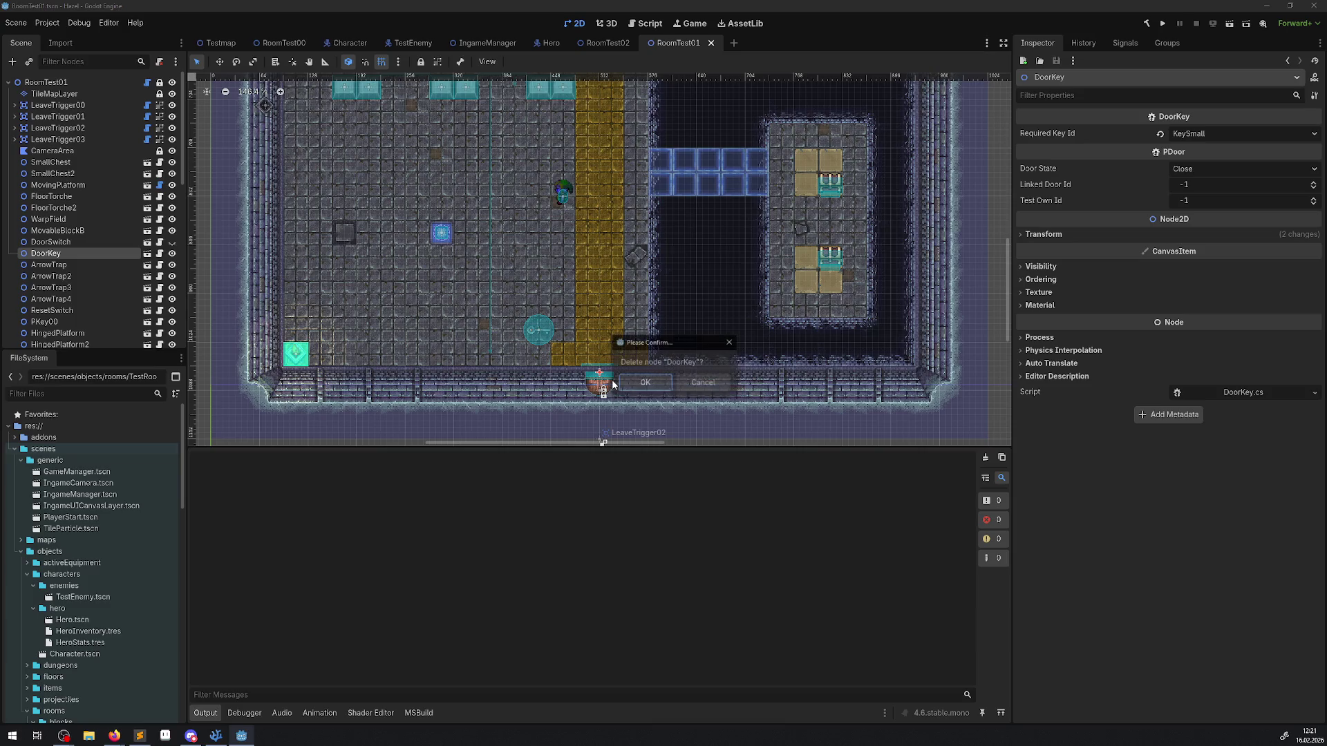
{"action": "left_click", "coordinate": [639, 384]}
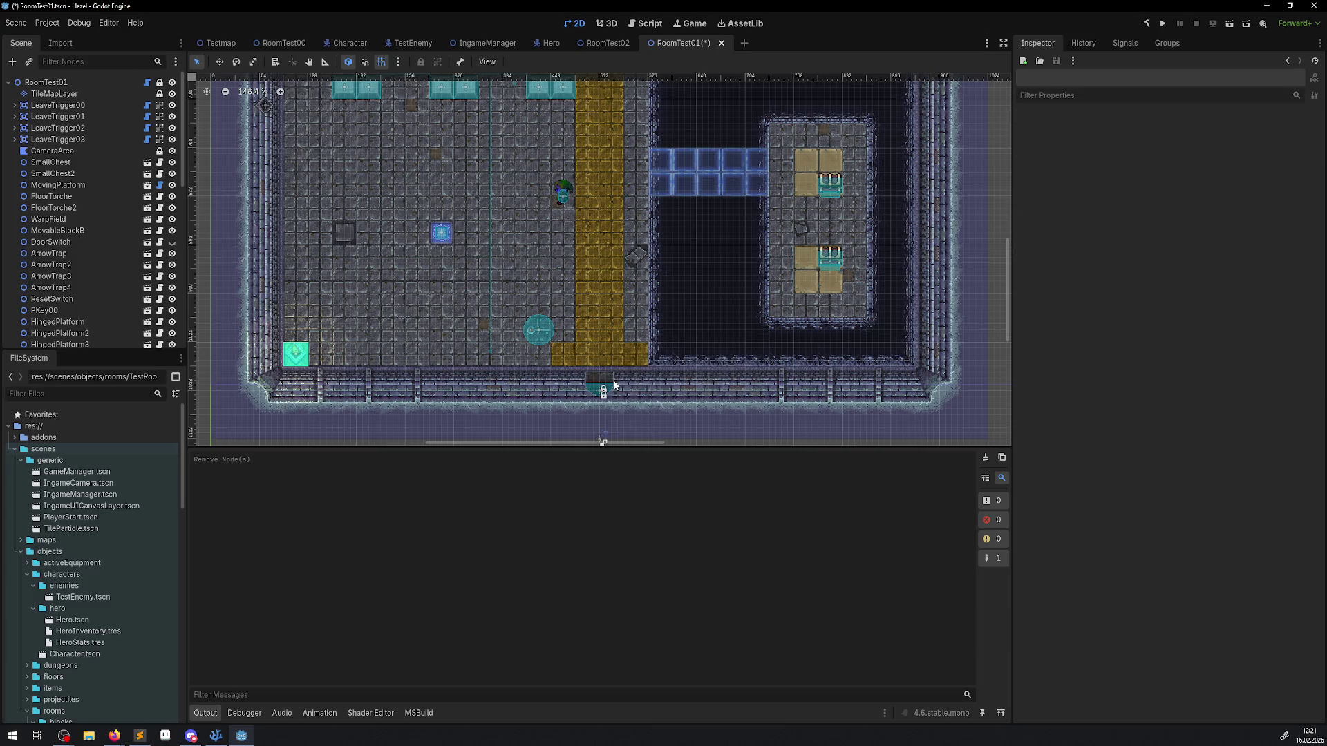
Step: Set LeaveTrigger02's Room Exit Type to KeySmall, then switch to RoomTest02
{"action": "left_click", "coordinate": [602, 442]}
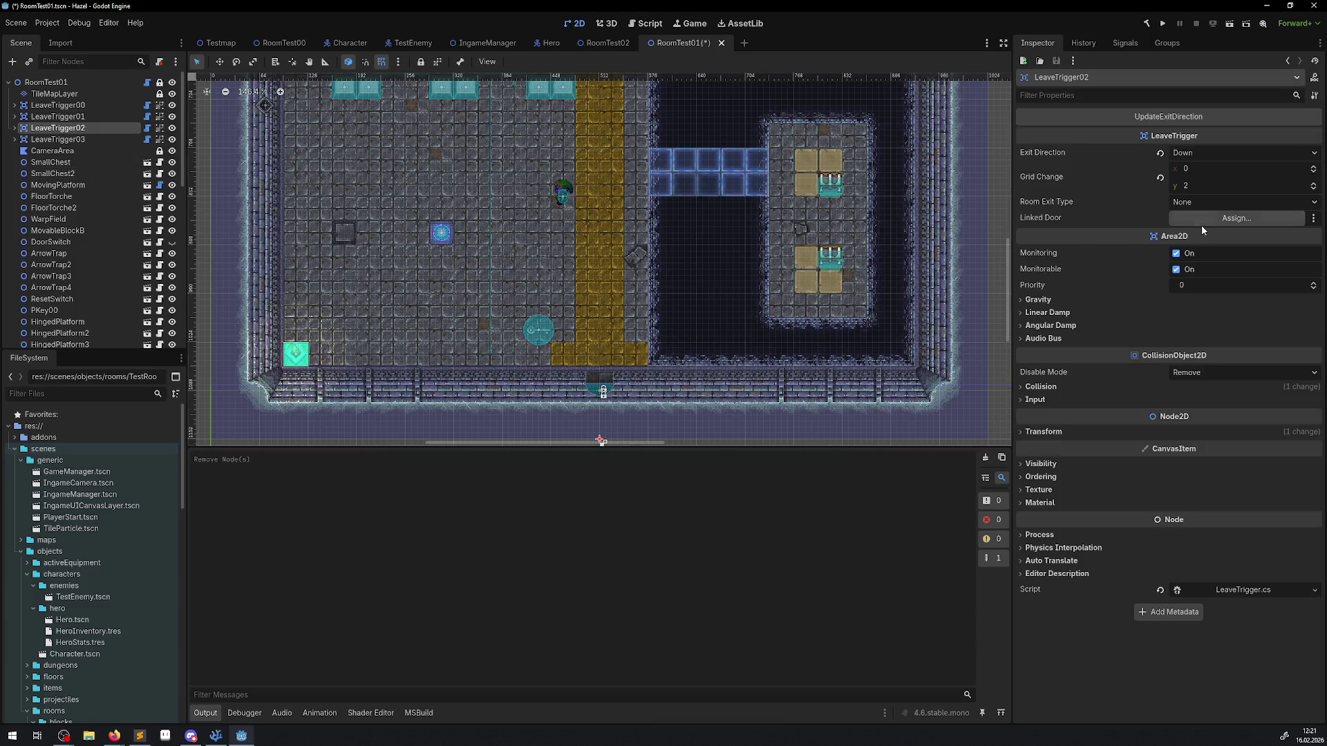
{"action": "left_click", "coordinate": [1196, 201]}
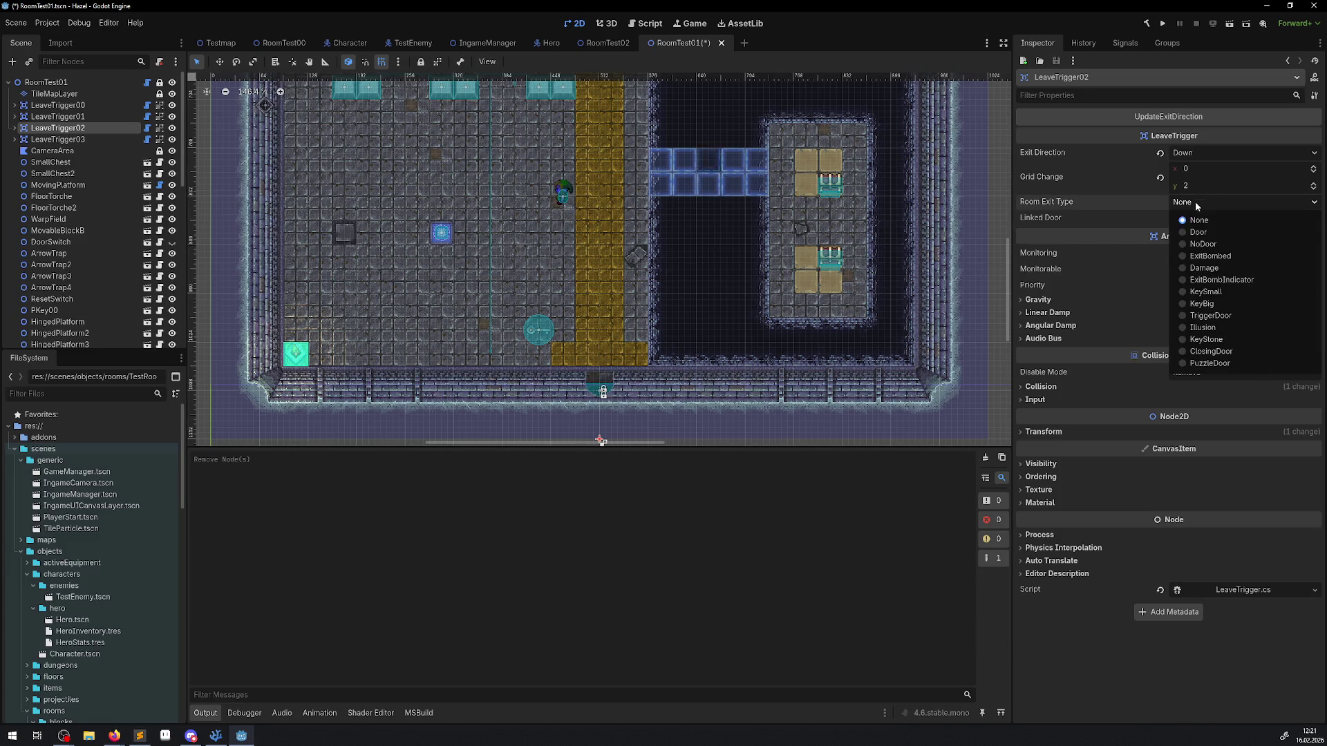
{"action": "left_click", "coordinate": [1219, 295]}
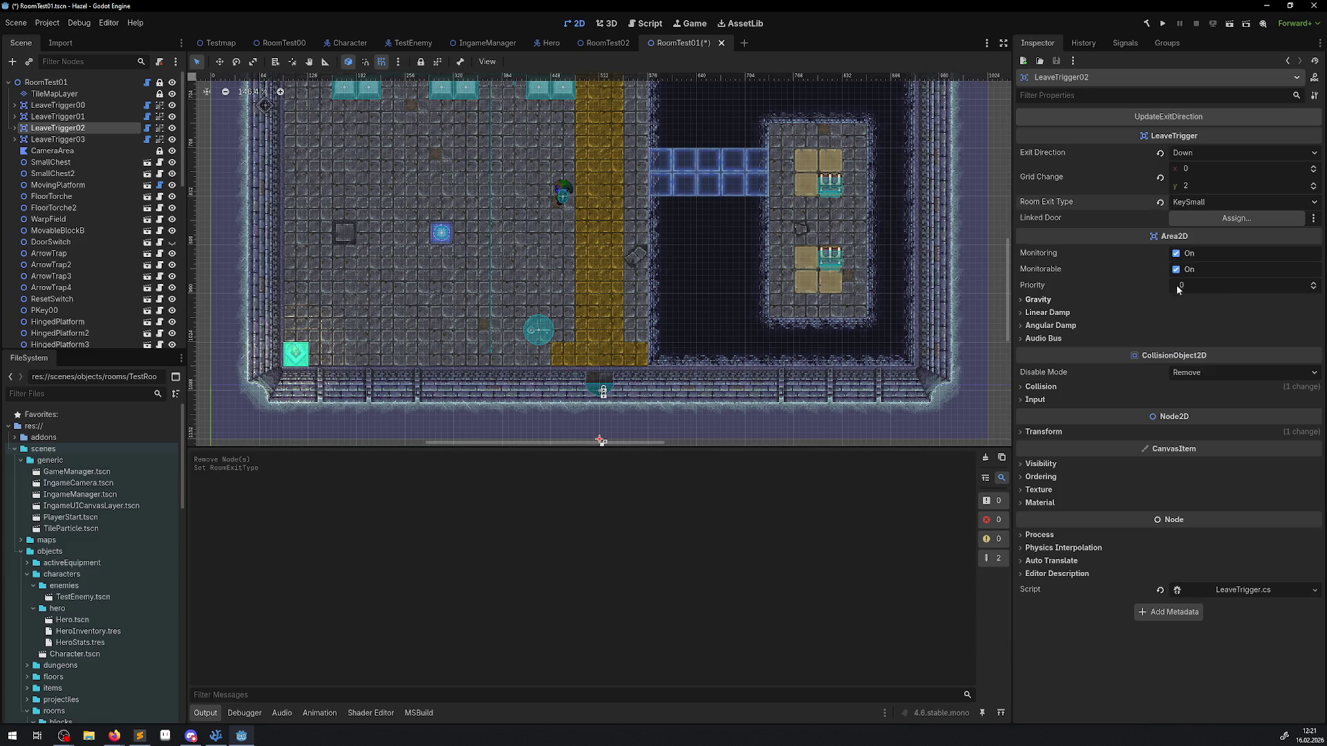
{"action": "left_click", "coordinate": [605, 43]}
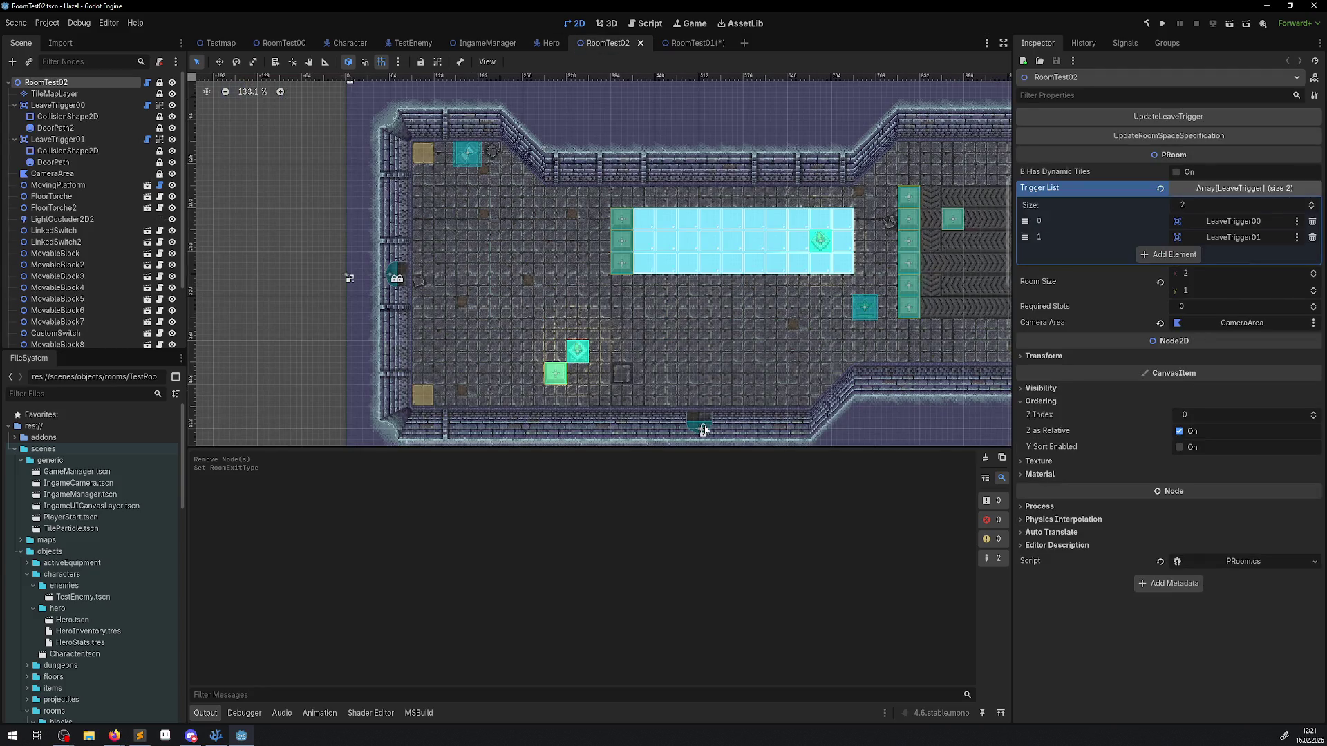
Step: Check LeaveTrigger00's exit settings in RoomTest02, then return to RoomTest01
{"action": "left_click", "coordinate": [58, 105]}
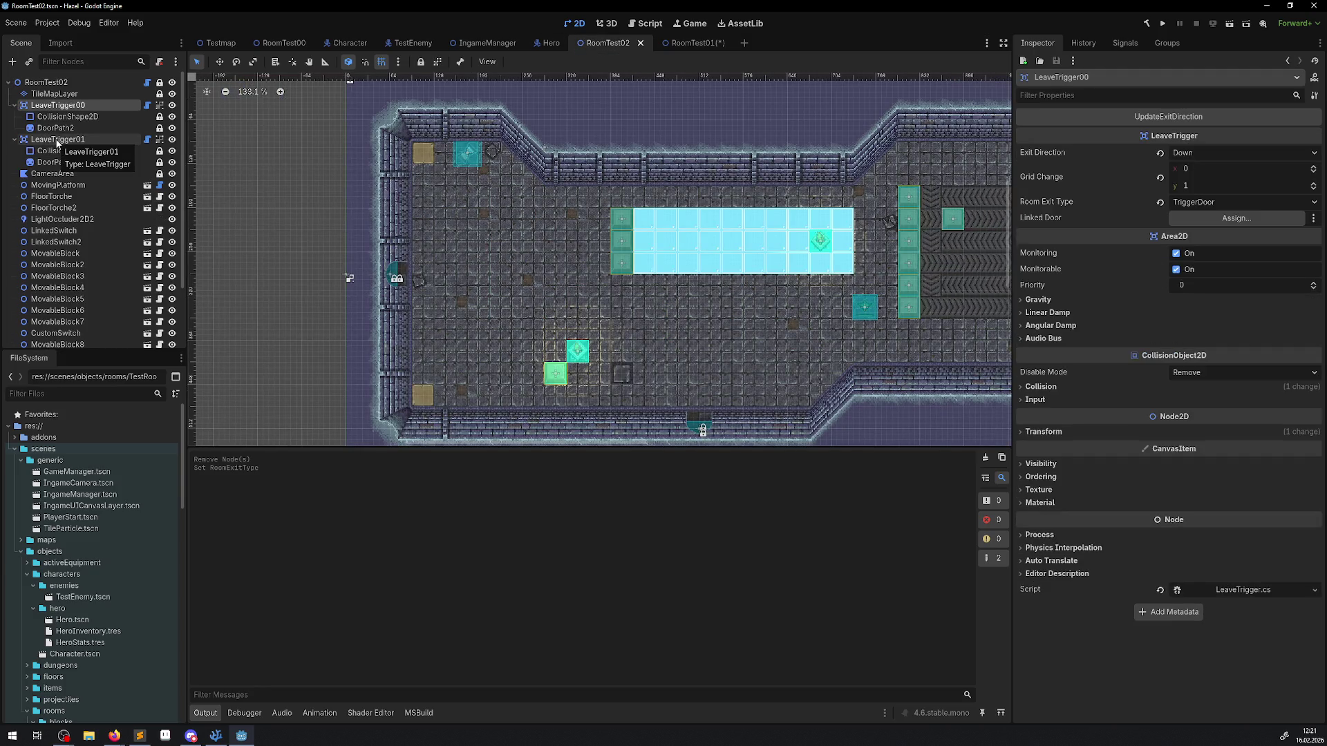
{"action": "left_click", "coordinate": [720, 43]}
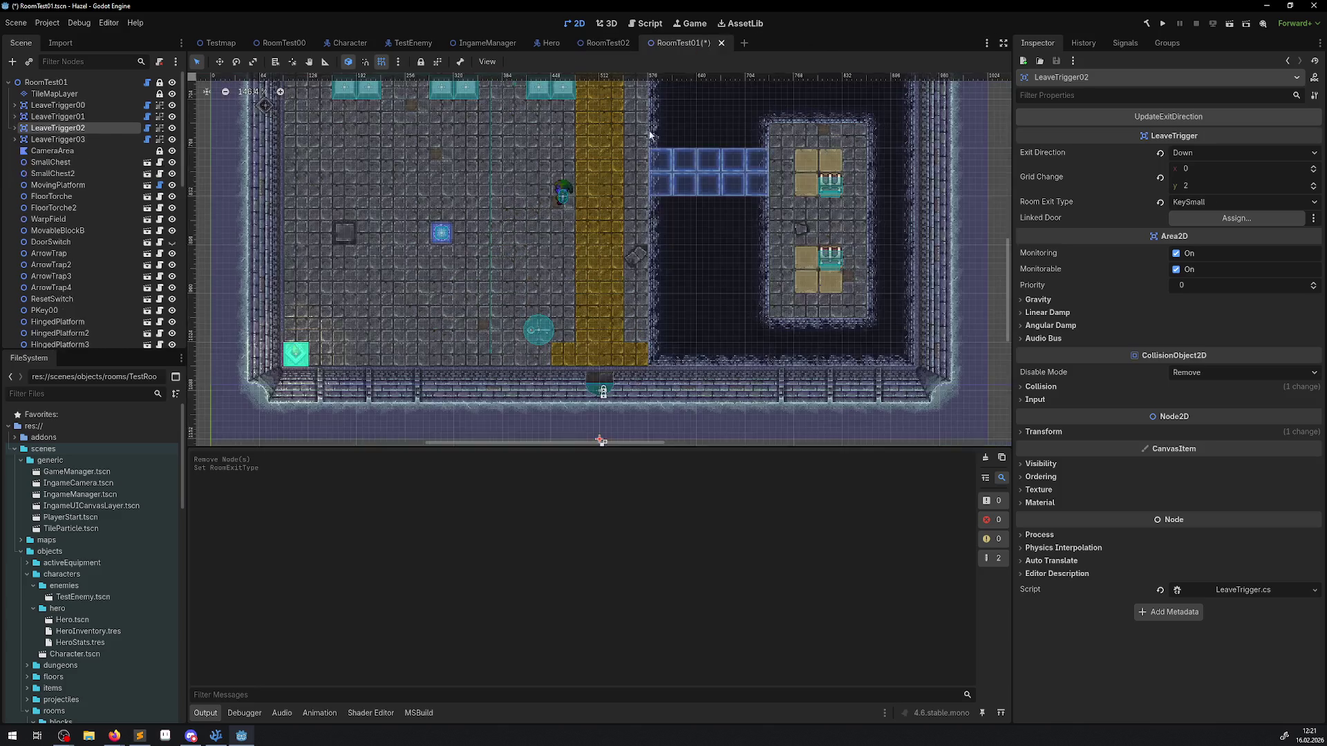
{"action": "scroll", "coordinate": [447, 389], "scroll_direction": "up", "scroll_amount": 3}
{"action": "scroll", "coordinate": [447, 389], "scroll_direction": "up", "scroll_amount": 3}
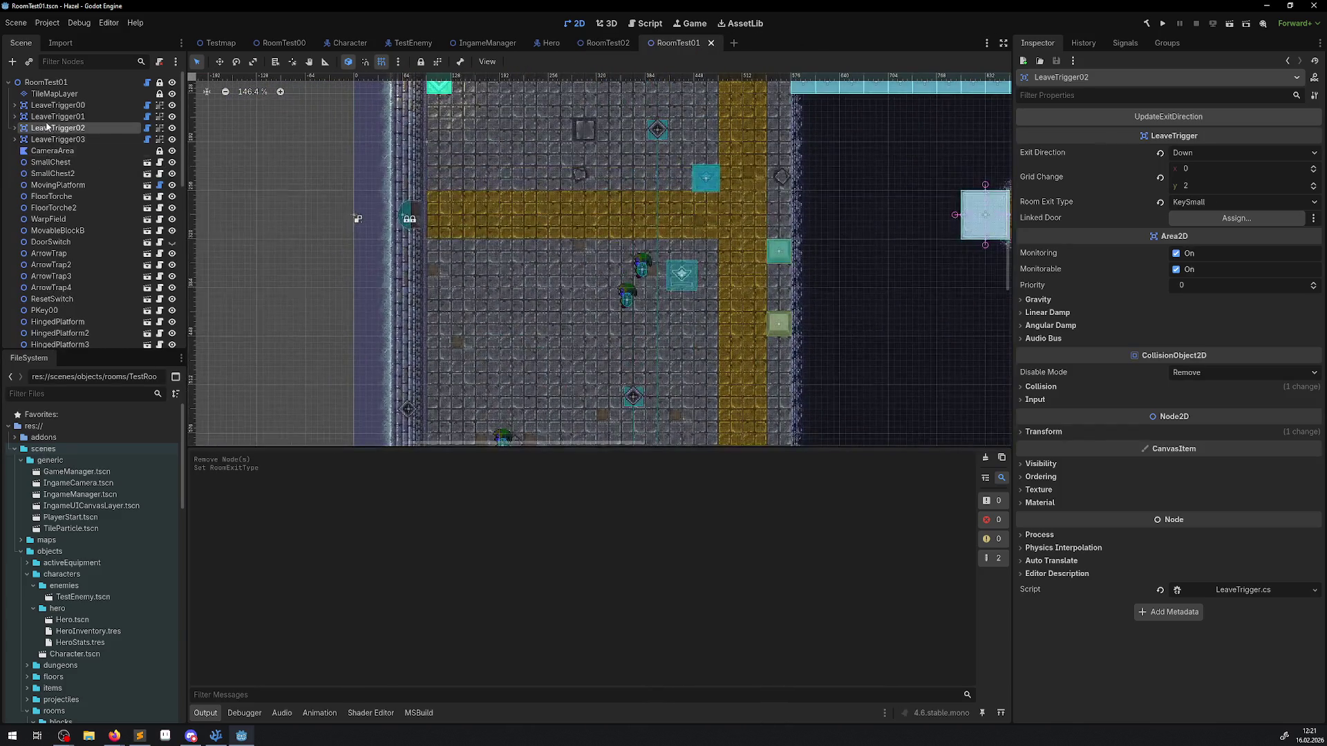
Step: Set LeaveTrigger03's Room Exit Type to TriggerDoor and inspect MovableBlockB's SokobanBlock
{"action": "left_click", "coordinate": [351, 216]}
{"action": "scroll", "coordinate": [355, 228], "scroll_direction": "up", "scroll_amount": 1}
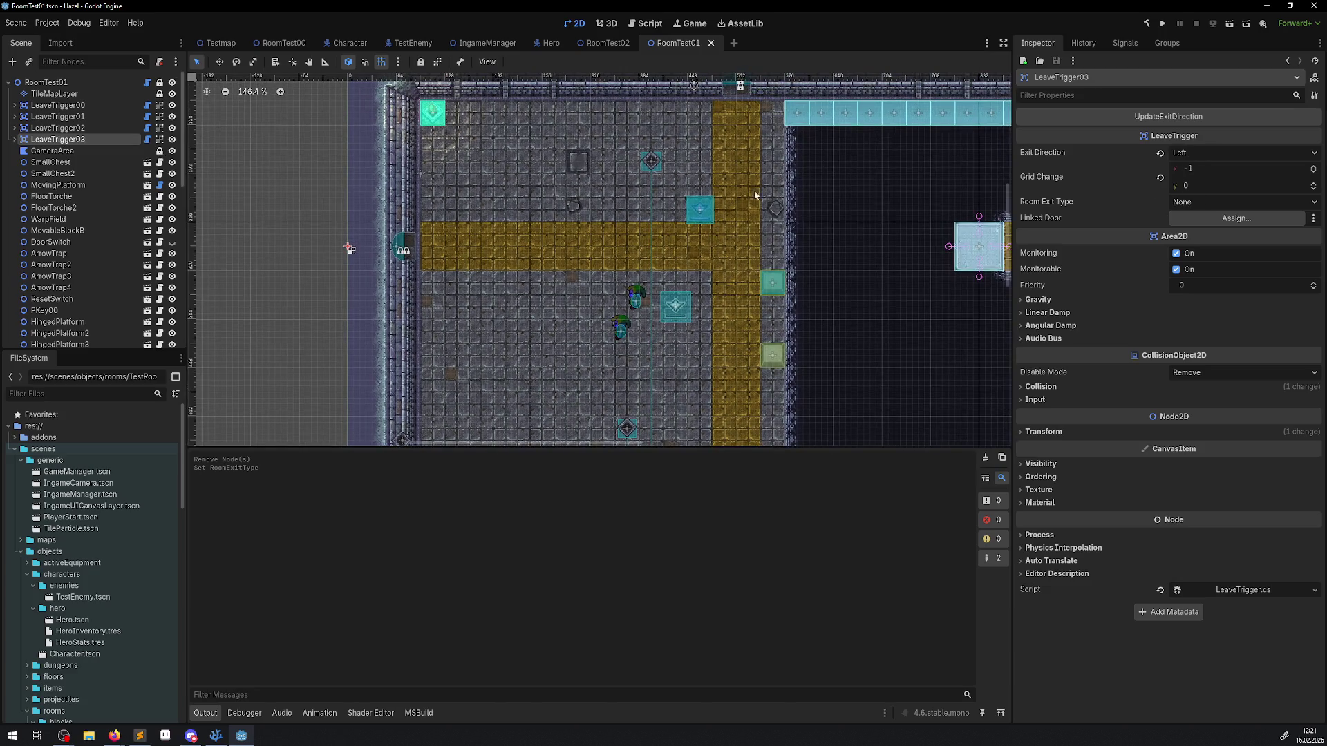
{"action": "left_click", "coordinate": [1225, 203]}
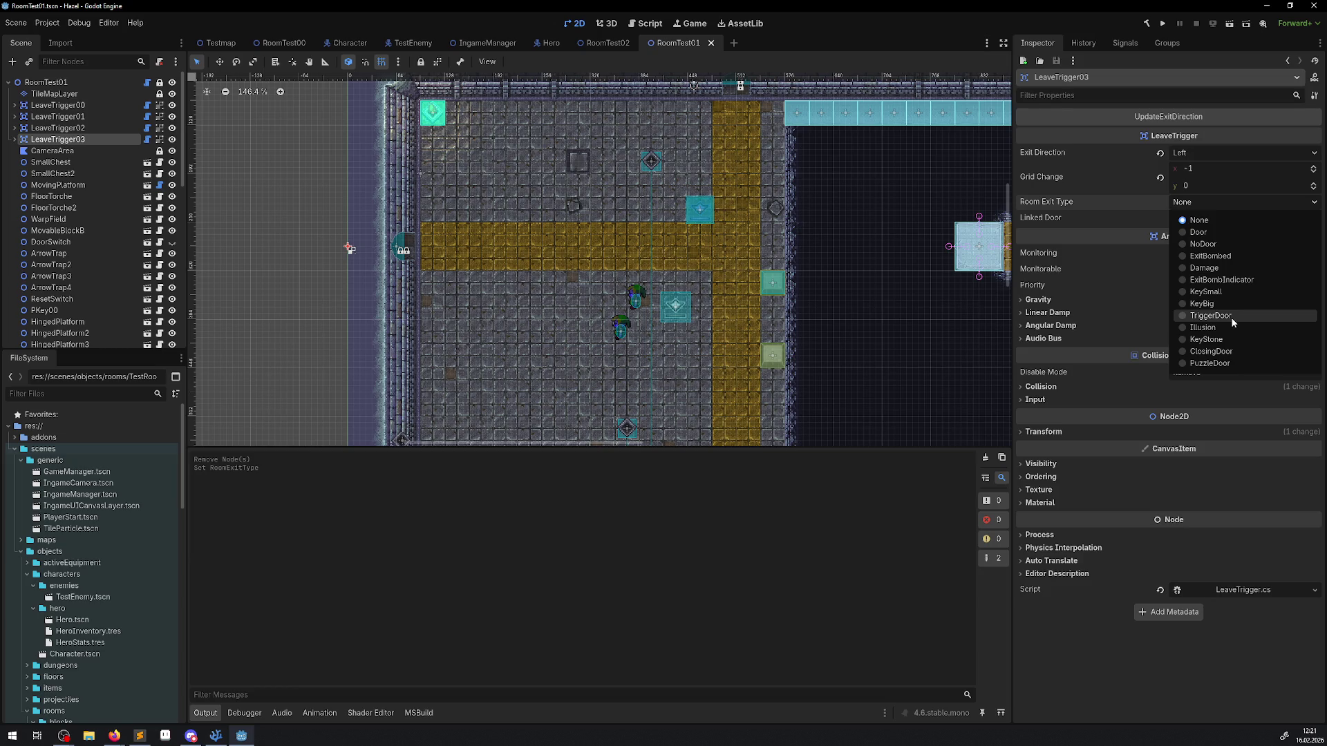
{"action": "left_click", "coordinate": [1211, 316]}
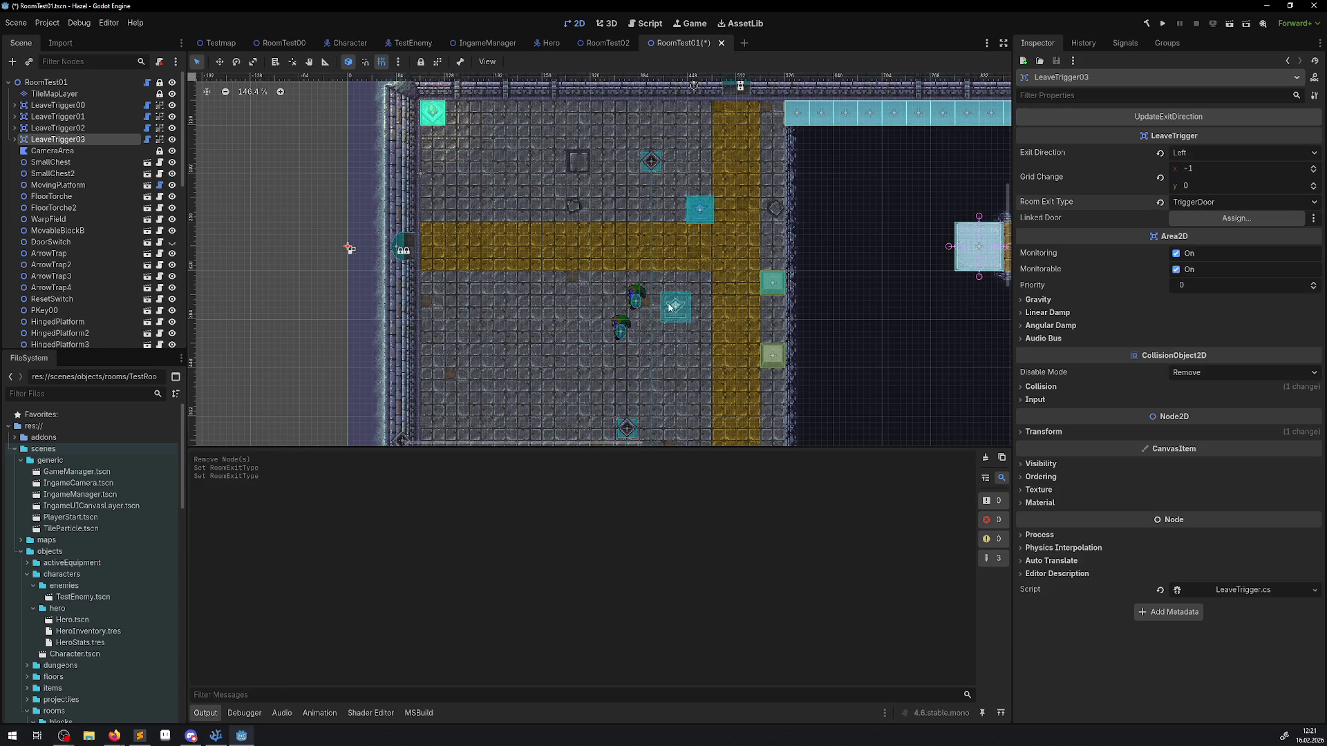
{"action": "left_click", "coordinate": [772, 355]}
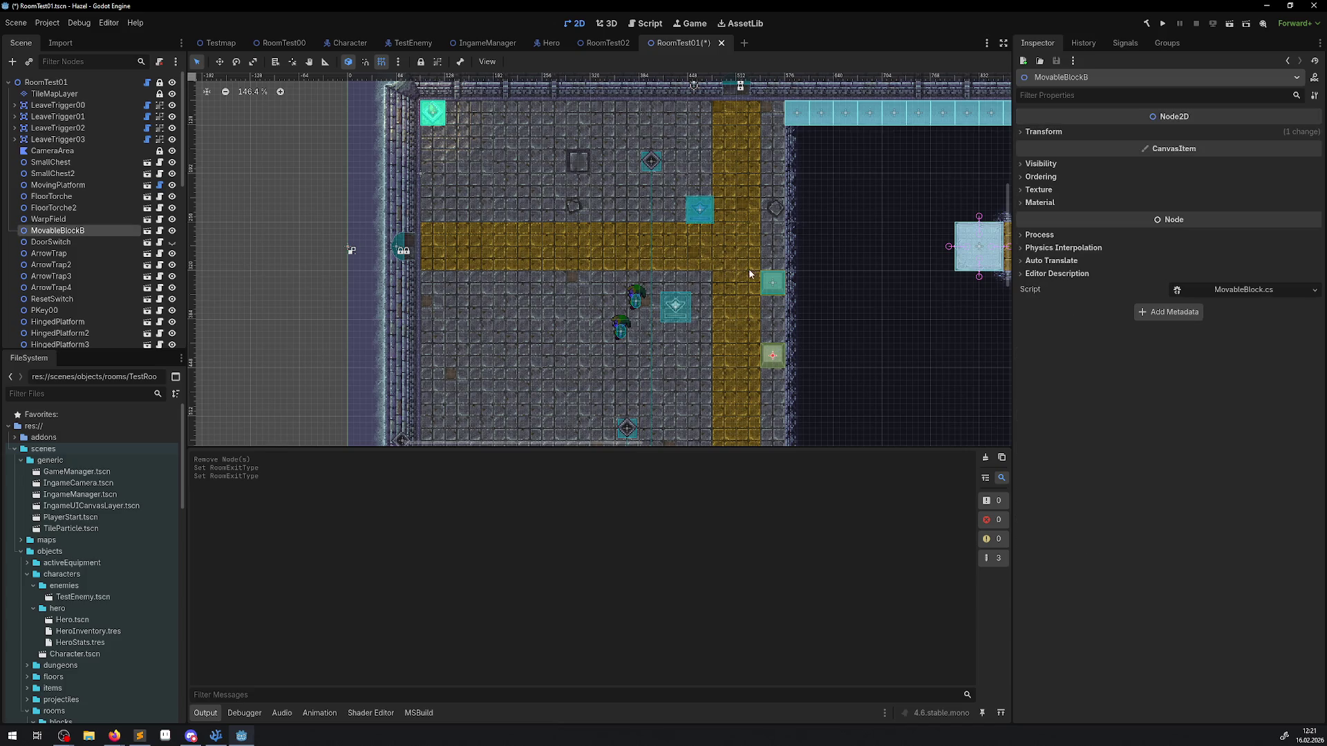
{"action": "left_click", "coordinate": [773, 282]}
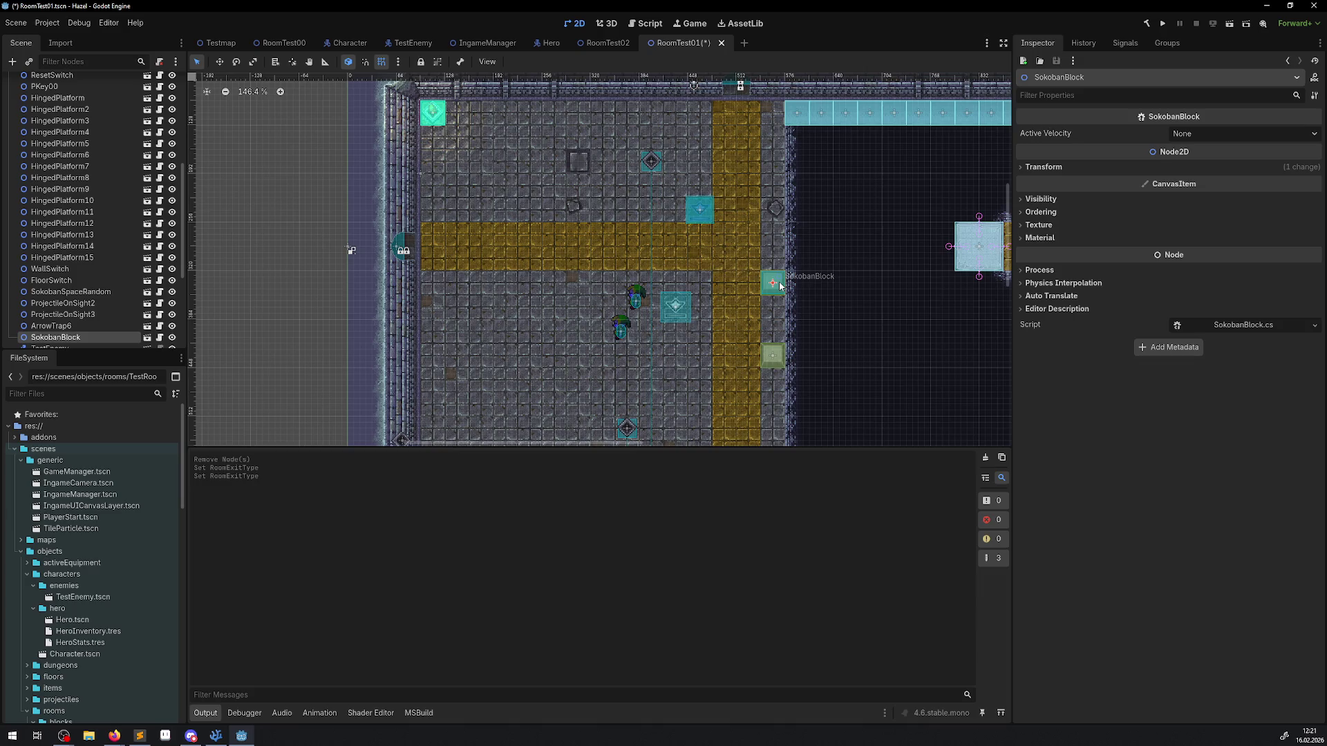
Step: Check MovableBlockB and the ResetSwitch's reset list, then unhide the DoorSwitch node
{"action": "left_click", "coordinate": [774, 354]}
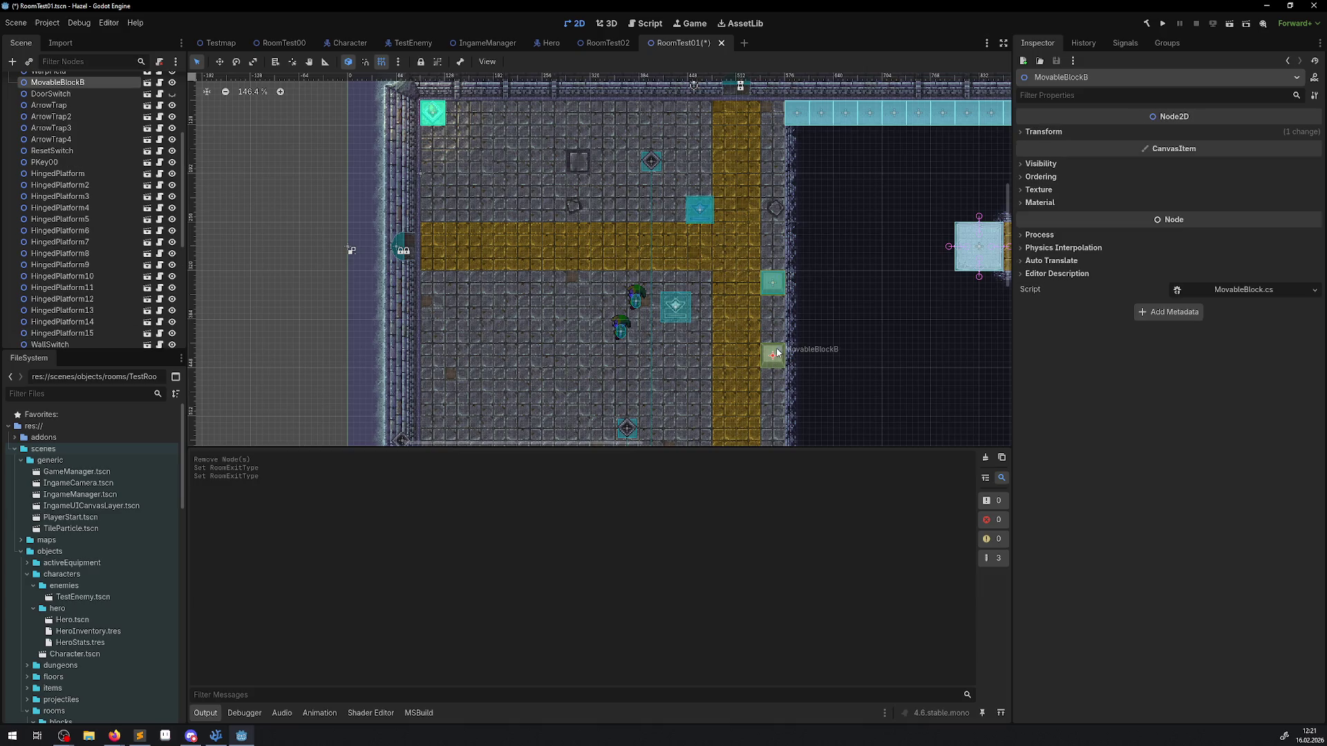
{"action": "left_click", "coordinate": [675, 308]}
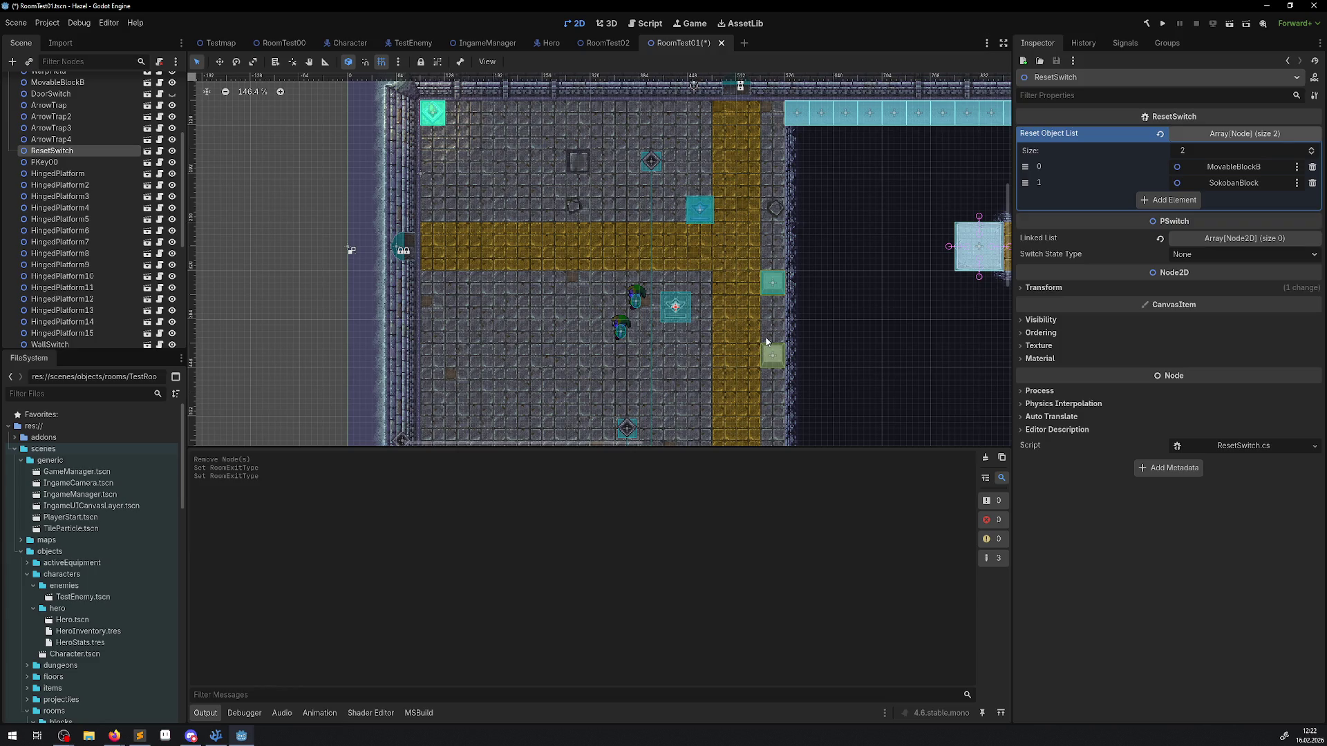
{"action": "left_click", "coordinate": [170, 94]}
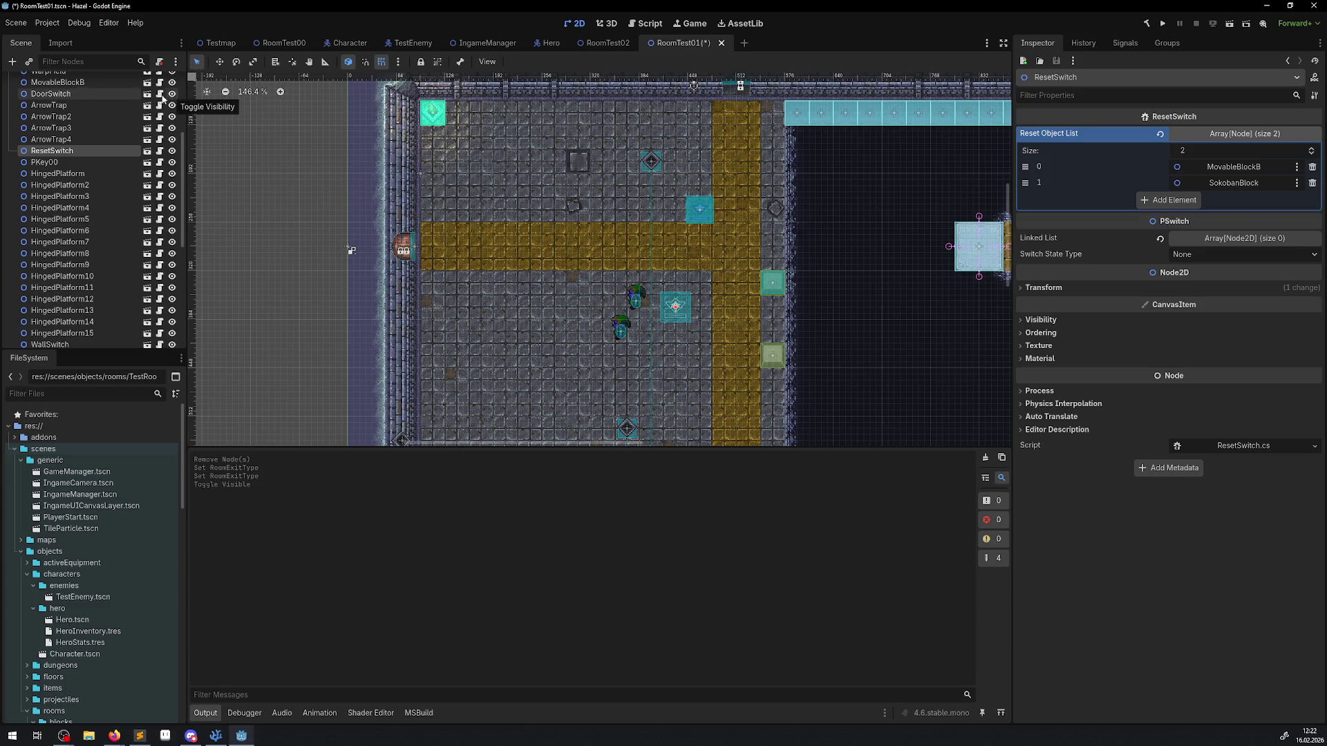
Step: Expand DoorSwitch's Generic Trigger List, showing MovableBlockB as its only trigger
{"action": "left_click", "coordinate": [74, 94]}
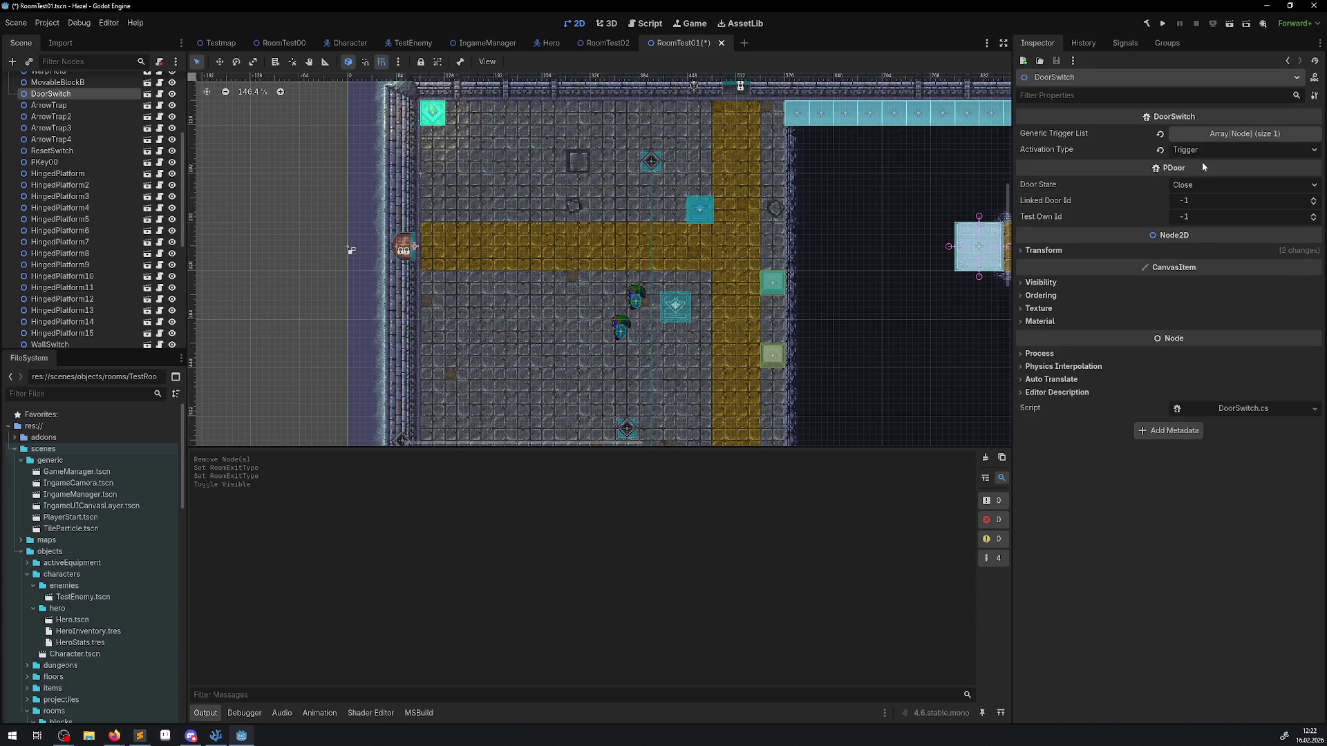
{"action": "left_click", "coordinate": [1238, 134]}
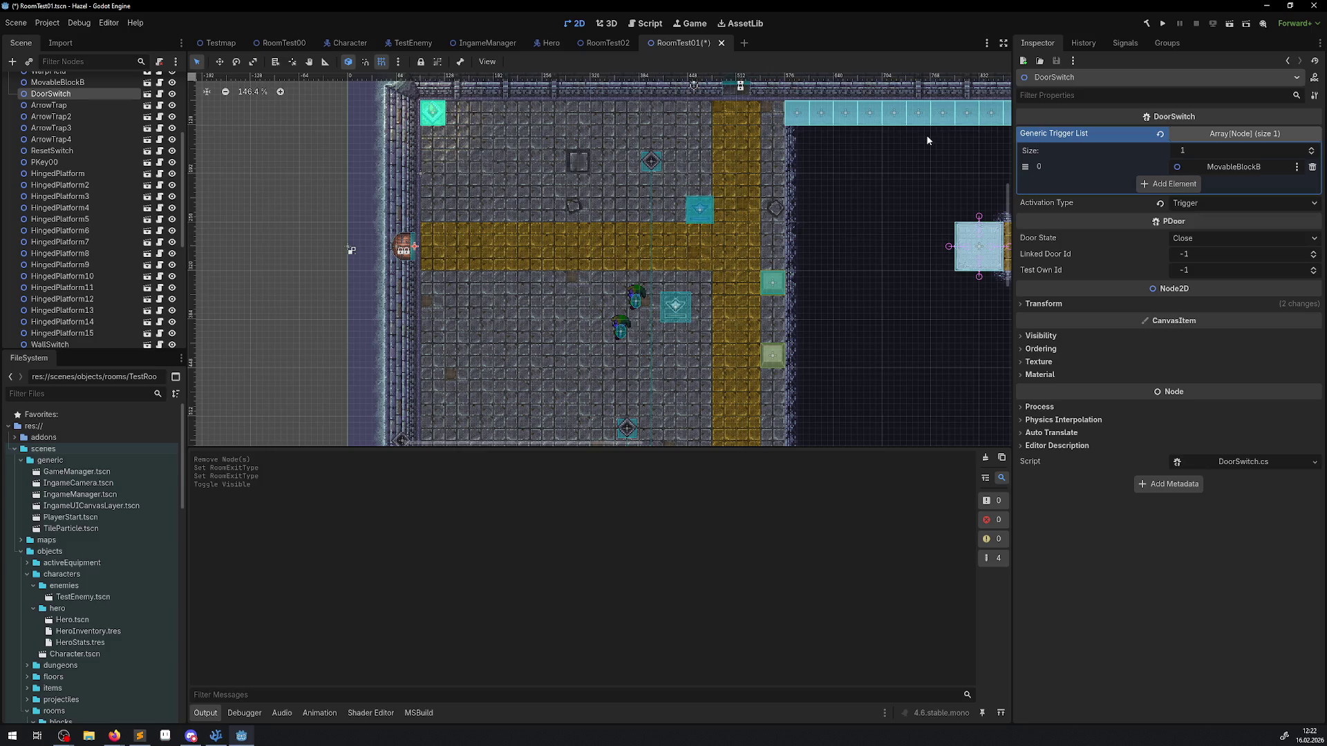
{"action": "left_click_drag", "start_coordinate": [764, 221], "coordinate": [698, 271]}
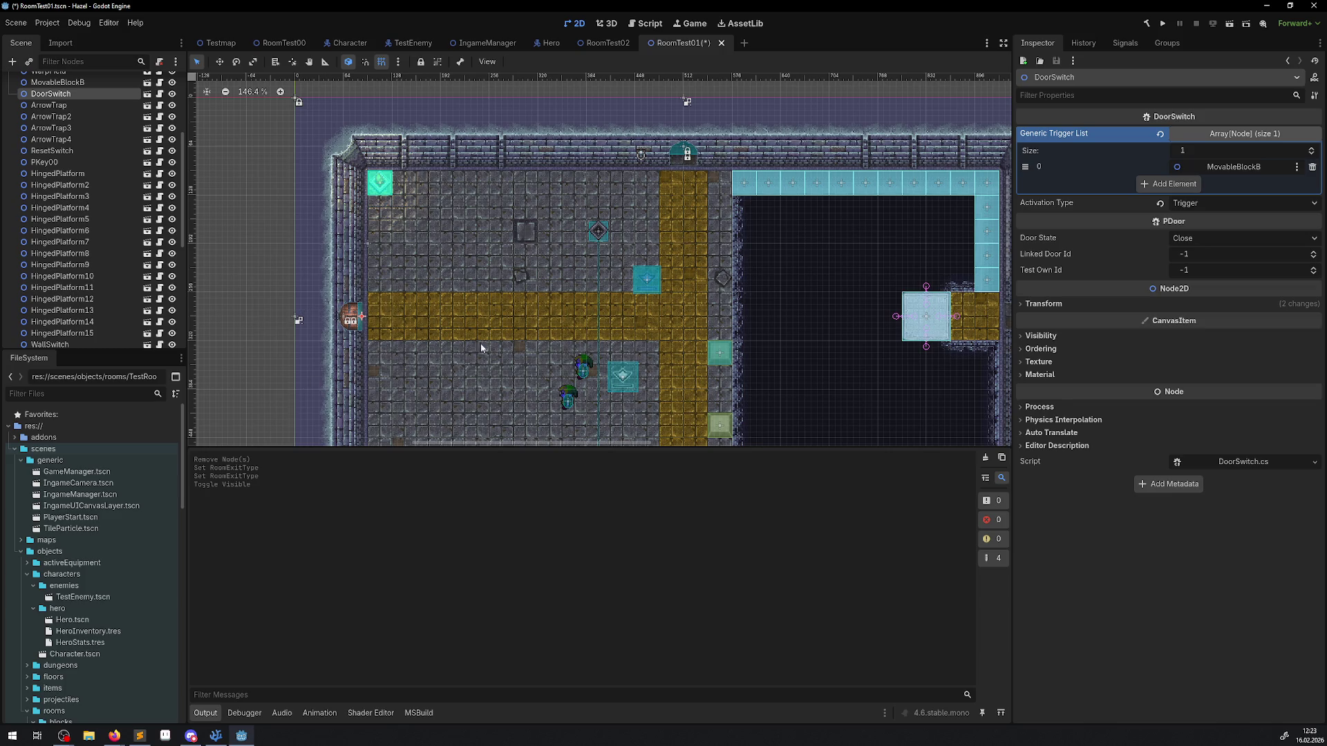
Step: Set LeaveTrigger03's Room Exit Type back to None and save RoomTest01
{"action": "left_click", "coordinate": [354, 321]}
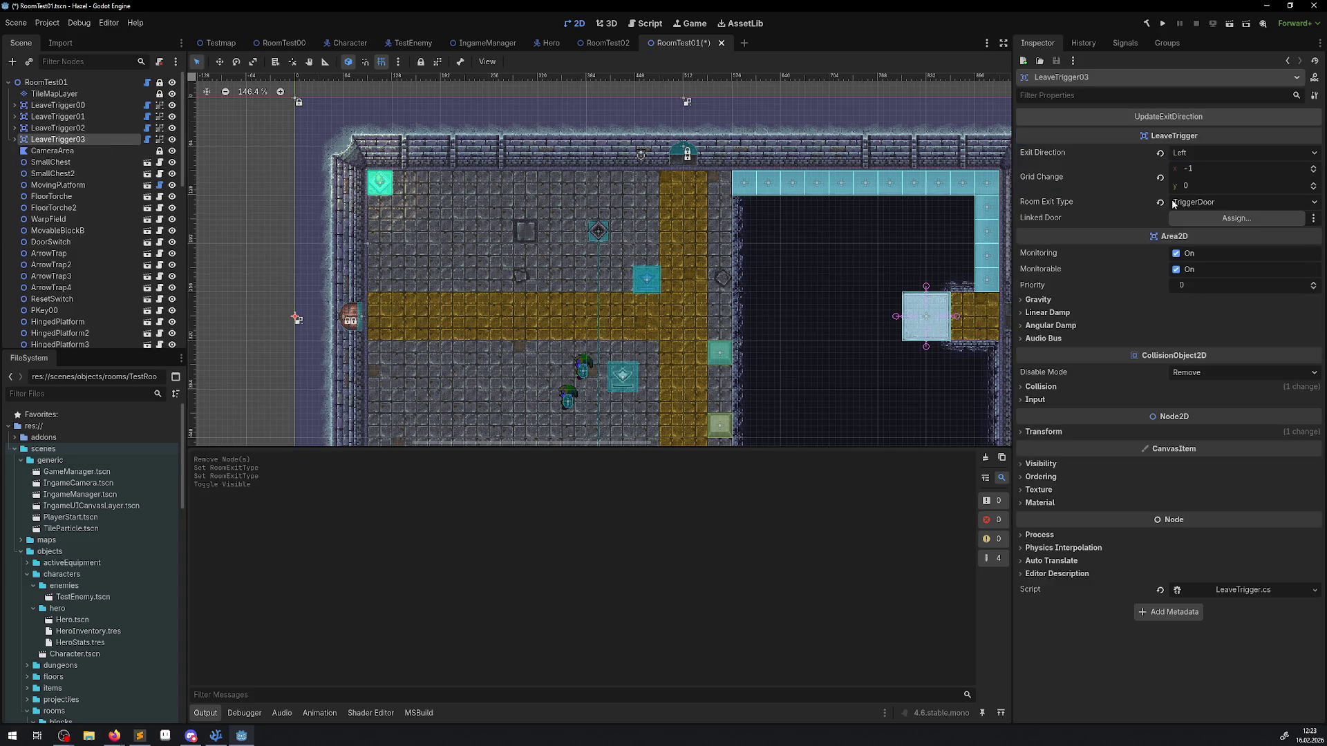
{"action": "left_click", "coordinate": [1223, 201]}
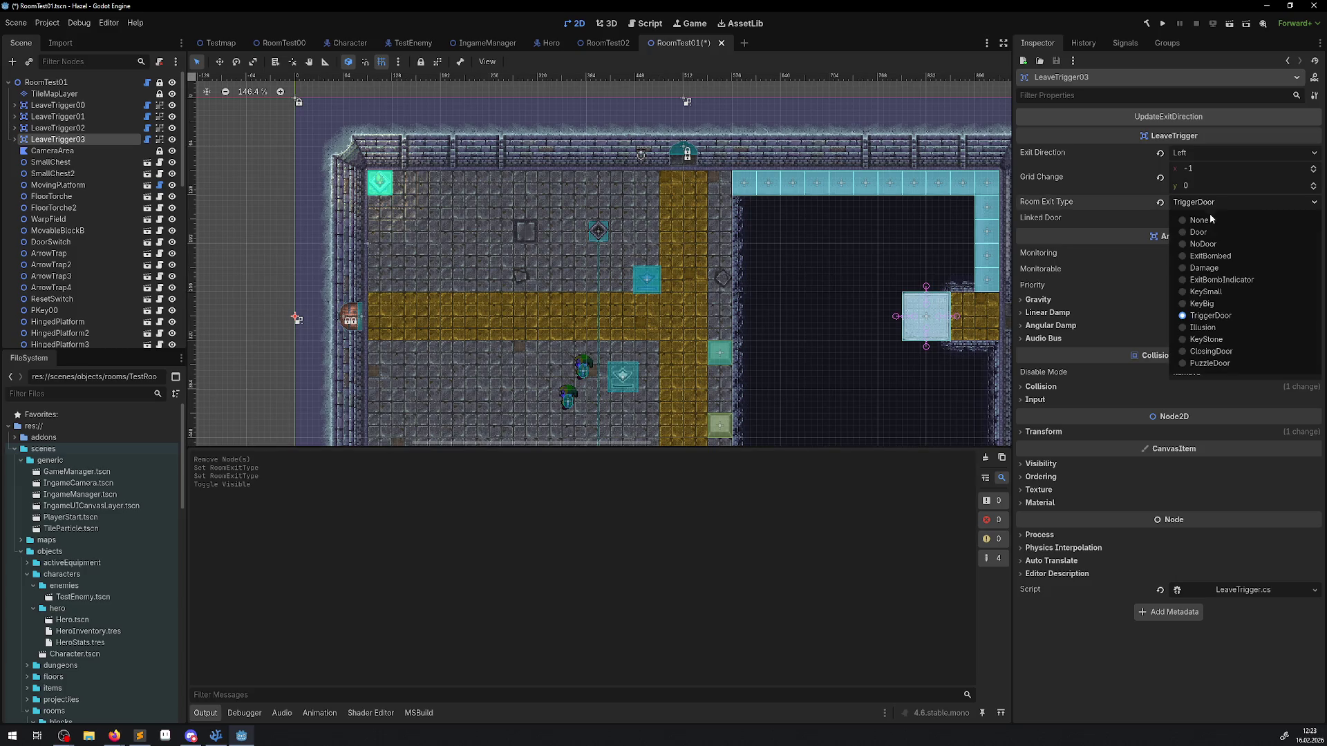
{"action": "left_click", "coordinate": [1209, 213]}
{"action": "left_click_drag", "start_coordinate": [642, 382], "coordinate": [511, 285]}
{"action": "key", "text": "ctrl+s"}
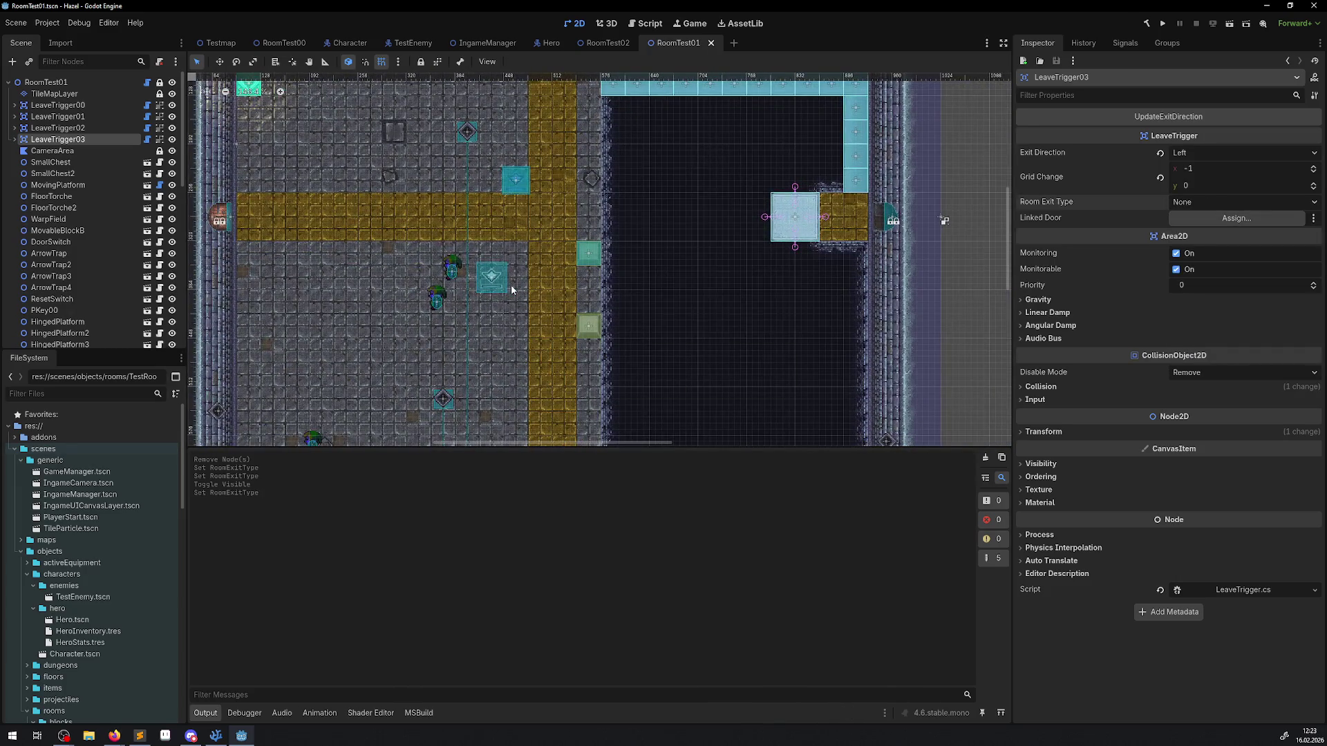
Step: Check LeaveTrigger02's settings, then open the RoomTest03 scene from the FileSystem
{"action": "scroll", "coordinate": [574, 359], "scroll_direction": "down", "scroll_amount": 10}
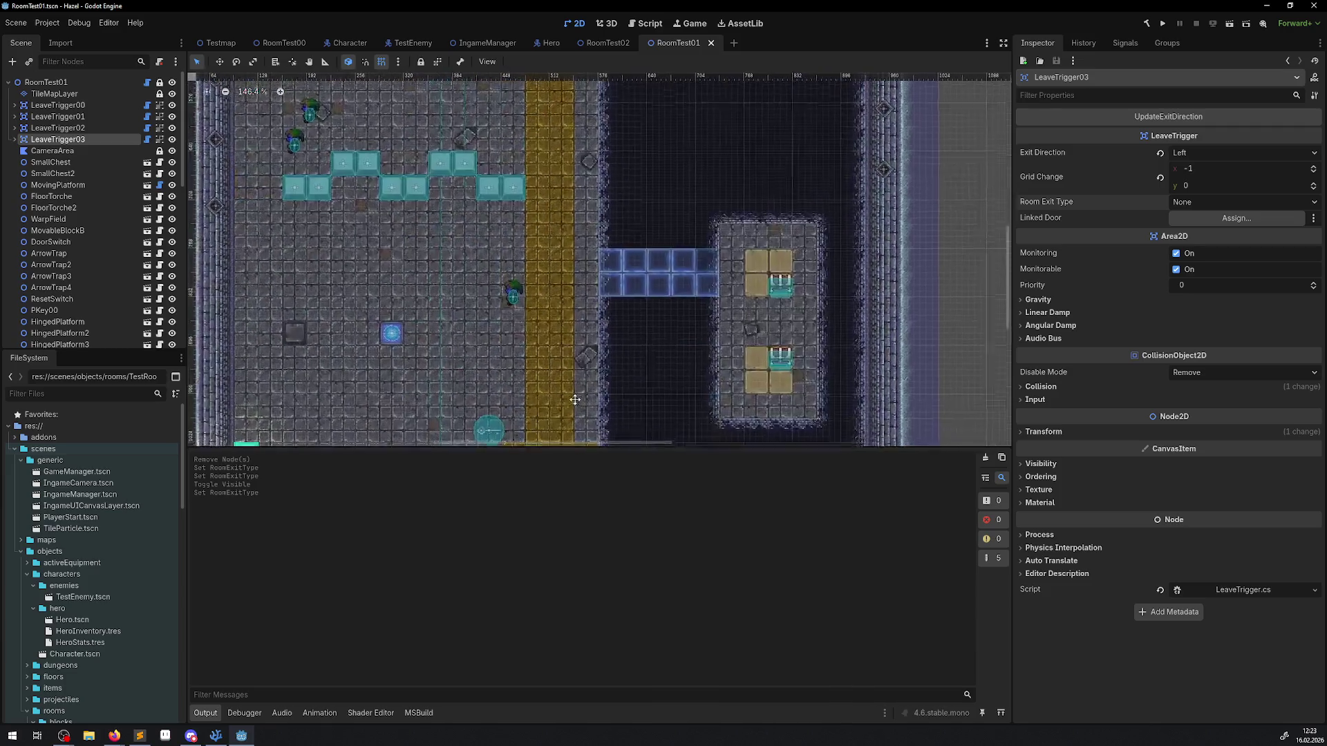
{"action": "left_click", "coordinate": [575, 311]}
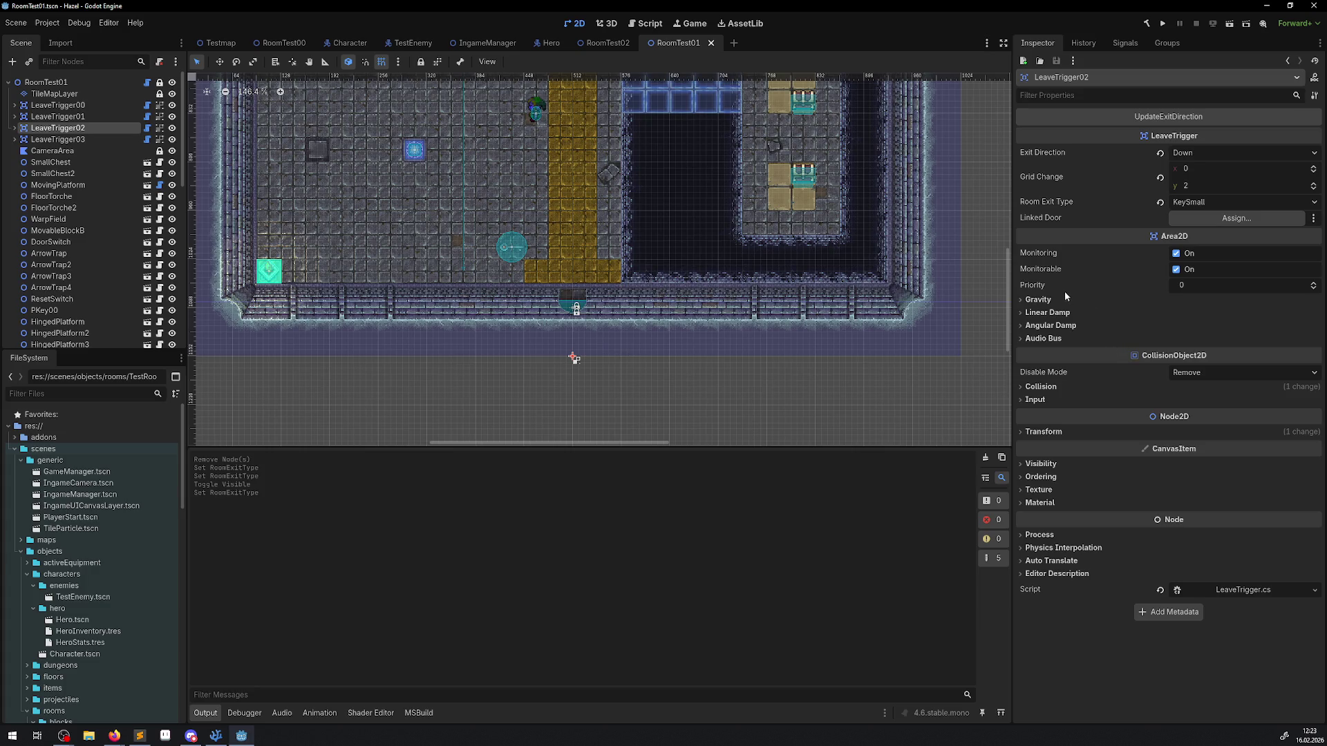
{"action": "scroll", "coordinate": [524, 345], "scroll_direction": "up", "scroll_amount": 5}
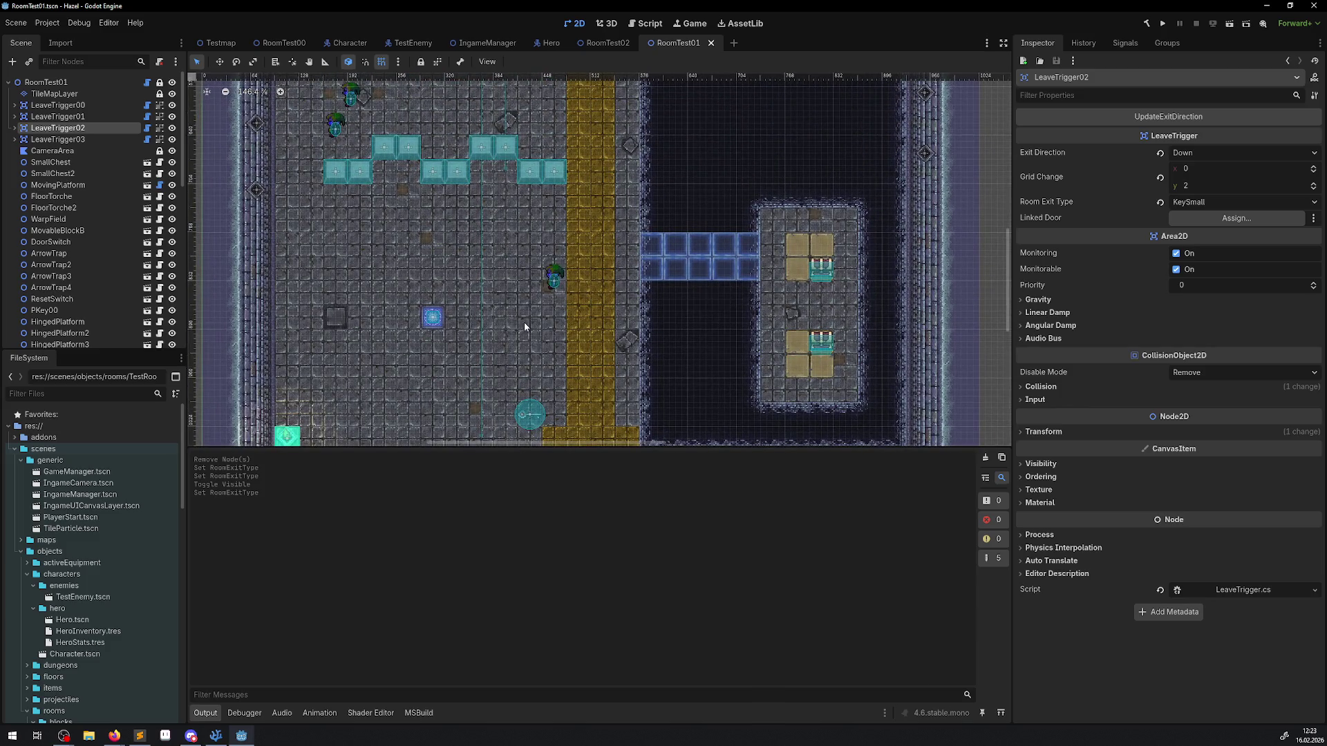
{"action": "scroll", "coordinate": [515, 323], "scroll_direction": "up", "scroll_amount": 5}
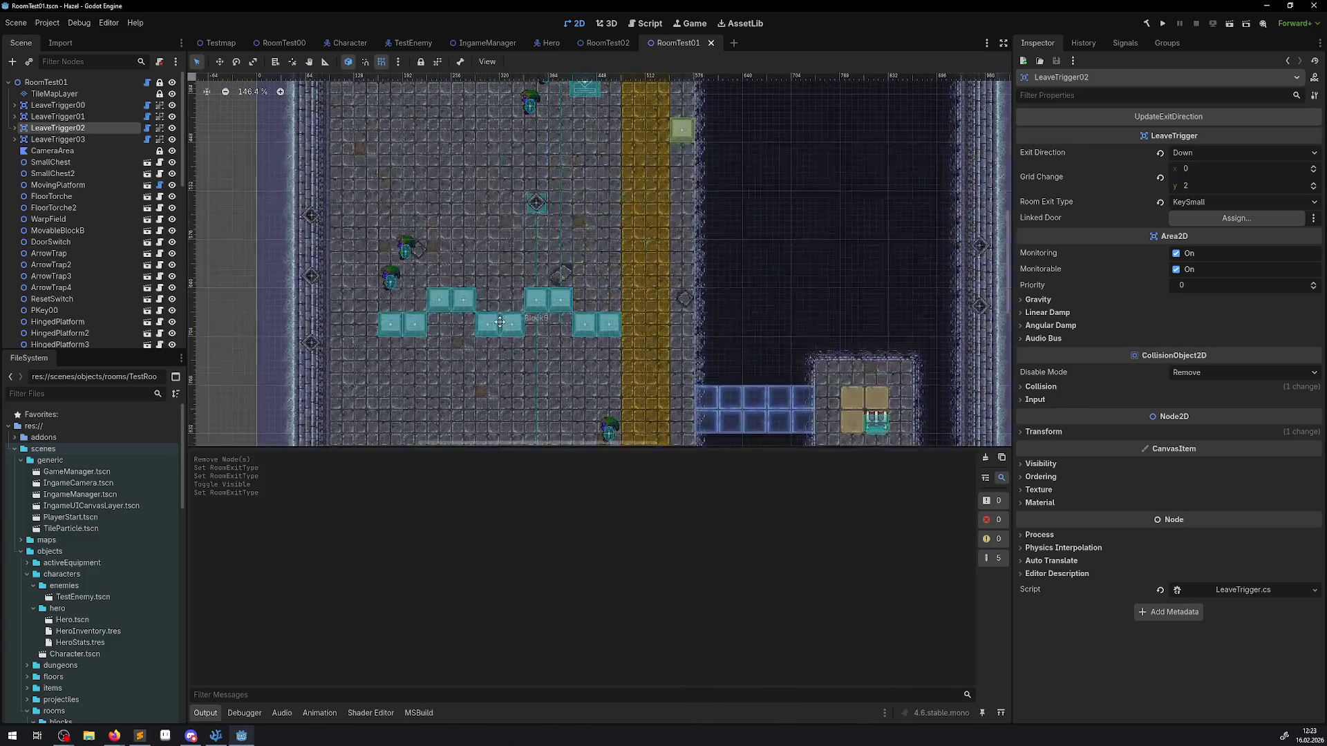
{"action": "left_click_drag", "start_coordinate": [501, 329], "coordinate": [528, 441]}
{"action": "left_click_drag", "start_coordinate": [530, 76], "coordinate": [541, 129]}
{"action": "scroll", "coordinate": [455, 303], "scroll_direction": "down", "scroll_amount": 5}
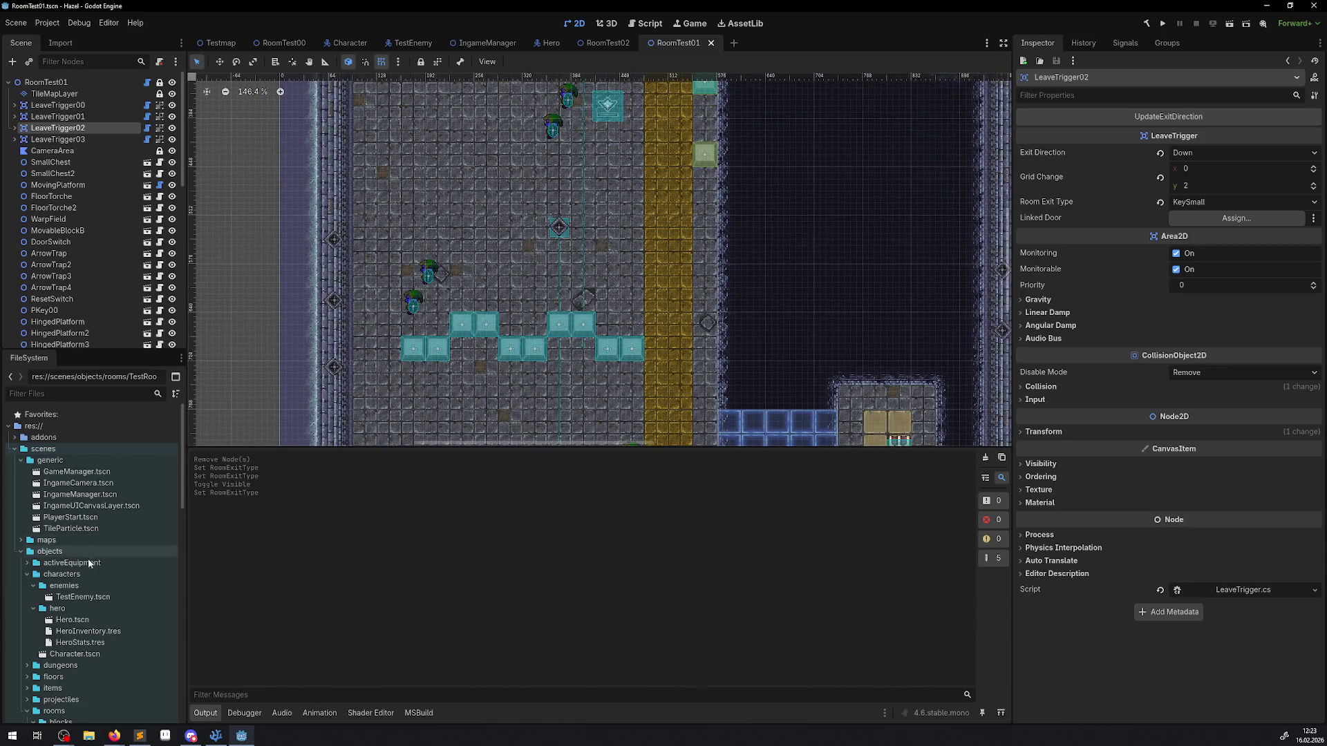
{"action": "scroll", "coordinate": [87, 622], "scroll_direction": "down", "scroll_amount": 10}
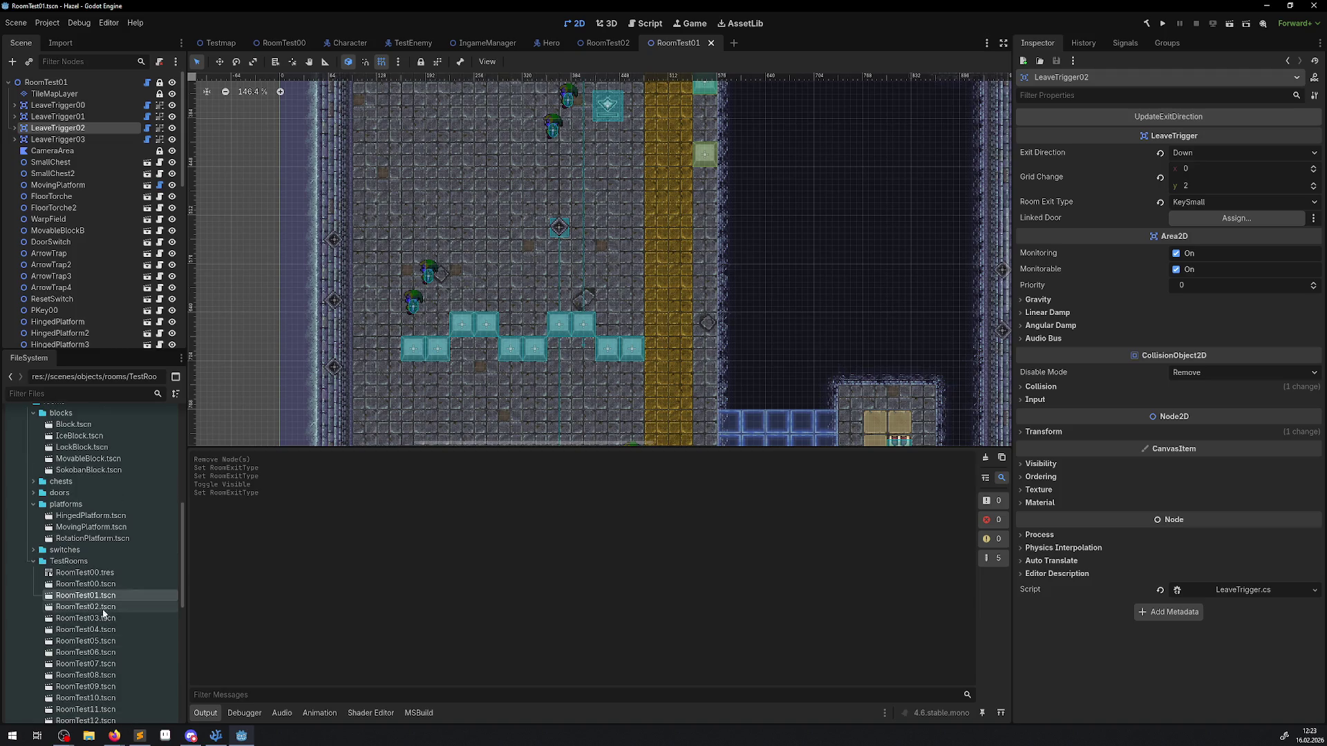
{"action": "double_click", "coordinate": [86, 618]}
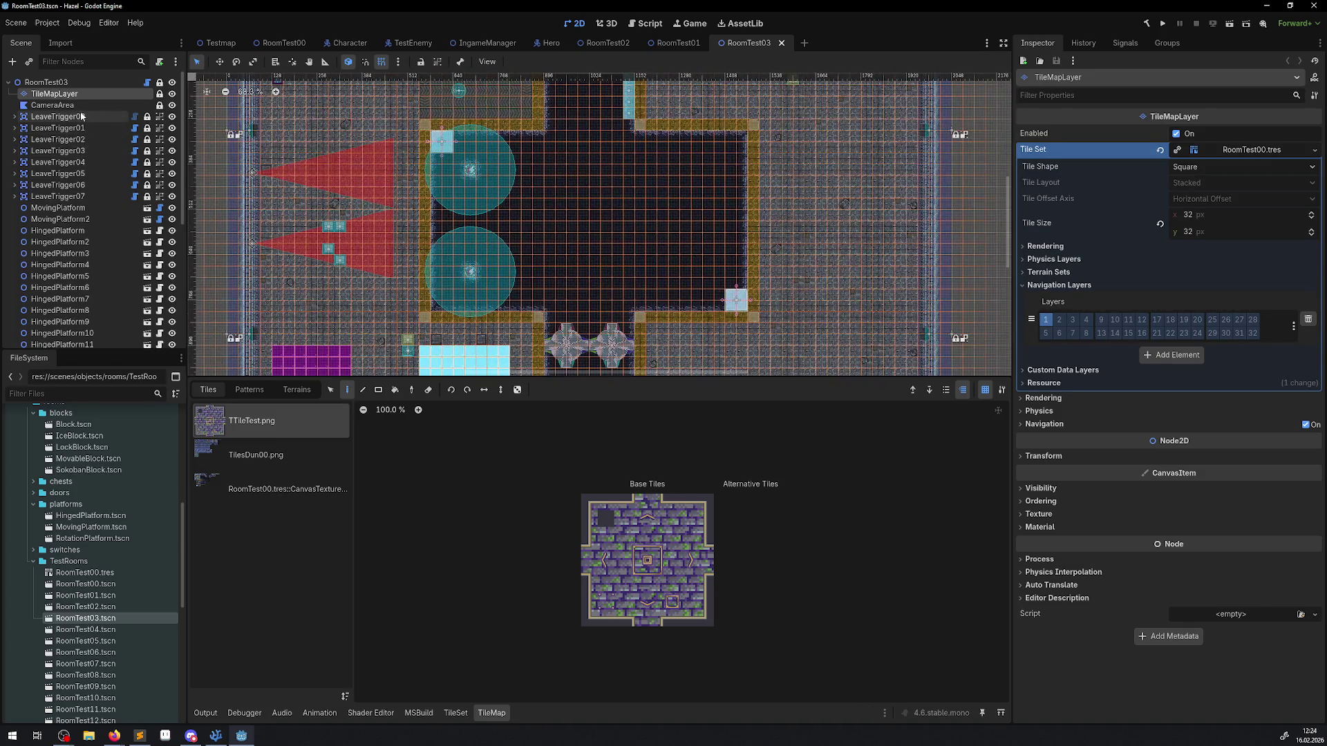
Step: Review LeaveTrigger00's Room Exit Type in RoomTest03, leaving it at None
{"action": "left_click", "coordinate": [82, 116]}
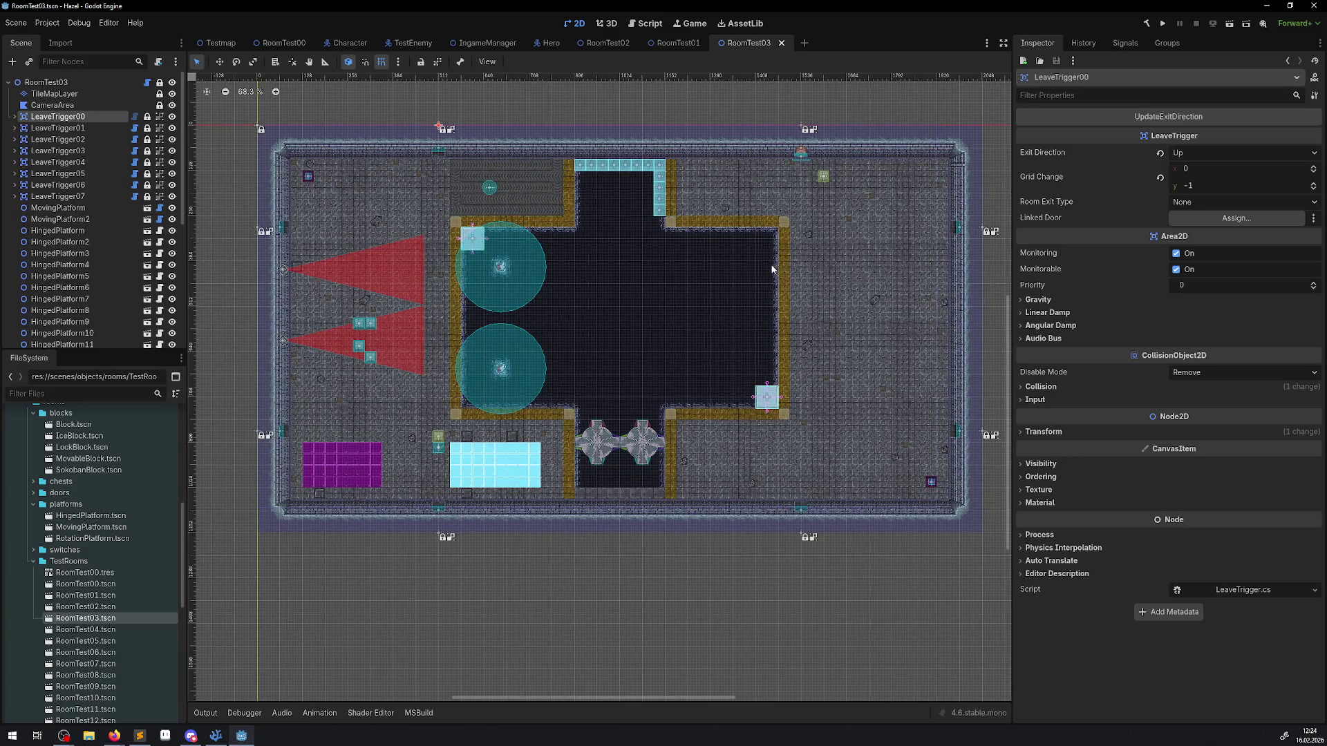
{"action": "left_click", "coordinate": [1220, 204]}
{"action": "left_click", "coordinate": [1199, 201]}
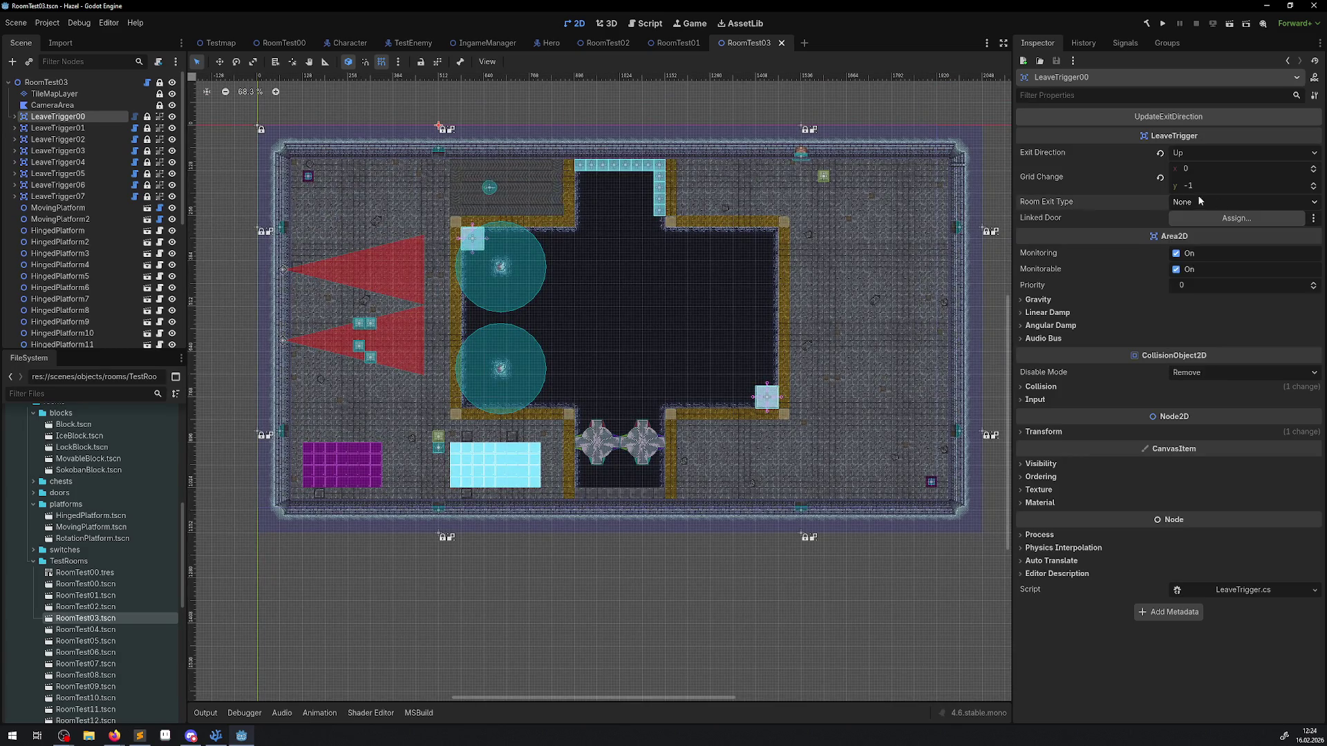
{"action": "left_click", "coordinate": [1206, 205]}
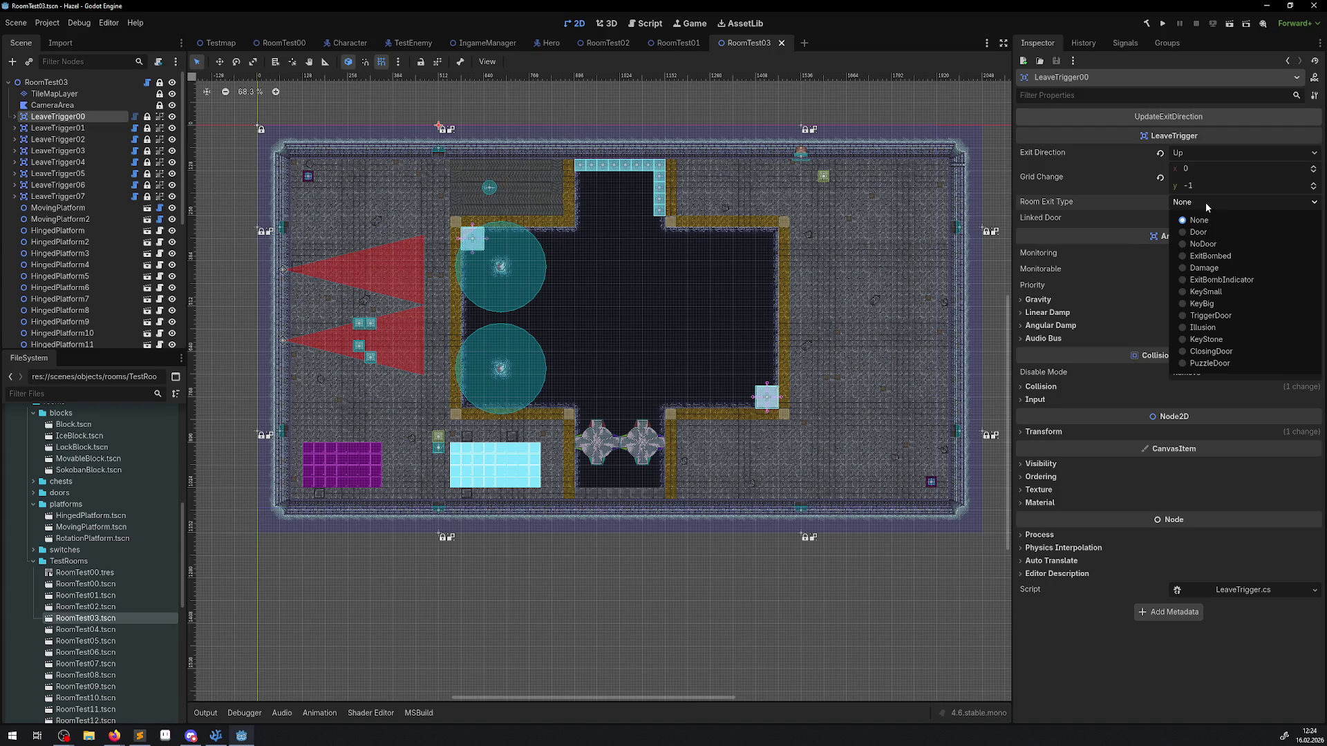
{"action": "left_click", "coordinate": [1205, 202]}
Step: Check the exit settings of LeaveTrigger01 to 04, then select DoorKey and request its deletion
{"action": "left_click", "coordinate": [59, 128]}
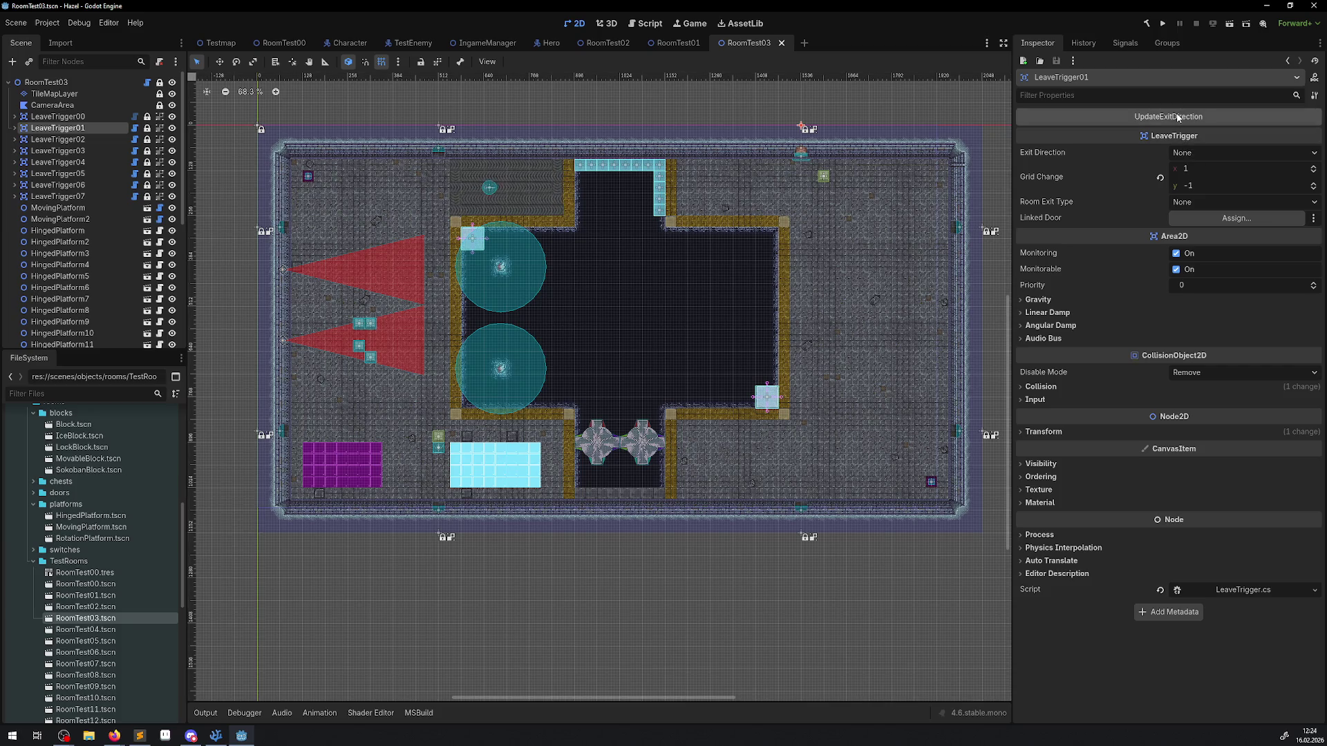
{"action": "left_click", "coordinate": [58, 139]}
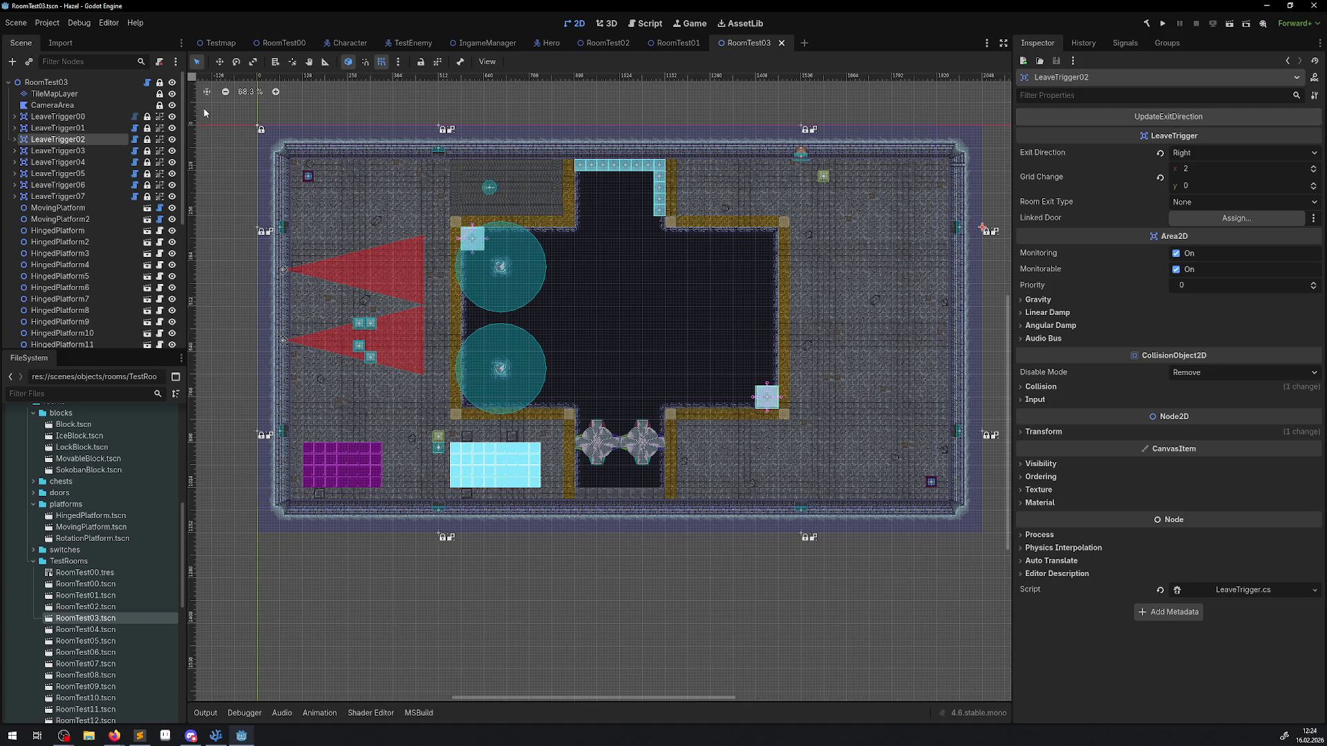
{"action": "left_click", "coordinate": [58, 151]}
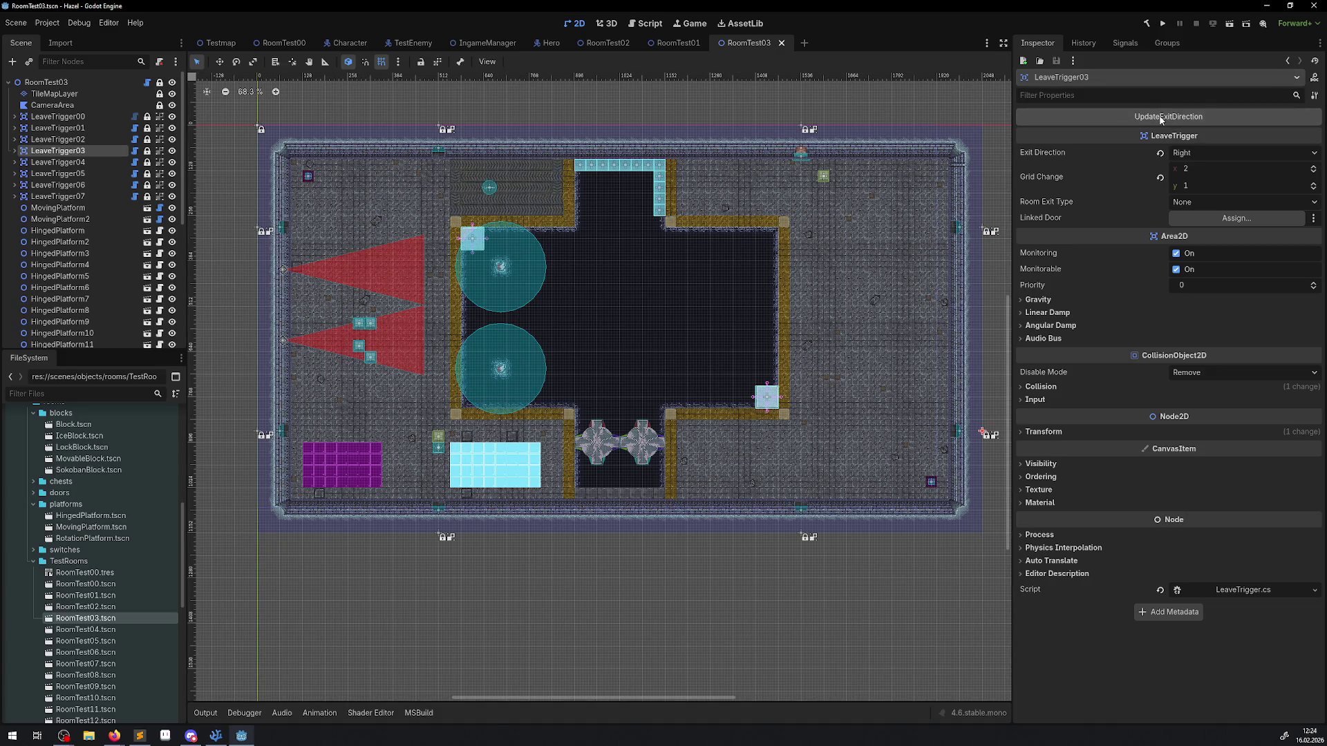
{"action": "left_click", "coordinate": [59, 162]}
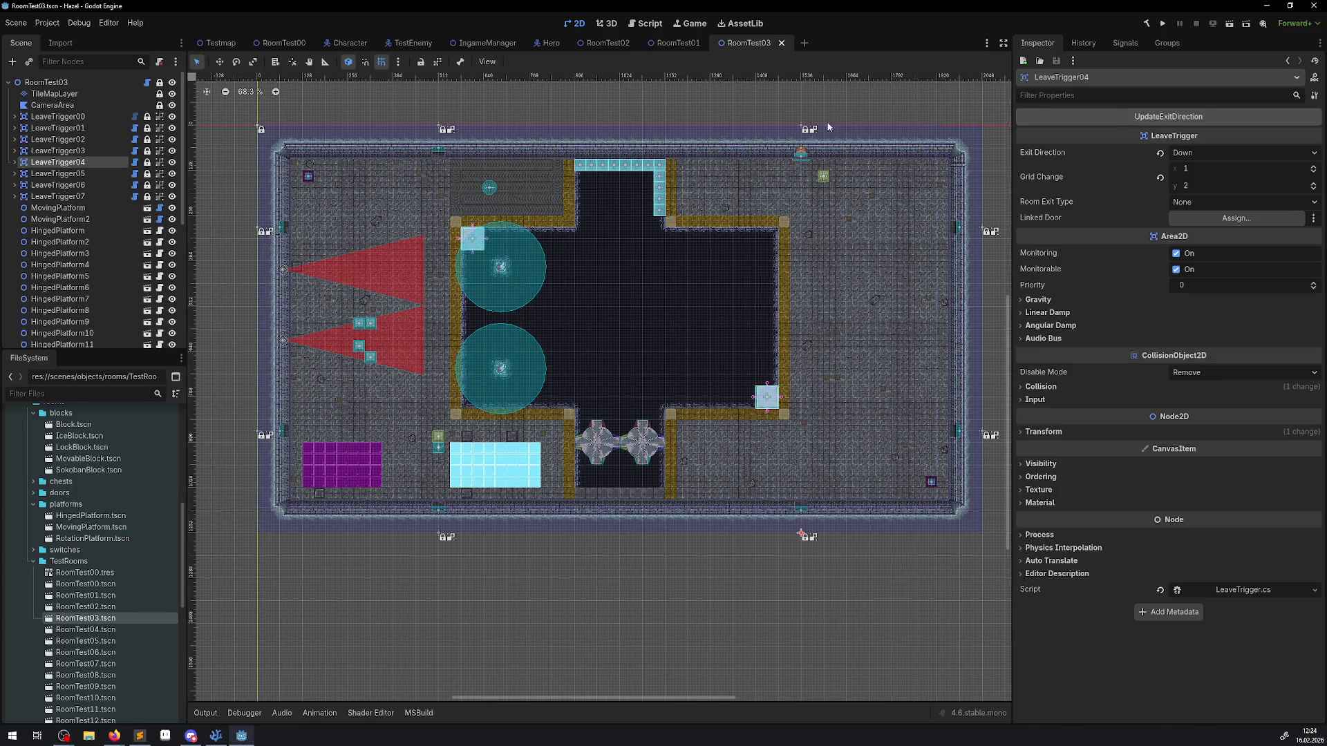
{"action": "scroll", "coordinate": [805, 159], "scroll_direction": "up", "scroll_amount": 4}
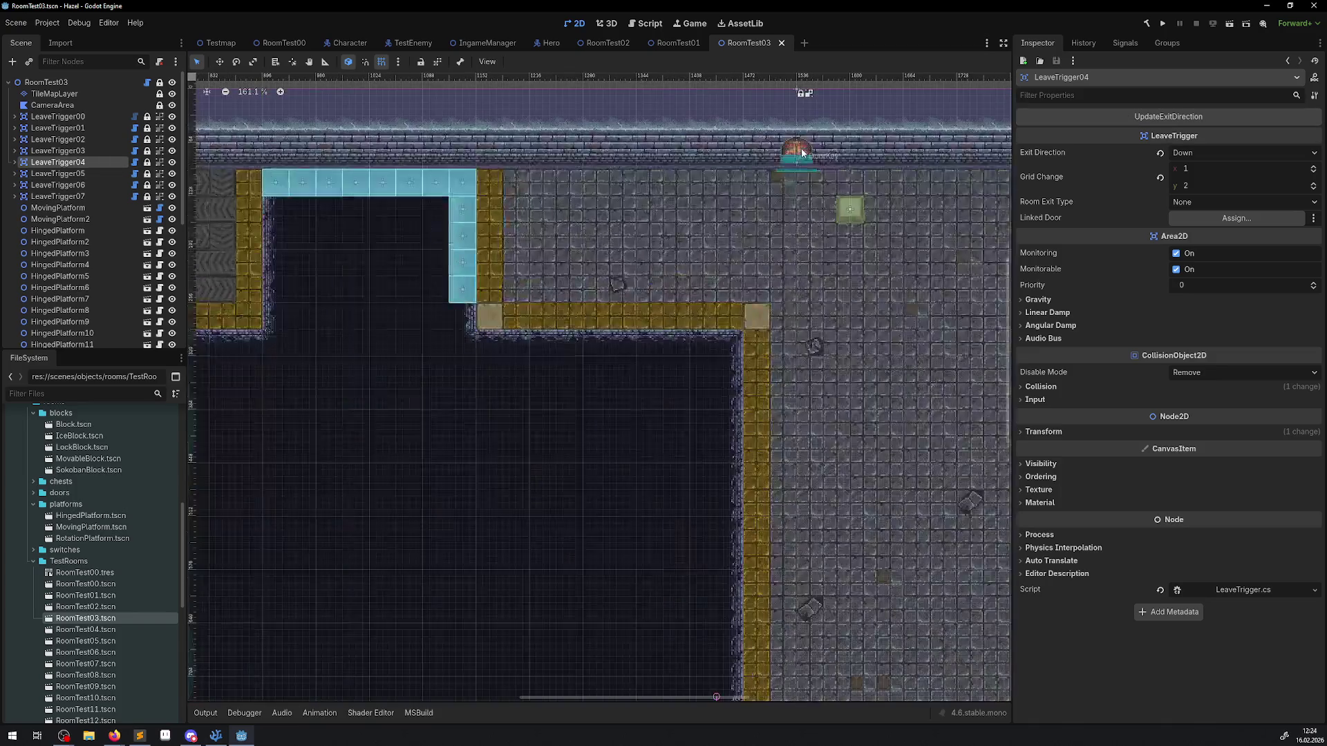
{"action": "left_click", "coordinate": [796, 158]}
{"action": "key", "text": "Delete"}
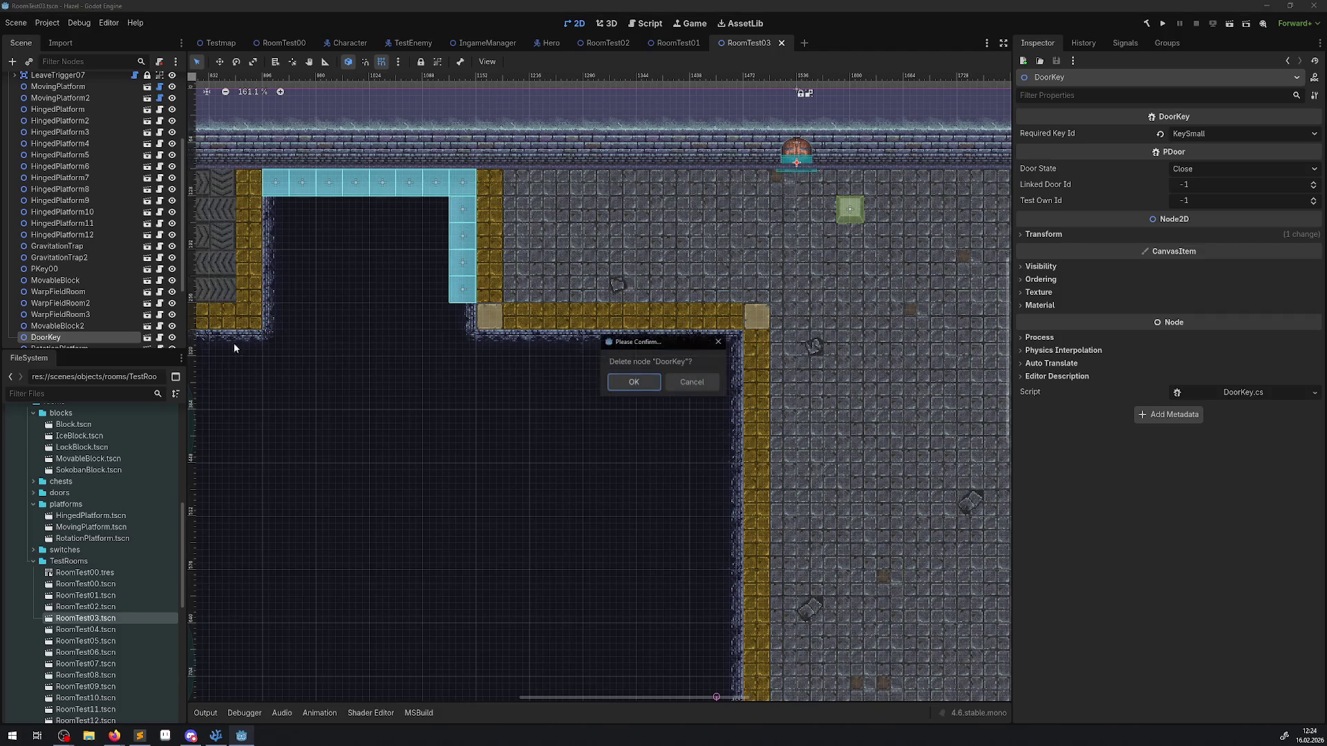
Step: Confirm deleting DoorKey and pan to show the whole room
{"action": "left_click", "coordinate": [633, 379]}
{"action": "scroll", "coordinate": [774, 334], "scroll_direction": "down", "scroll_amount": 3}
{"action": "mouse_move", "coordinate": [774, 334]}
{"action": "left_mouse_down"}
{"action": "mouse_move", "coordinate": [409, 147]}
{"action": "mouse_move", "coordinate": [494, 90]}
{"action": "mouse_move", "coordinate": [897, 146]}
{"action": "mouse_move", "coordinate": [199, 255]}
{"action": "mouse_move", "coordinate": [119, 318]}
{"action": "left_mouse_up"}
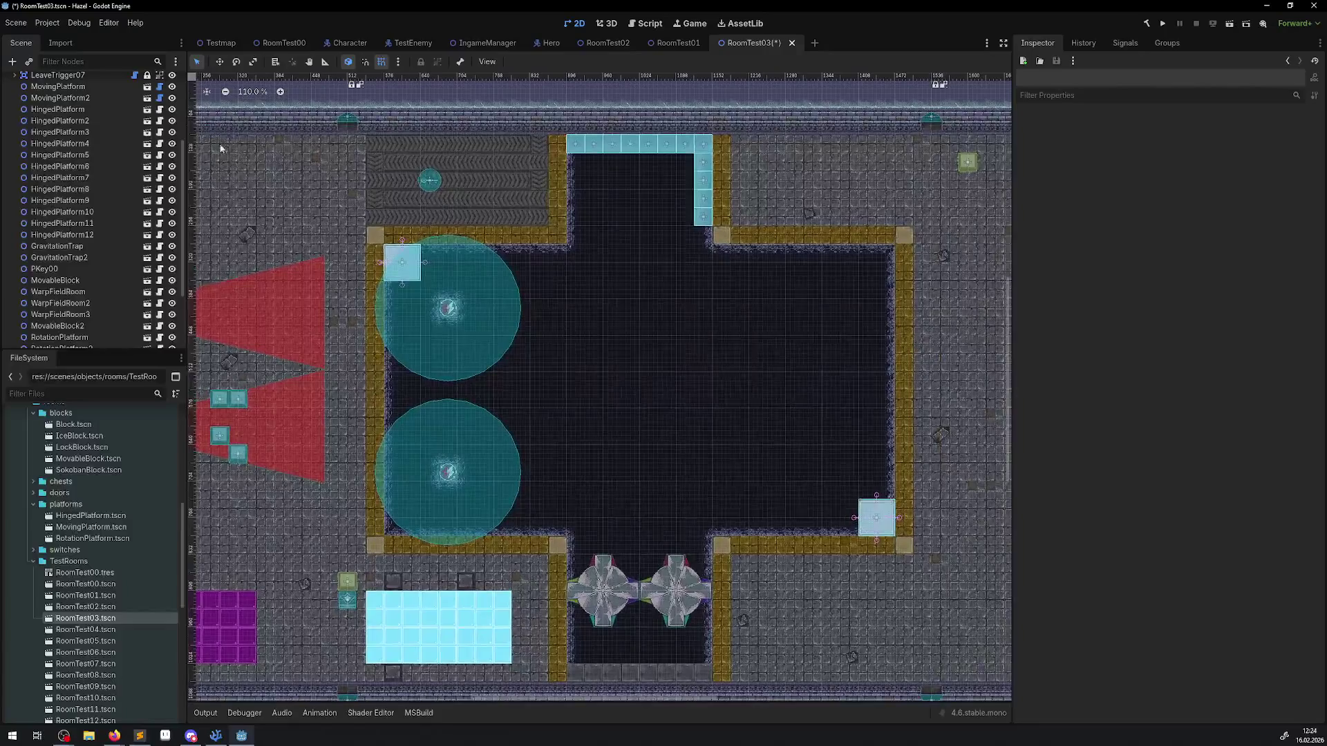
{"action": "scroll", "coordinate": [104, 276], "scroll_direction": "up", "scroll_amount": 3}
Step: Recompute LeaveTrigger07's exit direction to Left and check LeaveTrigger06 and 05
{"action": "left_click", "coordinate": [58, 196]}
{"action": "left_click", "coordinate": [1083, 115]}
{"action": "left_click", "coordinate": [58, 185]}
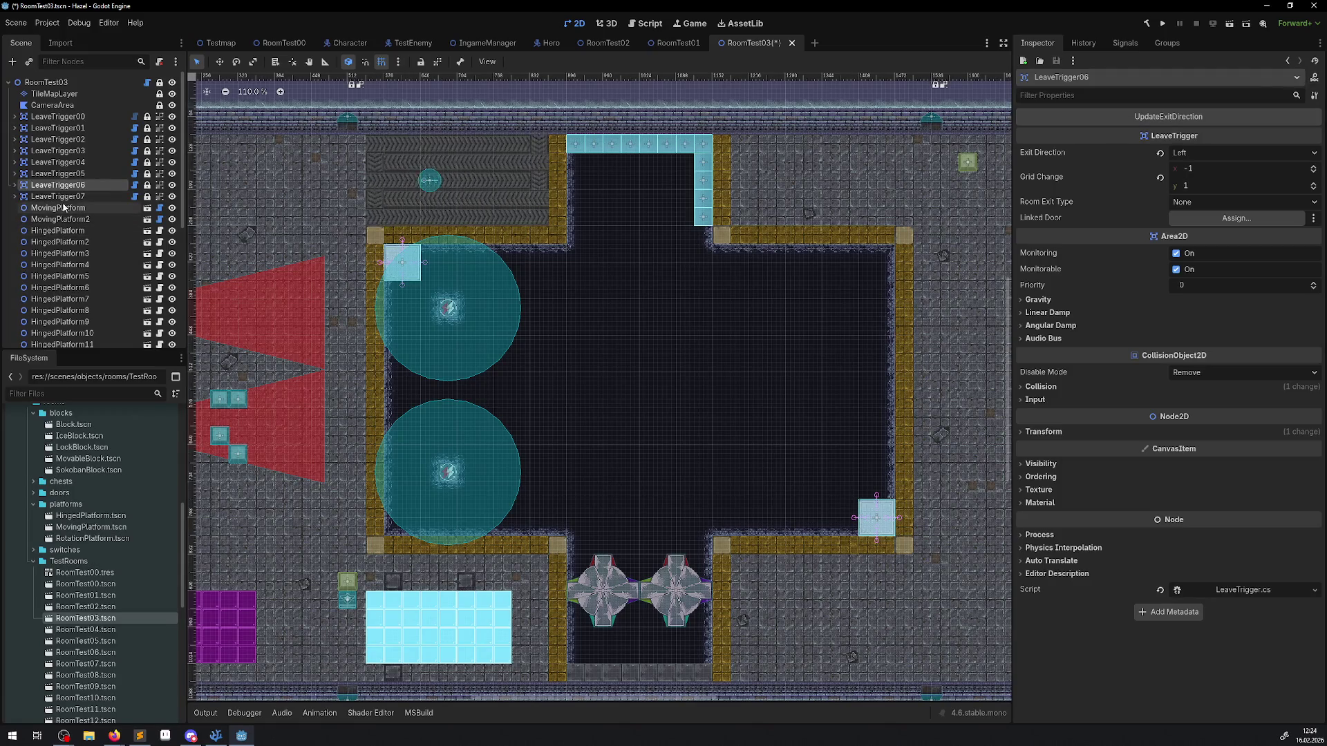
{"action": "left_click", "coordinate": [58, 173]}
{"action": "left_click", "coordinate": [1188, 117]}
Step: Recompute LeaveTrigger04's exit direction, check LeaveTrigger03, and save RoomTest03
{"action": "left_click", "coordinate": [58, 162]}
{"action": "left_click", "coordinate": [1129, 117]}
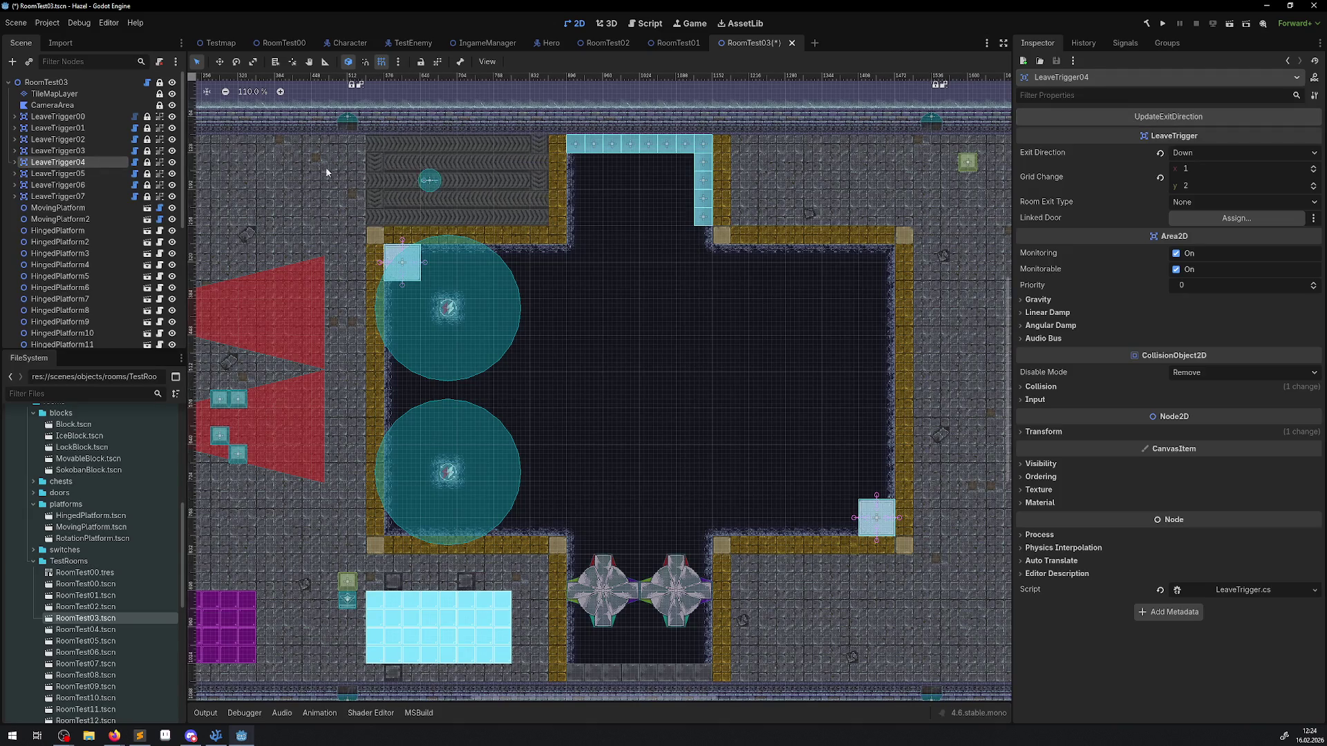
{"action": "left_click", "coordinate": [102, 151]}
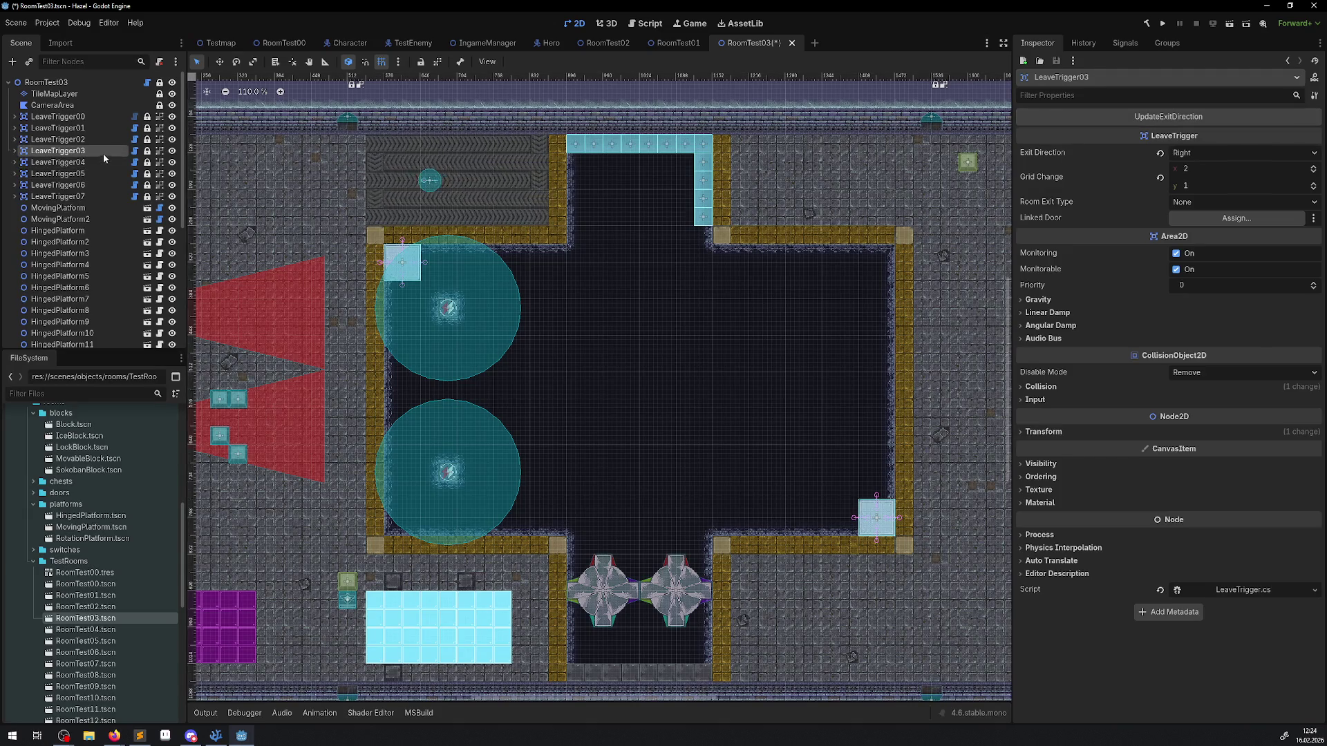
{"action": "left_click", "coordinate": [1158, 116]}
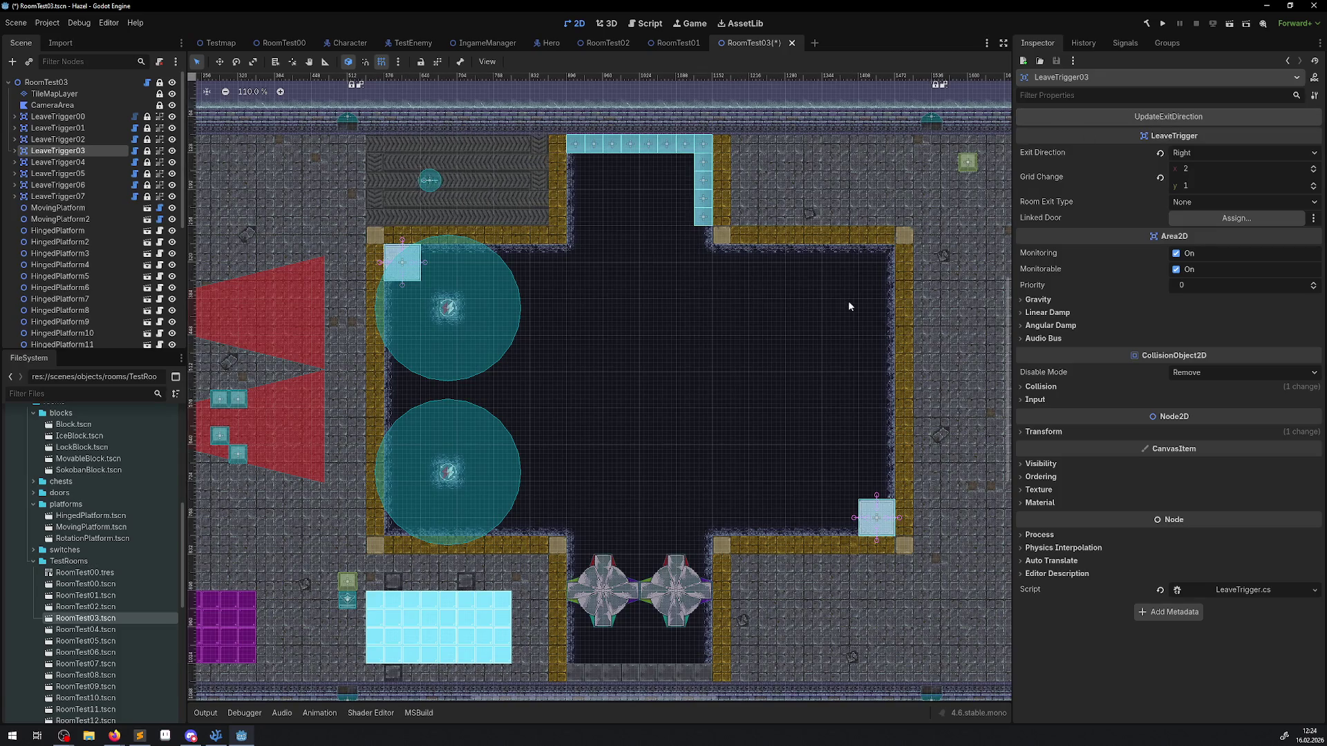
{"action": "left_click_drag", "start_coordinate": [849, 306], "coordinate": [772, 337]}
{"action": "key", "text": "ctrl+s"}
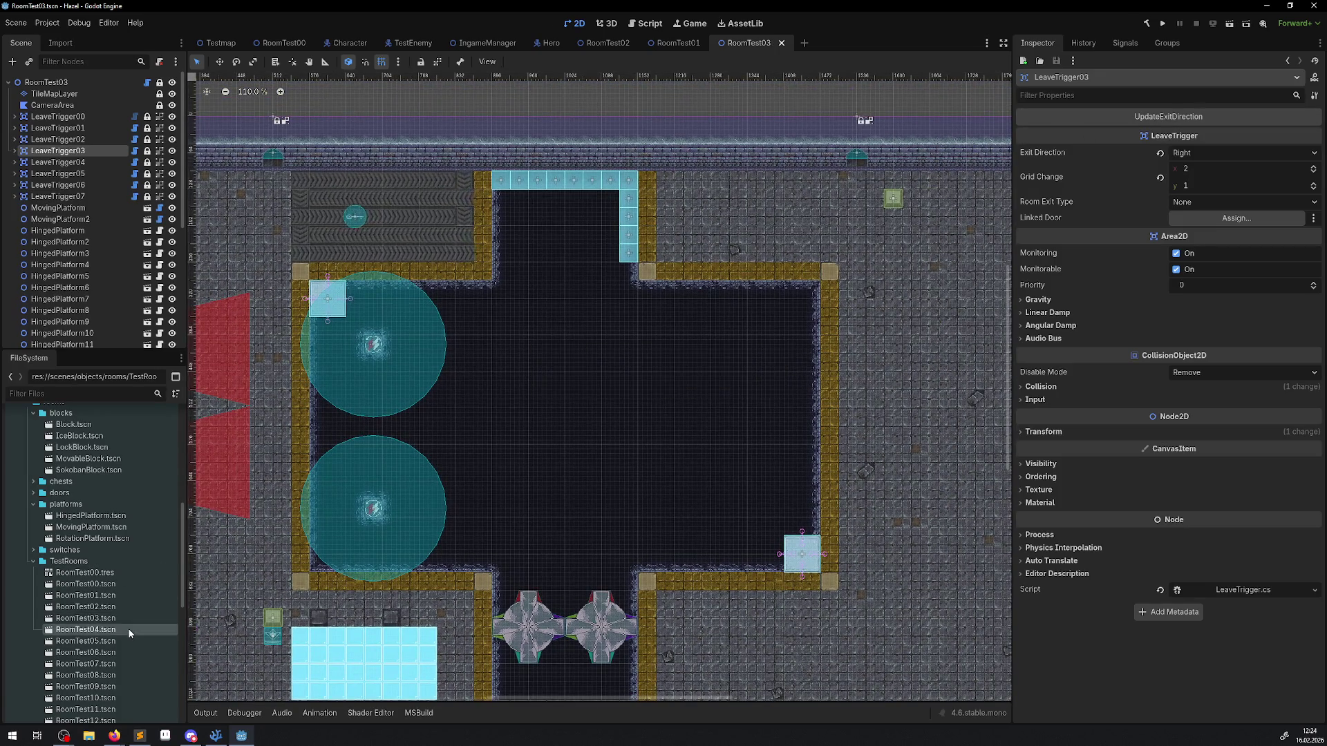
Step: Open RoomTest04 and recompute its leave triggers' exit directions, making LeaveTrigger04 Right and LeaveTrigger06 Down
{"action": "double_click", "coordinate": [129, 630]}
{"action": "left_click_drag", "start_coordinate": [633, 235], "coordinate": [534, 317]}
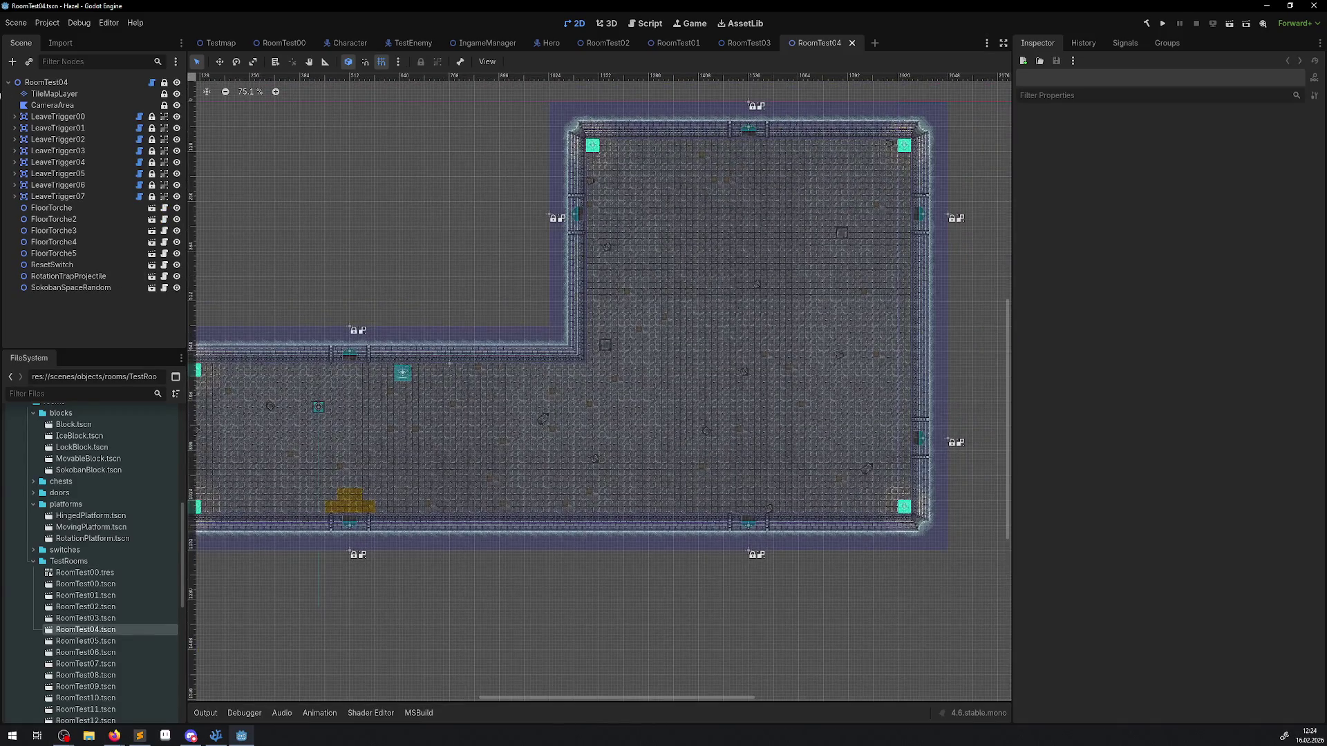
{"action": "mouse_move", "coordinate": [645, 309]}
{"action": "left_mouse_down"}
{"action": "mouse_move", "coordinate": [583, 328]}
{"action": "mouse_move", "coordinate": [814, 221]}
{"action": "mouse_move", "coordinate": [666, 261]}
{"action": "left_mouse_up"}
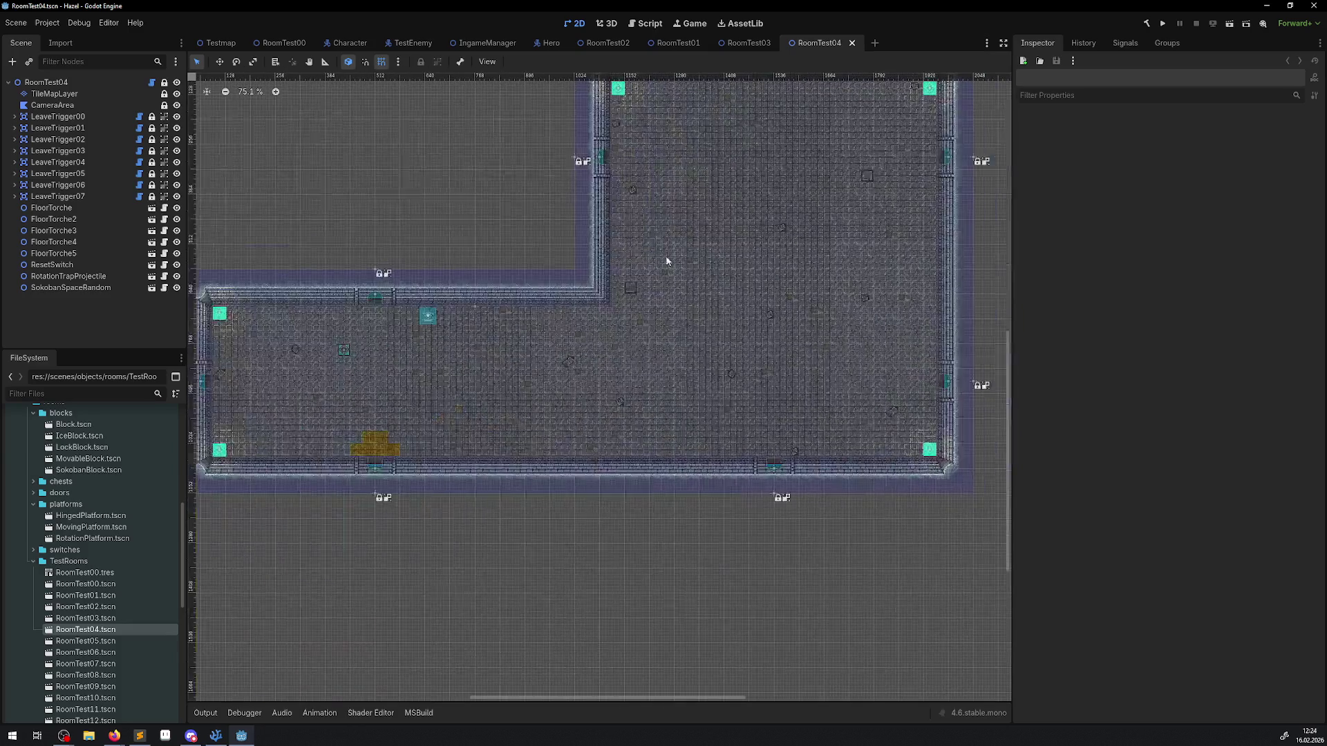
{"action": "left_click", "coordinate": [89, 117]}
{"action": "left_click", "coordinate": [105, 126]}
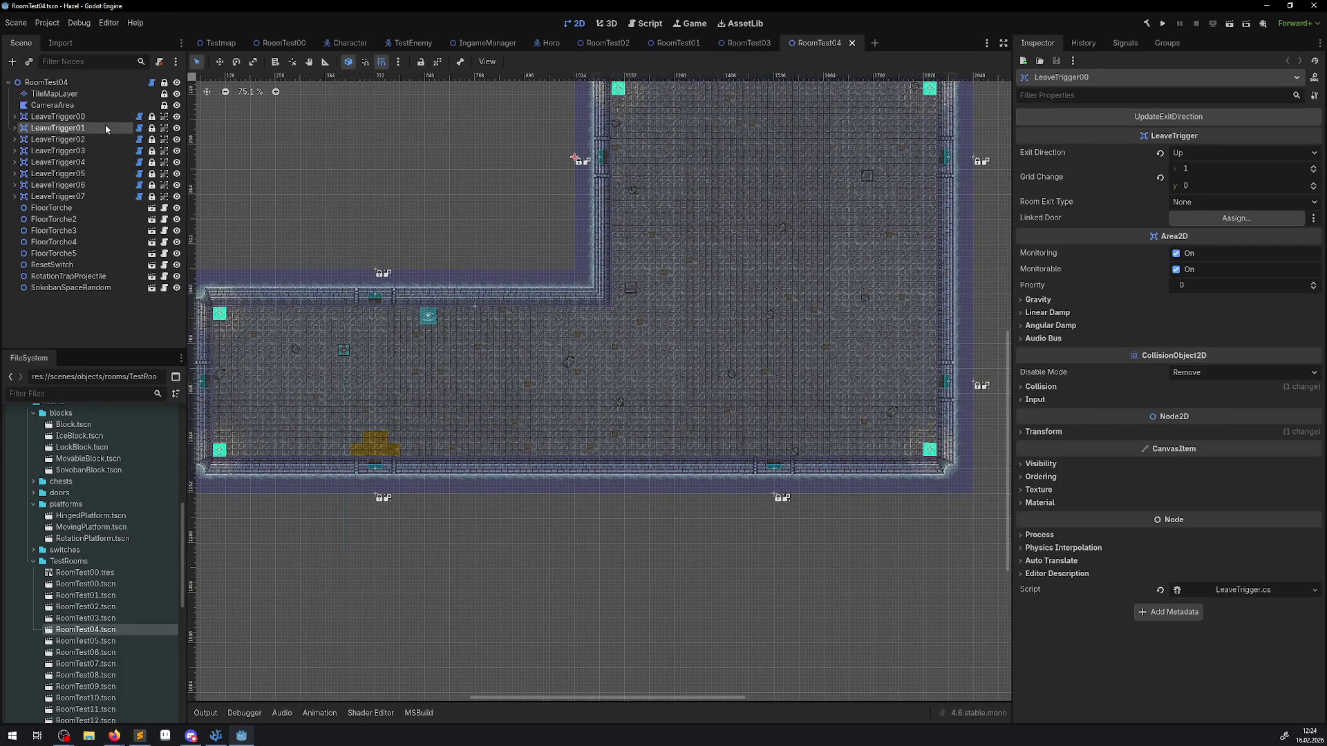
{"action": "left_click", "coordinate": [105, 139]}
{"action": "left_click", "coordinate": [1148, 119]}
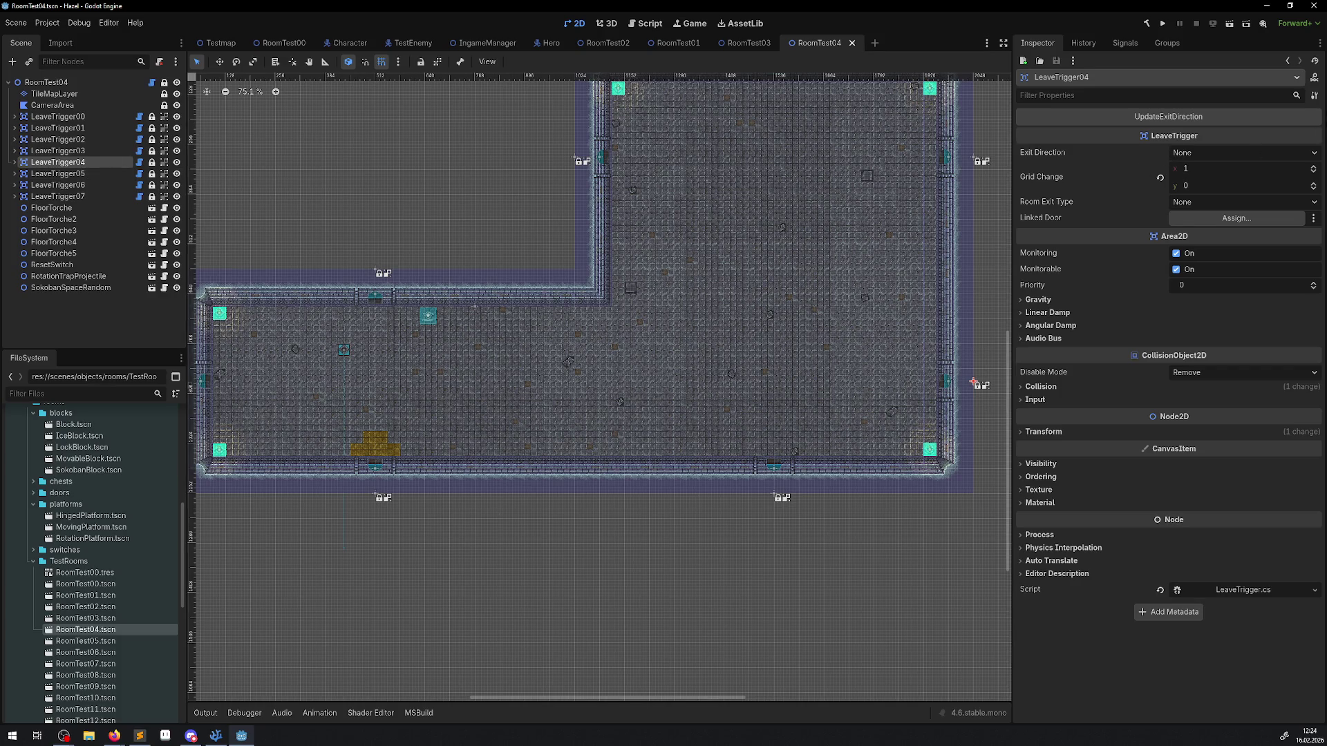
{"action": "left_click", "coordinate": [1168, 116]}
{"action": "left_click", "coordinate": [1175, 121]}
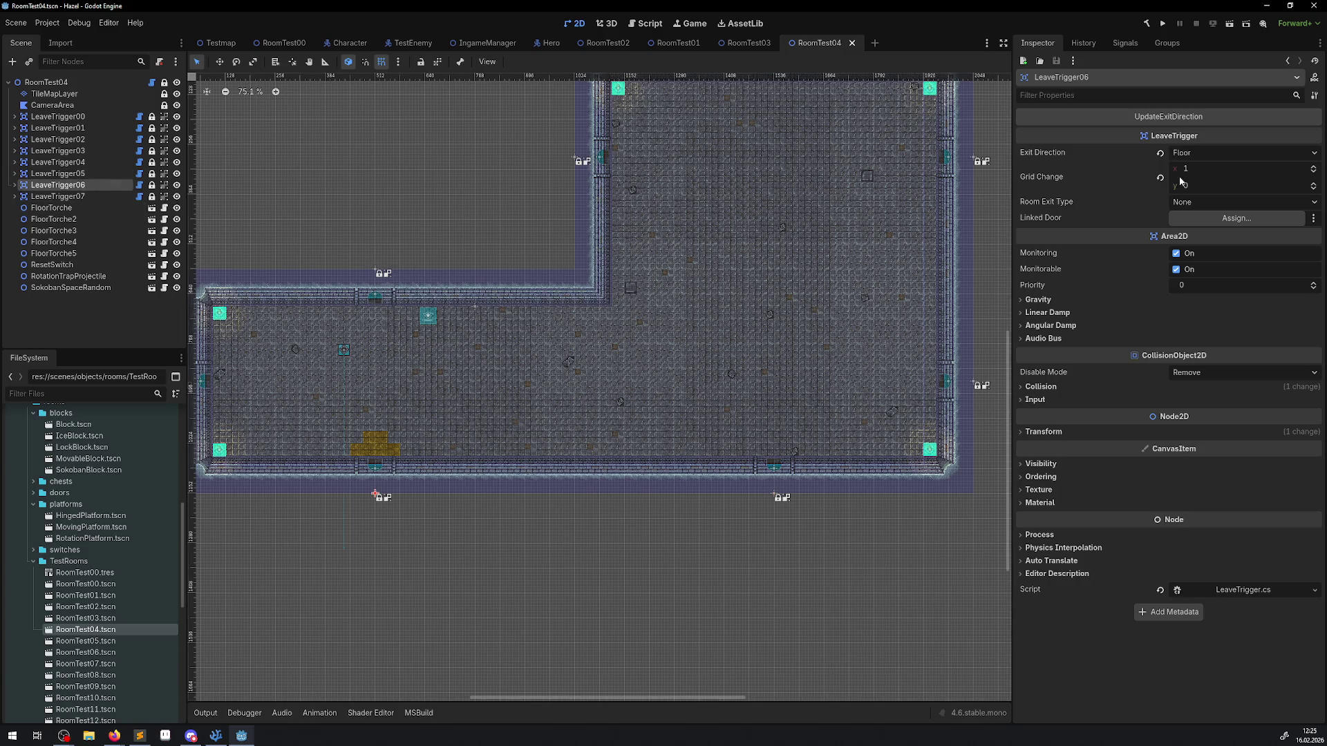
{"action": "left_click", "coordinate": [1168, 116]}
{"action": "left_click", "coordinate": [88, 198]}
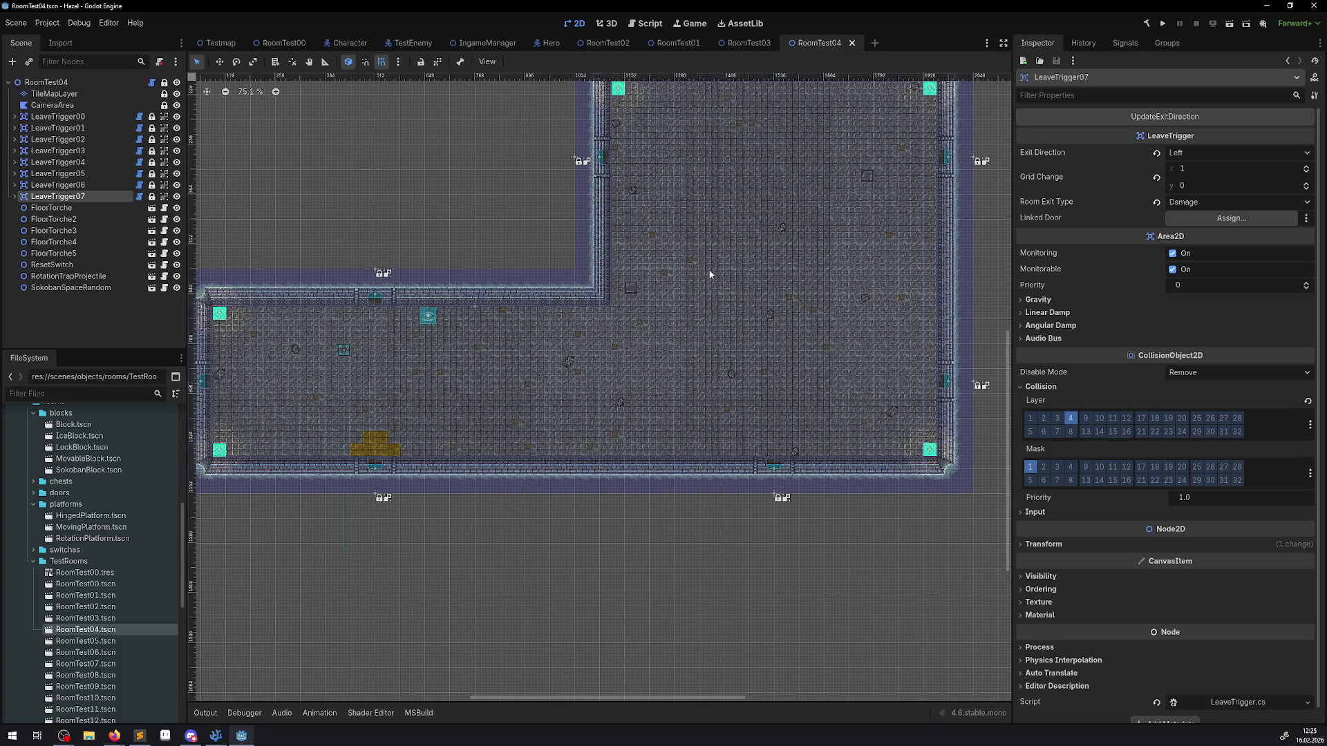
Step: Save RoomTest04, look over RoomTest05 and close it, then open RoomTest06
{"action": "key", "text": "ctrl+s"}
{"action": "double_click", "coordinate": [86, 640]}
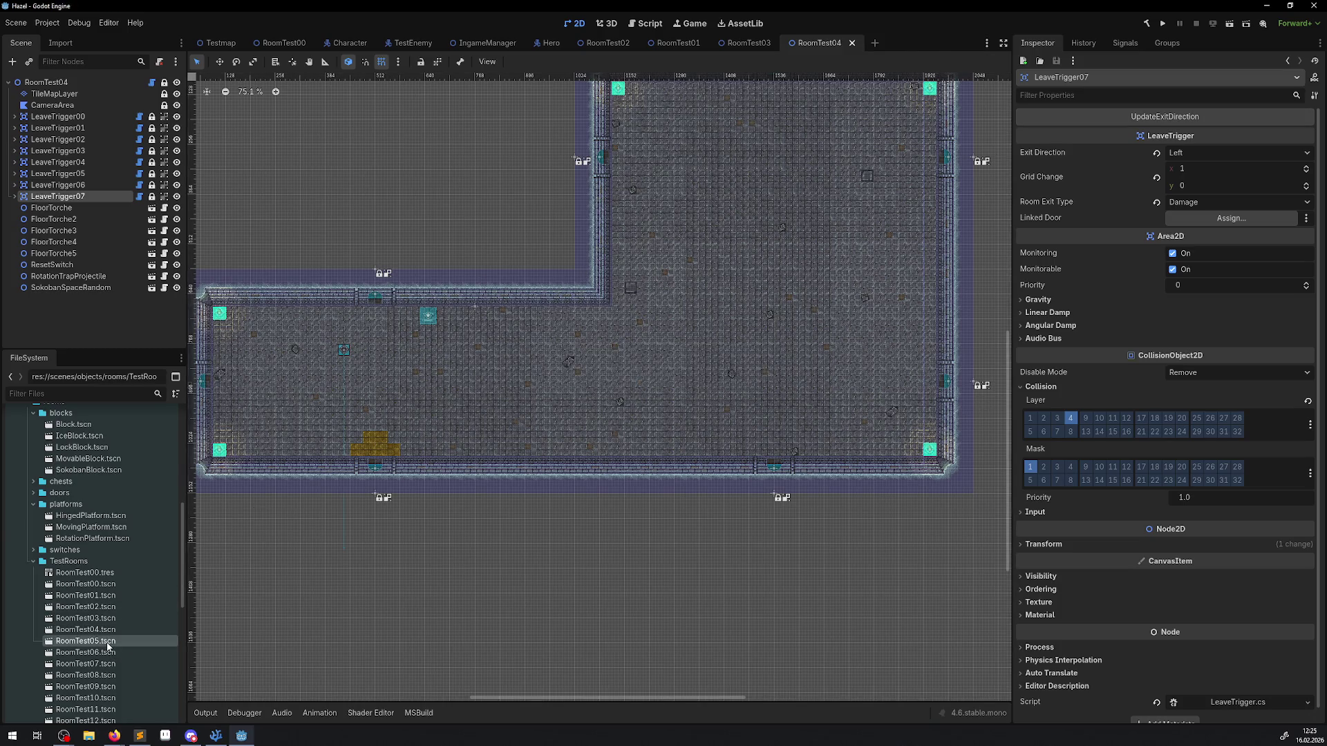
{"action": "scroll", "coordinate": [601, 452], "scroll_direction": "down", "scroll_amount": 5}
{"action": "scroll", "coordinate": [760, 276], "scroll_direction": "right", "scroll_amount": 10}
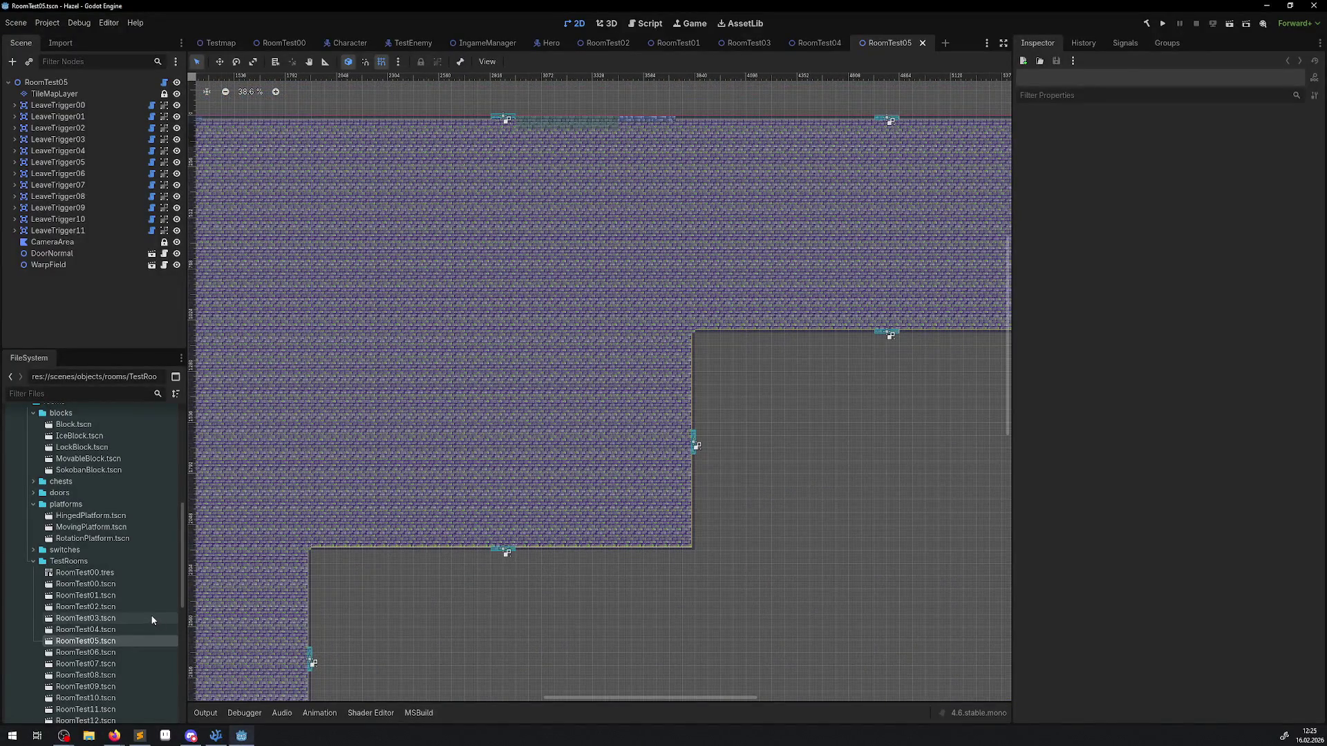
{"action": "left_click", "coordinate": [922, 44]}
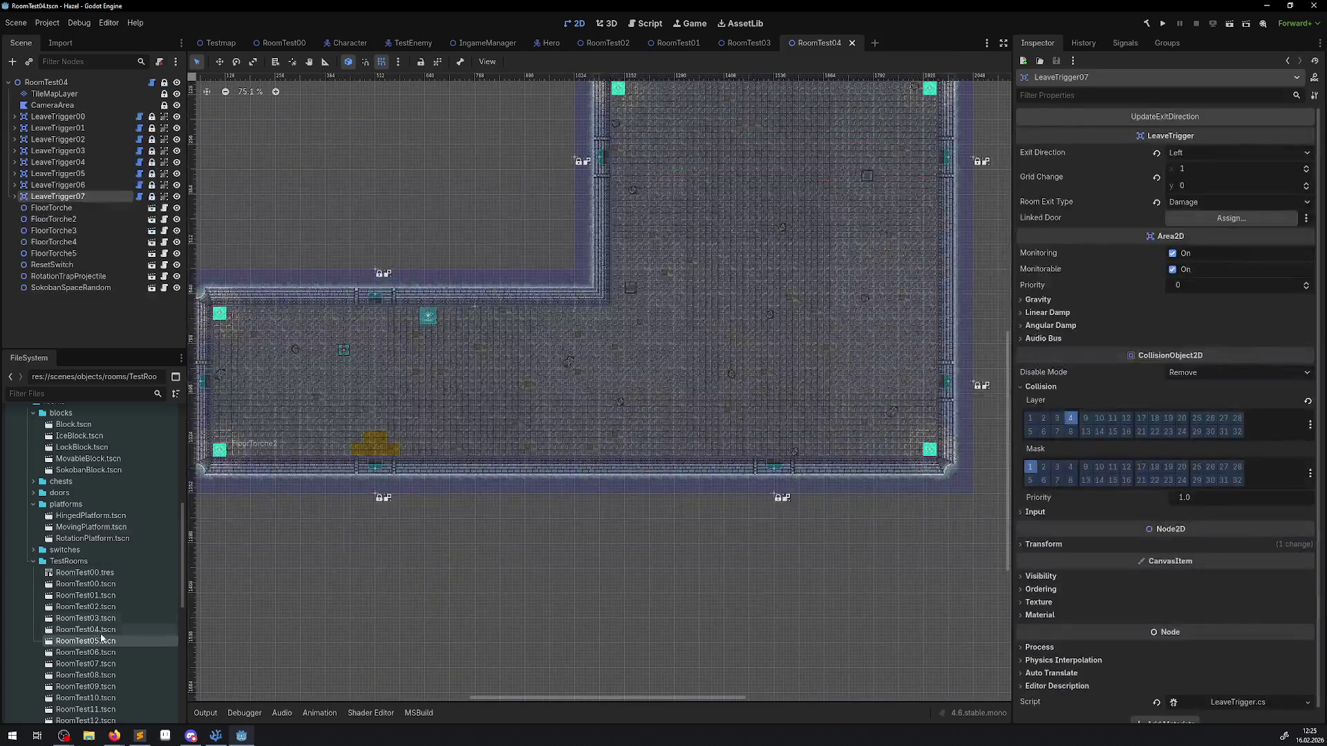
{"action": "double_click", "coordinate": [85, 652]}
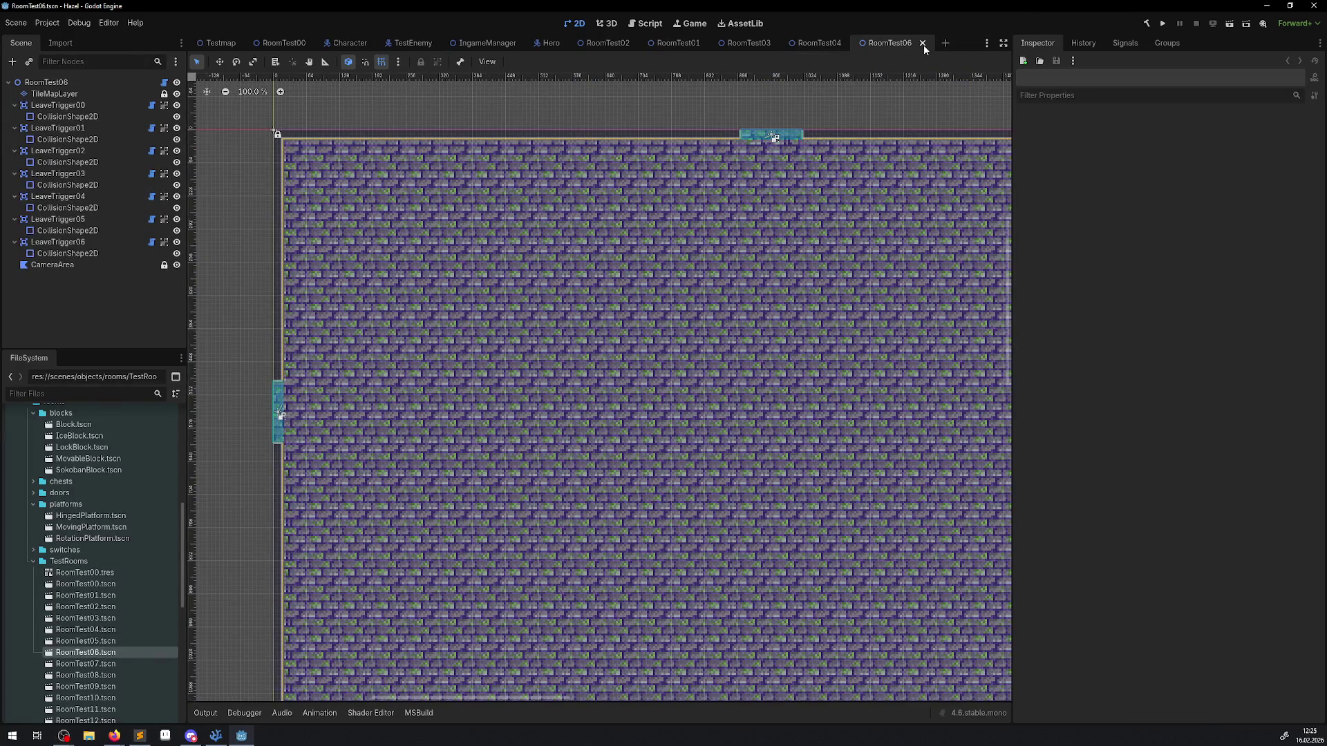
Step: Close RoomTest06, open and close RoomTest07, then open RoomTest08
{"action": "left_click", "coordinate": [923, 44]}
{"action": "double_click", "coordinate": [156, 664]}
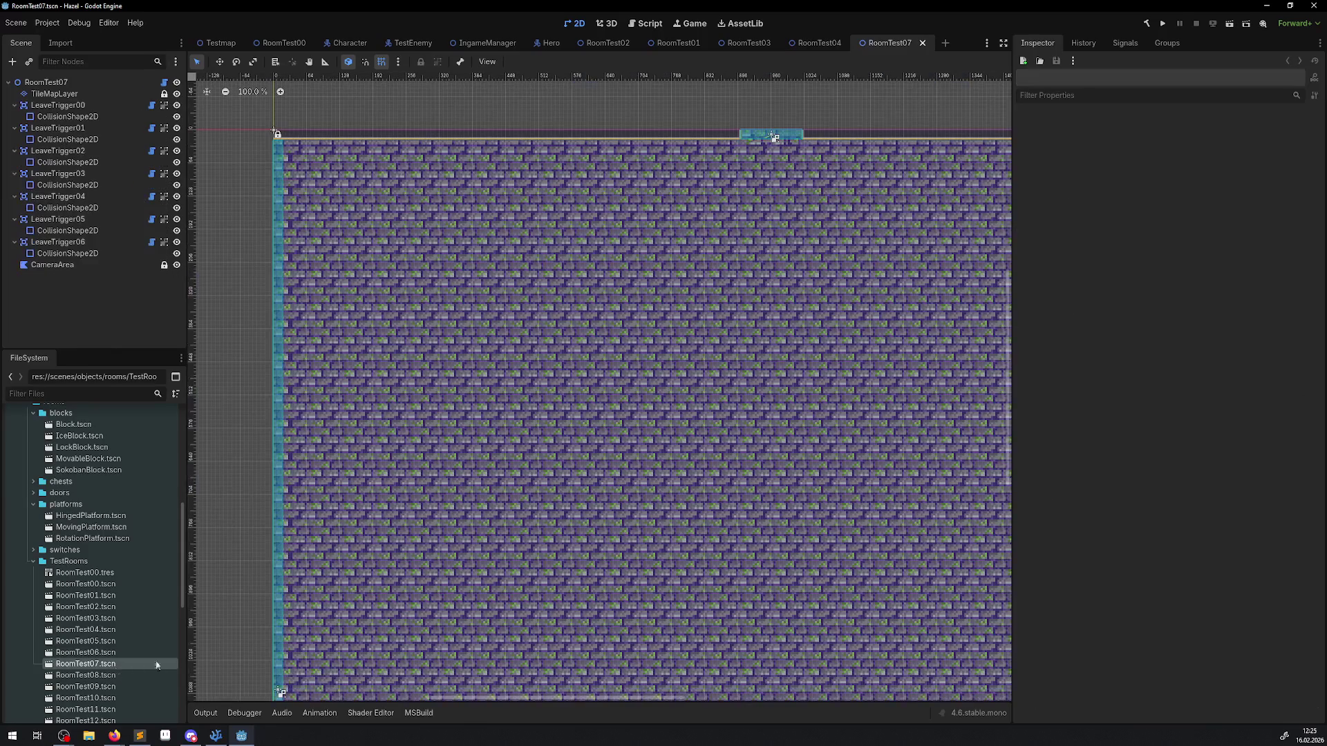
{"action": "left_click", "coordinate": [923, 43]}
{"action": "double_click", "coordinate": [117, 676]}
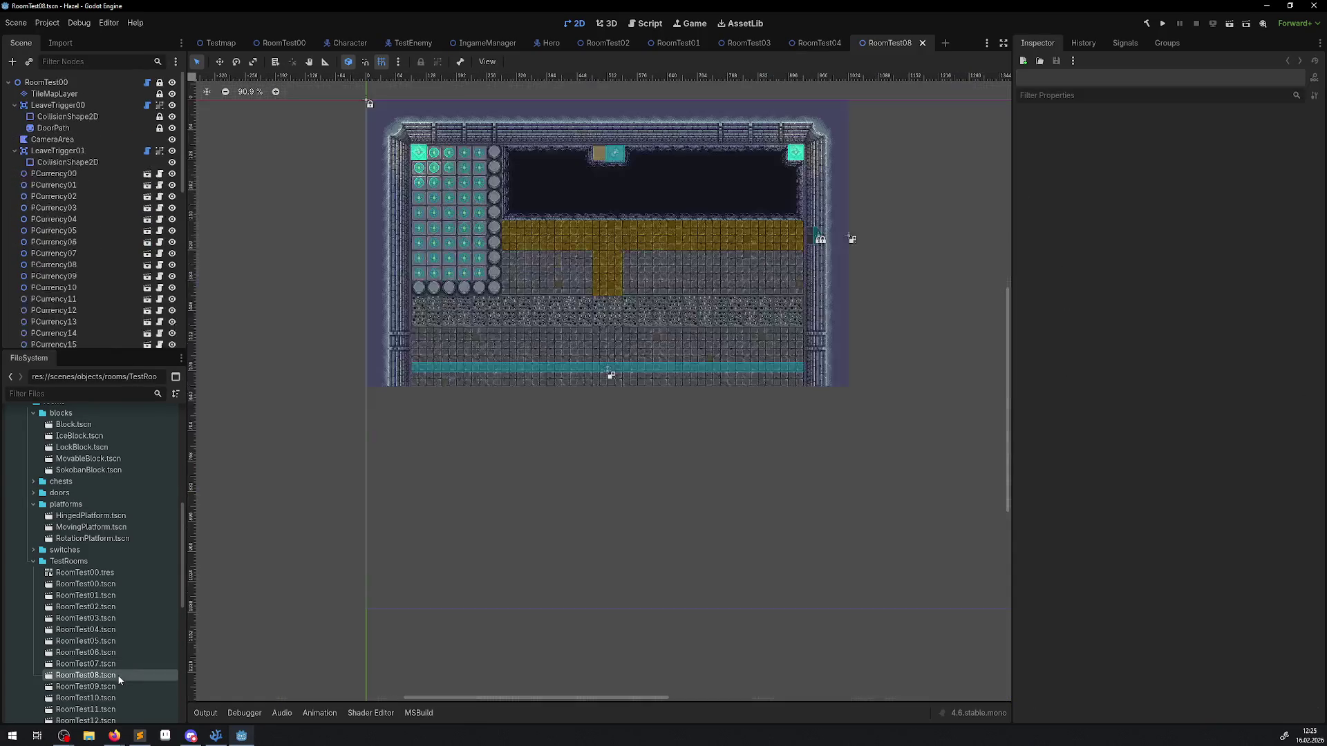
Step: Recompute RoomTest08's LeaveTrigger00 to exit Right and LeaveTrigger01 to exit Down, leaving Room Exit Type None
{"action": "left_click", "coordinate": [58, 105]}
{"action": "left_click", "coordinate": [1163, 117]}
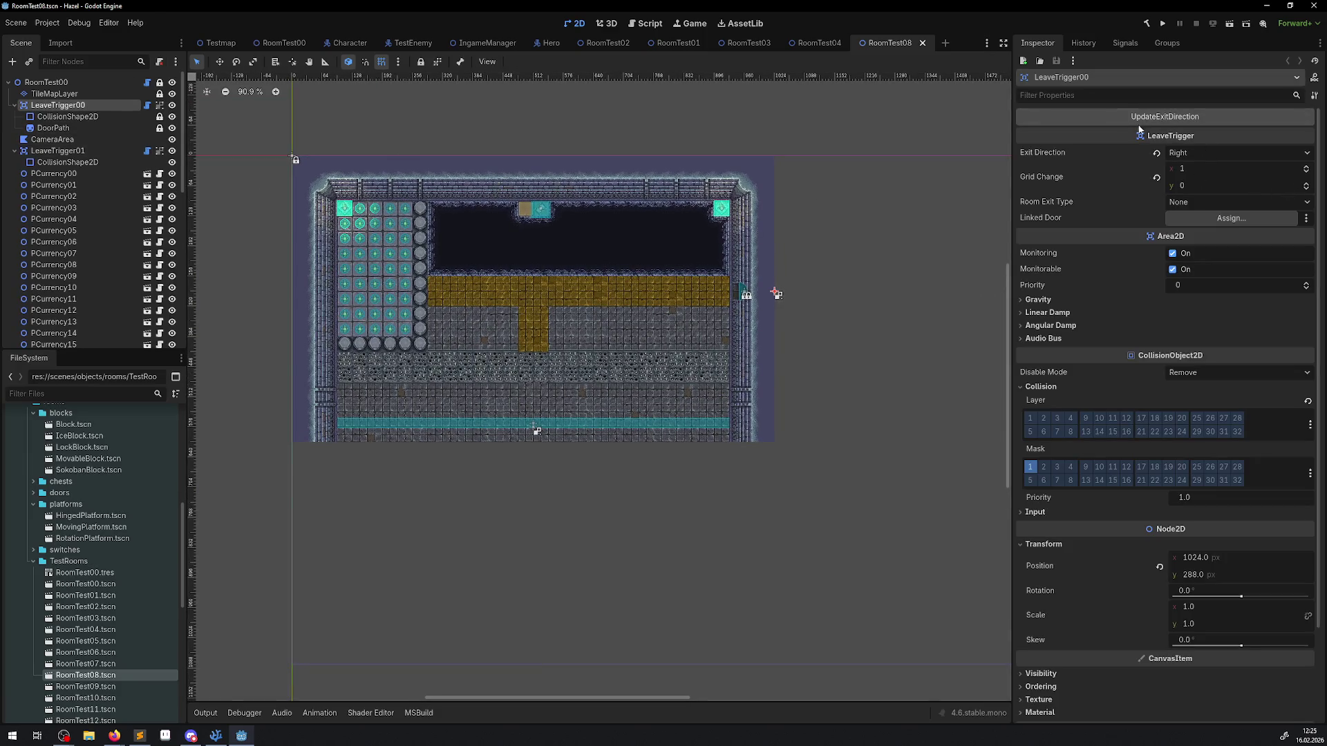
{"action": "scroll", "coordinate": [764, 271], "scroll_direction": "up", "scroll_amount": 5}
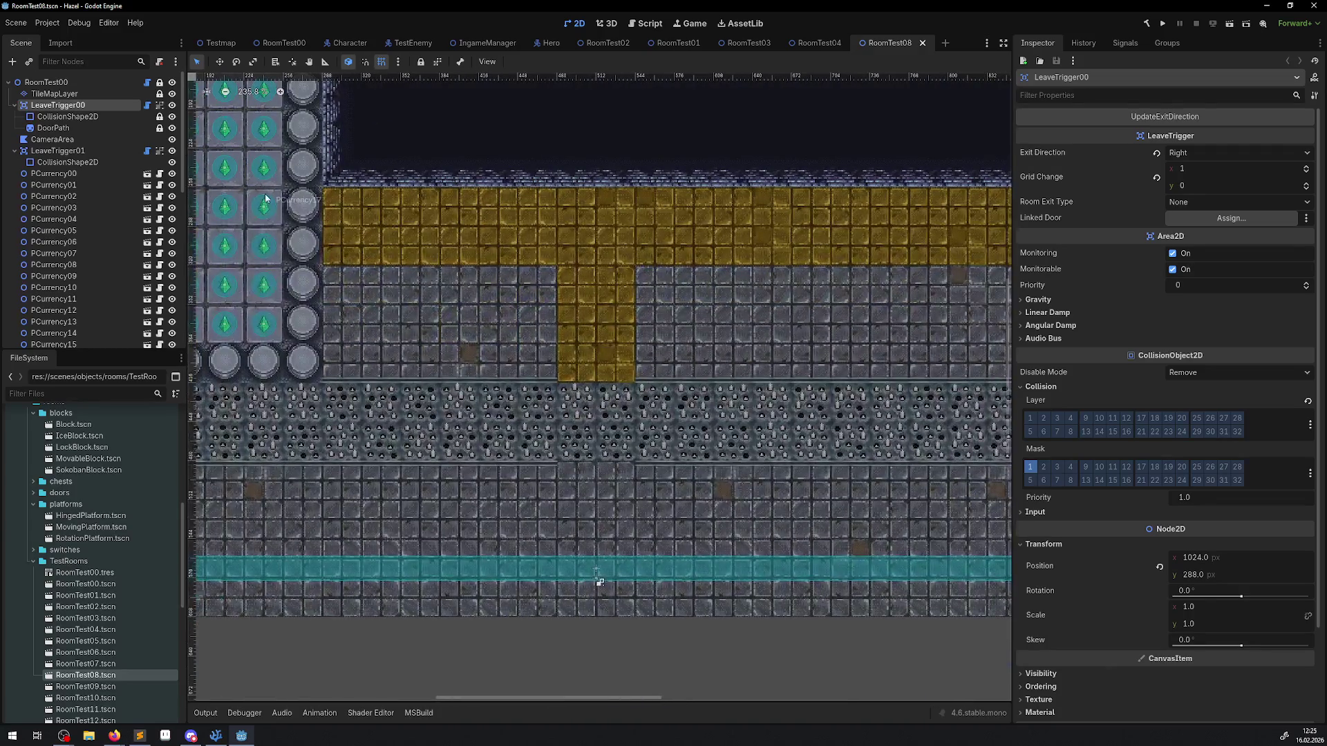
{"action": "left_click", "coordinate": [72, 153]}
{"action": "left_click", "coordinate": [1159, 118]}
{"action": "left_click", "coordinate": [1199, 204]}
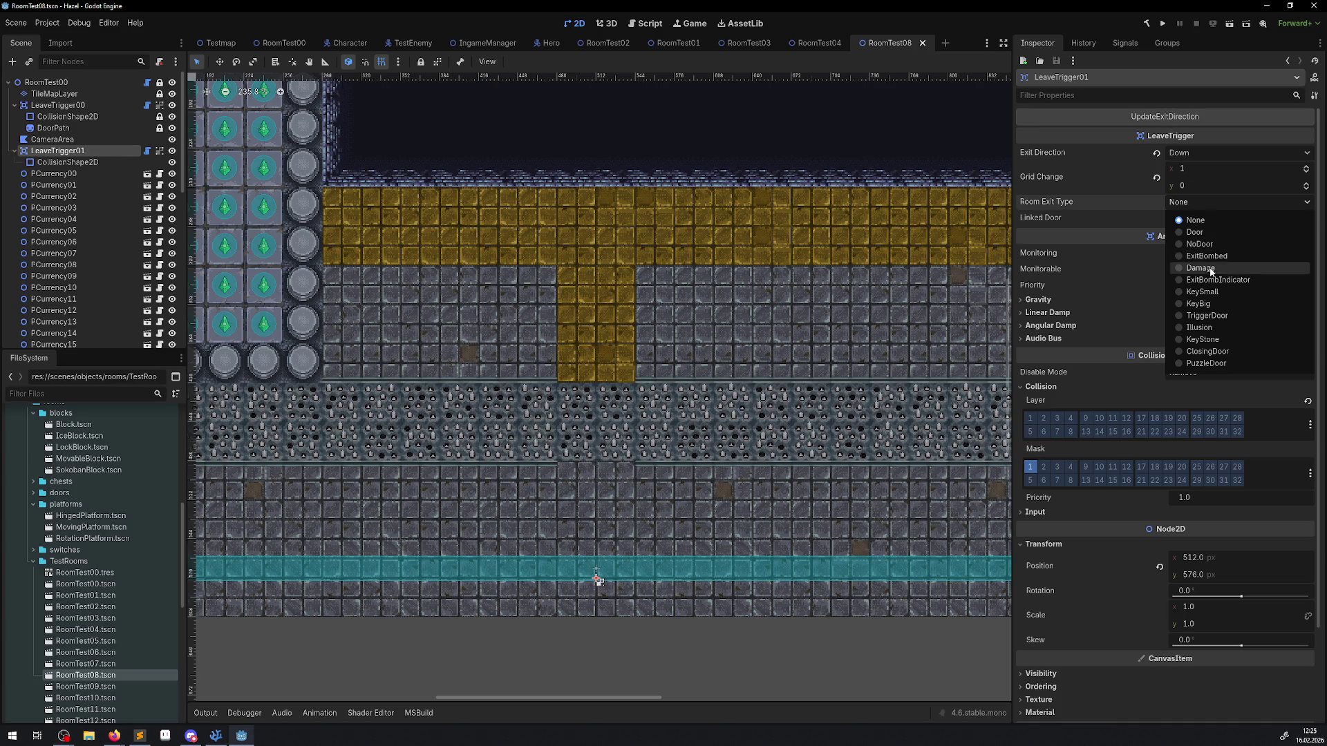
{"action": "scroll", "coordinate": [639, 359], "scroll_direction": "down", "scroll_amount": 6}
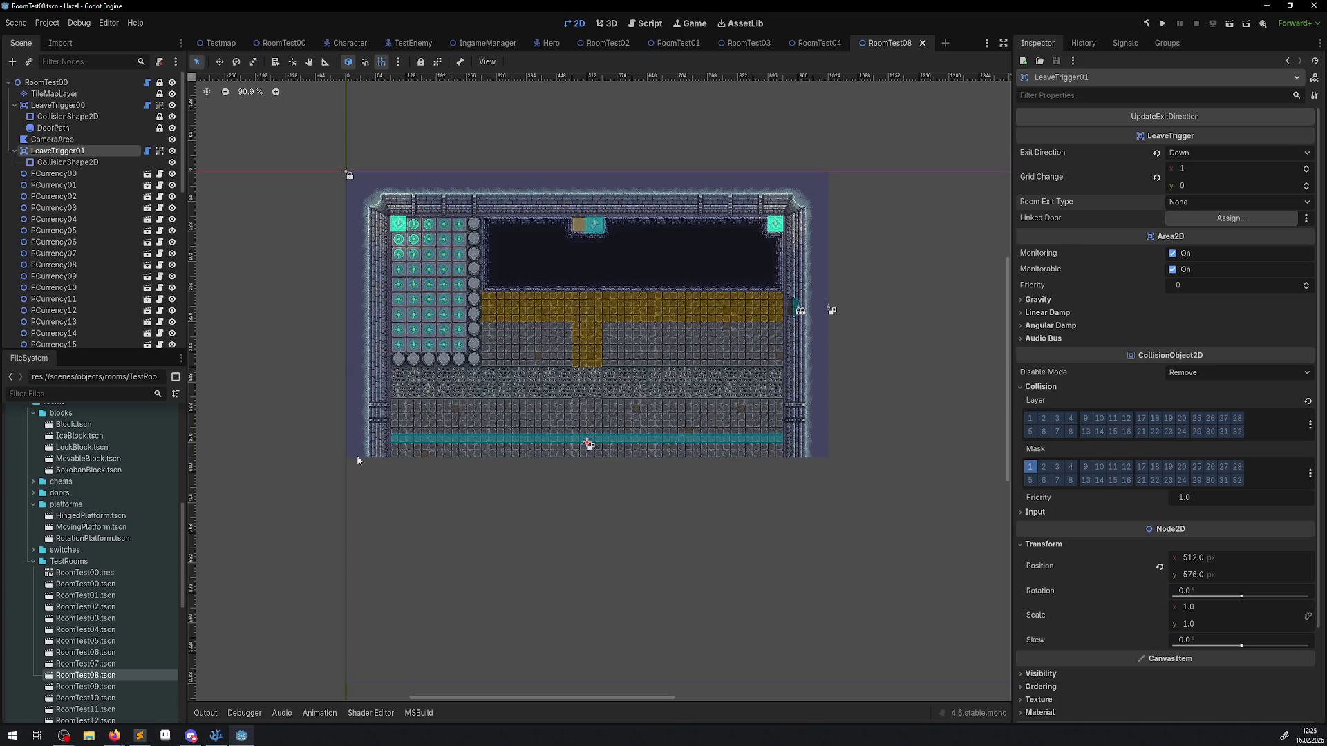
Step: Open RoomTest09, inspect its leave triggers, and move CameraArea above LeaveTrigger00 in the scene tree
{"action": "double_click", "coordinate": [118, 685]}
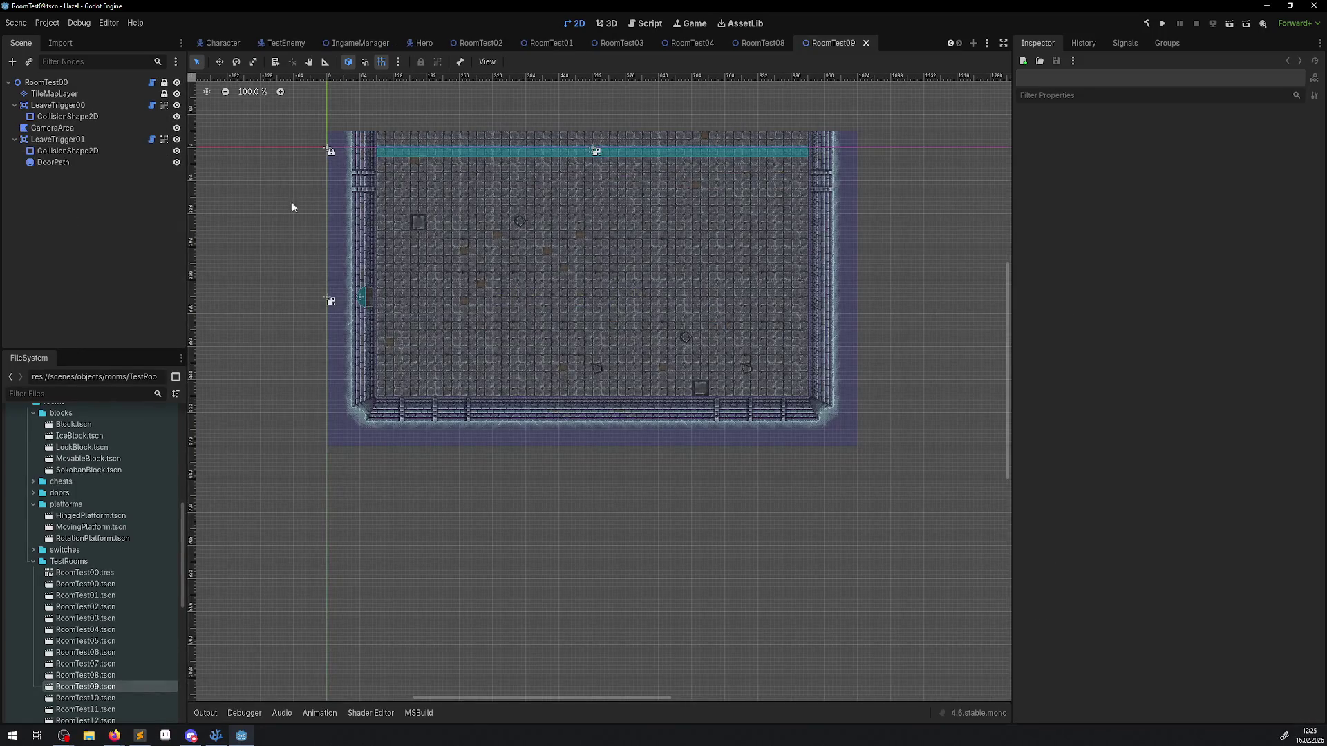
{"action": "left_click", "coordinate": [67, 106]}
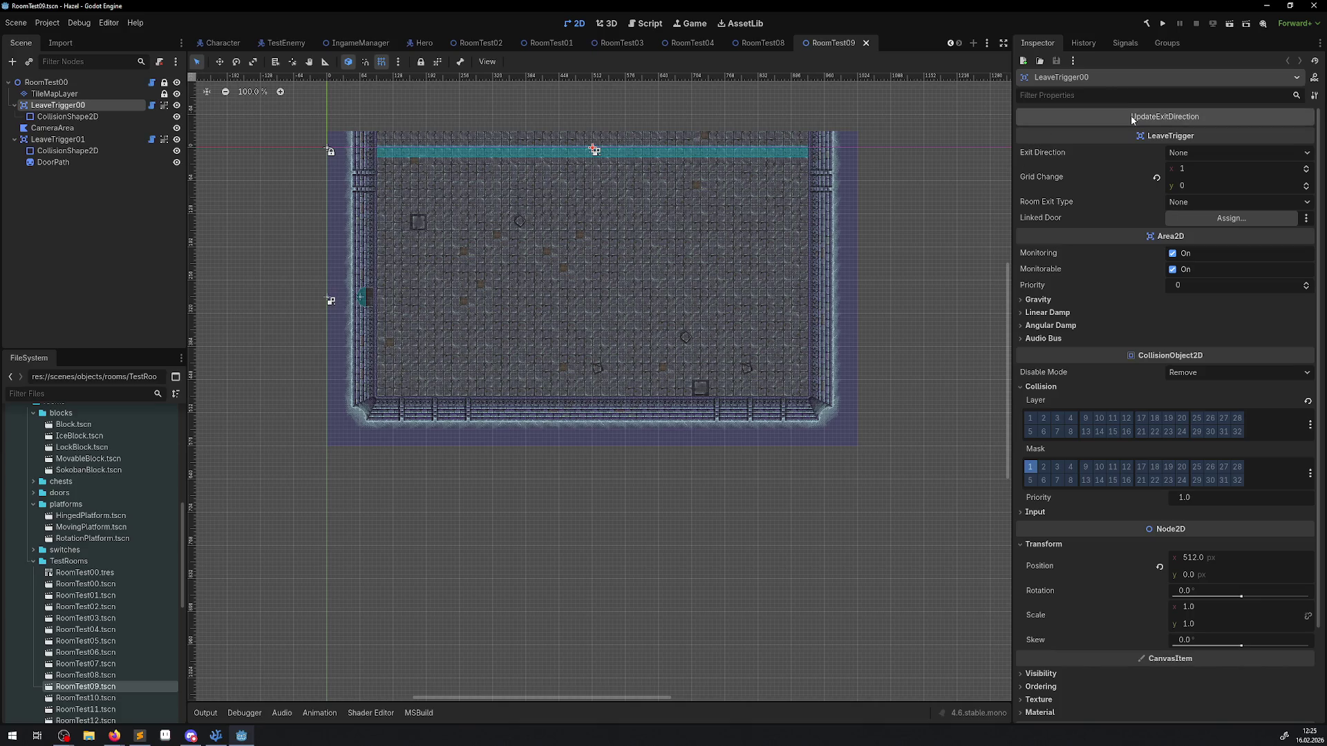
{"action": "left_click", "coordinate": [66, 139]}
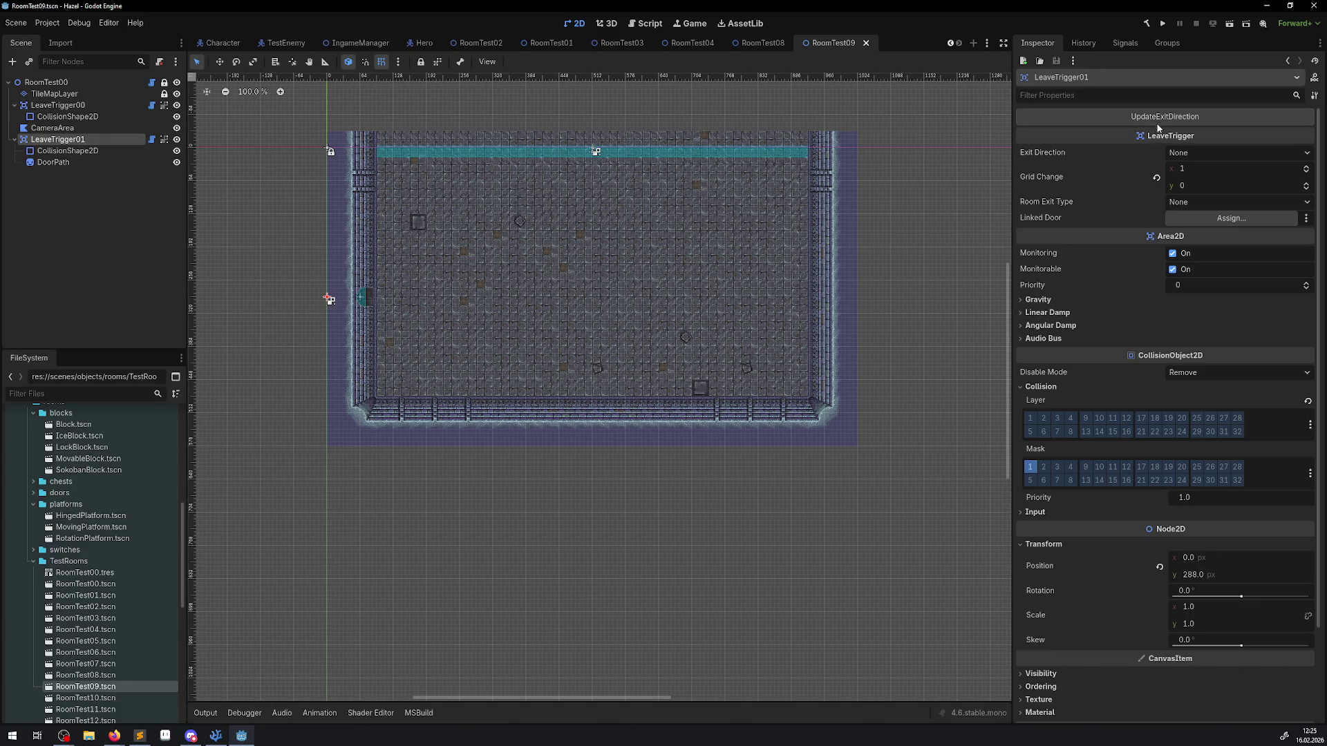
{"action": "left_click", "coordinate": [71, 130]}
{"action": "left_click_drag", "start_coordinate": [71, 129], "coordinate": [65, 102]}
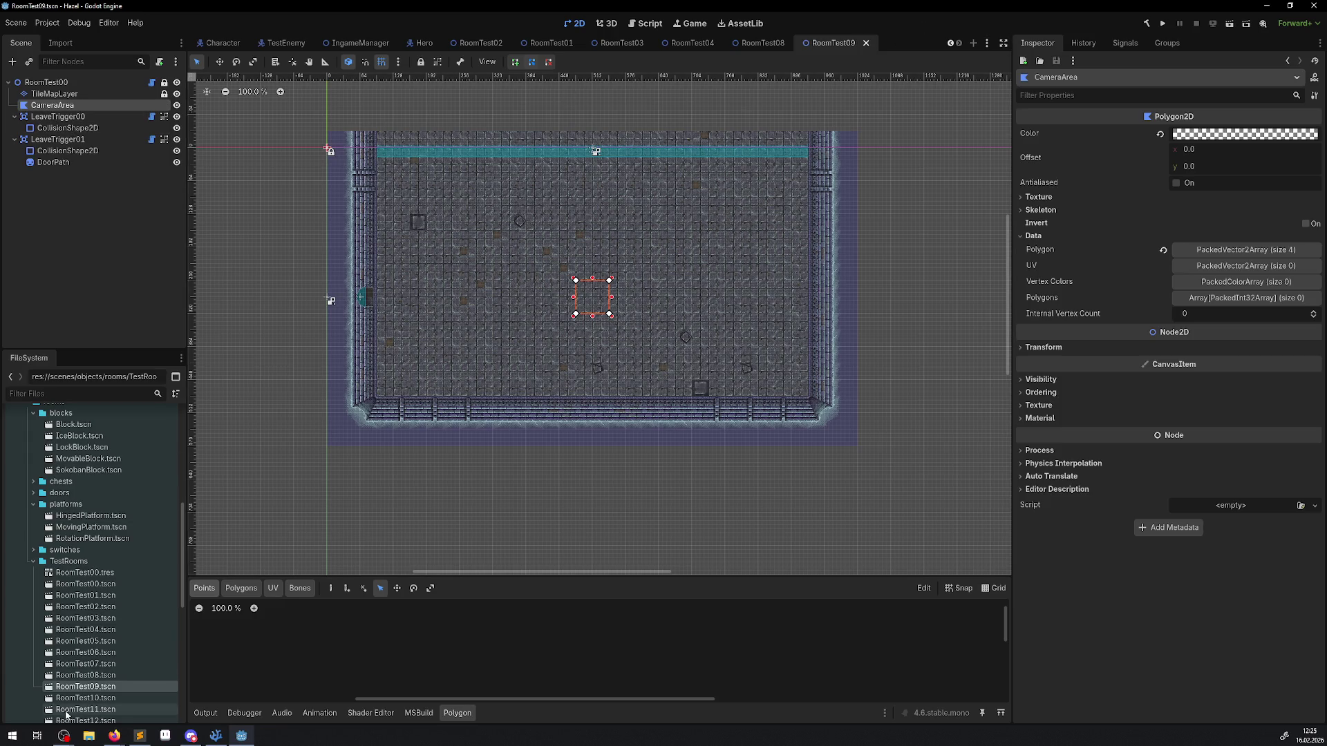
Step: Recompute RoomTest10's leave trigger exit directions (Up, Right, Down, Left), check the output log, then open RoomTest11
{"action": "double_click", "coordinate": [82, 698]}
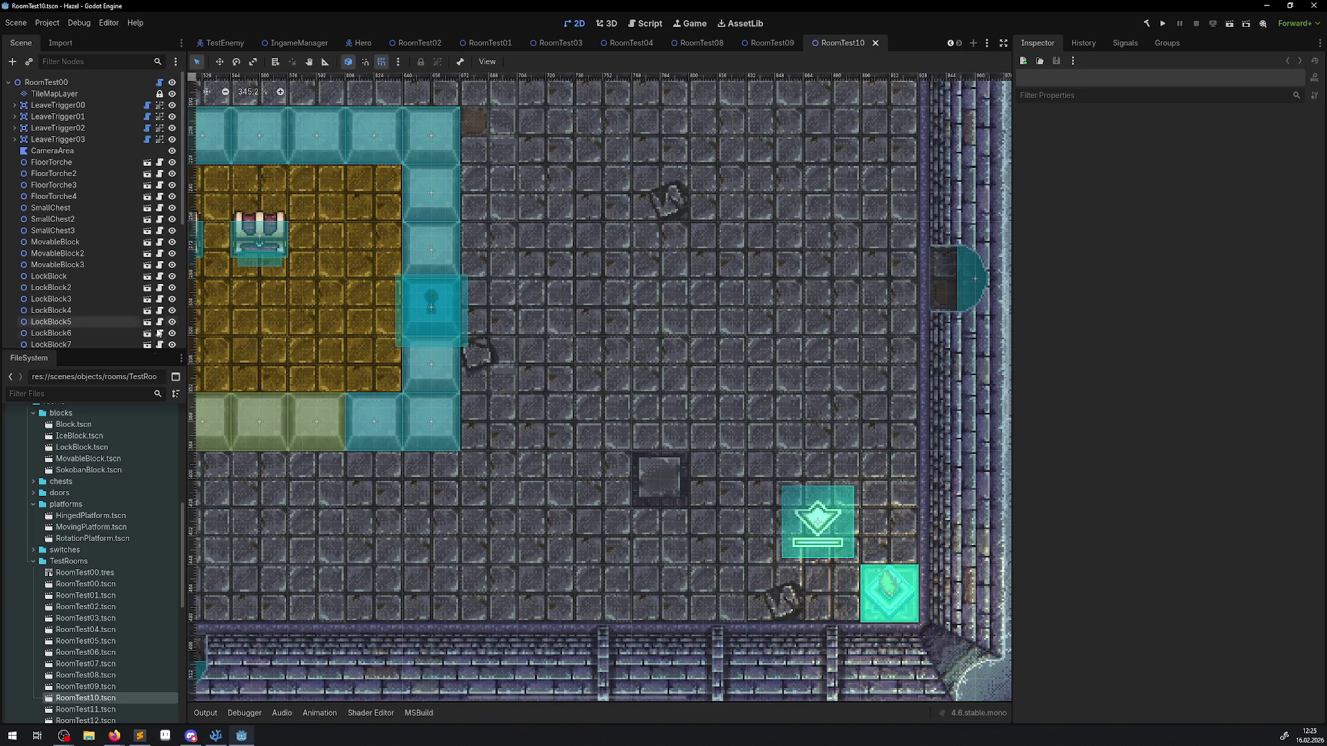
{"action": "scroll", "coordinate": [569, 401], "scroll_direction": "down", "scroll_amount": 5}
{"action": "left_click", "coordinate": [58, 105]}
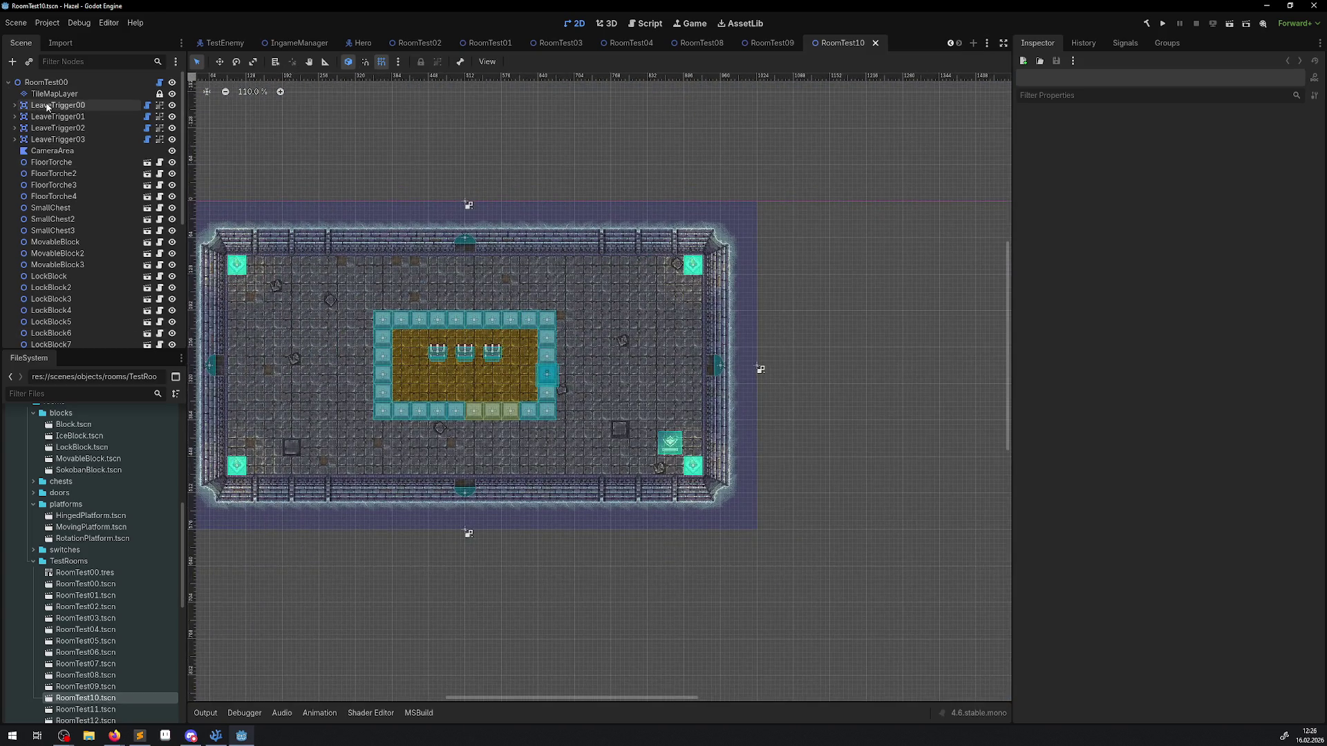
{"action": "left_click", "coordinate": [1182, 117]}
{"action": "key", "text": "Down"}
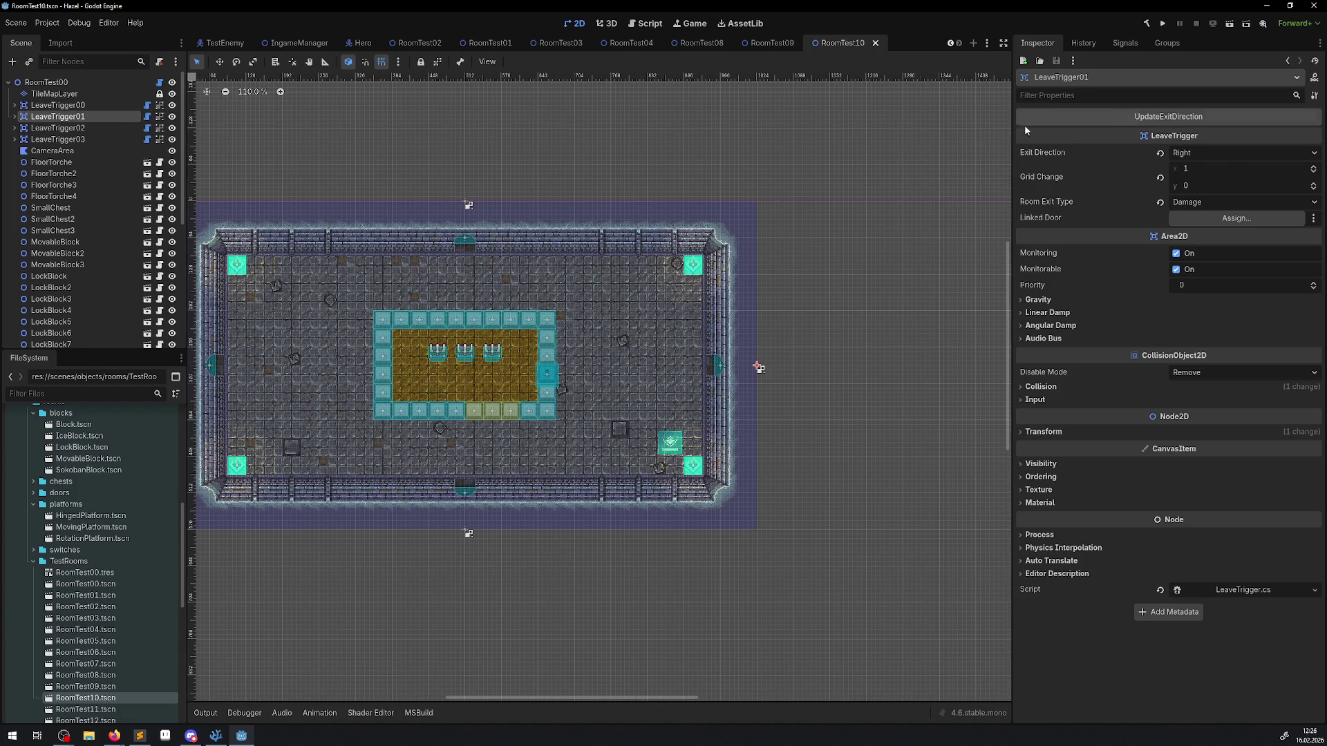
{"action": "left_click", "coordinate": [76, 129]}
{"action": "left_click", "coordinate": [1217, 117]}
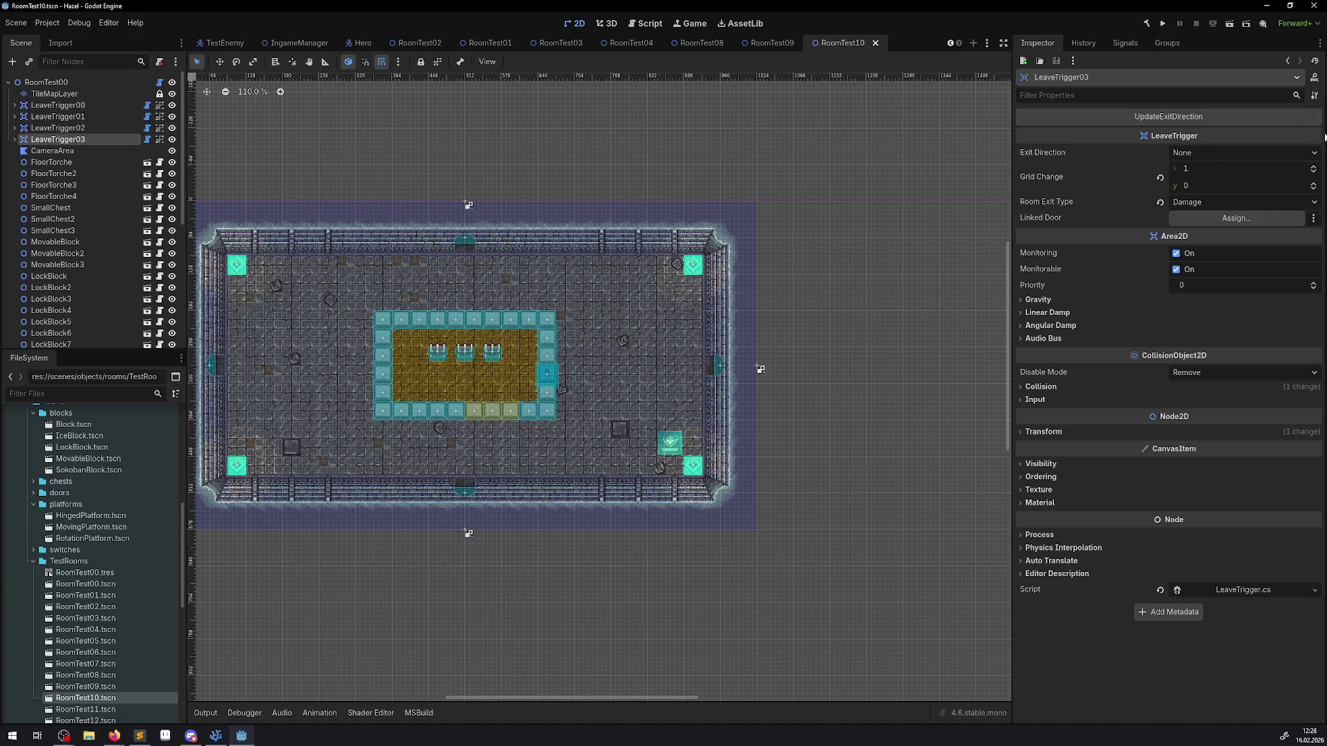
{"action": "left_click", "coordinate": [1172, 122]}
{"action": "left_click", "coordinate": [205, 713]}
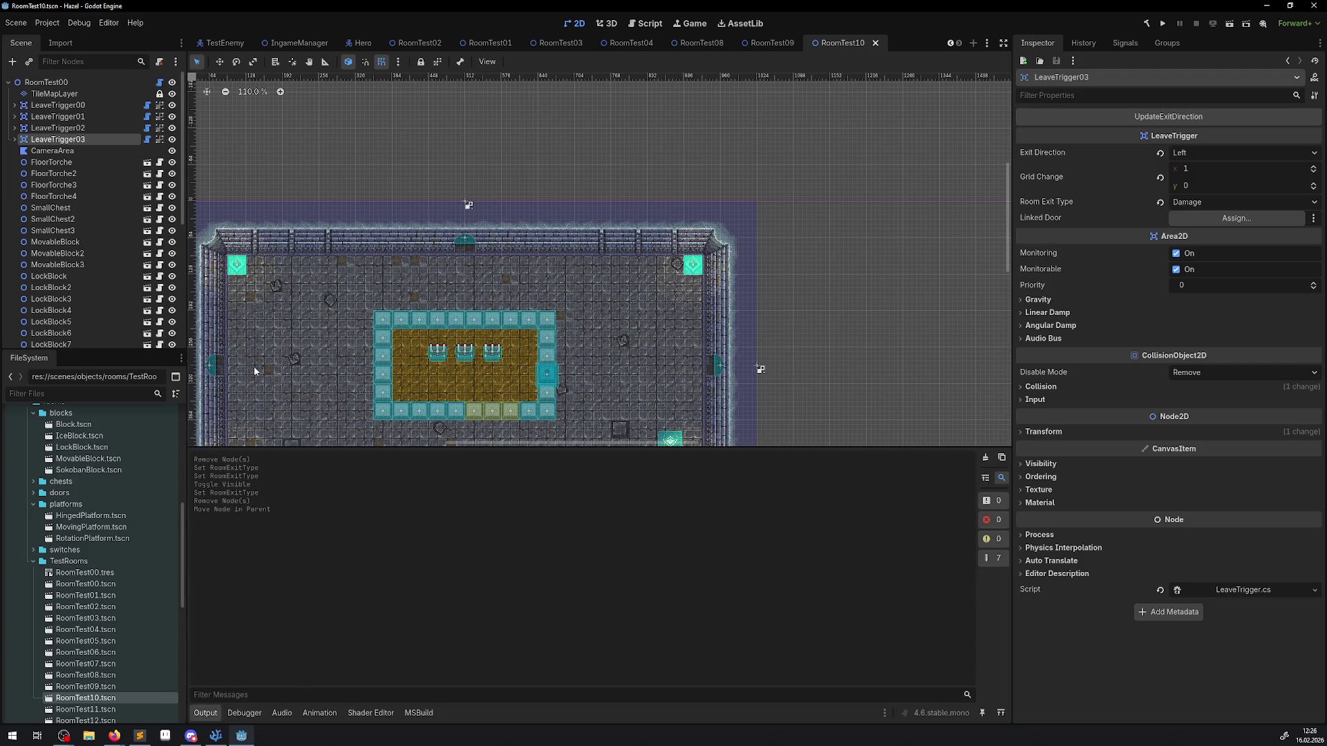
{"action": "double_click", "coordinate": [76, 712]}
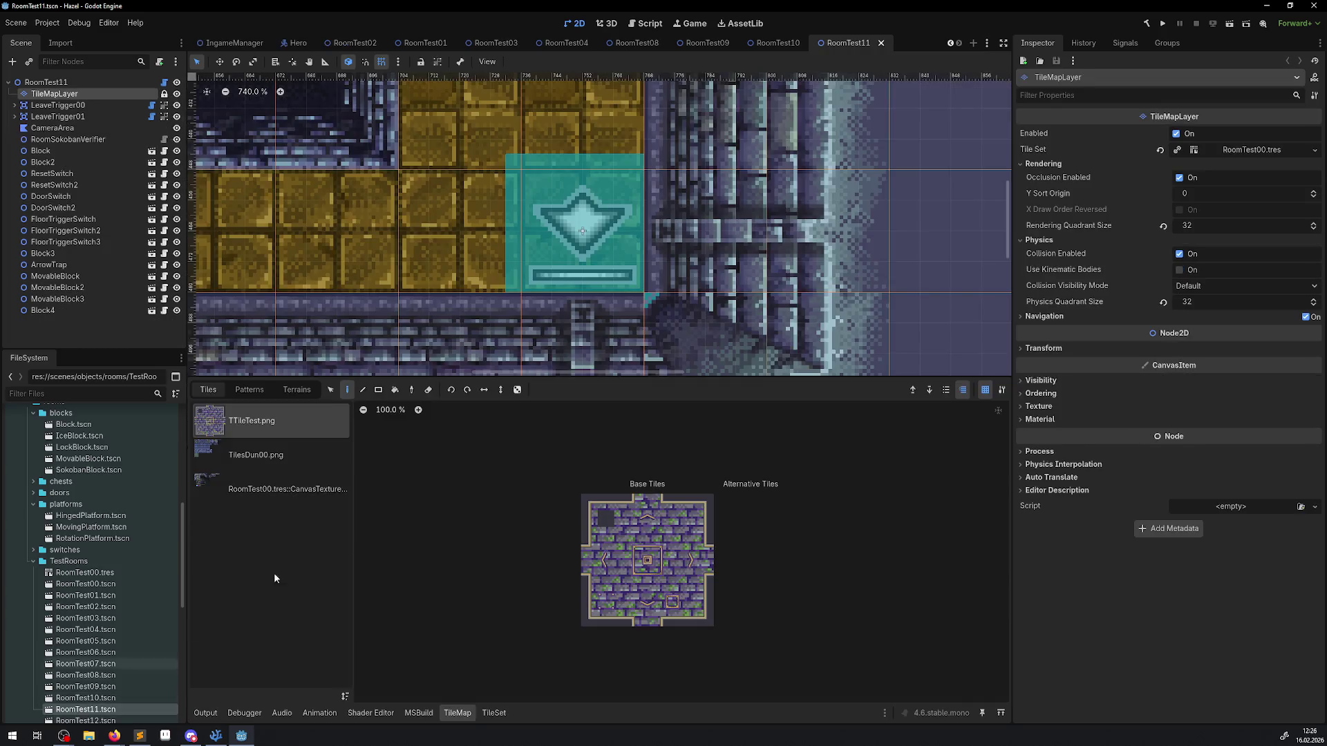
Step: In RoomTest11, inspect the leave triggers and recompute LeaveTrigger01's exit direction to Down
{"action": "scroll", "coordinate": [683, 285], "scroll_direction": "down", "scroll_amount": 5}
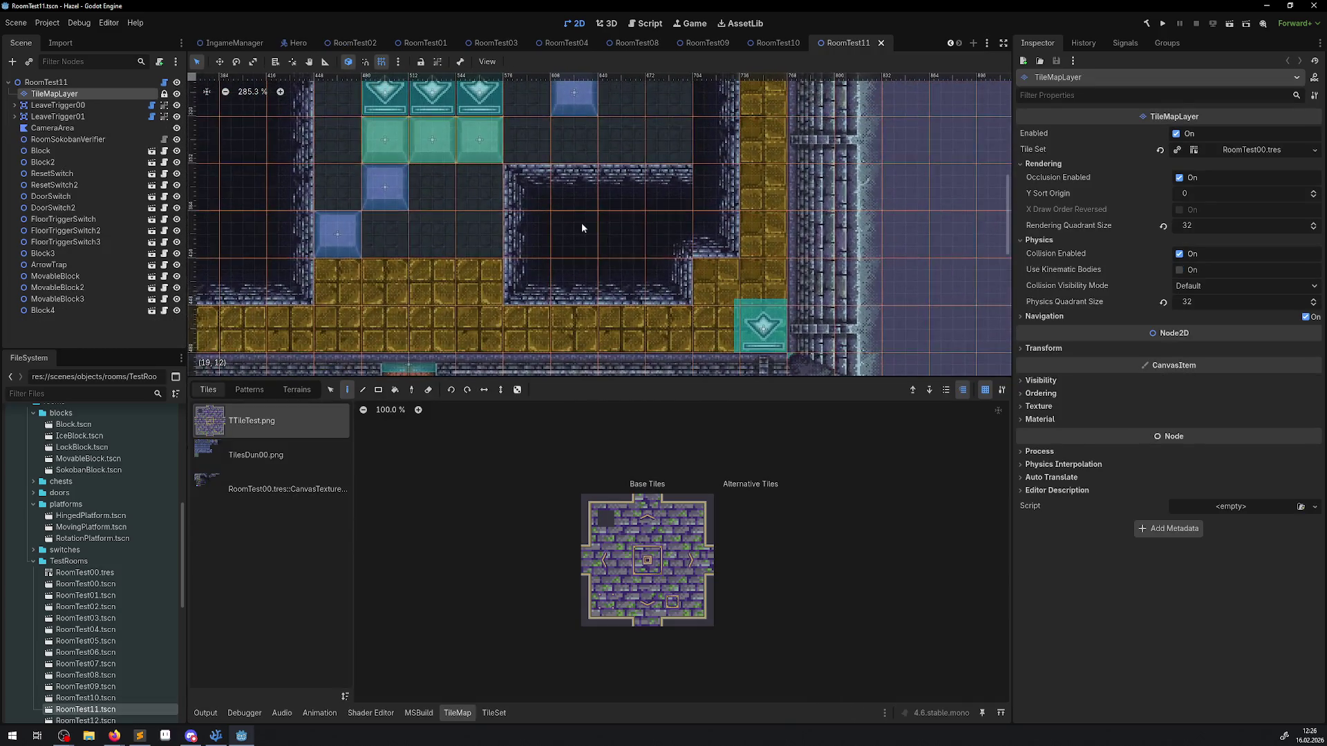
{"action": "scroll", "coordinate": [582, 223], "scroll_direction": "down", "scroll_amount": 2}
{"action": "scroll", "coordinate": [594, 247], "scroll_direction": "down", "scroll_amount": 2}
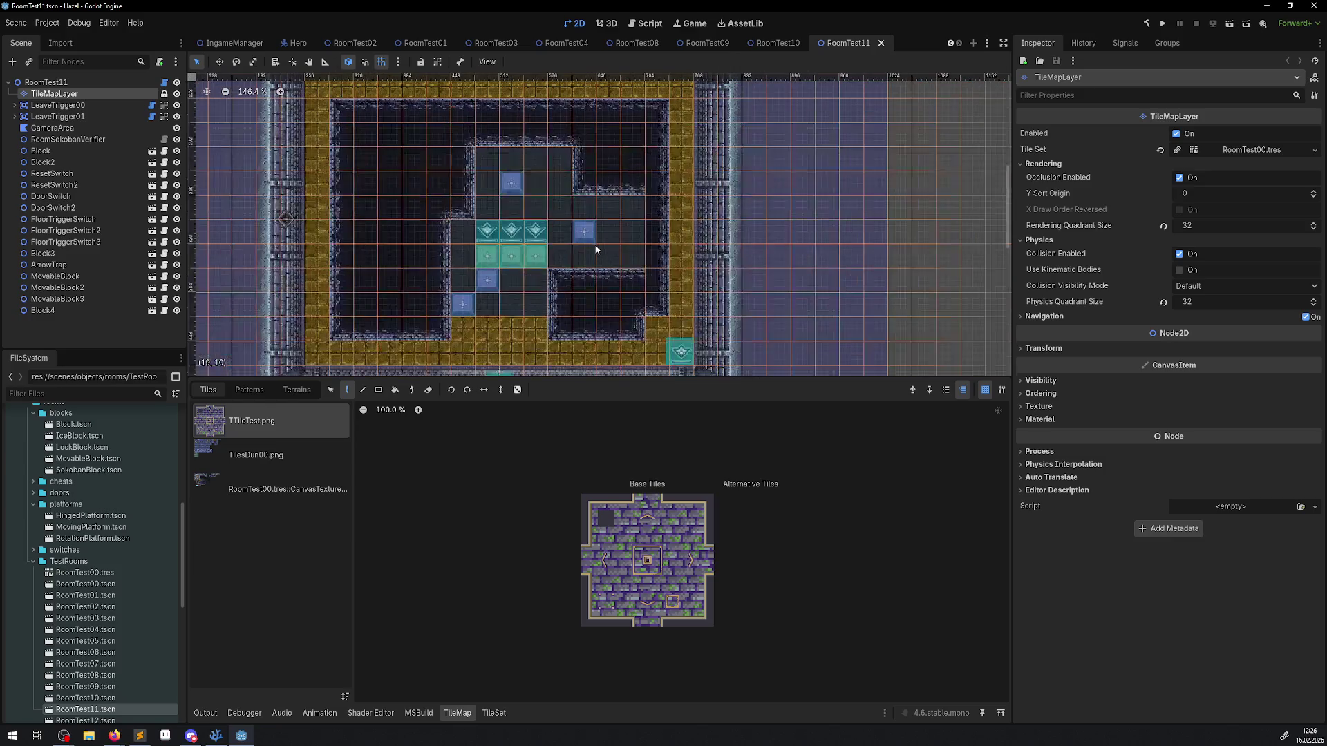
{"action": "left_click", "coordinate": [58, 105]}
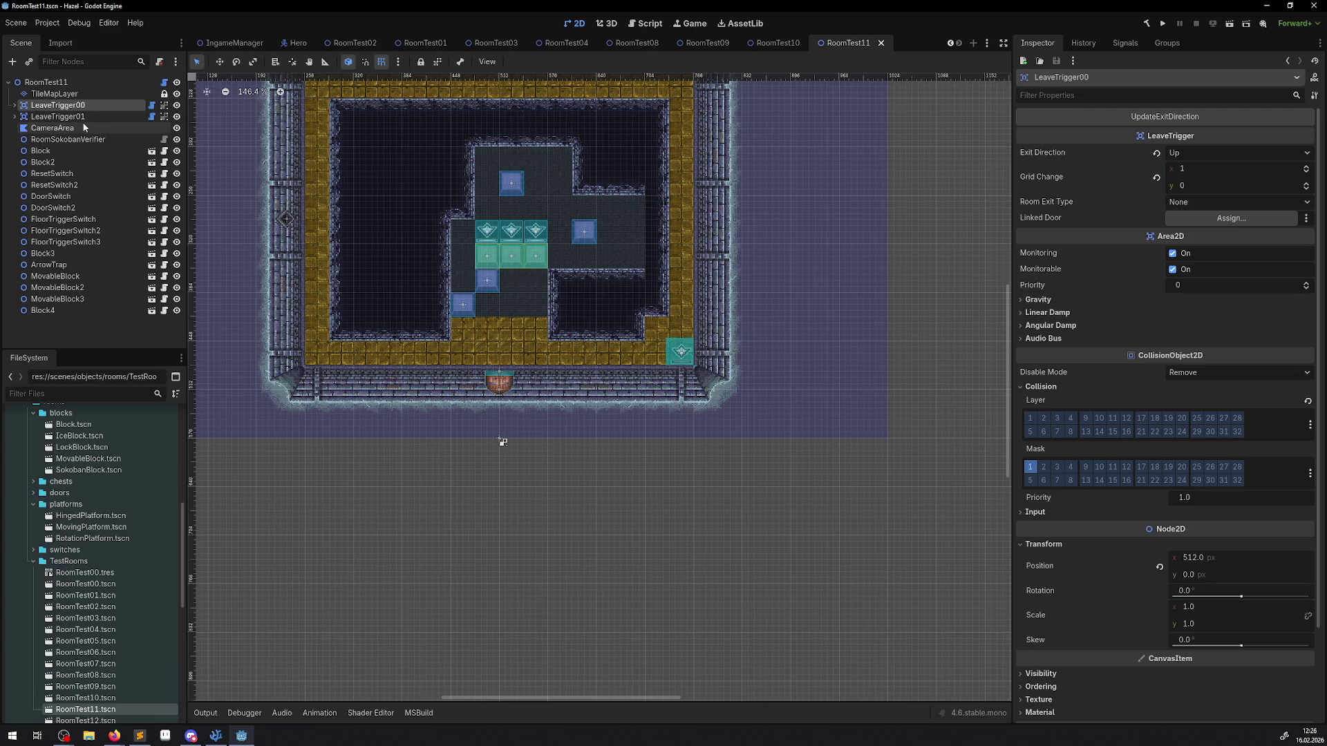
{"action": "left_click", "coordinate": [58, 116]}
{"action": "left_click", "coordinate": [1164, 116]}
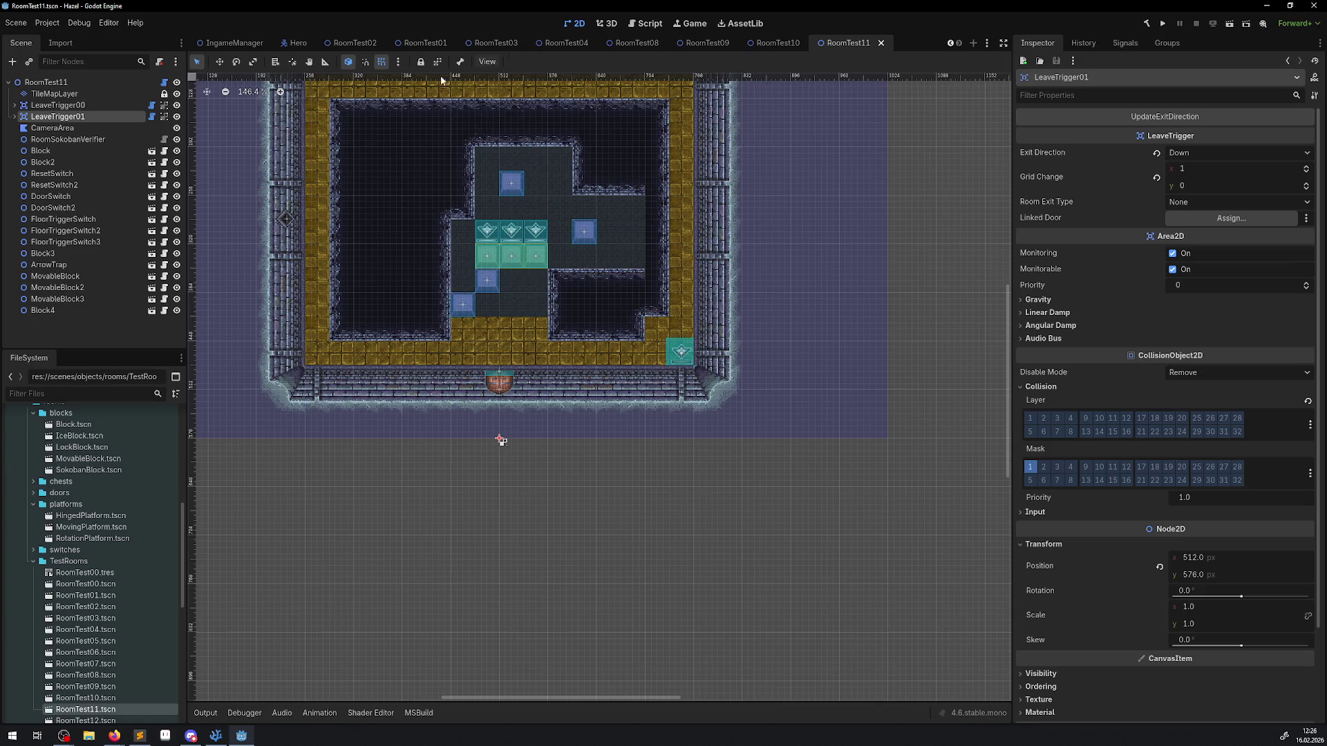
Step: Open RoomTest12 and recompute exit directions for LeaveTrigger00 (Up) and LeaveTrigger01
{"action": "double_click", "coordinate": [85, 720]}
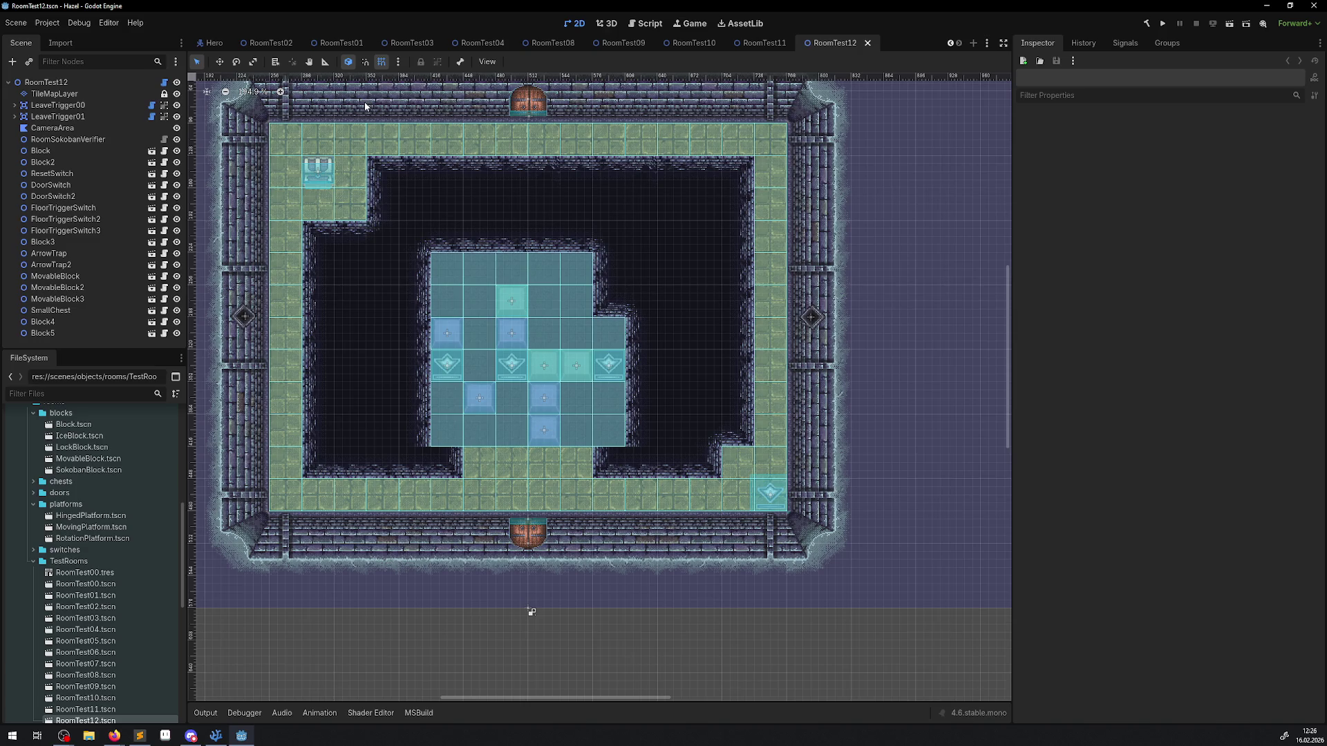
{"action": "left_click", "coordinate": [58, 105]}
{"action": "left_click", "coordinate": [1139, 117]}
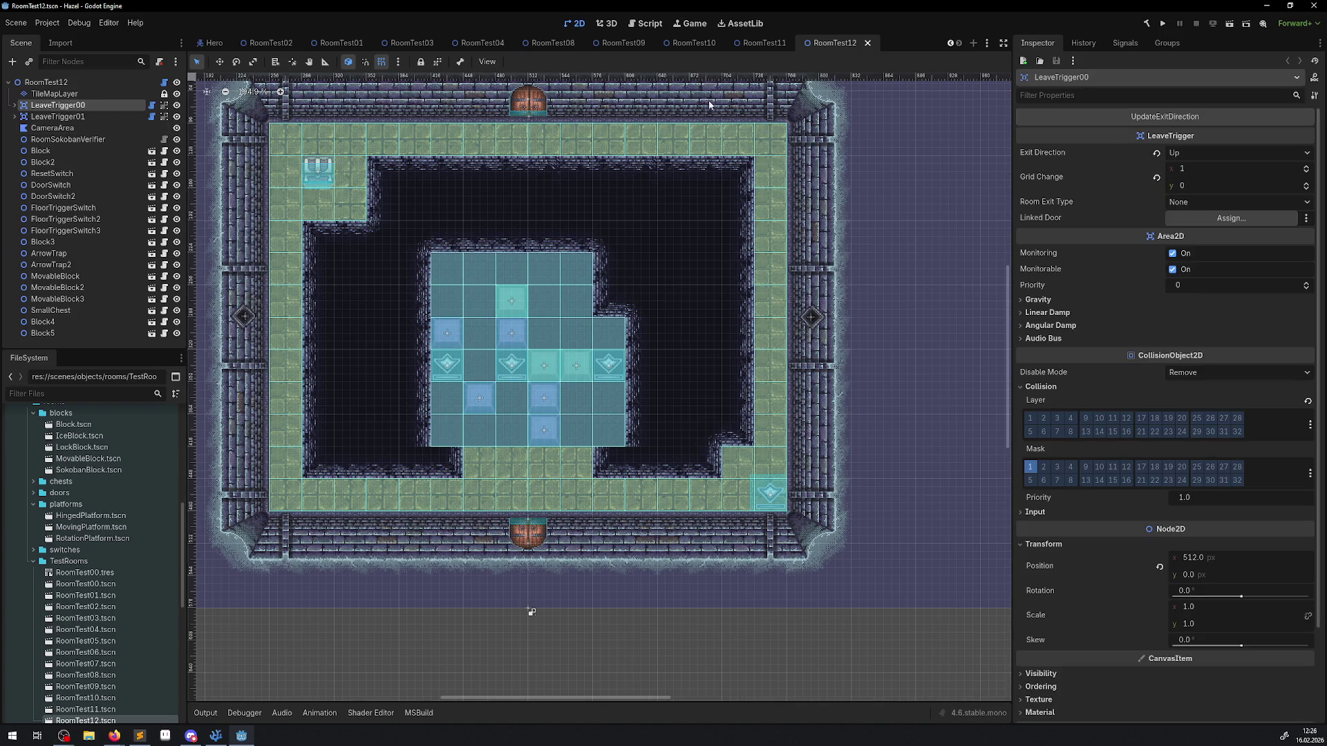
{"action": "left_click", "coordinate": [58, 116]}
{"action": "left_click", "coordinate": [1184, 114]}
{"action": "left_click", "coordinate": [215, 736]}
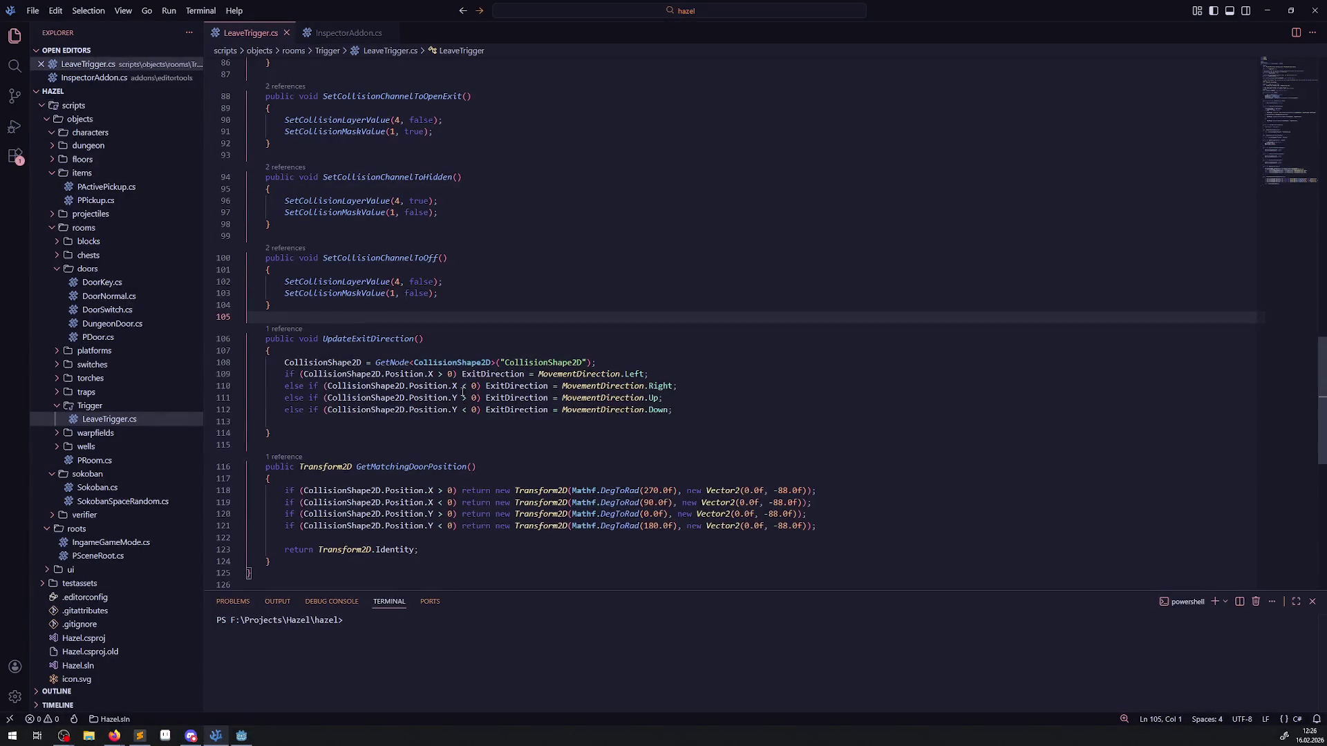
Step: Open PRoom.cs, add the missing closing brace in UpdateLeaveTrigger, and open a new line after line 492
{"action": "double_click", "coordinate": [351, 339]}
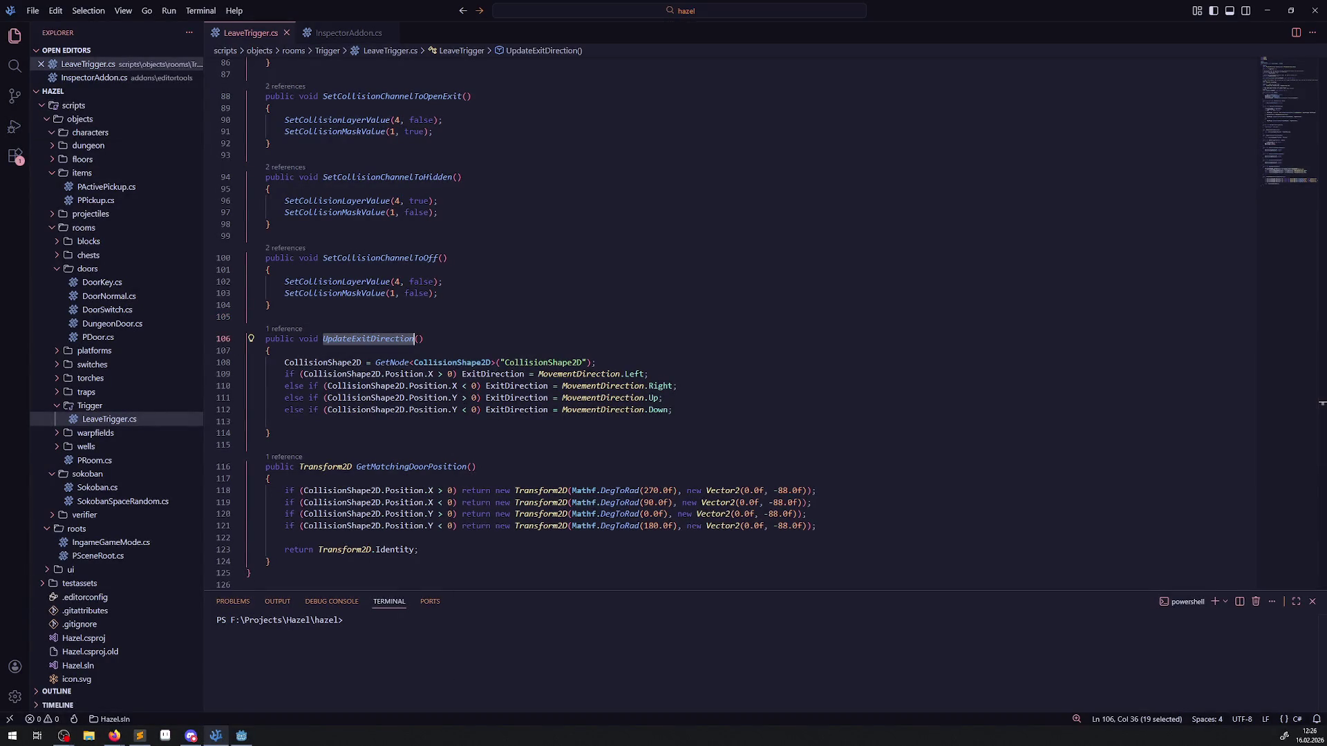
{"action": "left_click", "coordinate": [94, 460]}
{"action": "scroll", "coordinate": [461, 357], "scroll_direction": "down", "scroll_amount": 20}
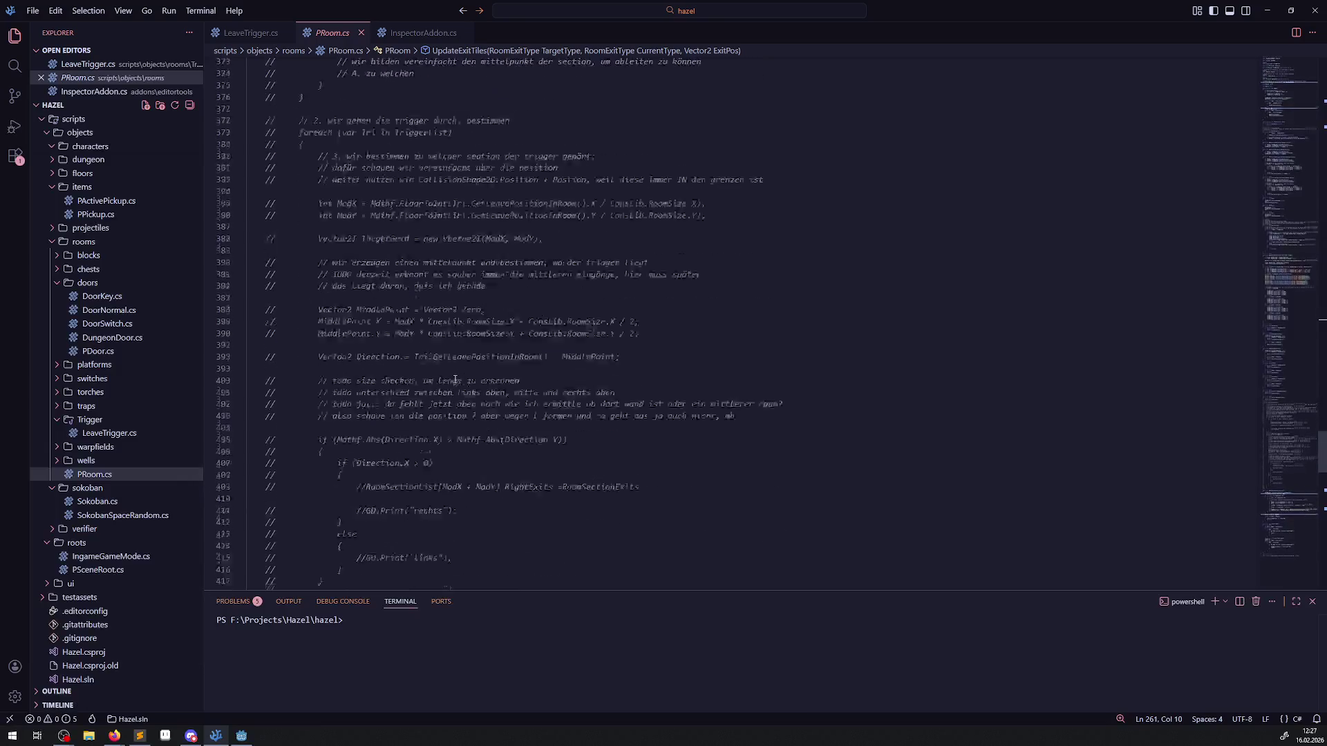
{"action": "scroll", "coordinate": [422, 392], "scroll_direction": "down", "scroll_amount": 3}
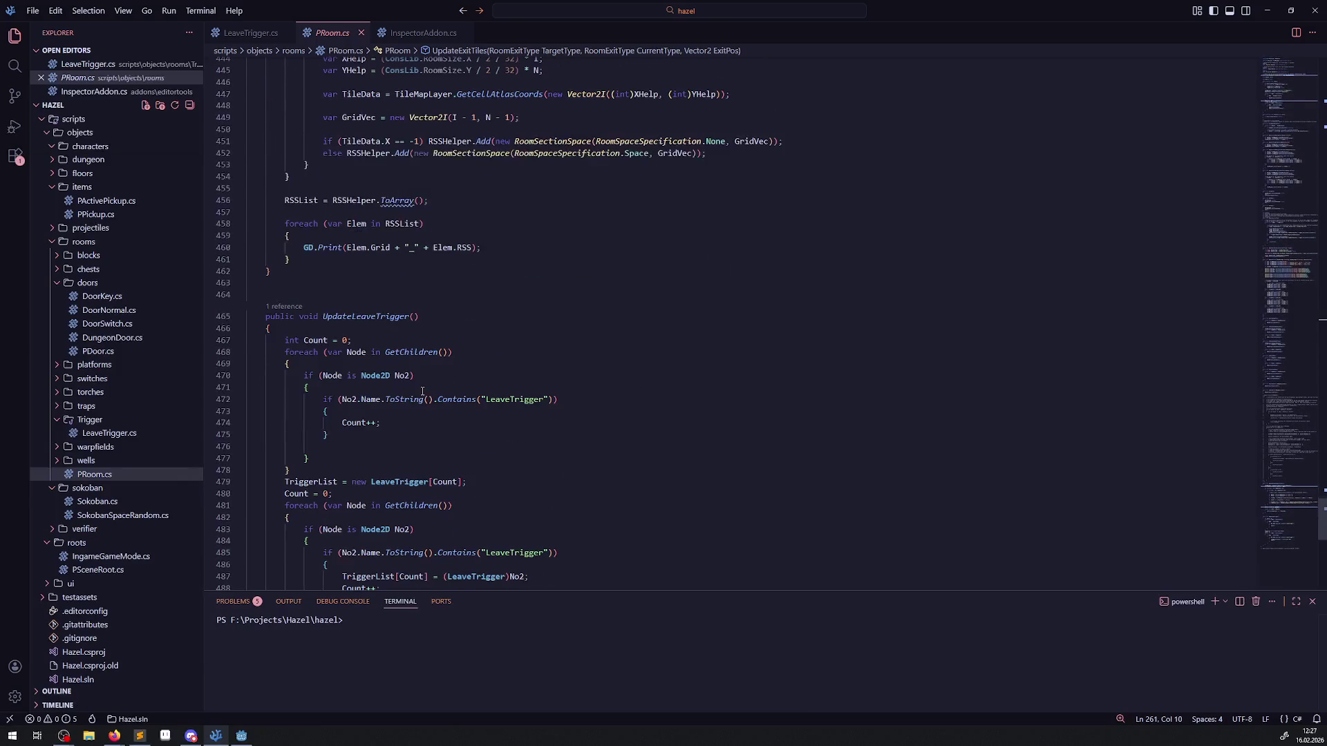
{"action": "scroll", "coordinate": [388, 347], "scroll_direction": "down", "scroll_amount": 3}
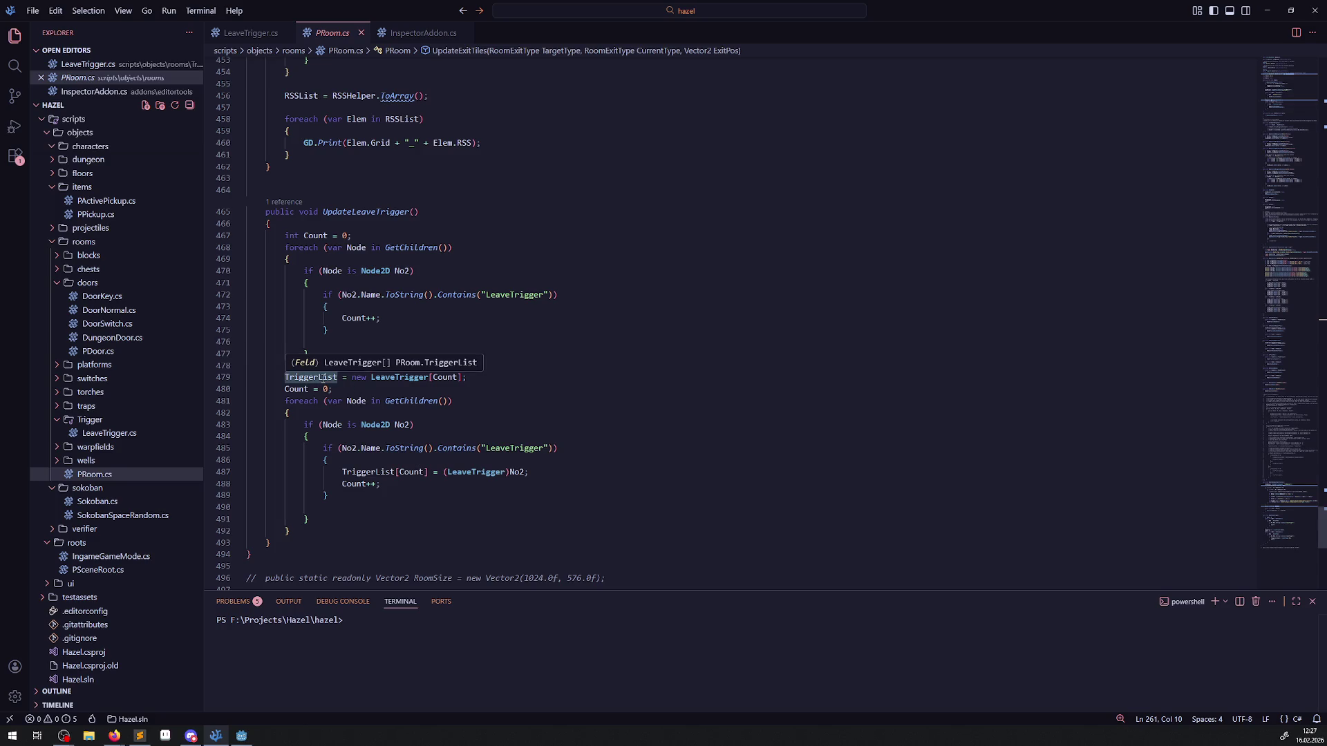
{"action": "left_click", "coordinate": [305, 544]}
{"action": "type", "text": "}"}
{"action": "key", "text": "Return"}
{"action": "key", "text": "Return"}
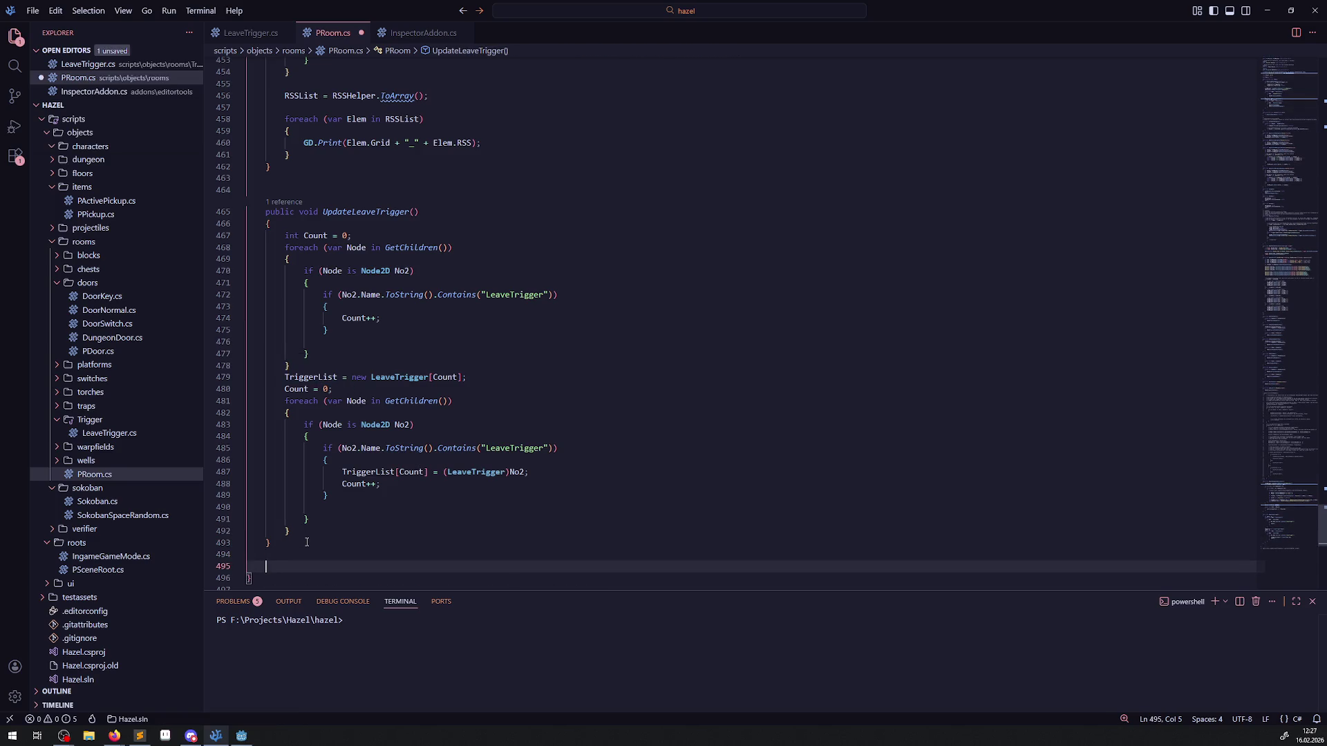
{"action": "left_click", "coordinate": [311, 532]}
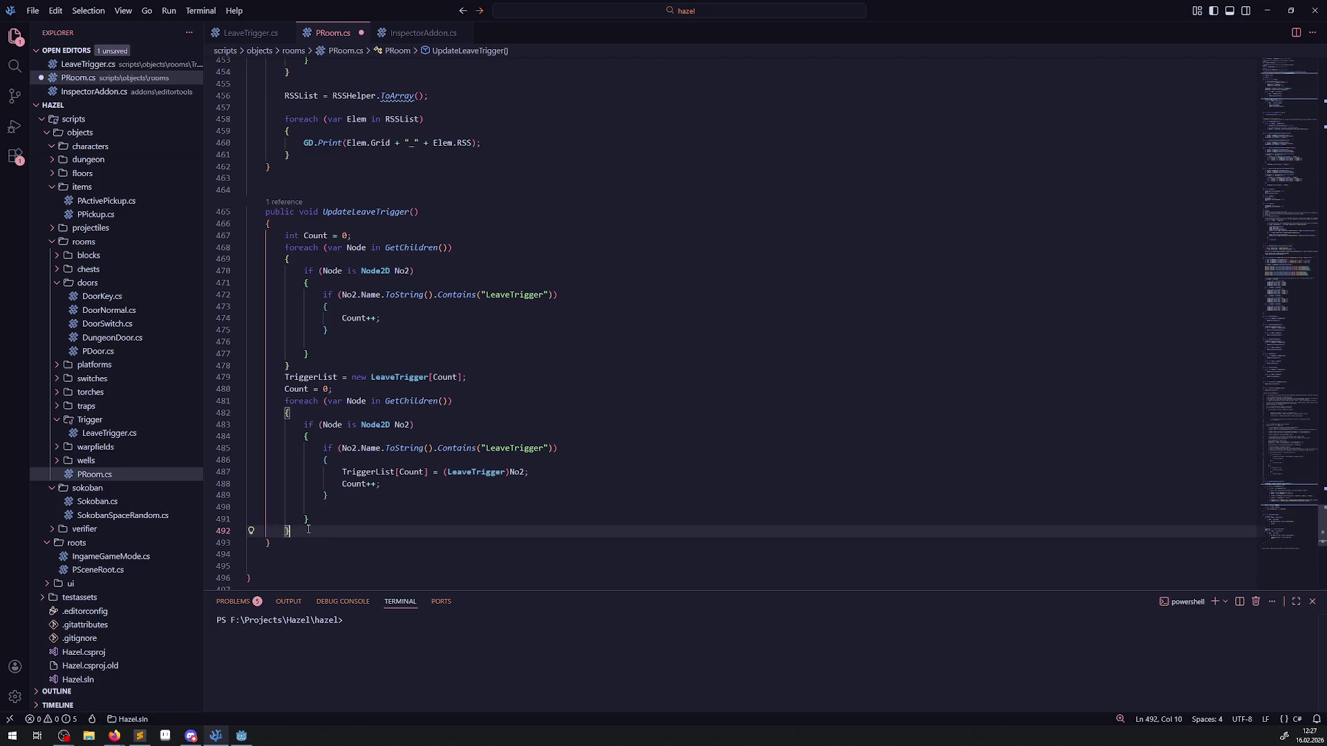
{"action": "key", "text": "Return"}
{"action": "key", "text": "Return"}
Step: Type UpdateExitDirection at the method's end and look up the TriggerList references
{"action": "type", "text": "UpdateExitDirection"}
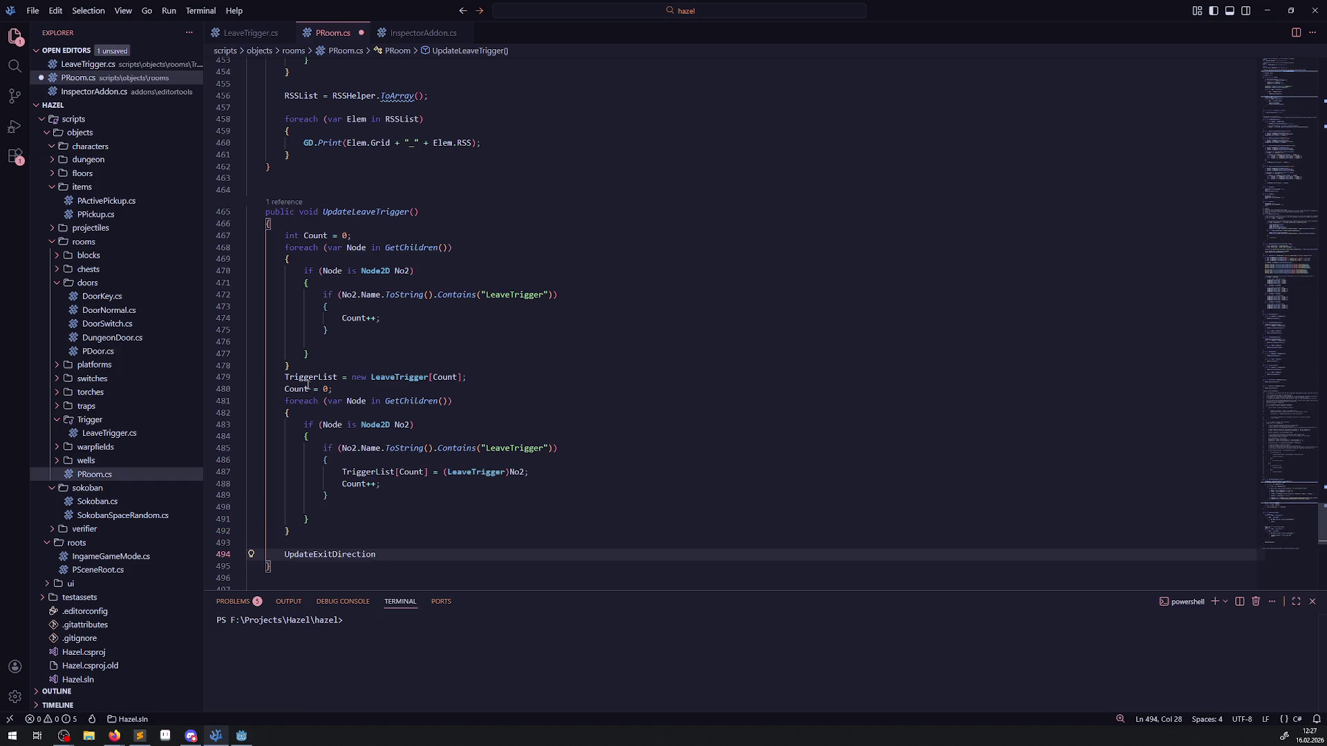
{"action": "left_click", "coordinate": [309, 377]}
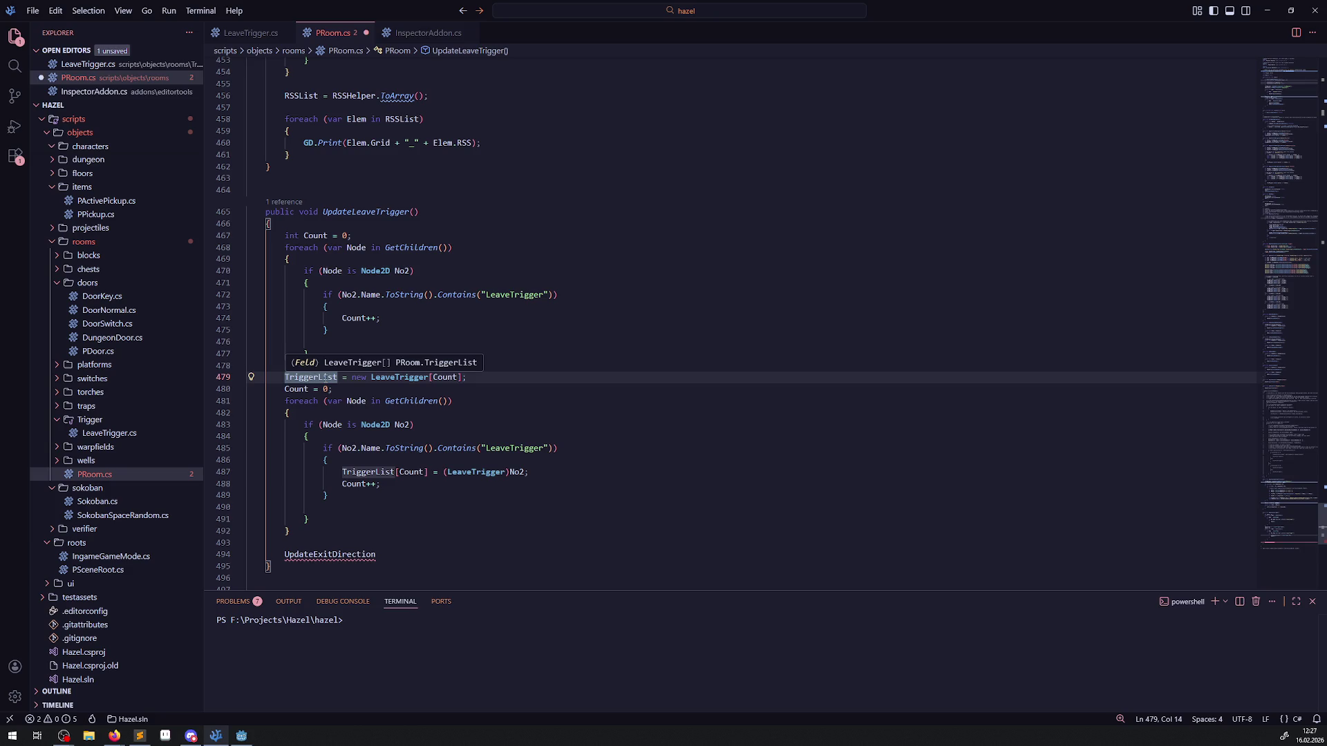
{"action": "double_click", "coordinate": [326, 378]}
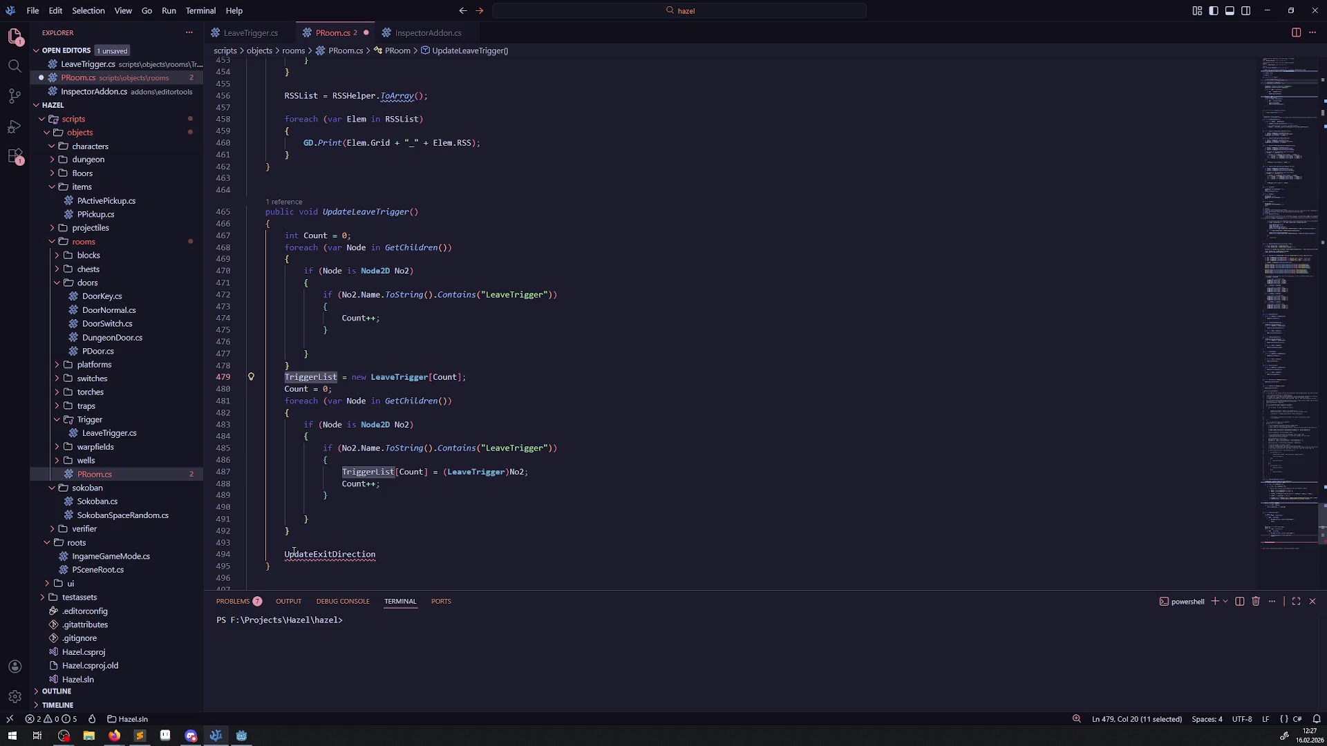
{"action": "mouse_move", "coordinate": [294, 553]}
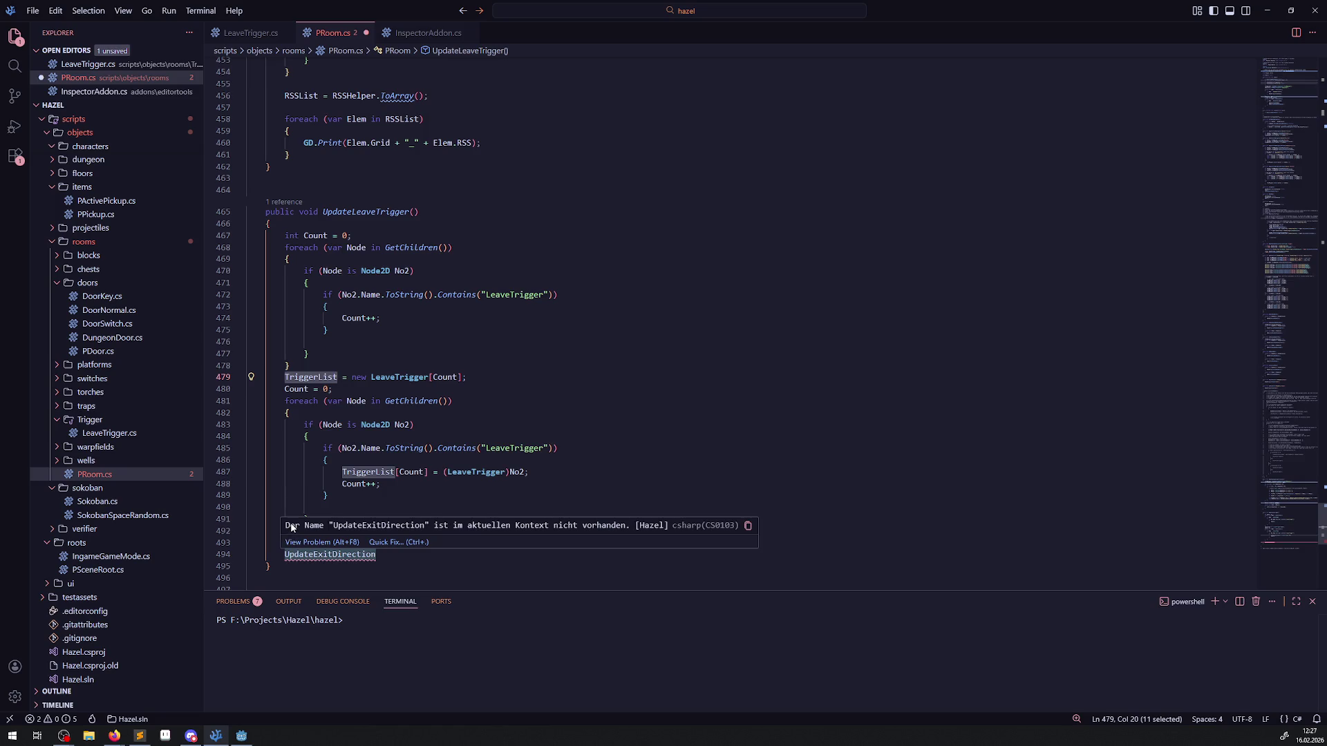
{"action": "key", "text": "alt+Left"}
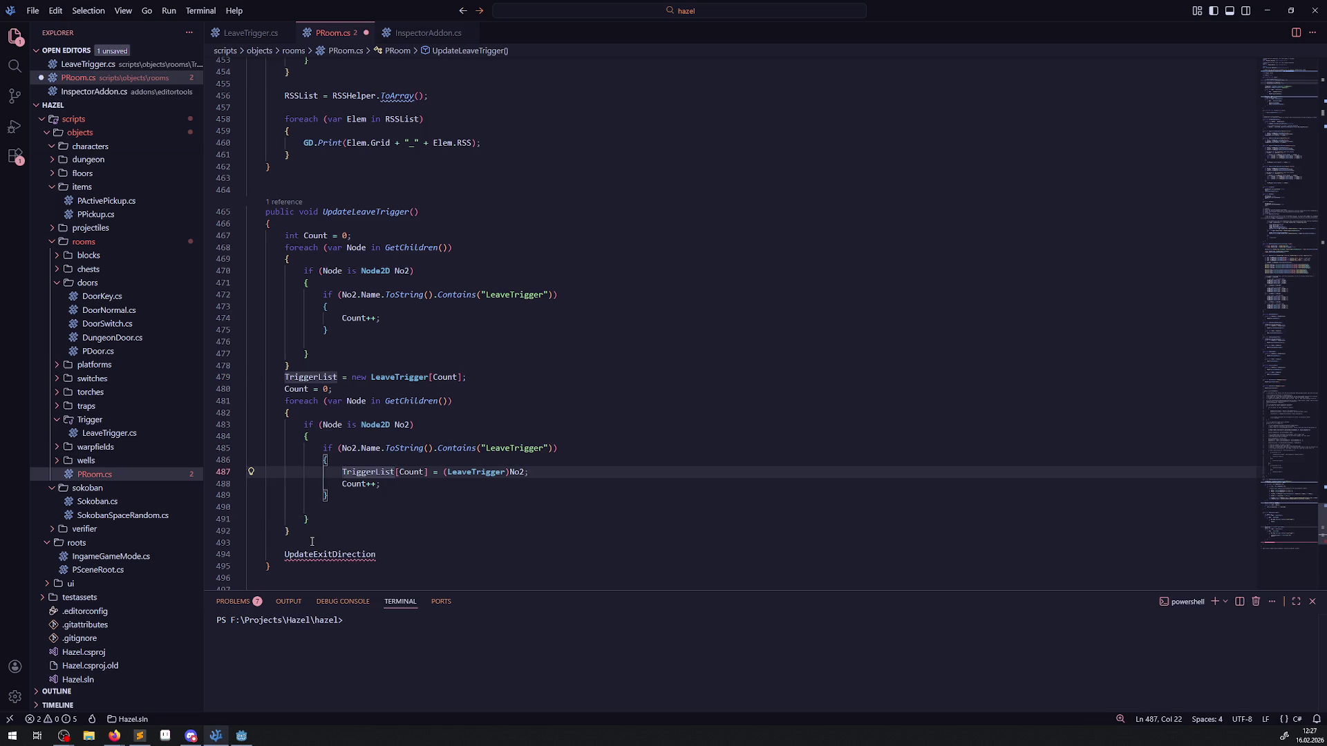
Step: Write a foreach (var Trigger in TriggerList) loop header with an opening brace on line 493
{"action": "left_click", "coordinate": [312, 542]}
{"action": "type", "text": "for"}
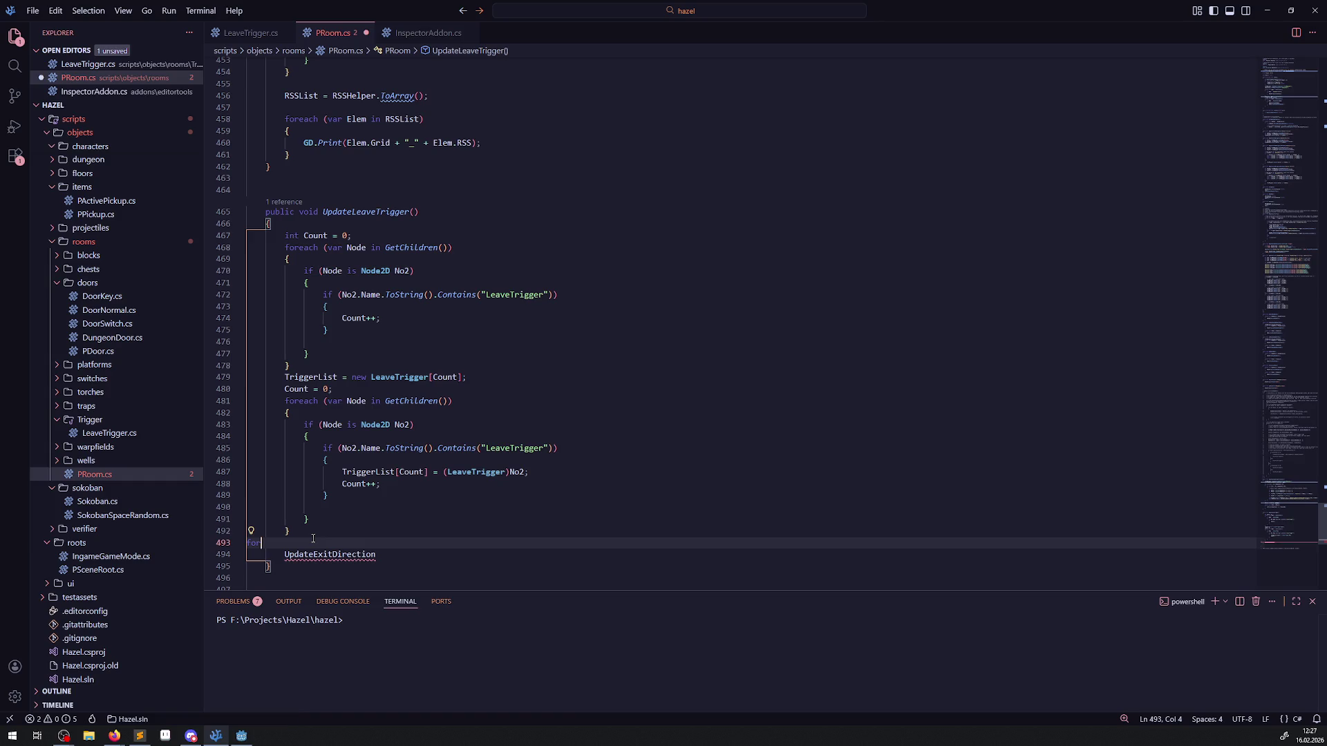
{"action": "type", "text": "each()"}
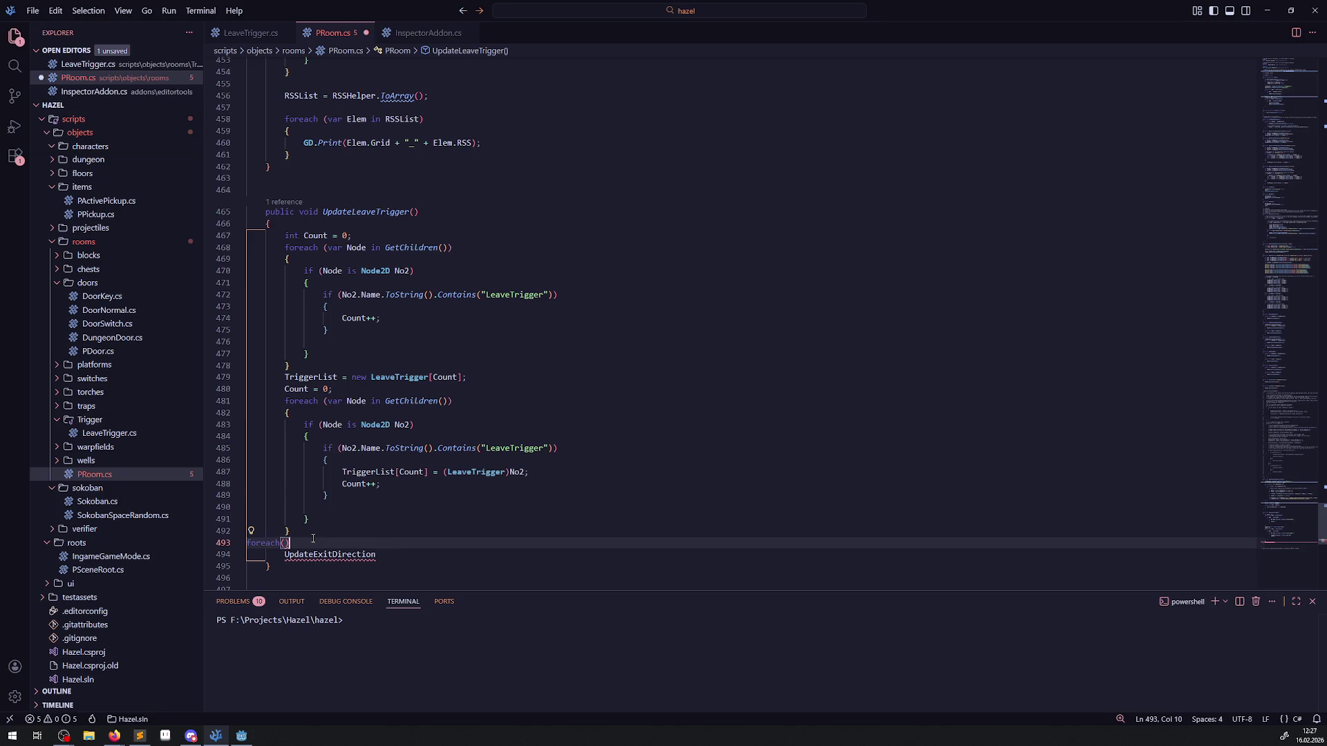
{"action": "key", "text": "Left"}
{"action": "type", "text": "var Trigger"}
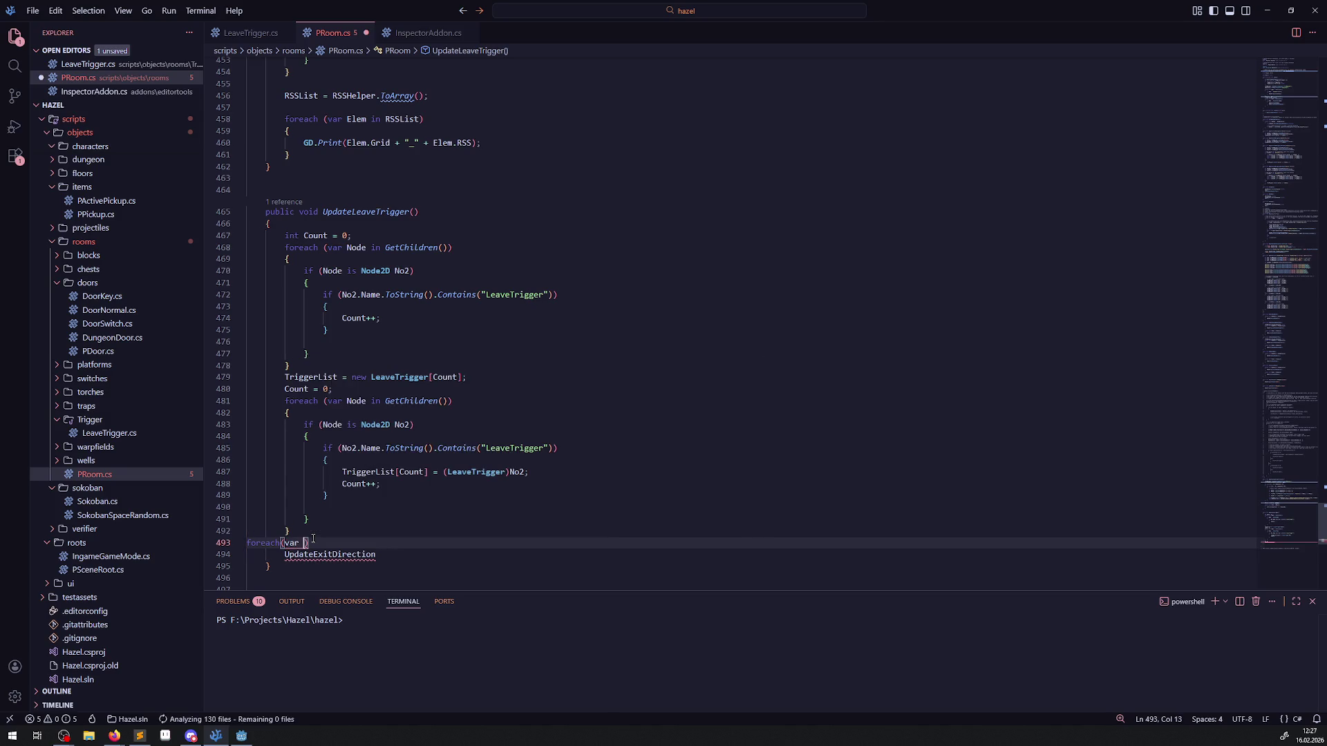
{"action": "type", "text": " in "}
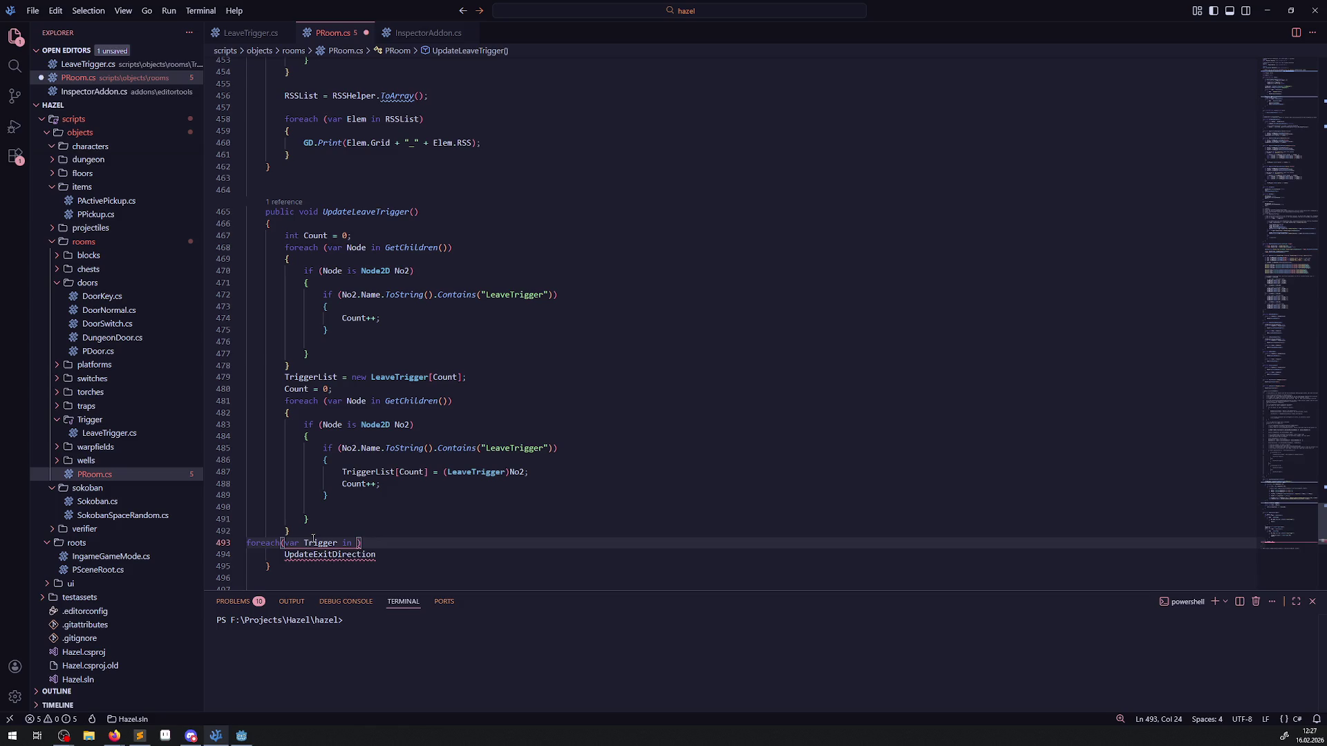
{"action": "type", "text": "TriggerList)"}
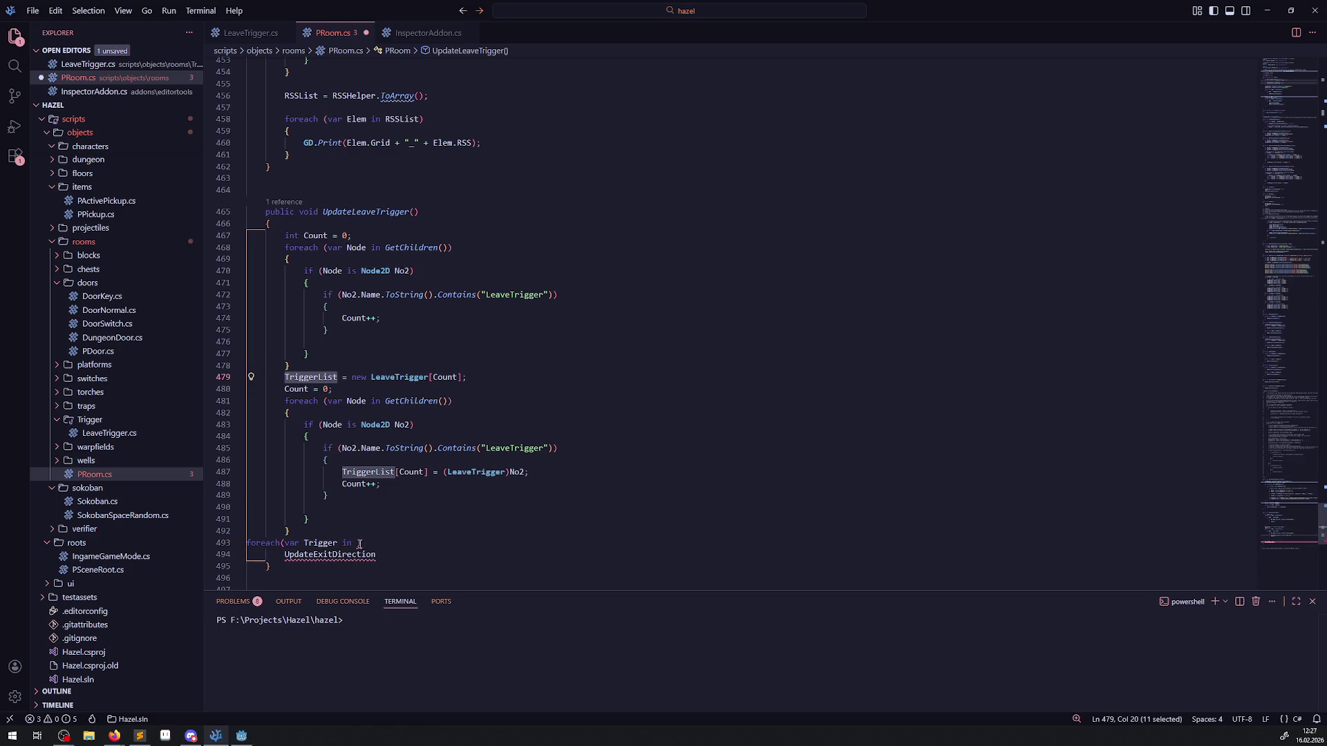
{"action": "key", "text": "Return"}
{"action": "type", "text": "{"}
{"action": "key", "text": "Return"}
Step: Put Trigger.UpdateExitDirection(); in the loop body, remove the stray line and blank lines, and save
{"action": "scroll", "coordinate": [402, 528], "scroll_direction": "down", "scroll_amount": 2}
{"action": "double_click", "coordinate": [330, 512]}
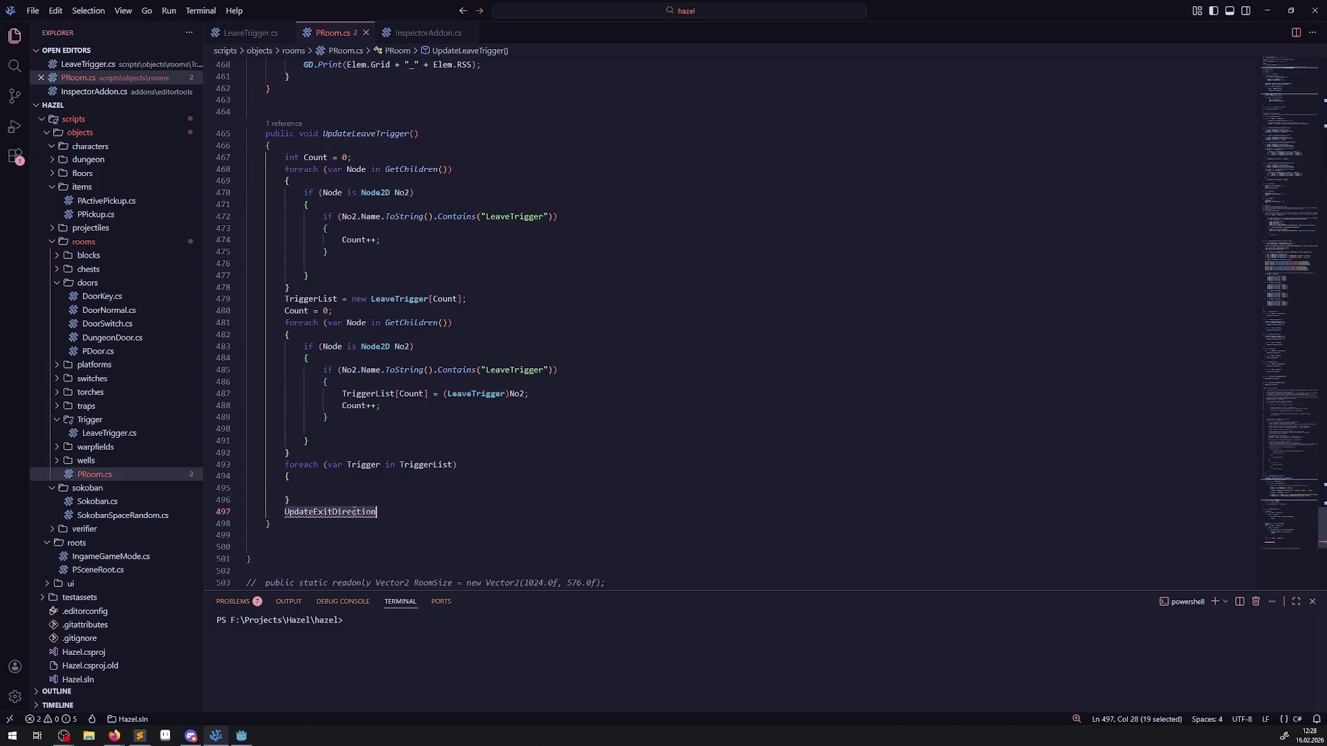
{"action": "key", "text": "BackSpace"}
{"action": "left_click", "coordinate": [327, 488]}
{"action": "type", "text": "Trig"}
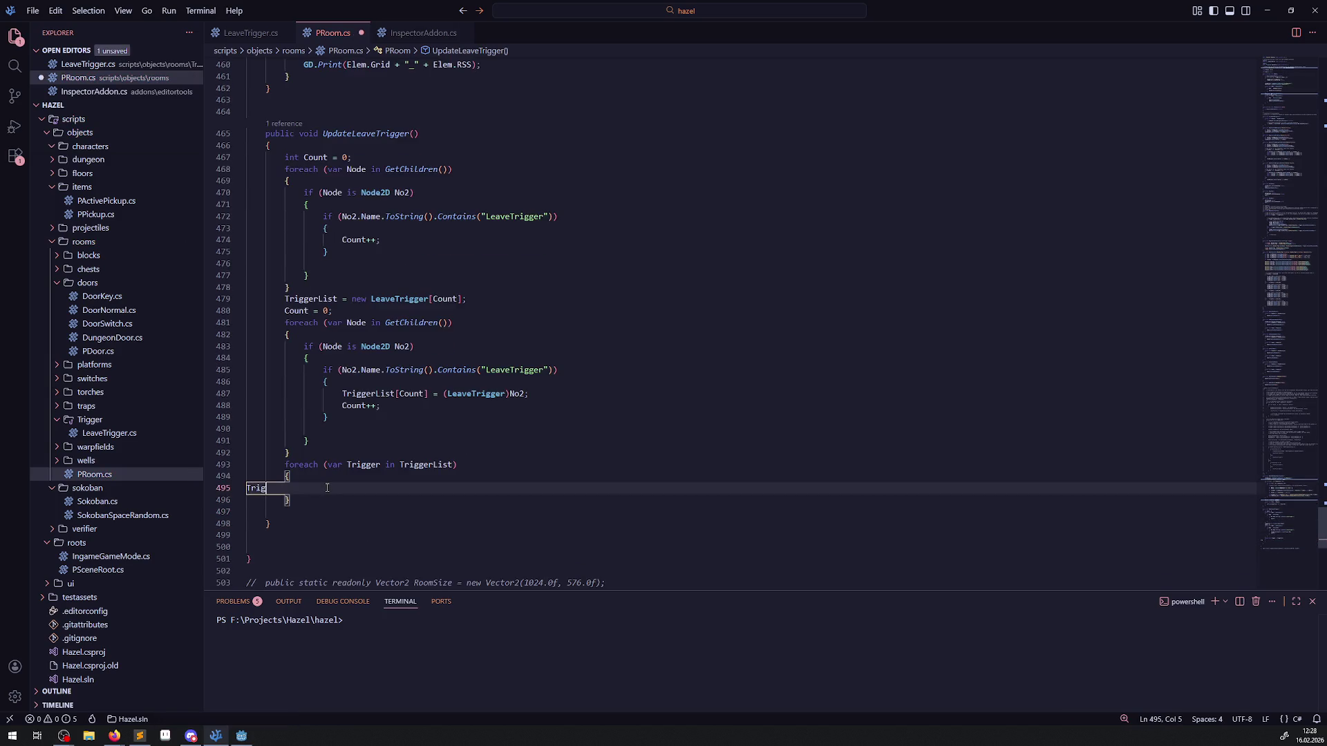
{"action": "type", "text": "ger.UpdateExitDirection();"}
{"action": "key", "text": "ctrl+s"}
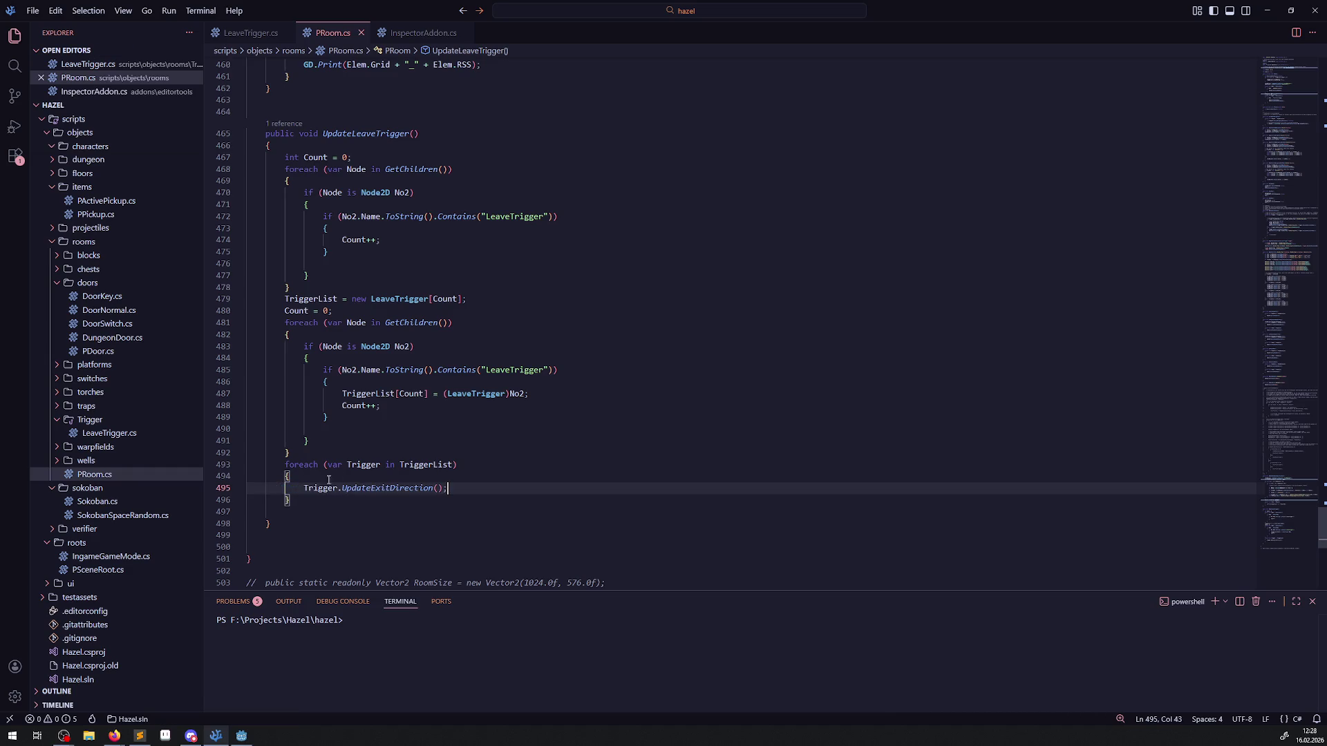
{"action": "left_click", "coordinate": [288, 503]}
{"action": "key", "text": "Delete"}
{"action": "left_click", "coordinate": [430, 512]}
{"action": "key", "text": "Delete"}
{"action": "key", "text": "Delete"}
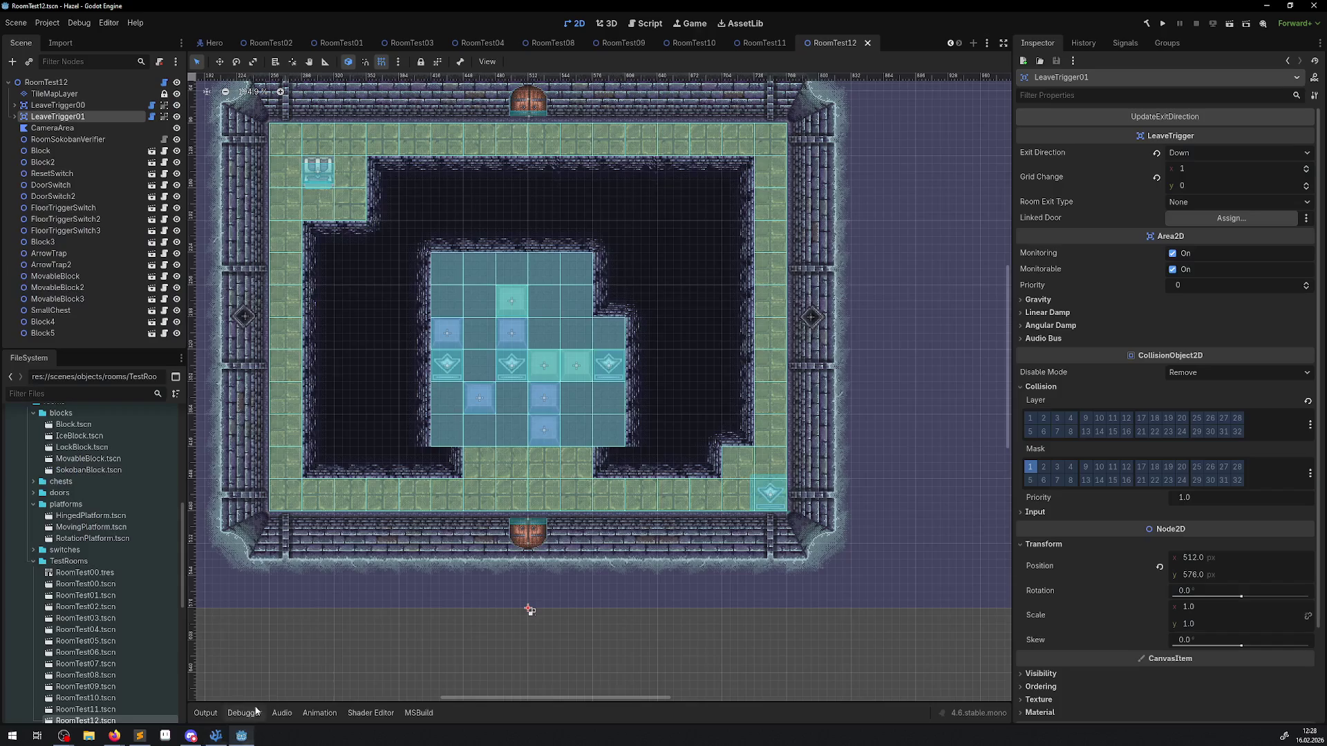
{"action": "left_click", "coordinate": [242, 735]}
Step: Rebuild the .NET project and give the leave triggers wrong test exit directions such as Up and Floor
{"action": "left_click", "coordinate": [1186, 153]}
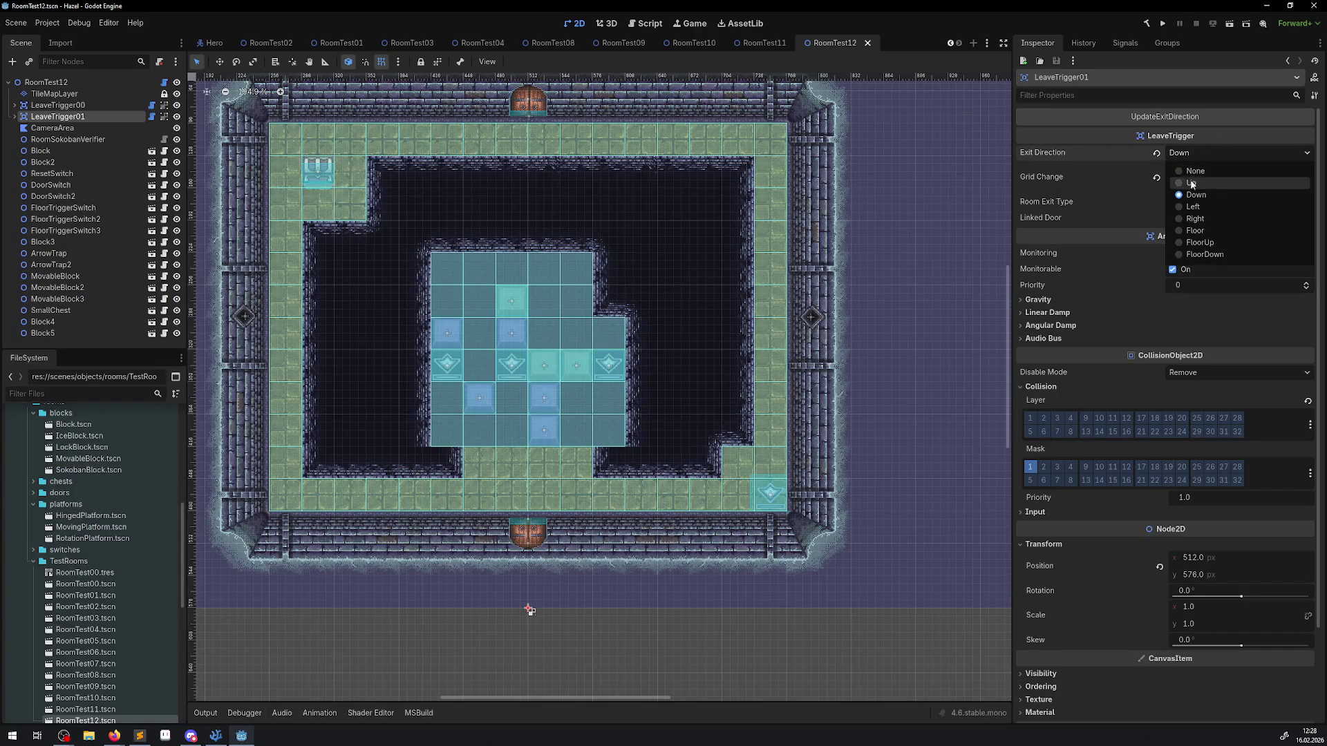
{"action": "left_click", "coordinate": [1192, 184]}
{"action": "left_click", "coordinate": [1147, 23]}
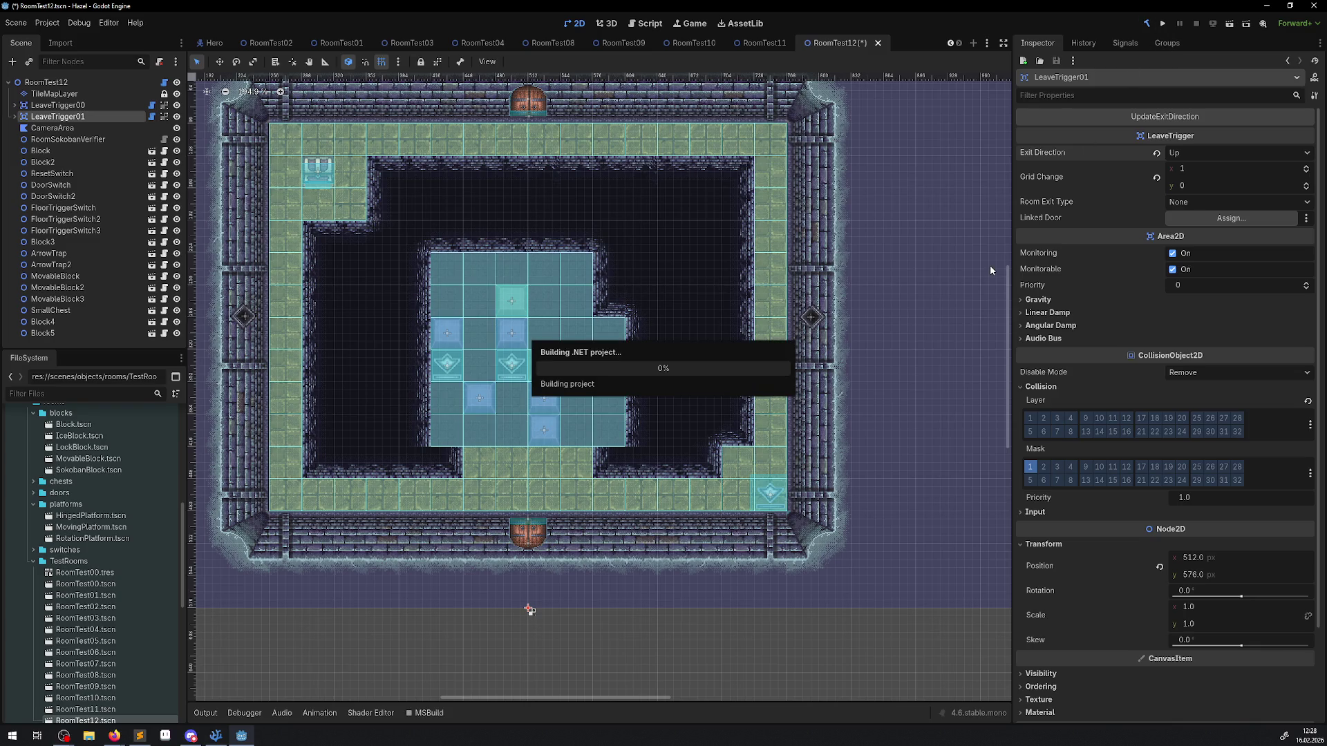
{"action": "left_click", "coordinate": [108, 86]}
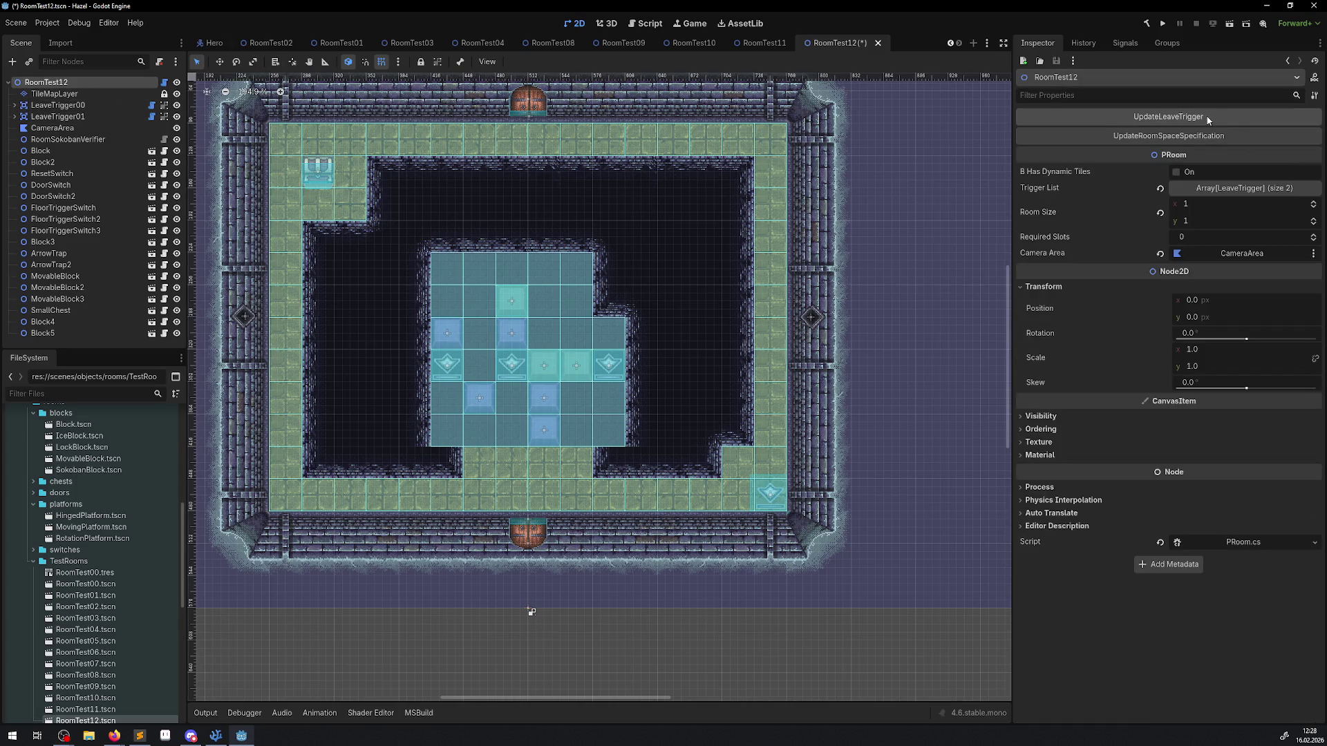
{"action": "left_click", "coordinate": [85, 118]}
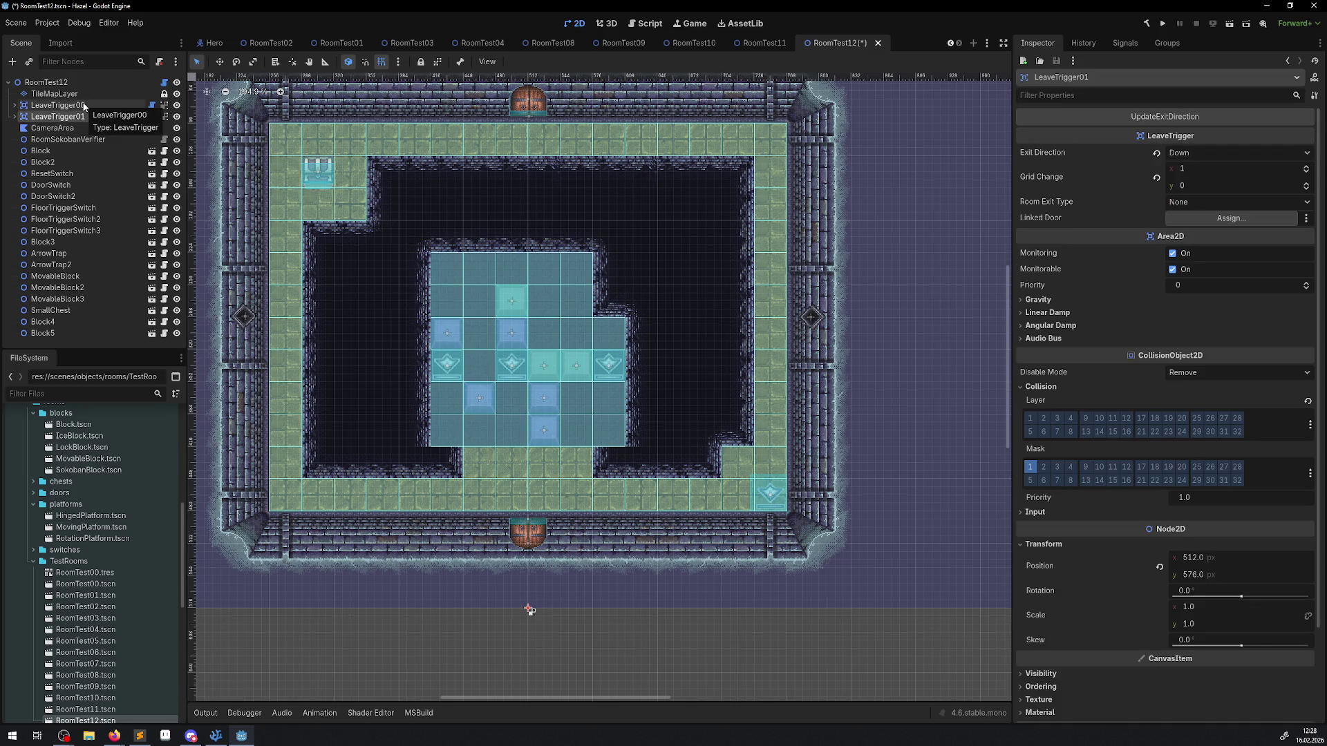
{"action": "left_click", "coordinate": [84, 105]}
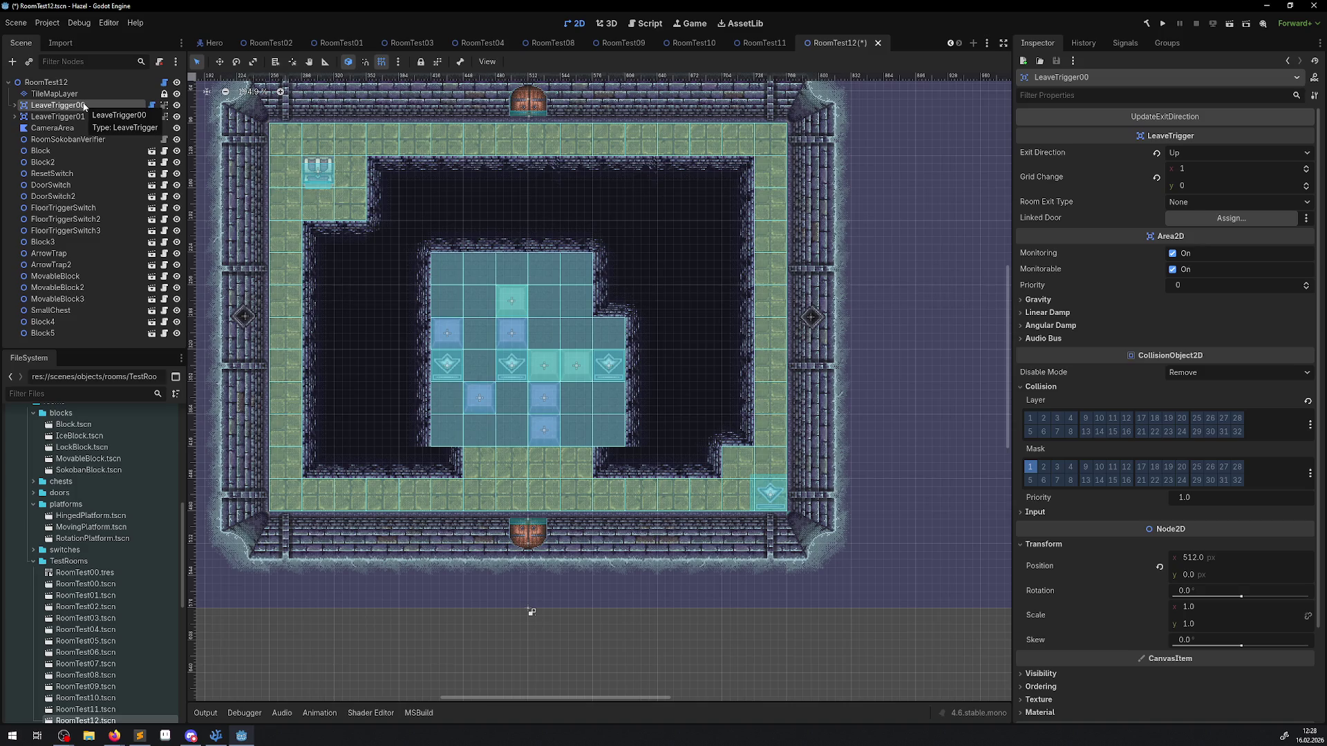
{"action": "left_click", "coordinate": [1237, 152]}
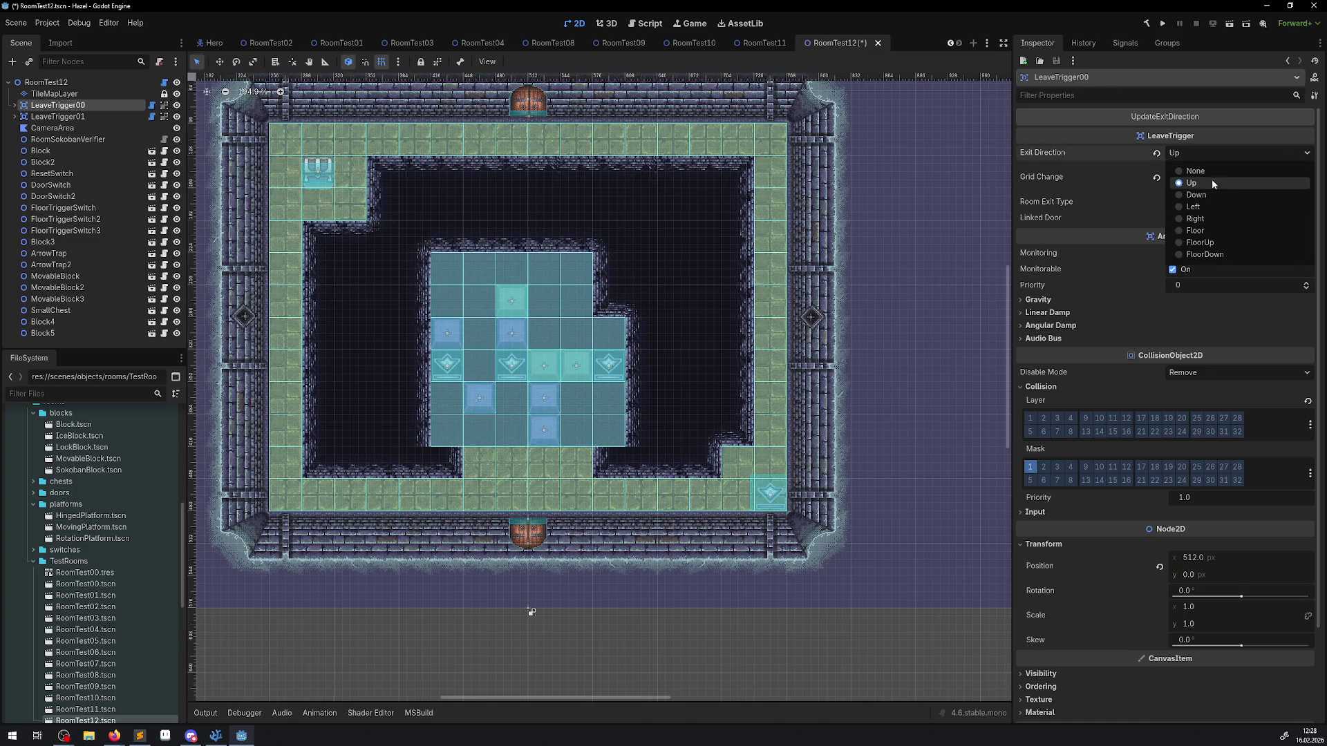
{"action": "key", "text": "Escape"}
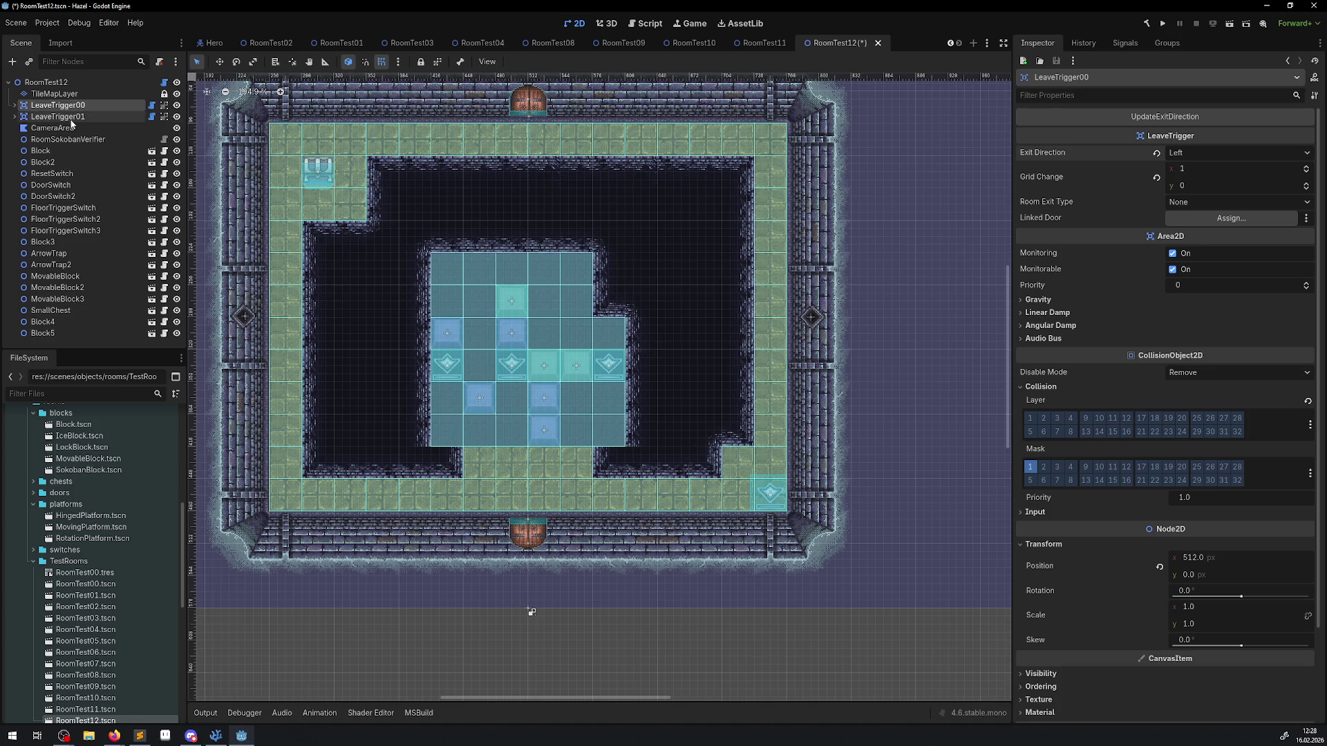
{"action": "left_click", "coordinate": [58, 116]}
{"action": "left_click", "coordinate": [1175, 153]}
{"action": "left_click", "coordinate": [1212, 233]}
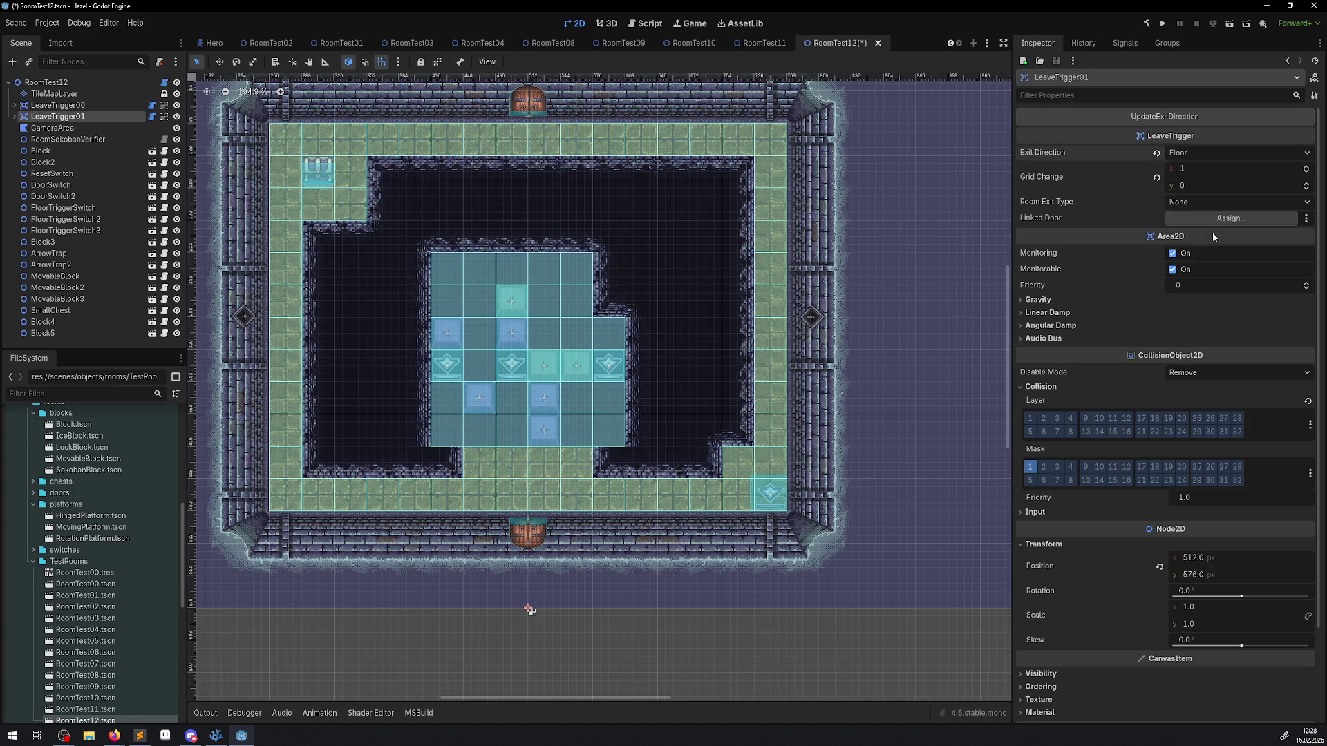
Step: Run UpdateLeaveTrigger on RoomTest12, confirm the triggers return to Up and Down, and save the scene
{"action": "left_click", "coordinate": [83, 82]}
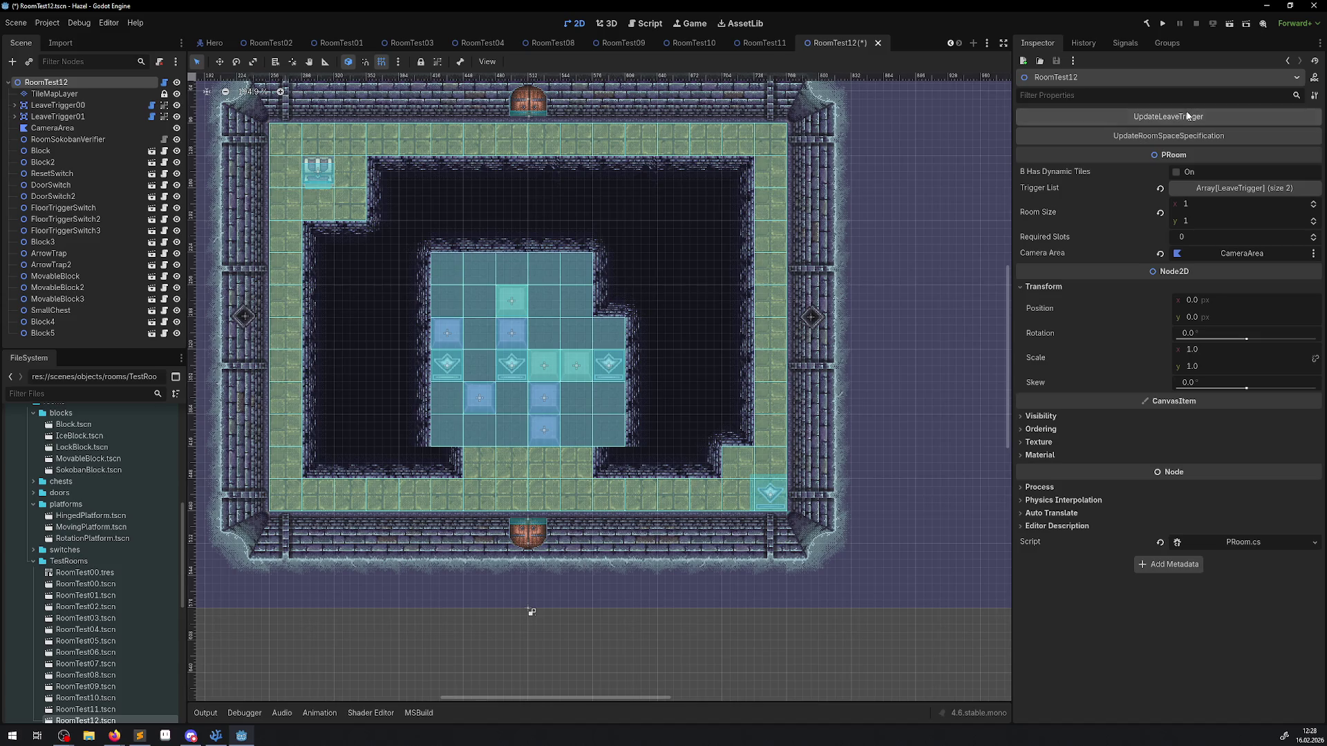
{"action": "left_click", "coordinate": [66, 93]}
{"action": "left_click", "coordinate": [69, 105]}
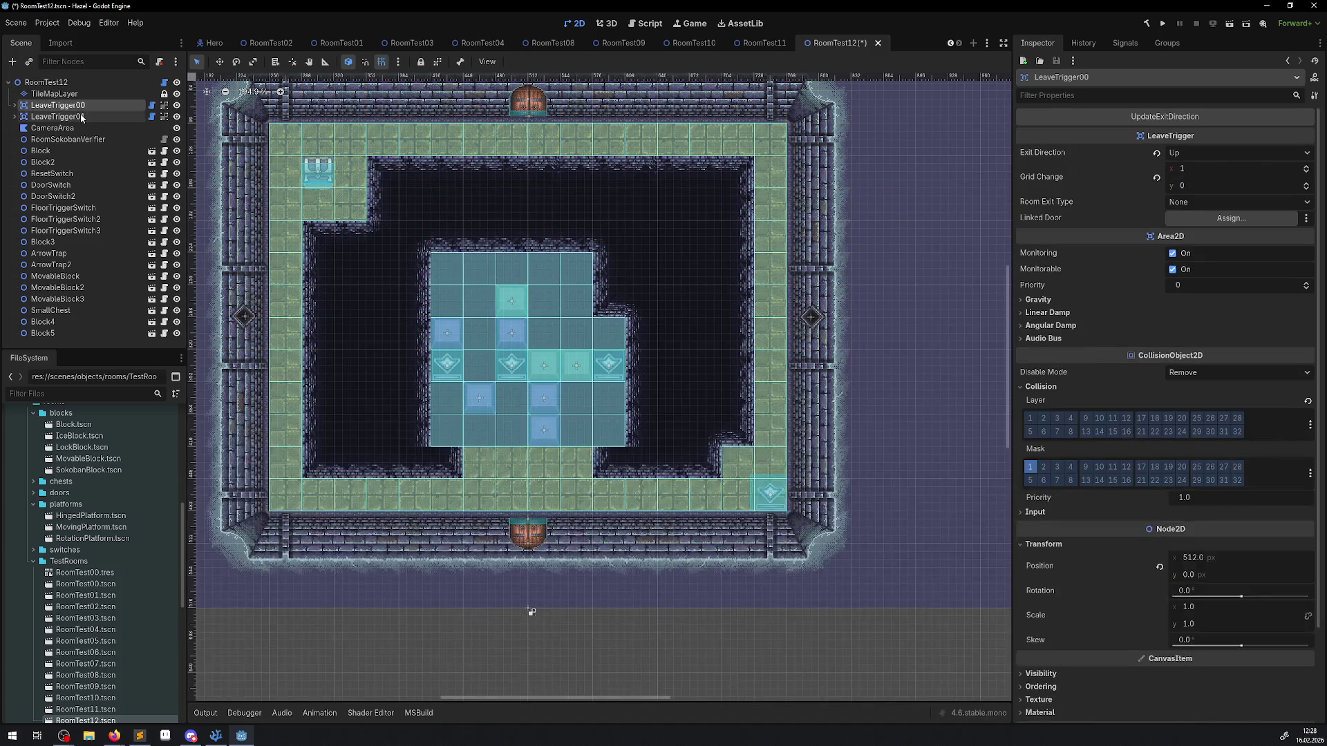
{"action": "left_click", "coordinate": [81, 117]}
{"action": "key", "text": "ctrl+s"}
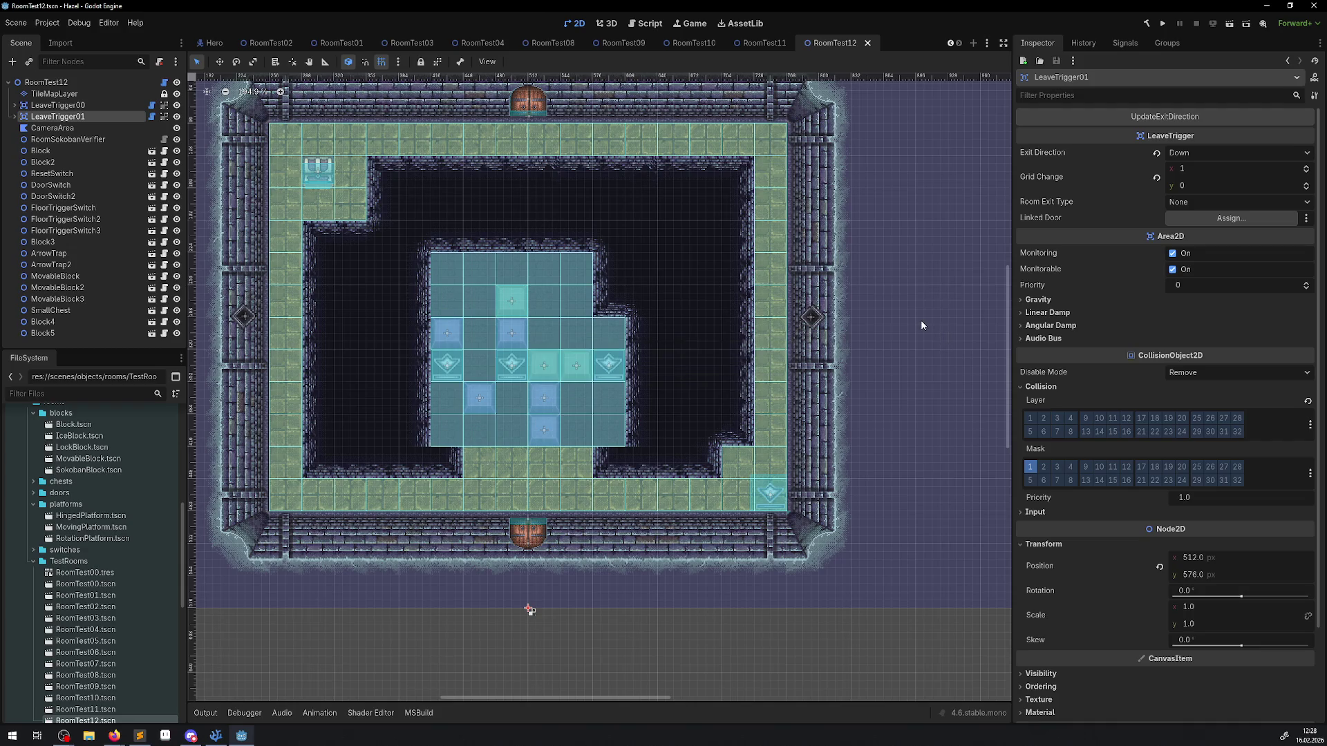
{"action": "left_click", "coordinate": [215, 734]}
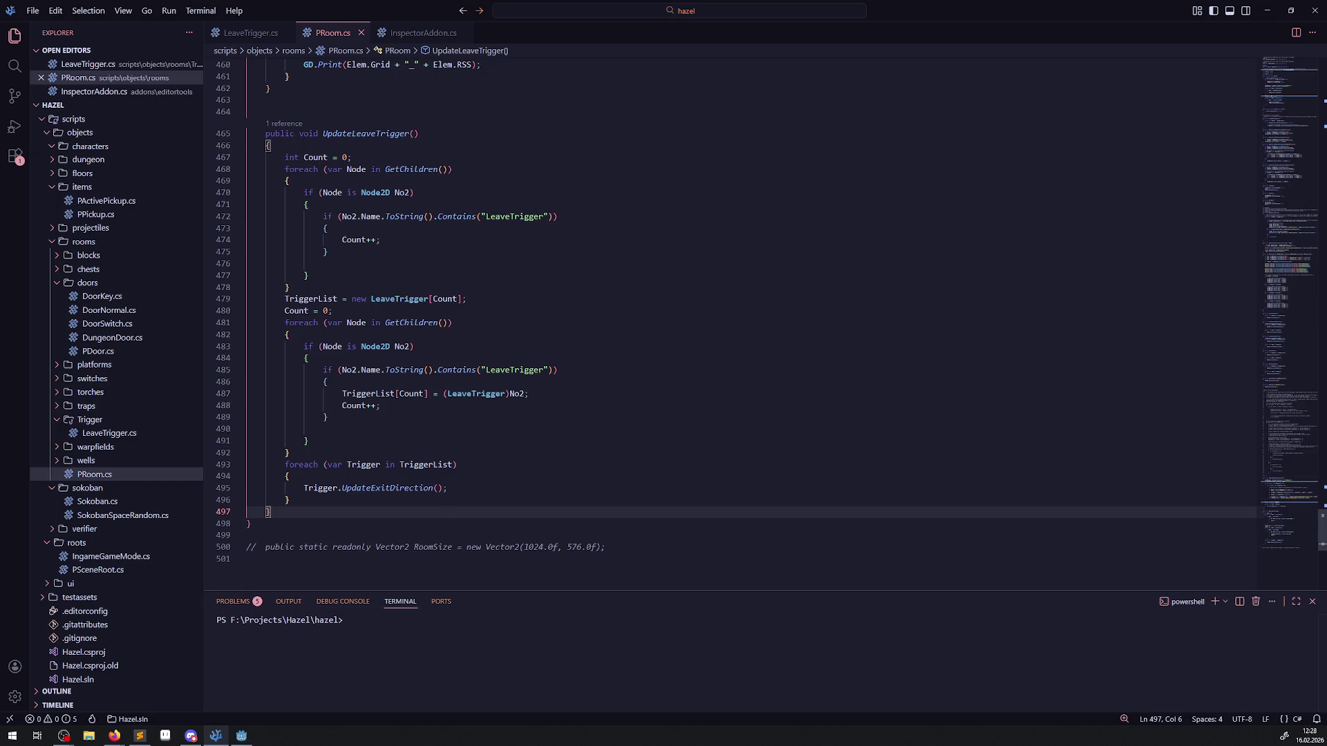
Step: Recompute RoomTest12's LeaveTrigger01 exit direction in Godot and confirm it stays Down
{"action": "left_click", "coordinate": [241, 735]}
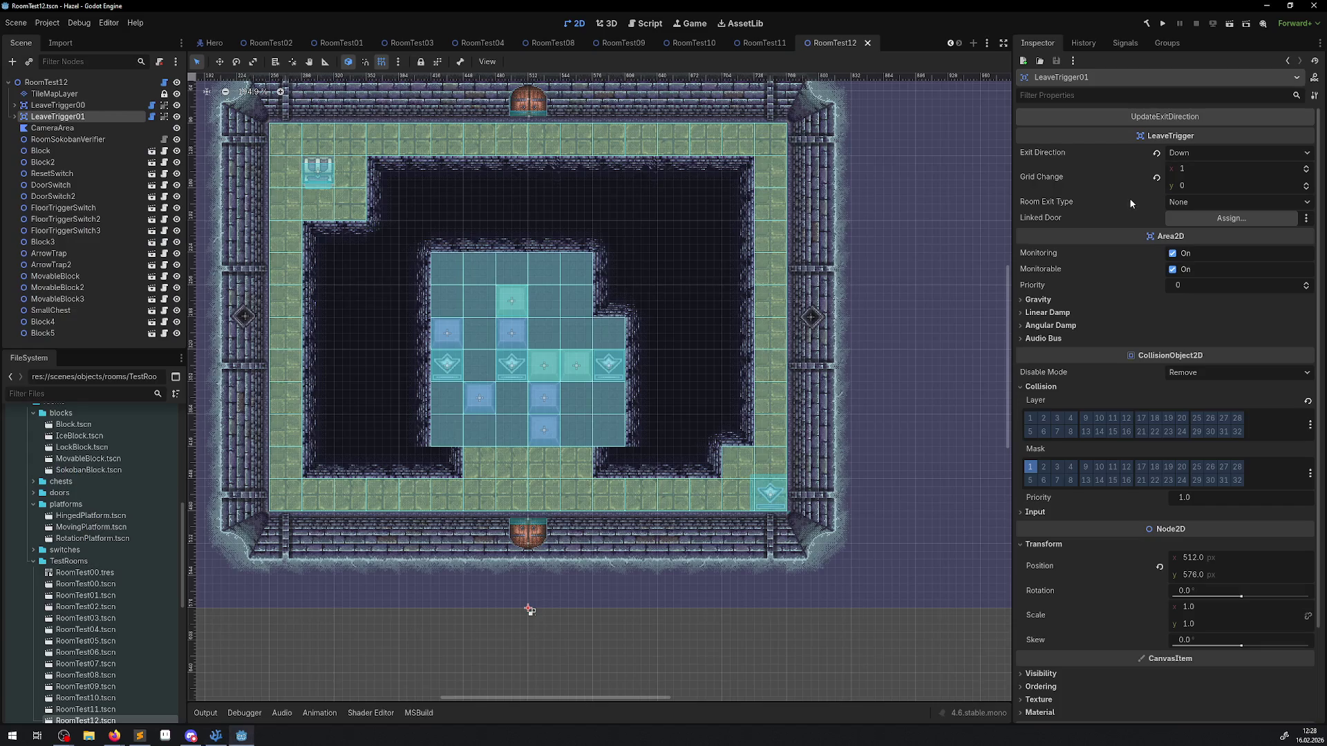
{"action": "left_click", "coordinate": [1152, 119]}
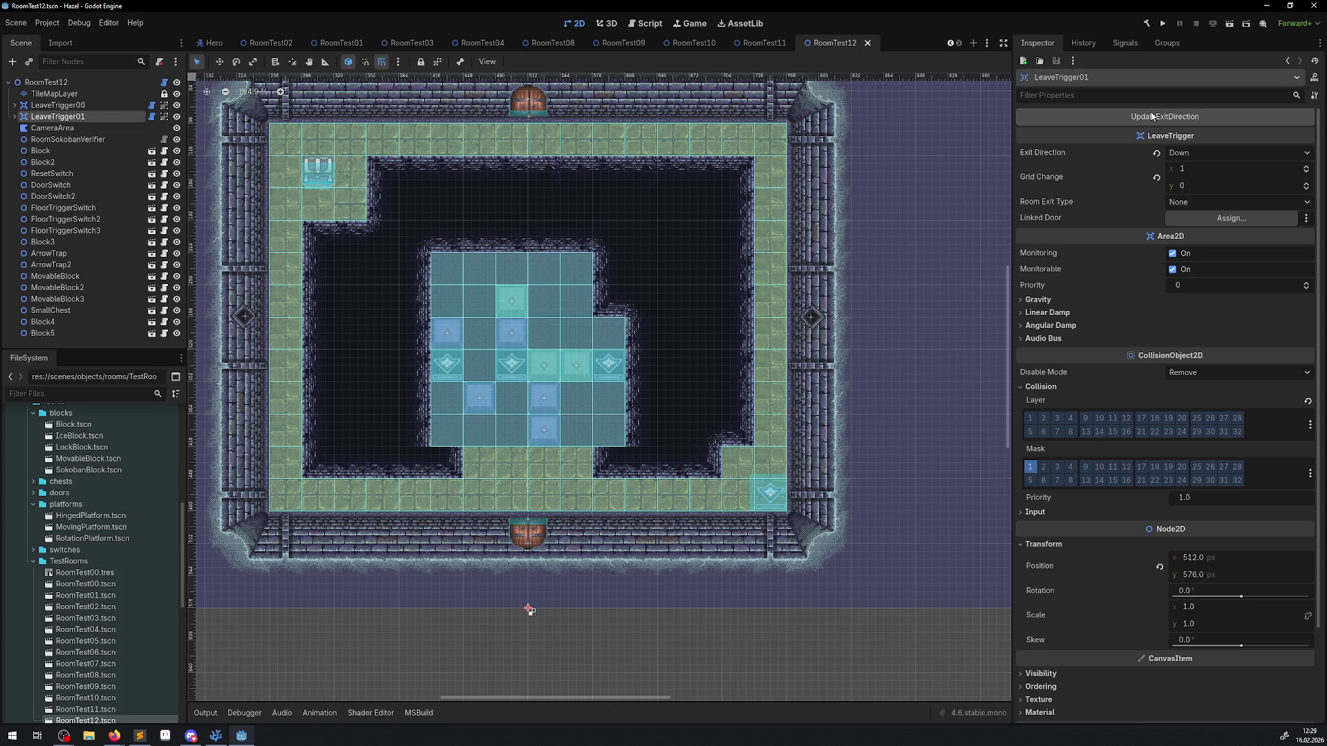
{"action": "key", "text": "alt+Tab"}
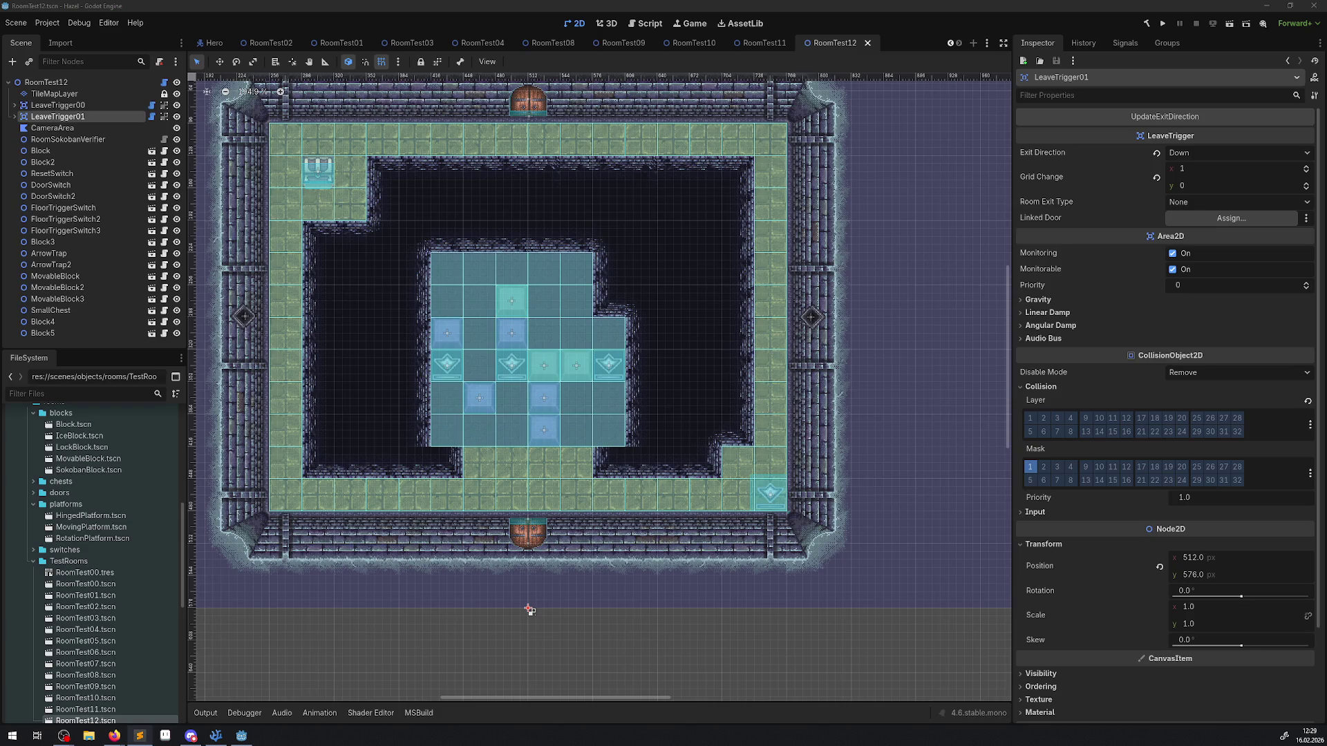
{"action": "left_click", "coordinate": [1213, 119]}
{"action": "left_click", "coordinate": [216, 735]}
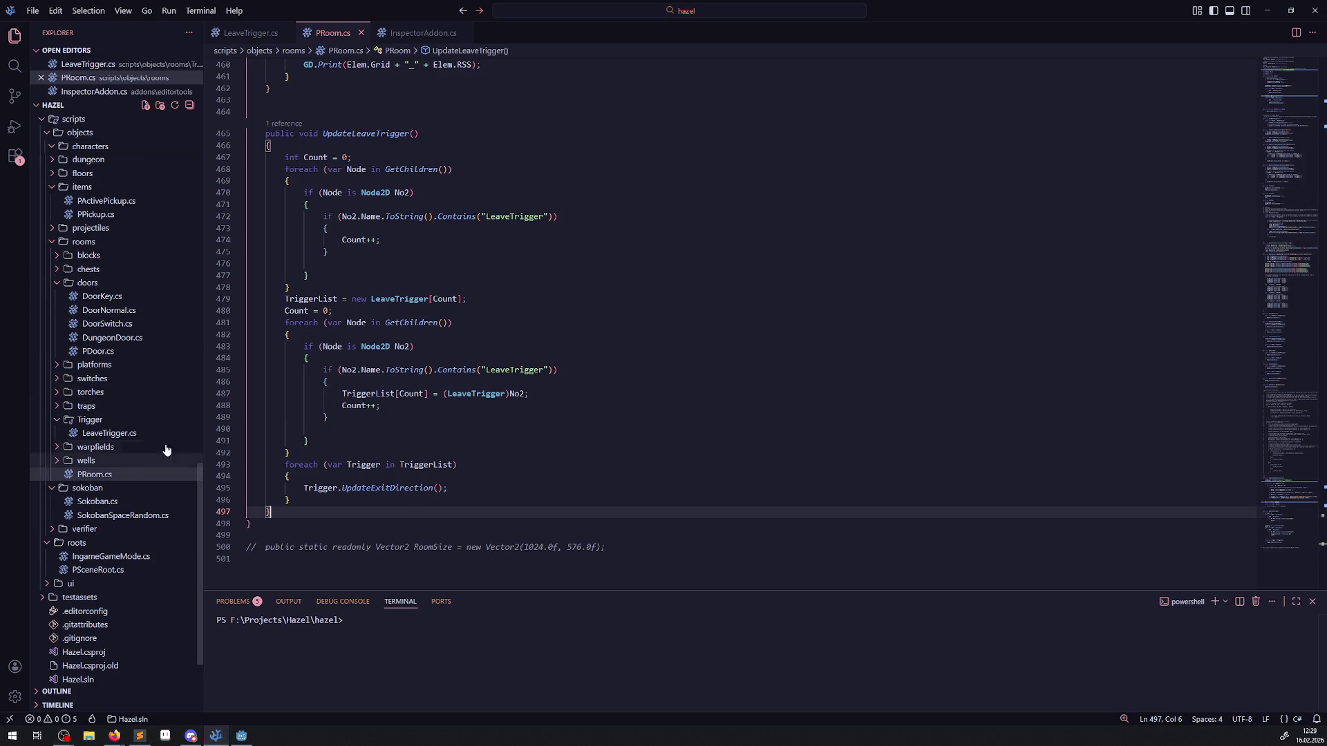
Step: Delete the commented-out RoomSize line at the end of PRoom.cs and save the file
{"action": "scroll", "coordinate": [529, 305], "scroll_direction": "down", "scroll_amount": 10}
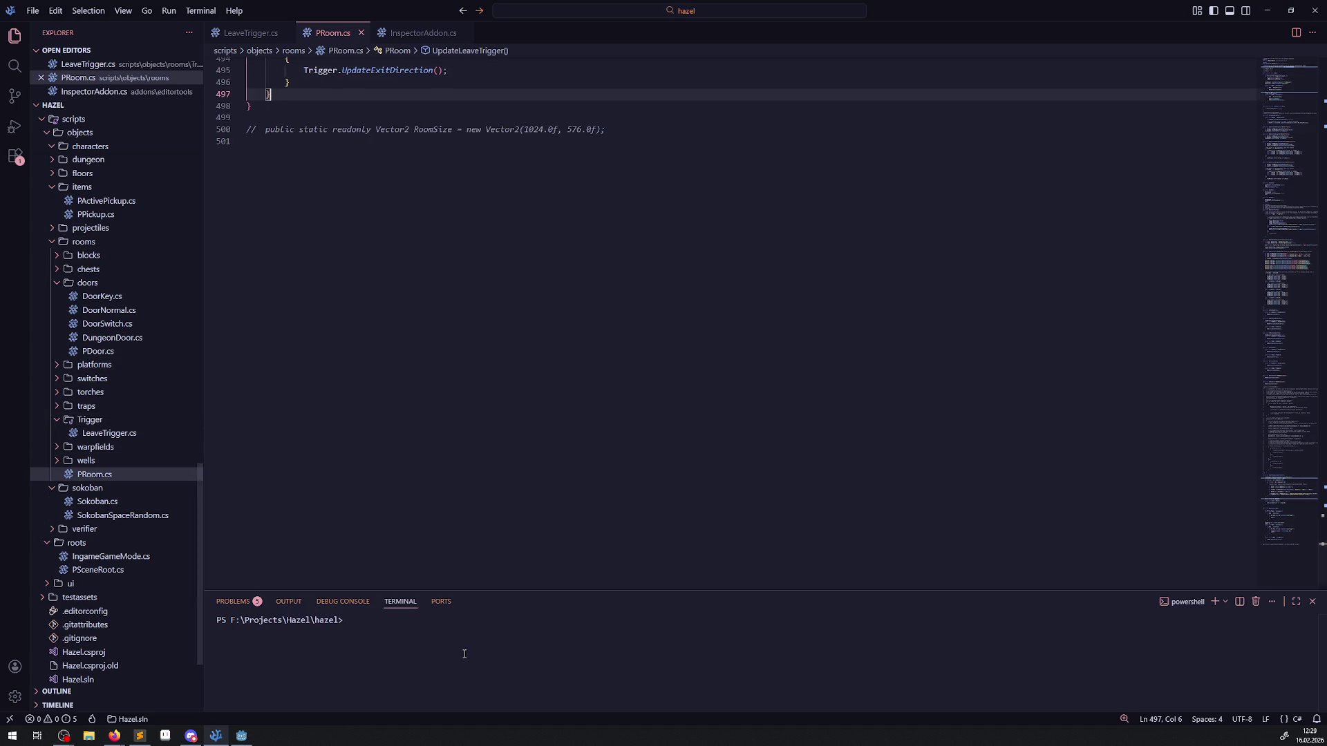
{"action": "scroll", "coordinate": [506, 420], "scroll_direction": "up", "scroll_amount": 4}
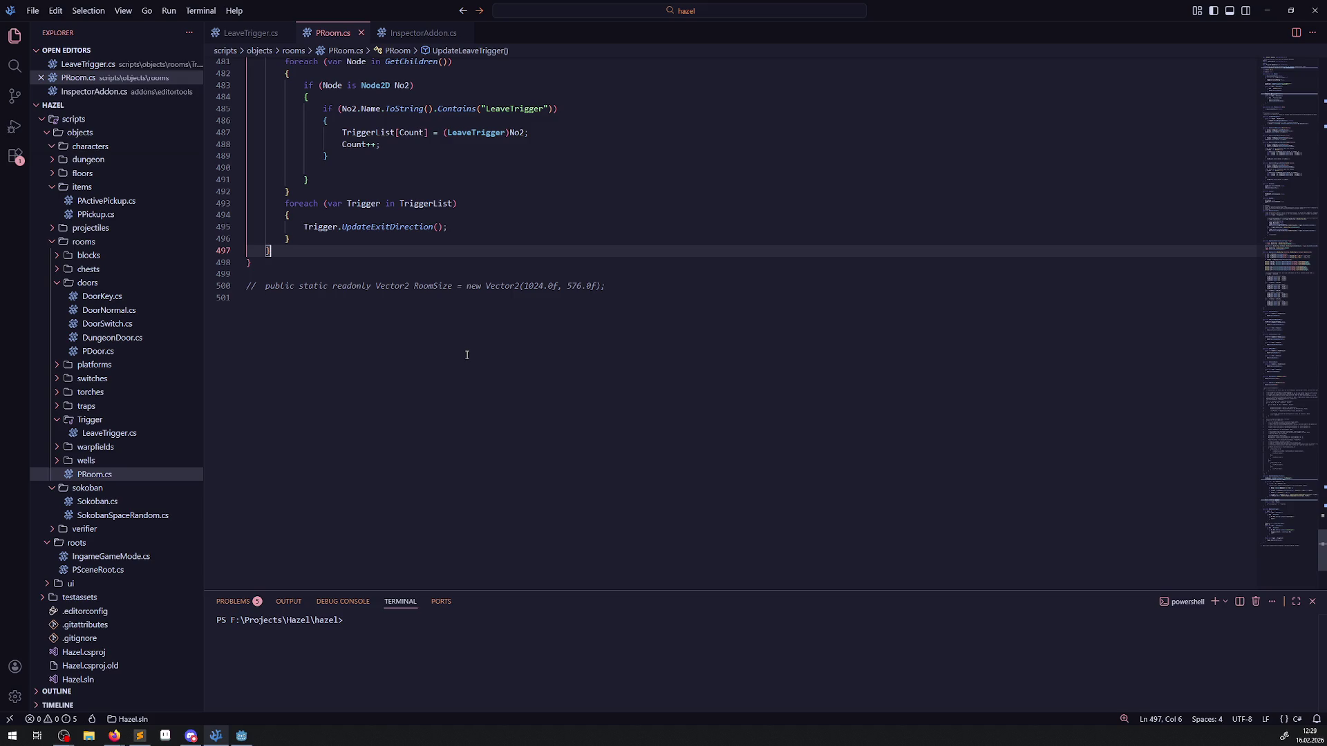
{"action": "scroll", "coordinate": [467, 357], "scroll_direction": "up", "scroll_amount": 2}
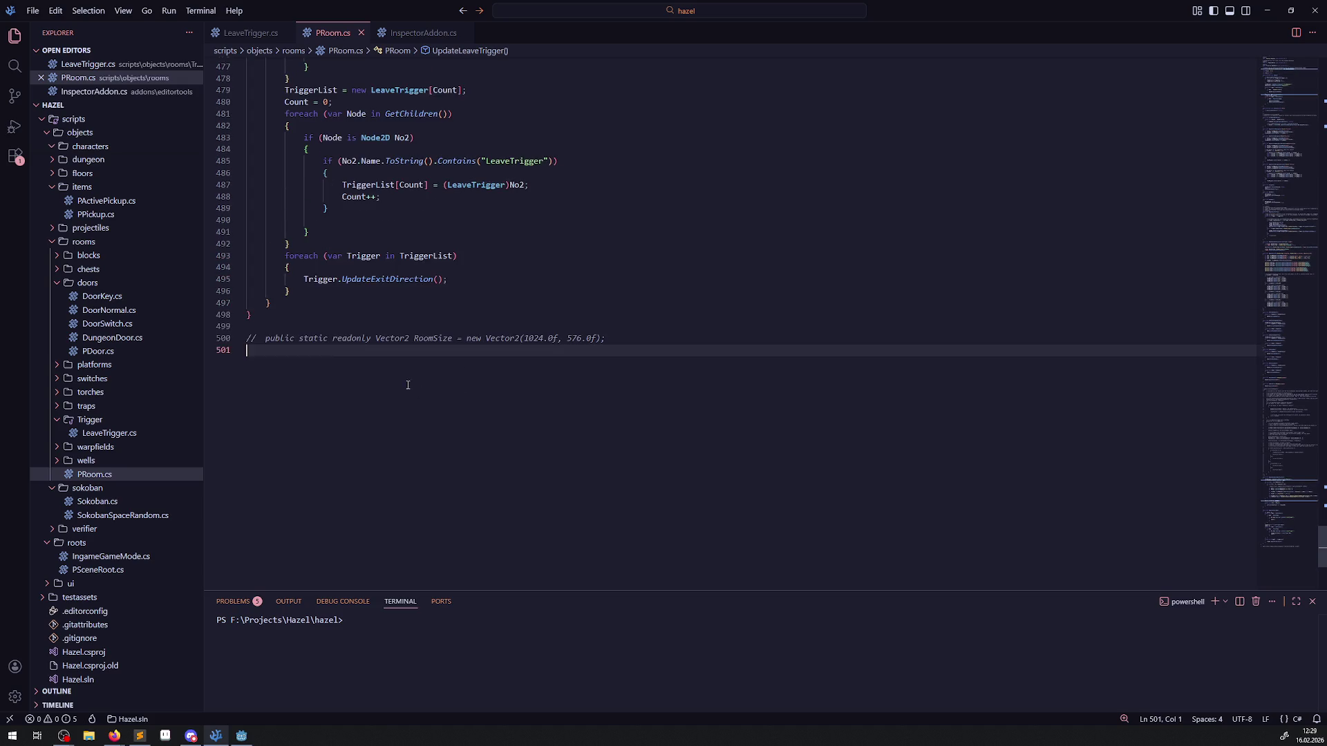
{"action": "left_click_drag", "start_coordinate": [607, 338], "coordinate": [234, 334]}
{"action": "key", "text": "BackSpace"}
{"action": "key", "text": "BackSpace"}
{"action": "key", "text": "ctrl+s"}
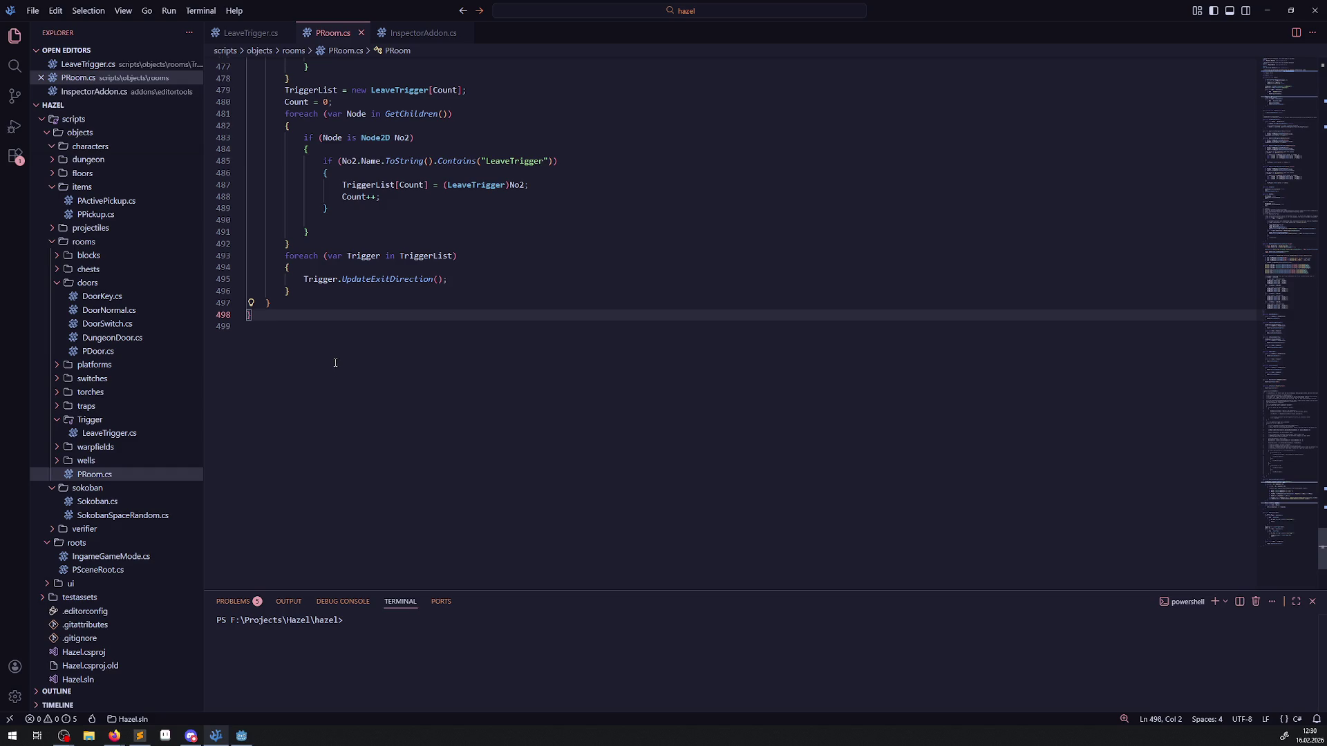
{"action": "scroll", "coordinate": [335, 346], "scroll_direction": "up", "scroll_amount": 4}
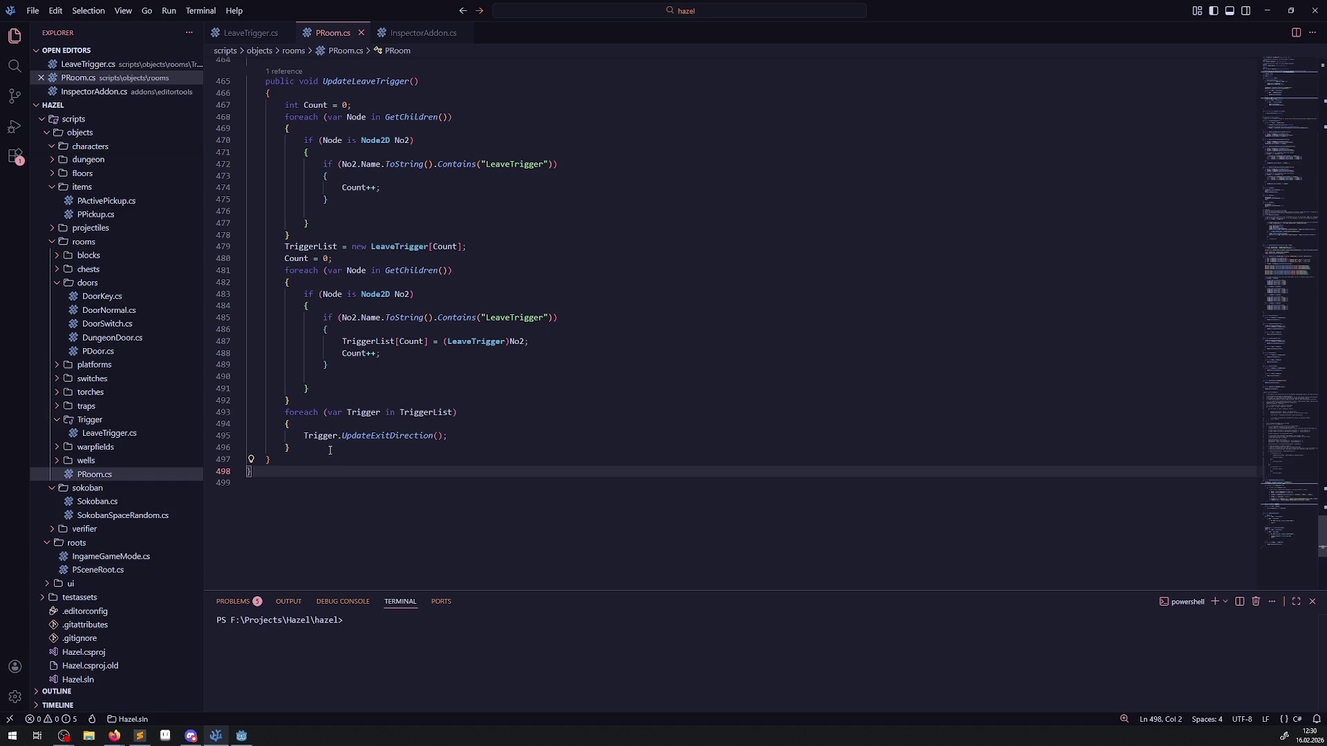
{"action": "left_click", "coordinate": [241, 736]}
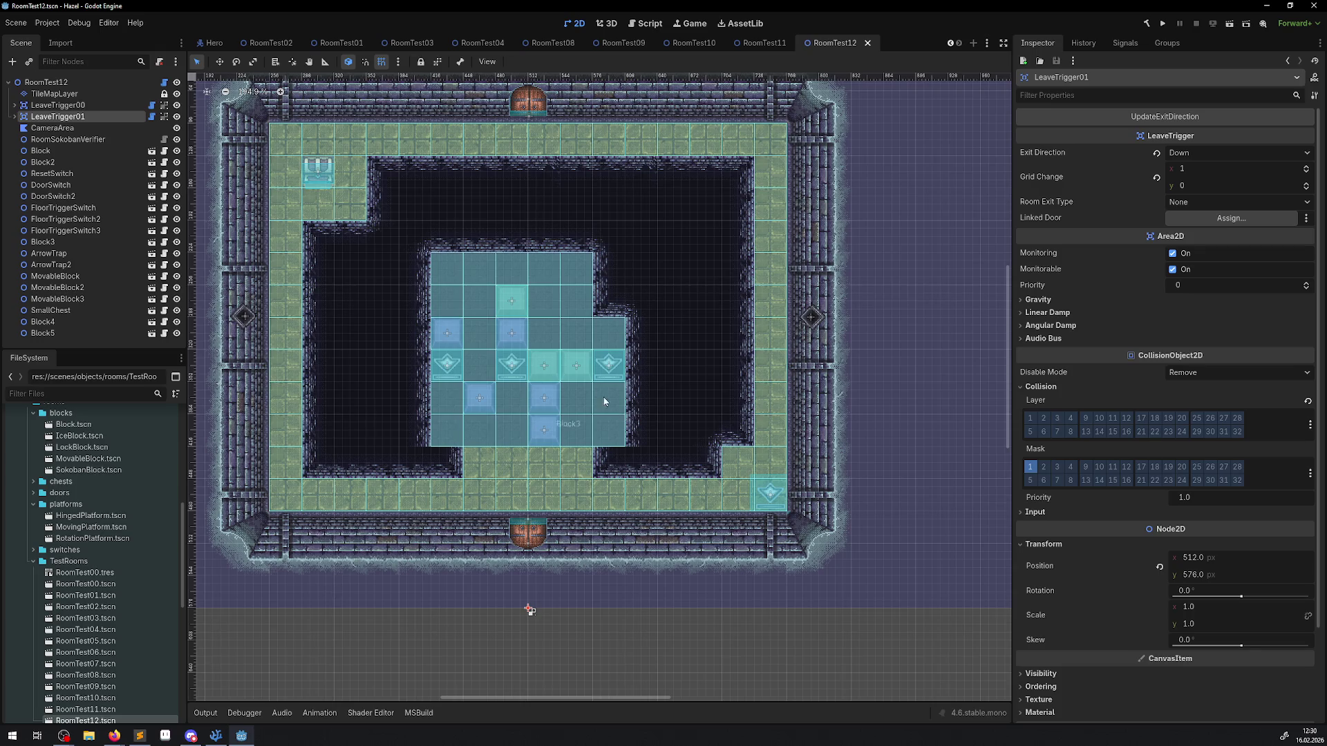
Step: Open RoomTest00.tscn and rebuild the .NET project so its Trigger List shows LeaveTrigger00
{"action": "left_click", "coordinate": [105, 588]}
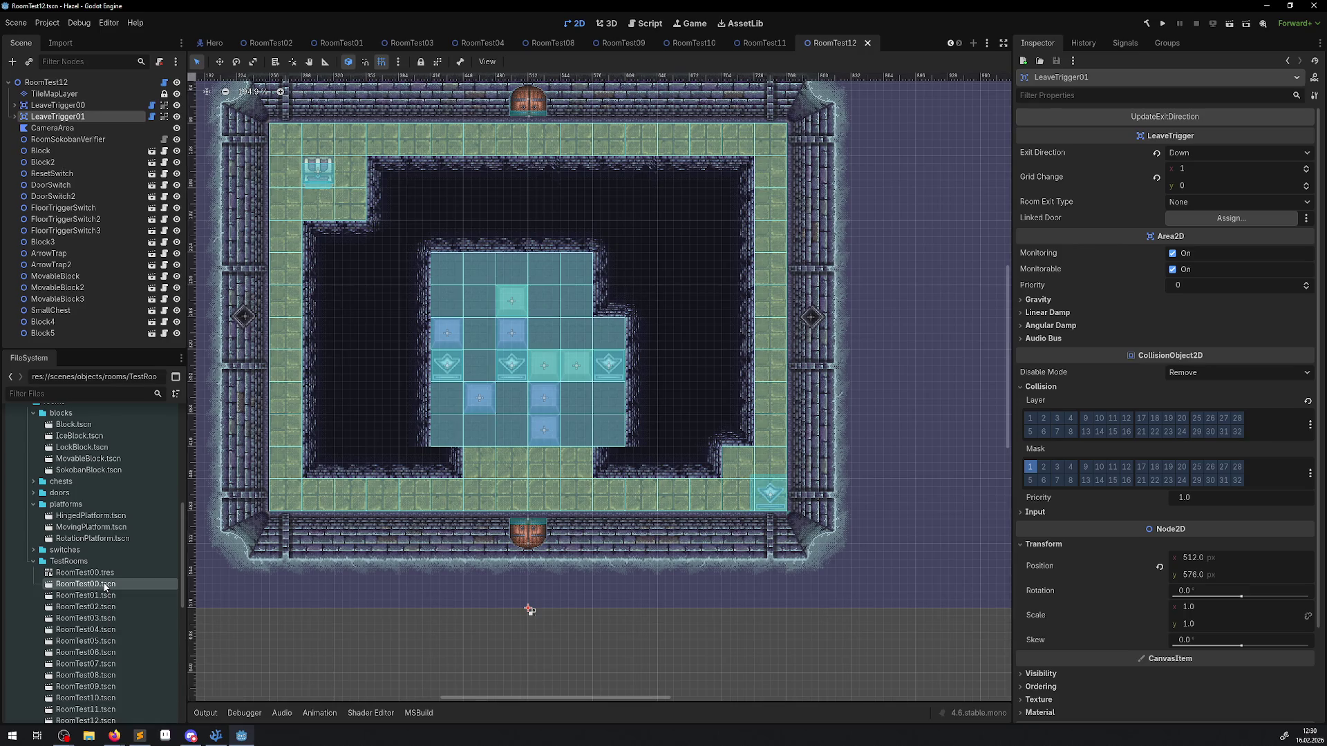
{"action": "double_click", "coordinate": [106, 587]}
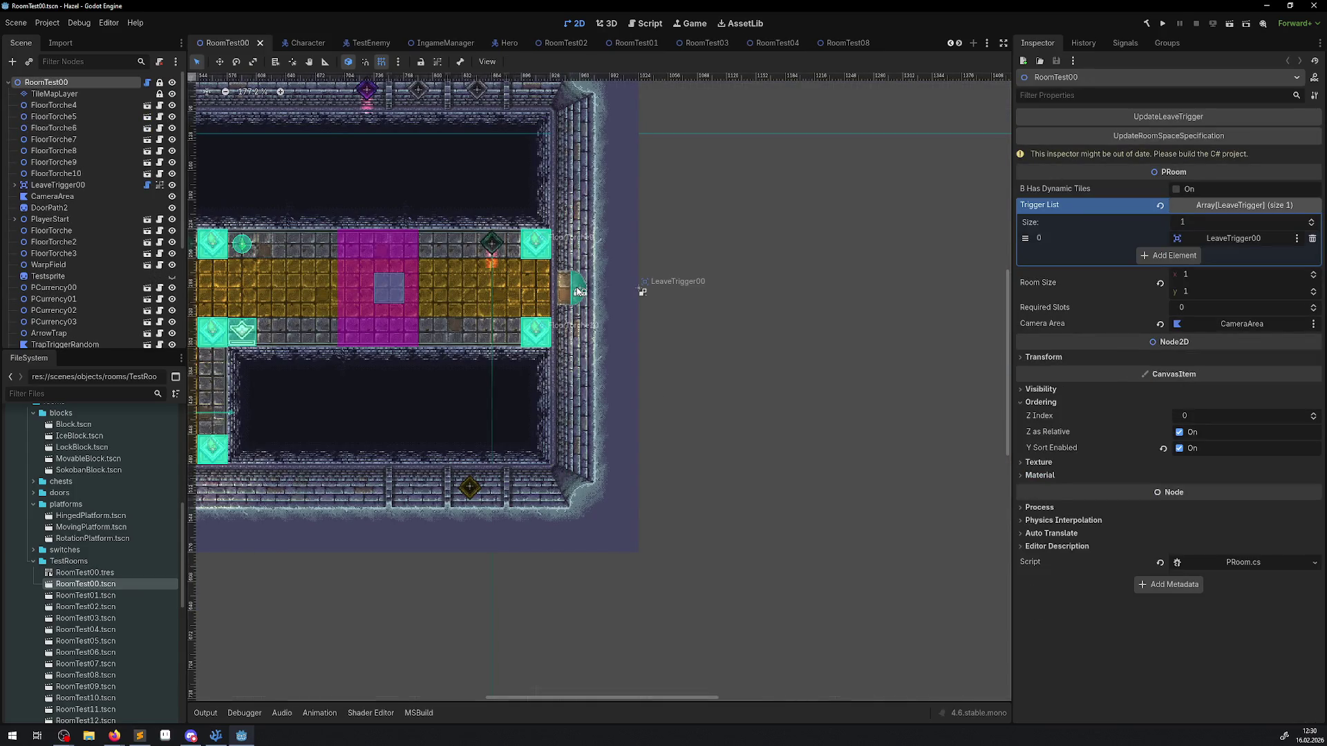
{"action": "left_click", "coordinate": [1146, 23]}
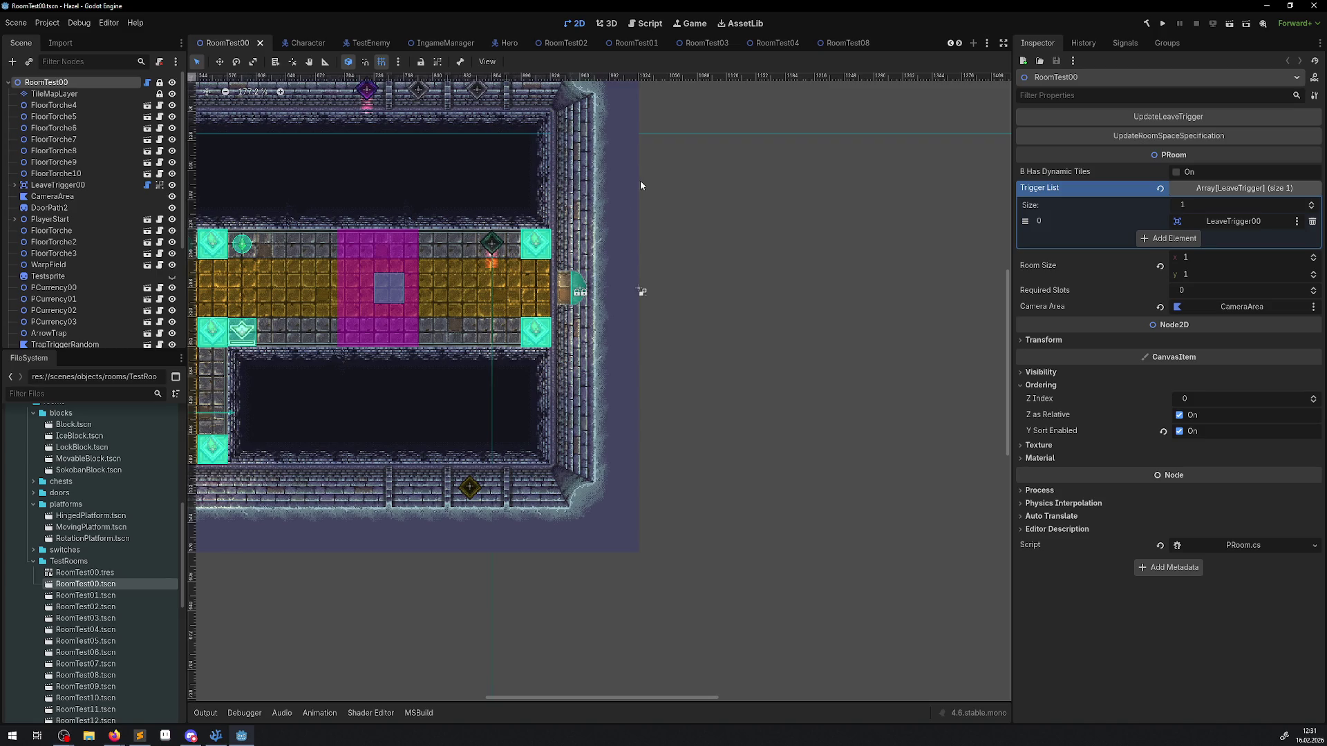
{"action": "scroll", "coordinate": [640, 186], "scroll_direction": "left", "scroll_amount": 5}
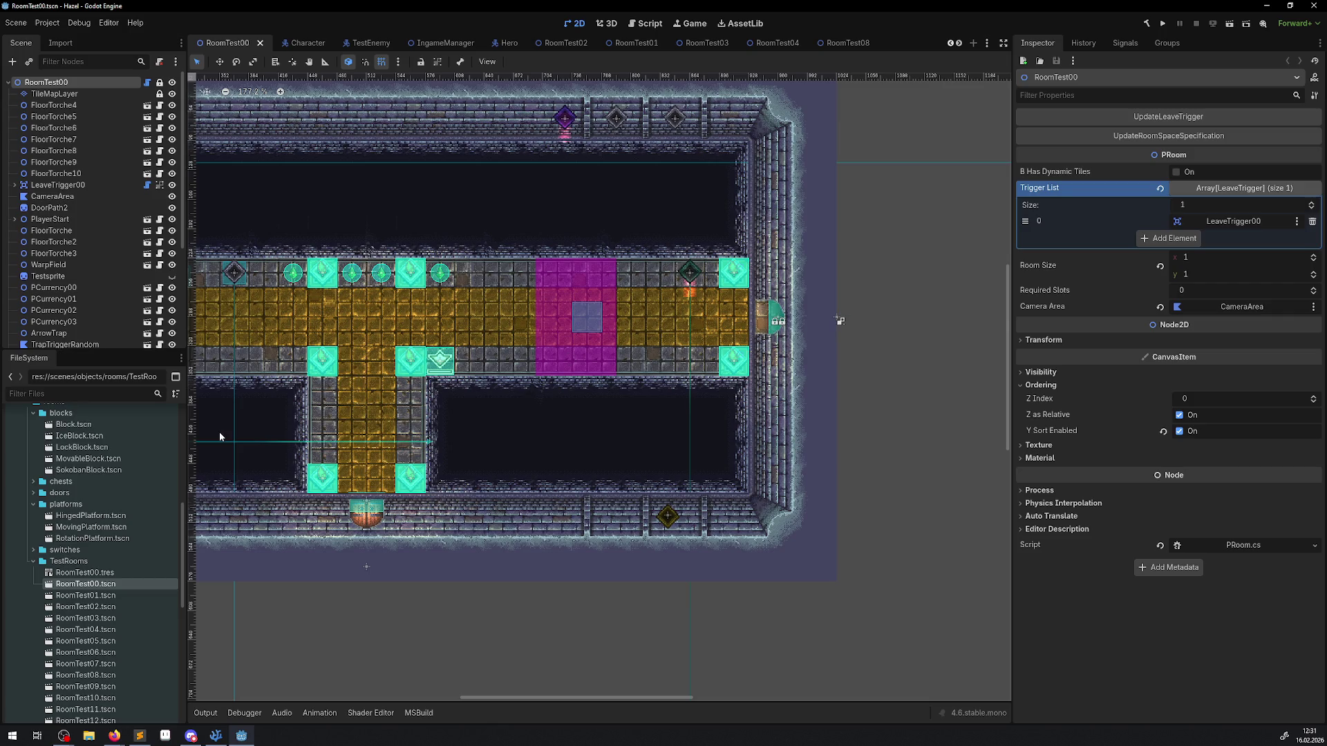
{"action": "key", "text": "alt+Tab"}
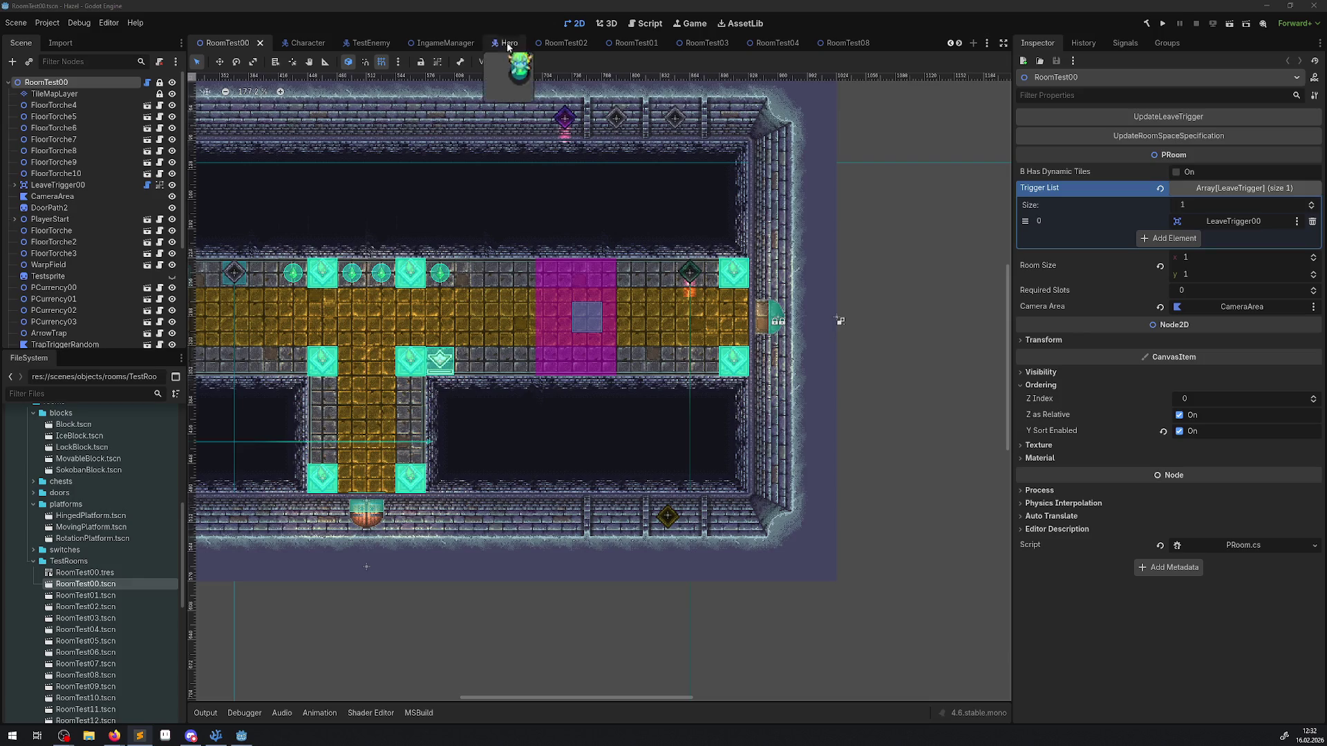
Step: Open RoomTest11.tscn from the FileSystem dock and pan its room layout back to centre
{"action": "left_click", "coordinate": [774, 42]}
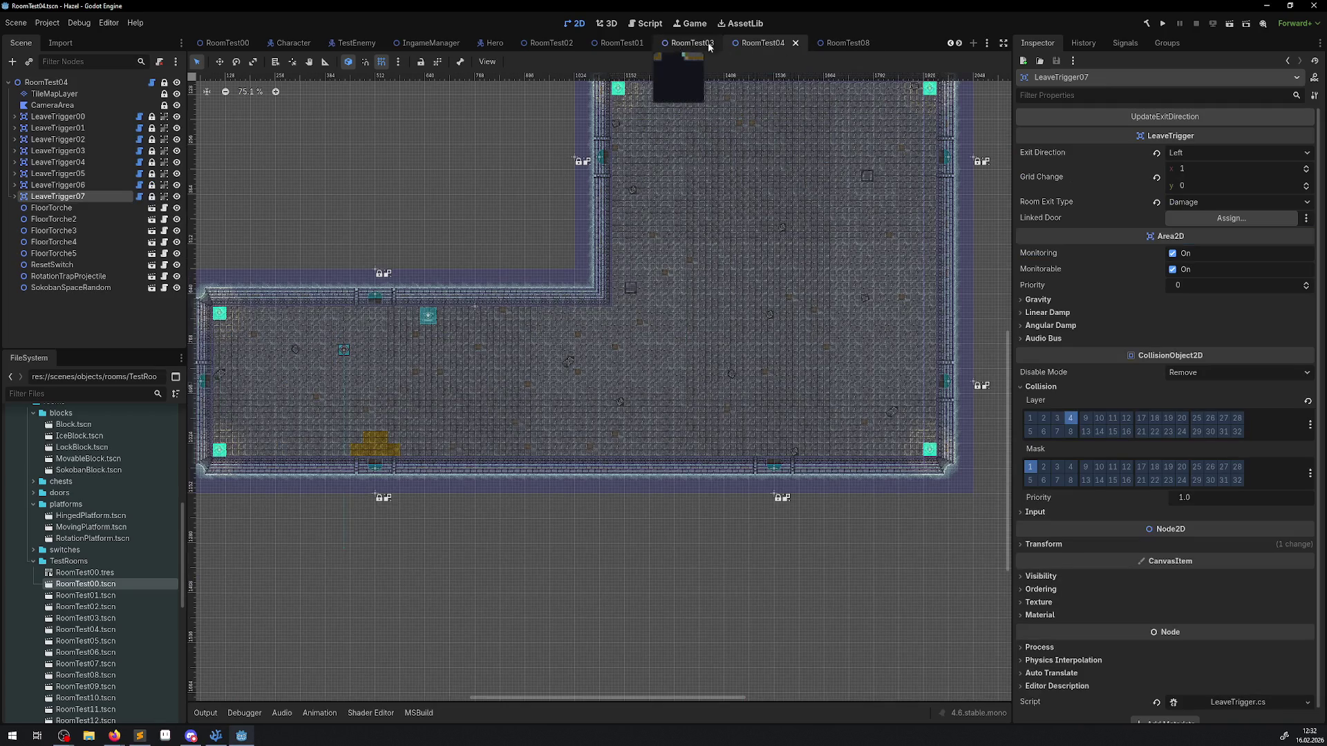
{"action": "scroll", "coordinate": [152, 578], "scroll_direction": "down", "scroll_amount": 5}
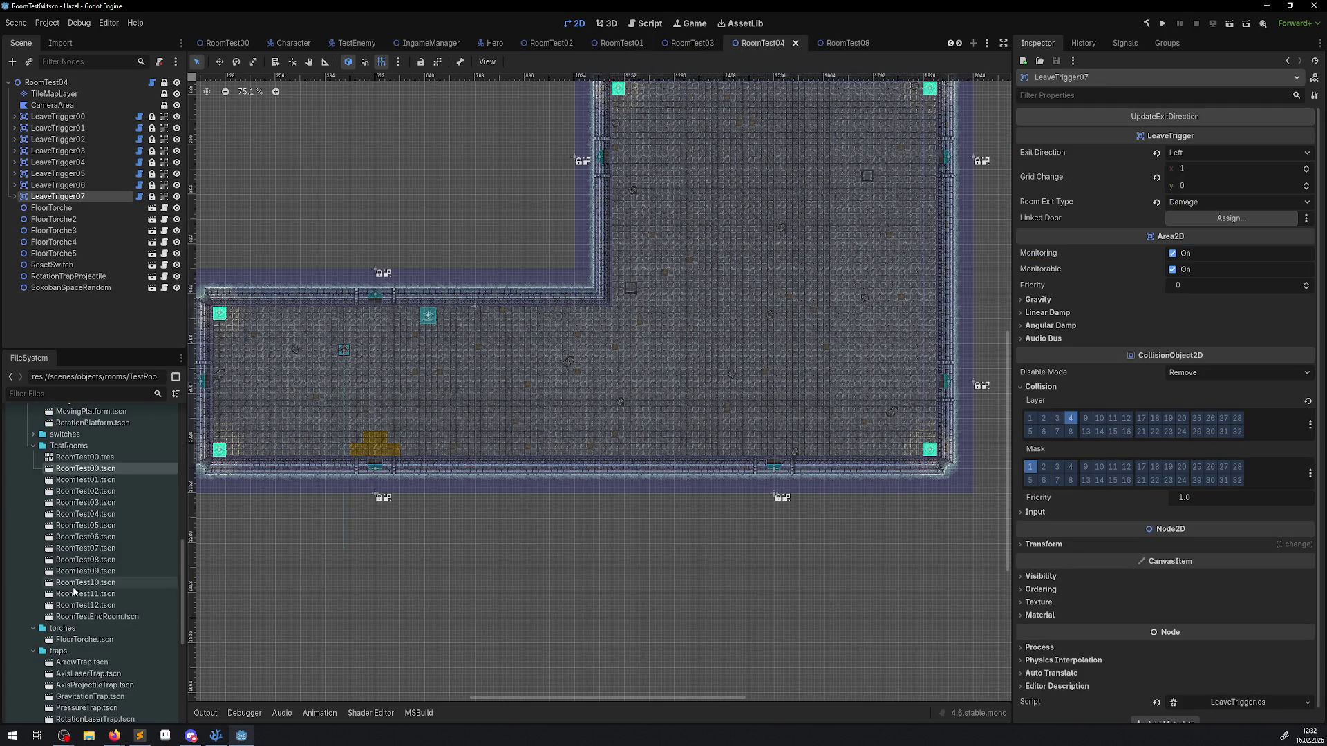
{"action": "double_click", "coordinate": [103, 594]}
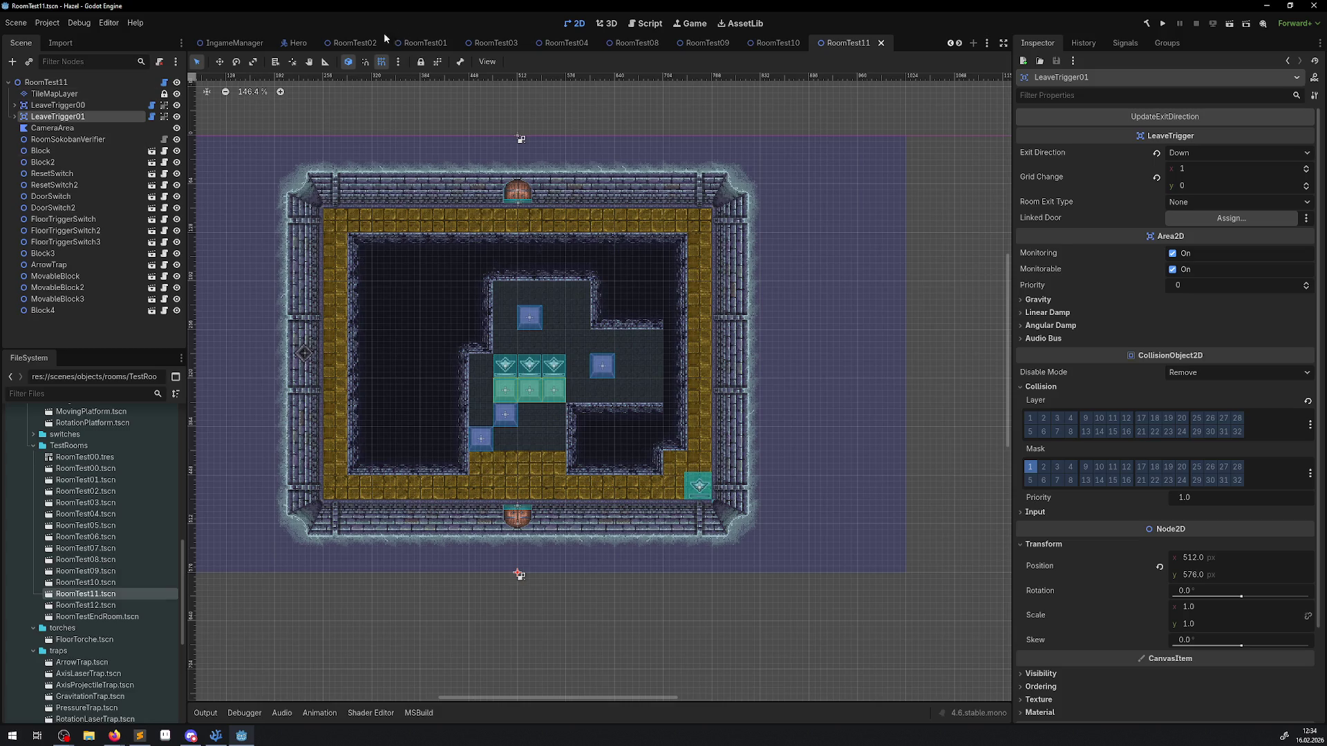
{"action": "left_click_drag", "start_coordinate": [439, 198], "coordinate": [495, 226]}
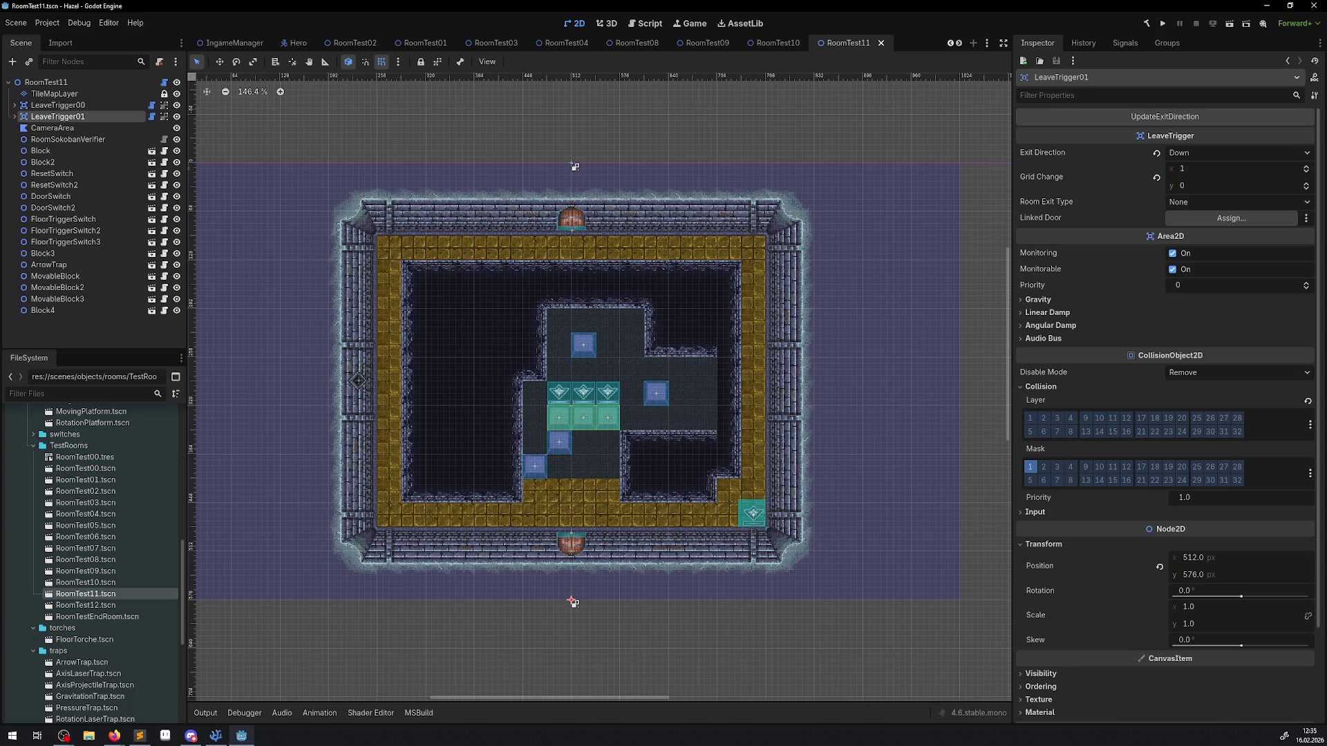
Step: Pan around the room layout, then switch to the IngameManager scene and launch a test run
{"action": "key", "text": "alt+Tab"}
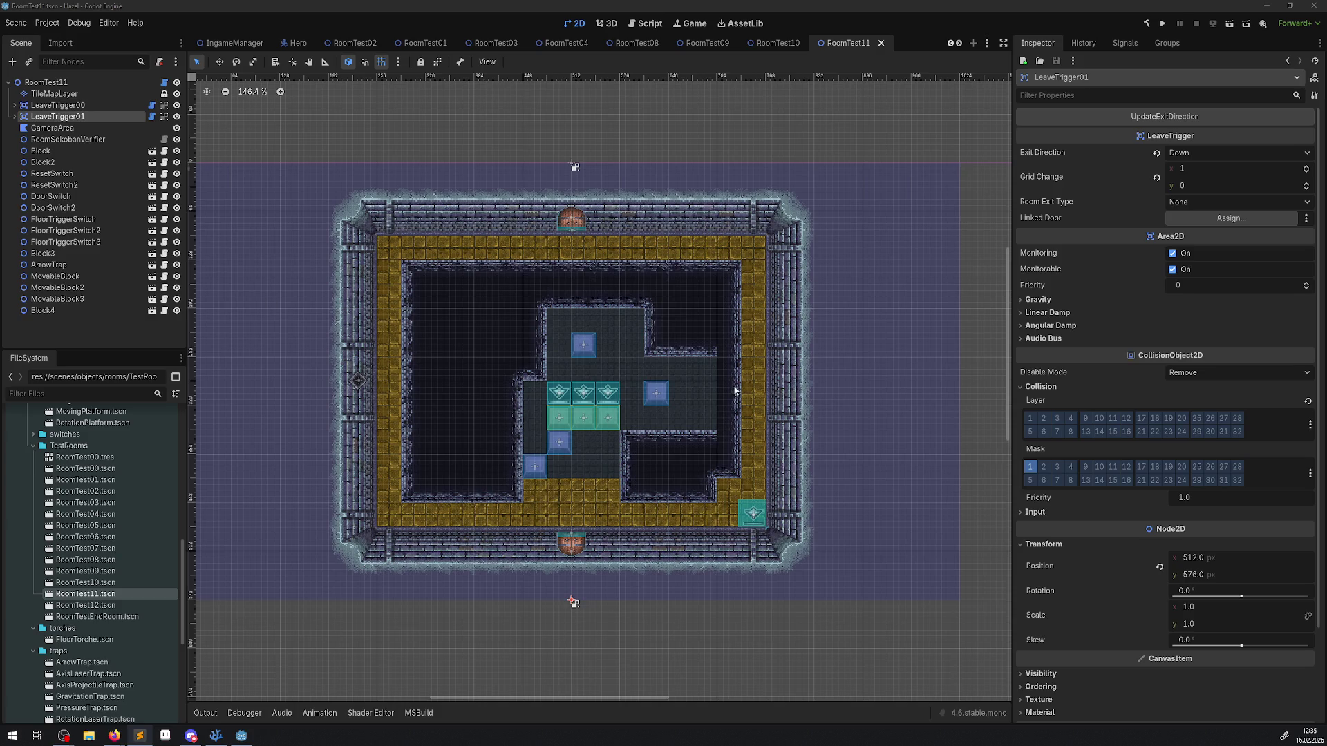
{"action": "left_click_drag", "start_coordinate": [386, 349], "coordinate": [408, 370]}
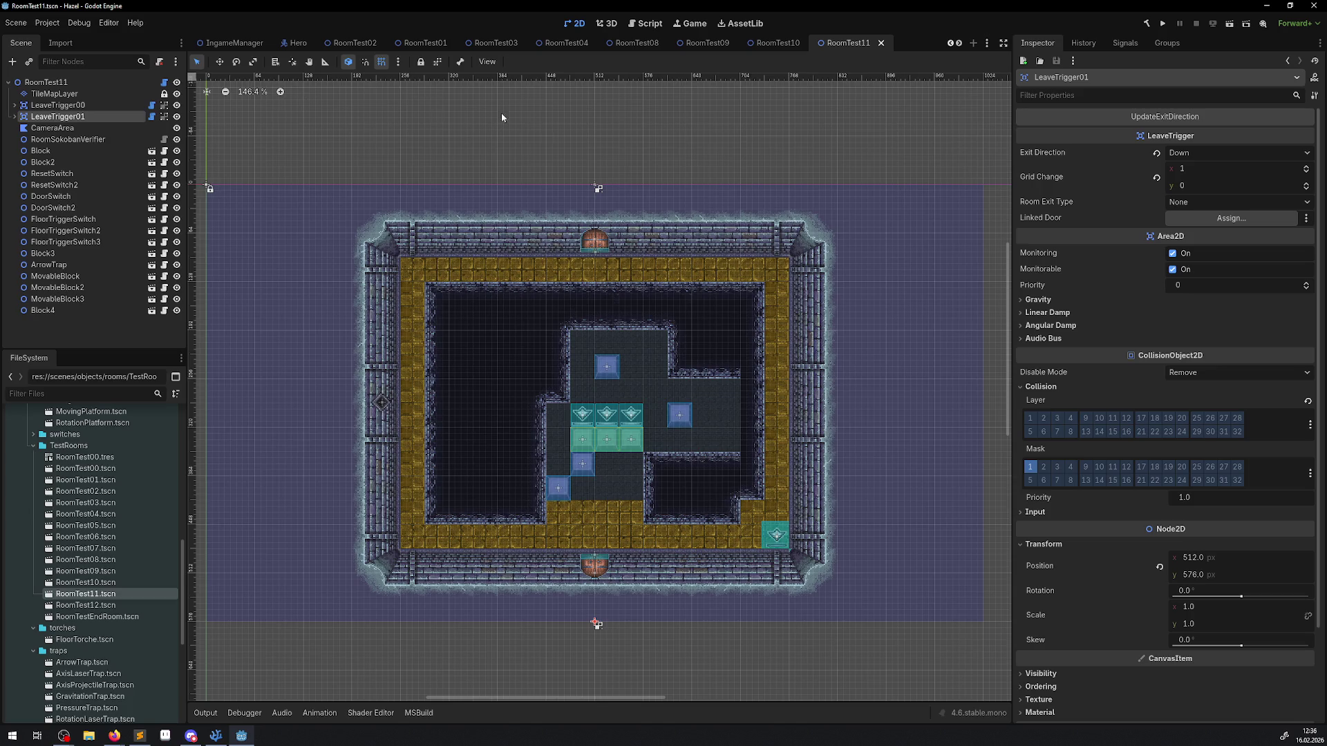
{"action": "left_click_drag", "start_coordinate": [723, 322], "coordinate": [731, 275]}
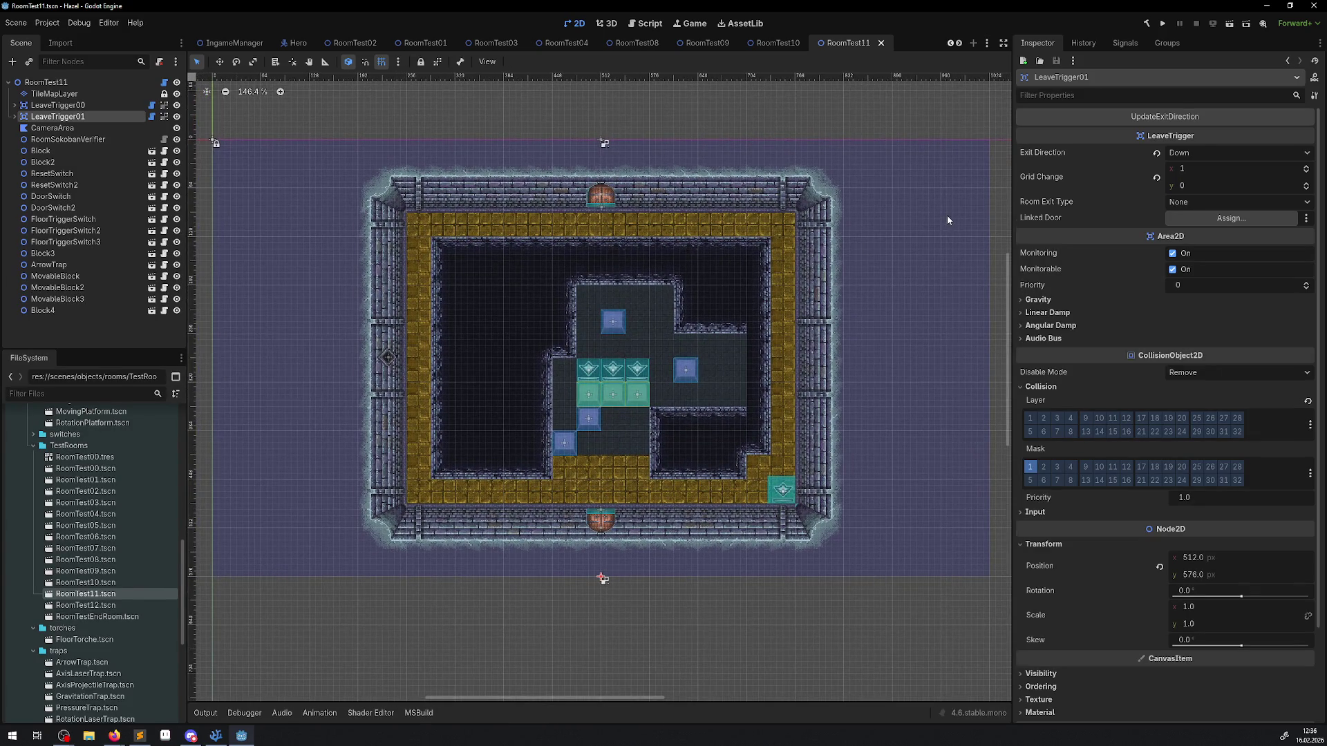
{"action": "left_click", "coordinate": [246, 43]}
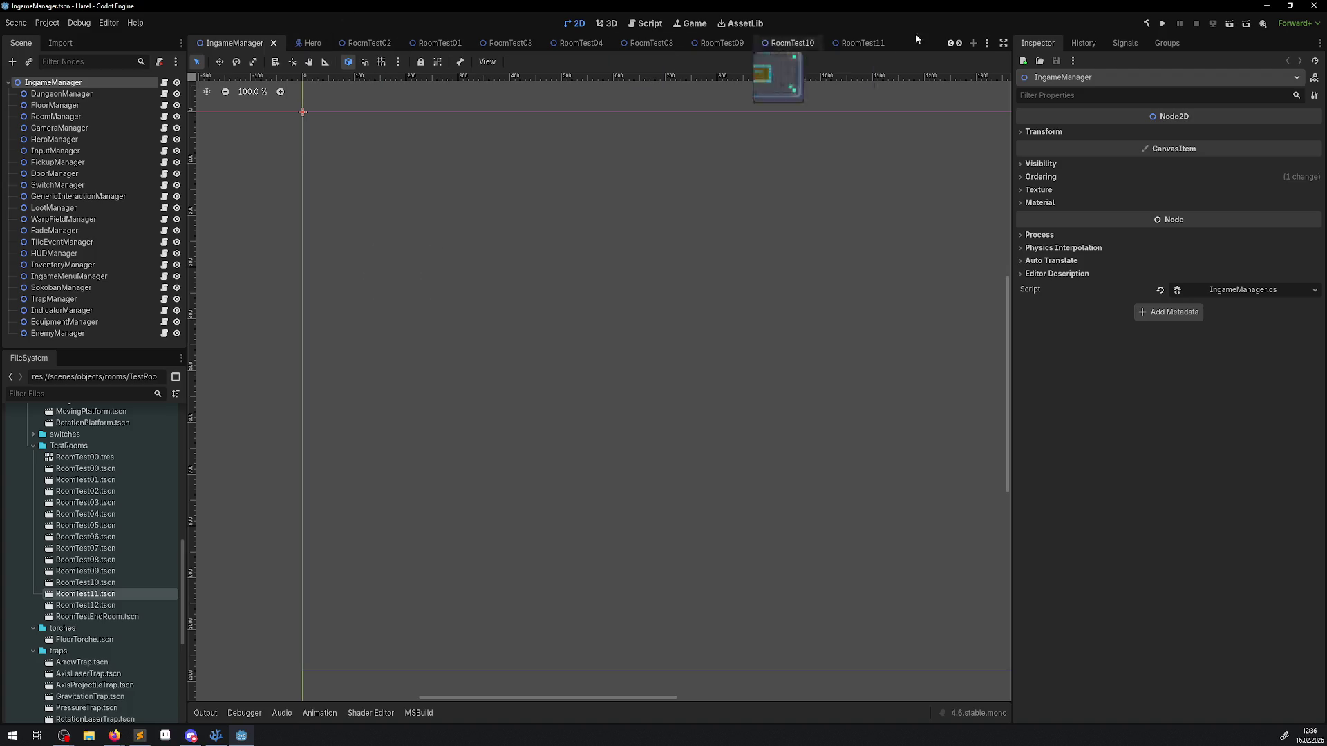
{"action": "left_click", "coordinate": [1167, 23]}
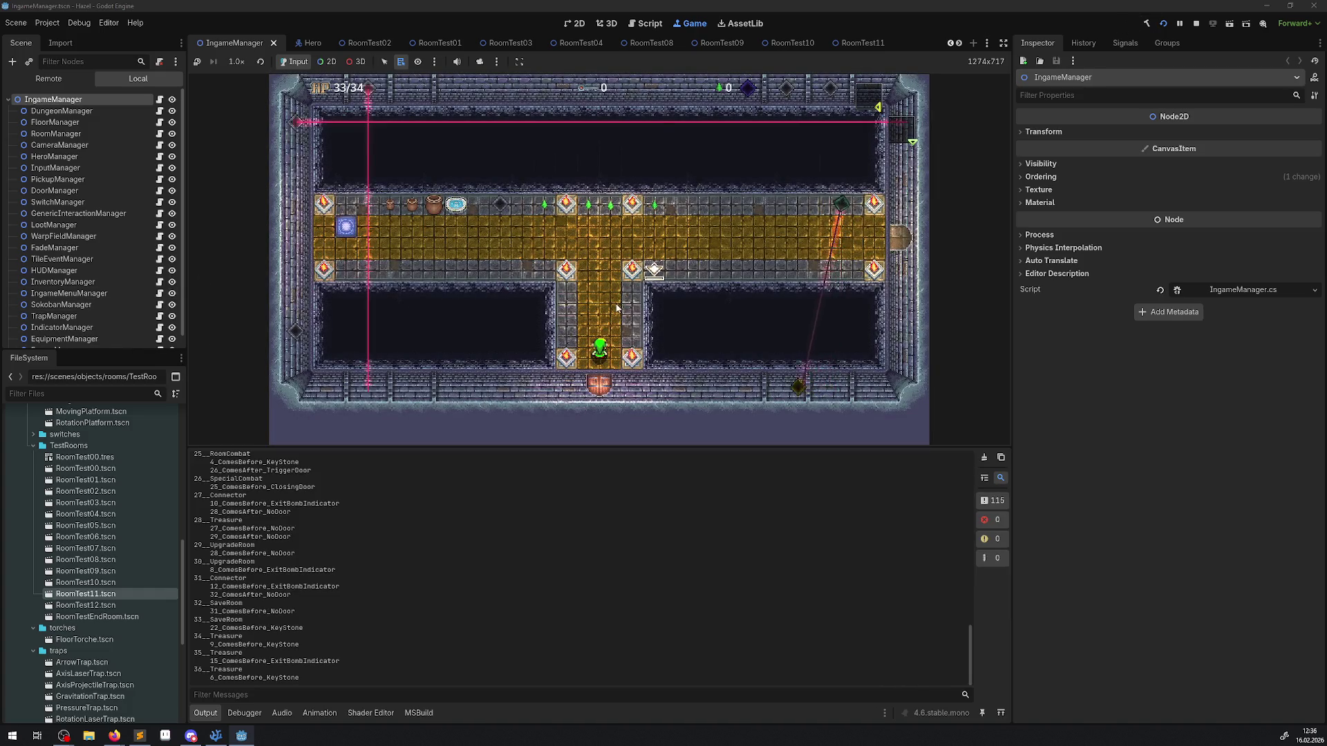
Step: Walk the hero up the T corridor to the golden-strip room, re-entering it to respawn enemies
{"action": "key", "text": "Up"}
{"action": "key", "text": "Left"}
{"action": "key", "text": "Left"}
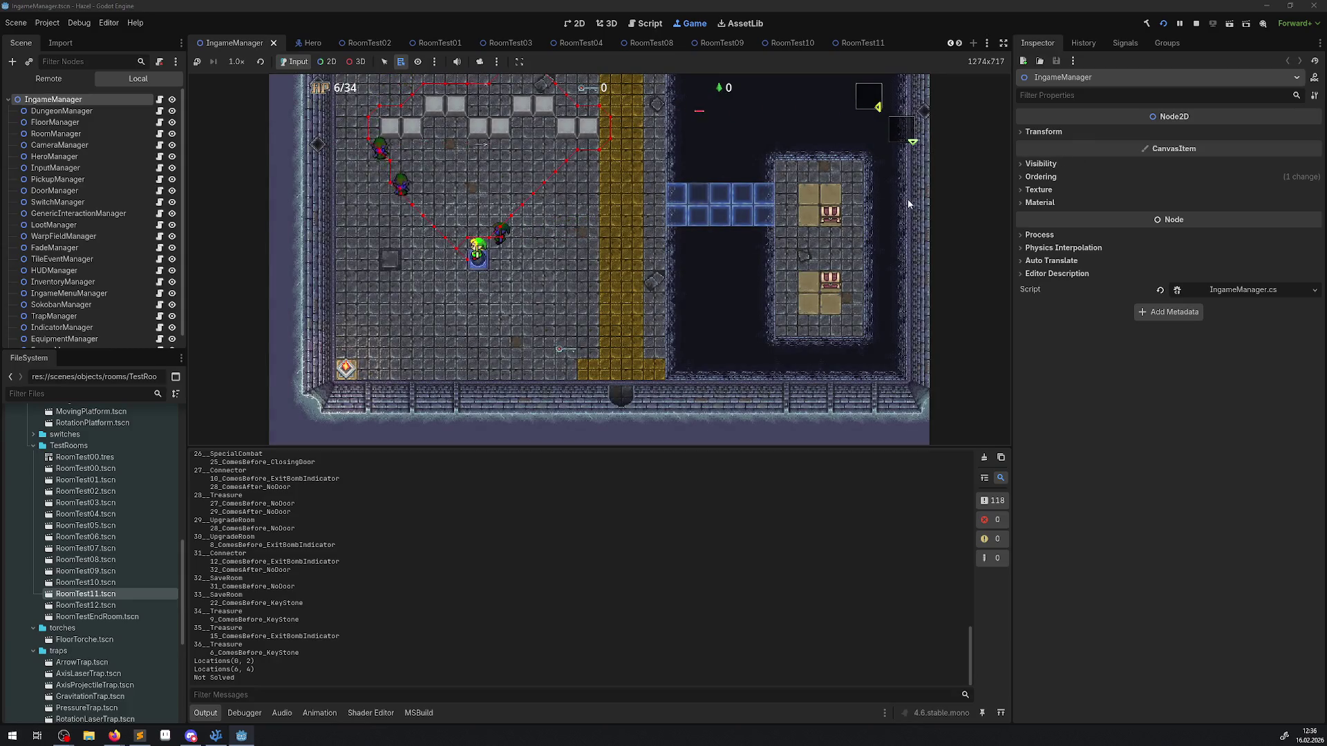
{"action": "key", "text": "Right"}
{"action": "key", "text": "Down"}
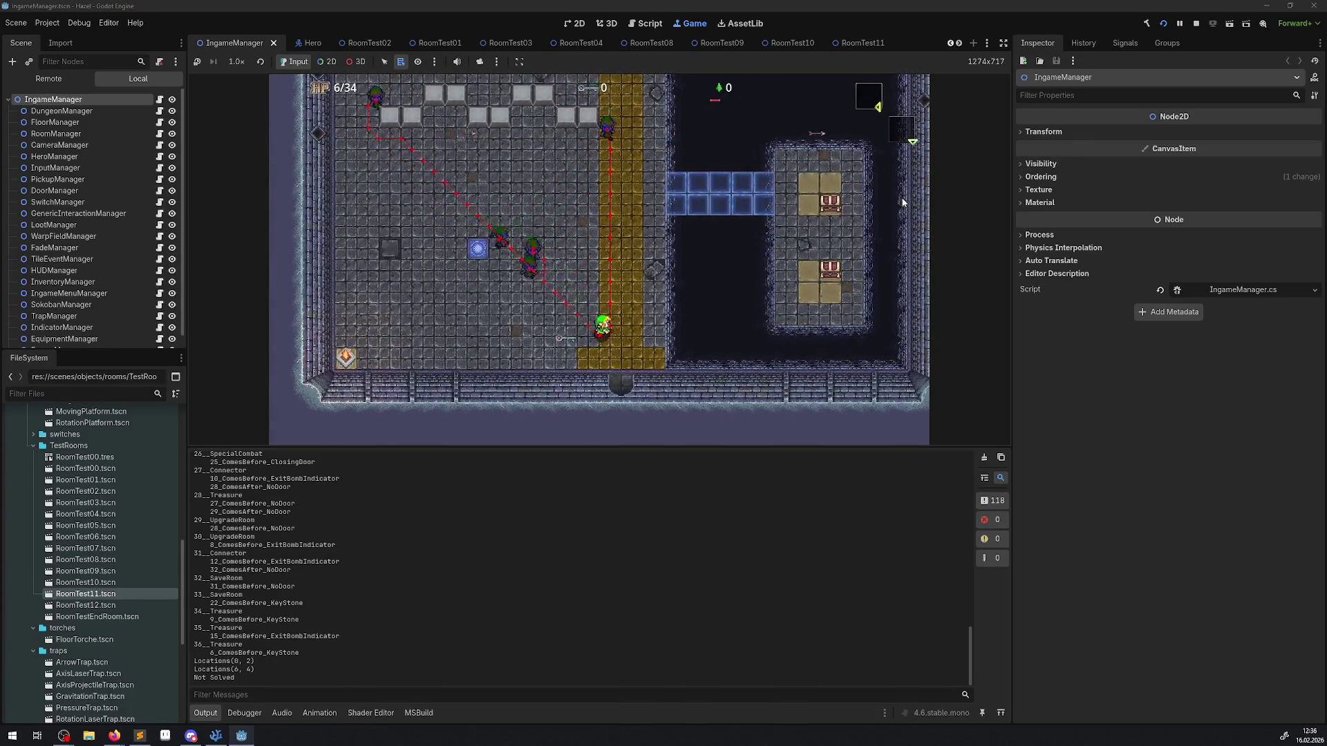
{"action": "key", "text": "Down"}
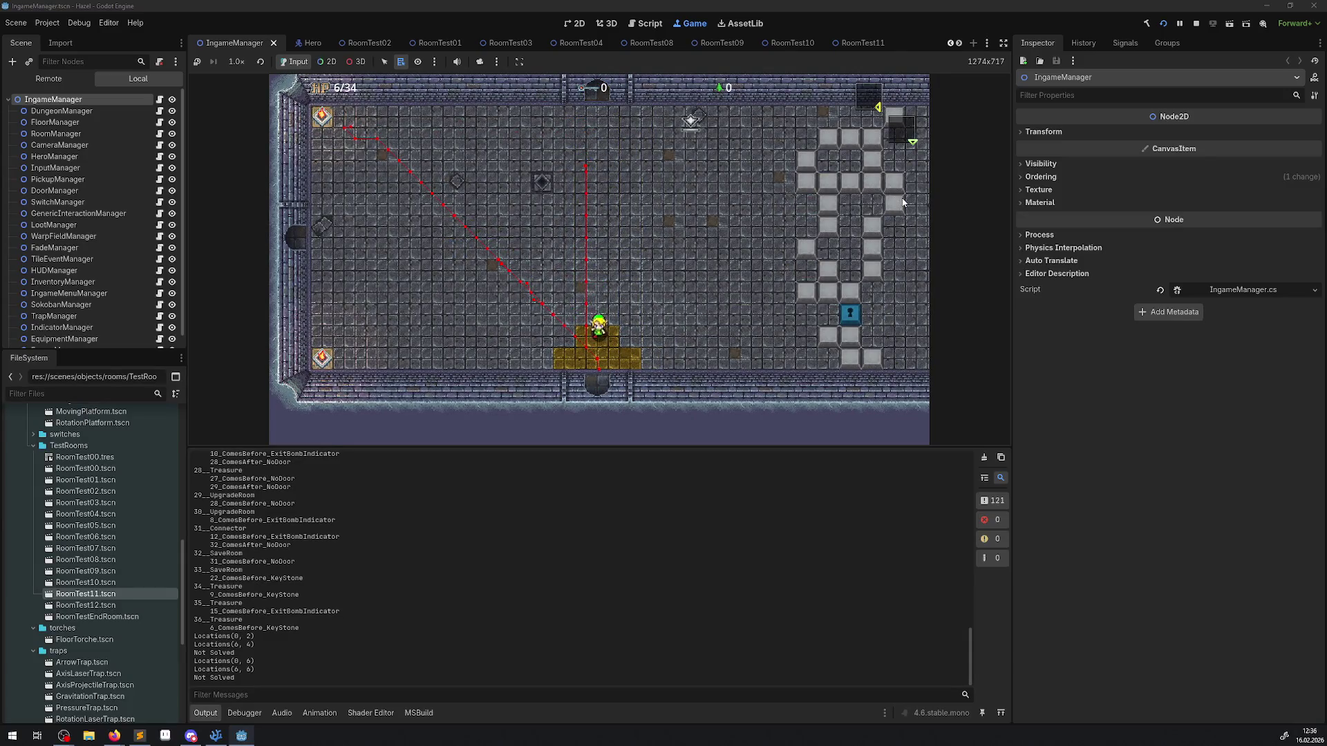
{"action": "key", "text": "Down"}
{"action": "key", "text": "Down"}
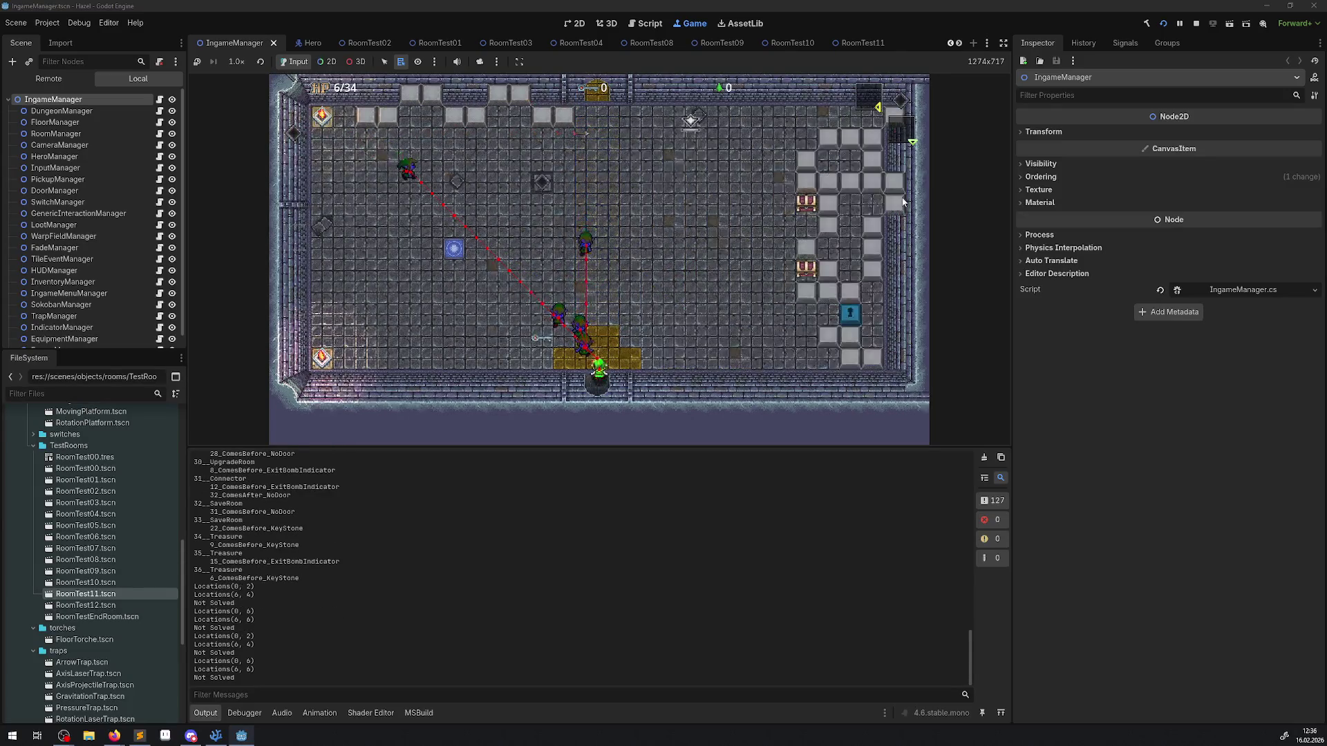
{"action": "key", "text": "Down"}
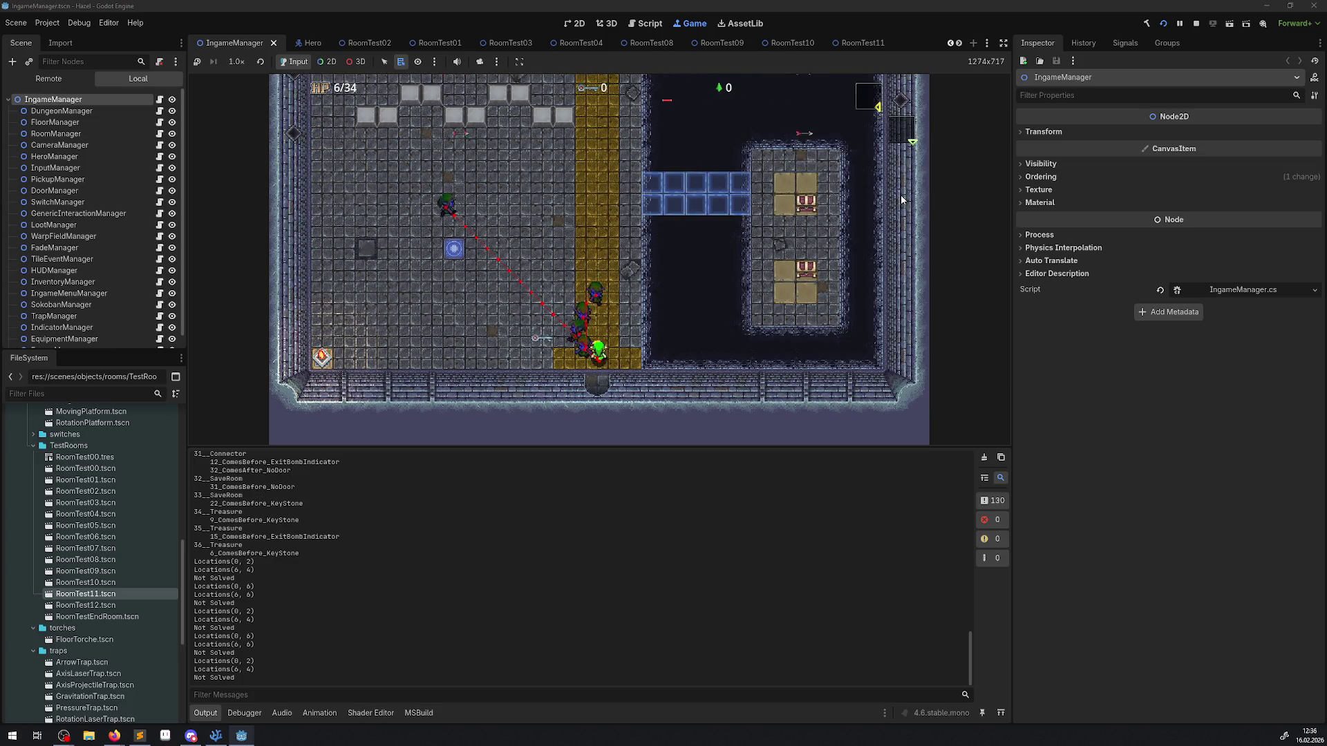
{"action": "key", "text": "Down"}
{"action": "key", "text": "Down"}
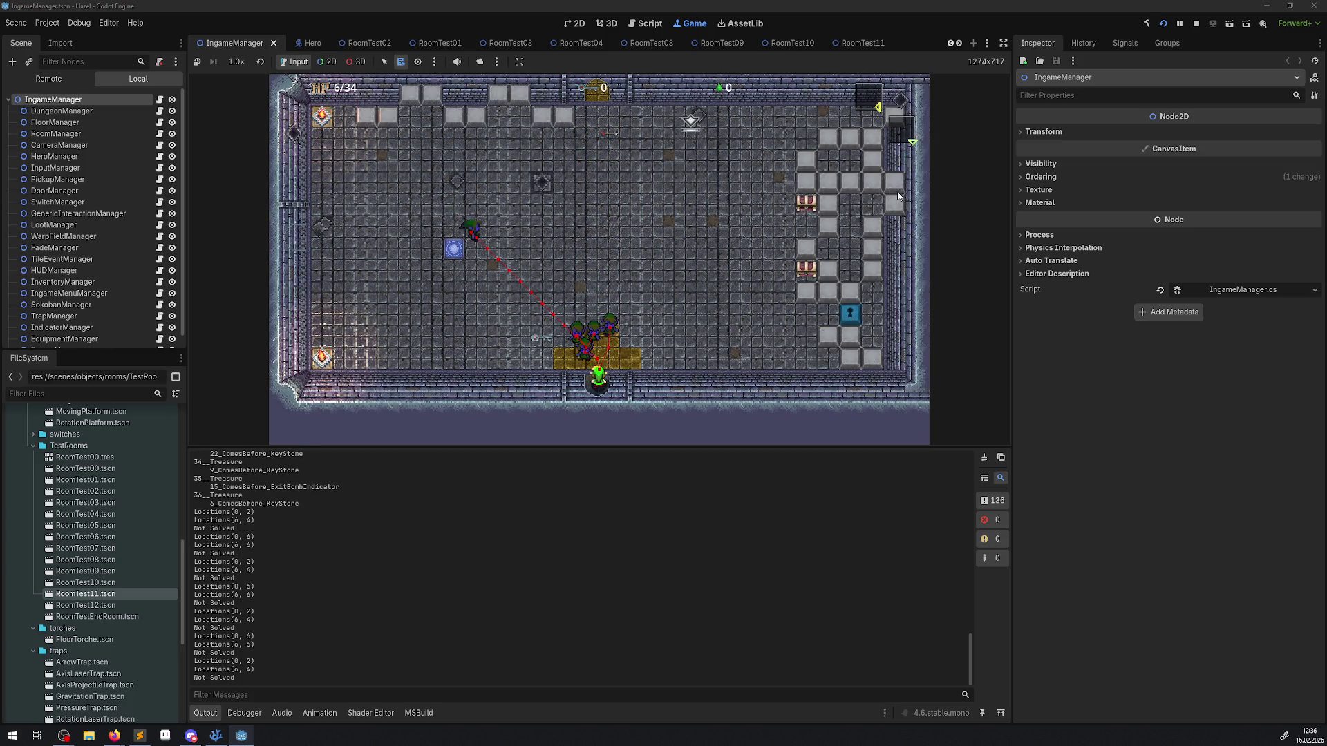
{"action": "key", "text": "Down"}
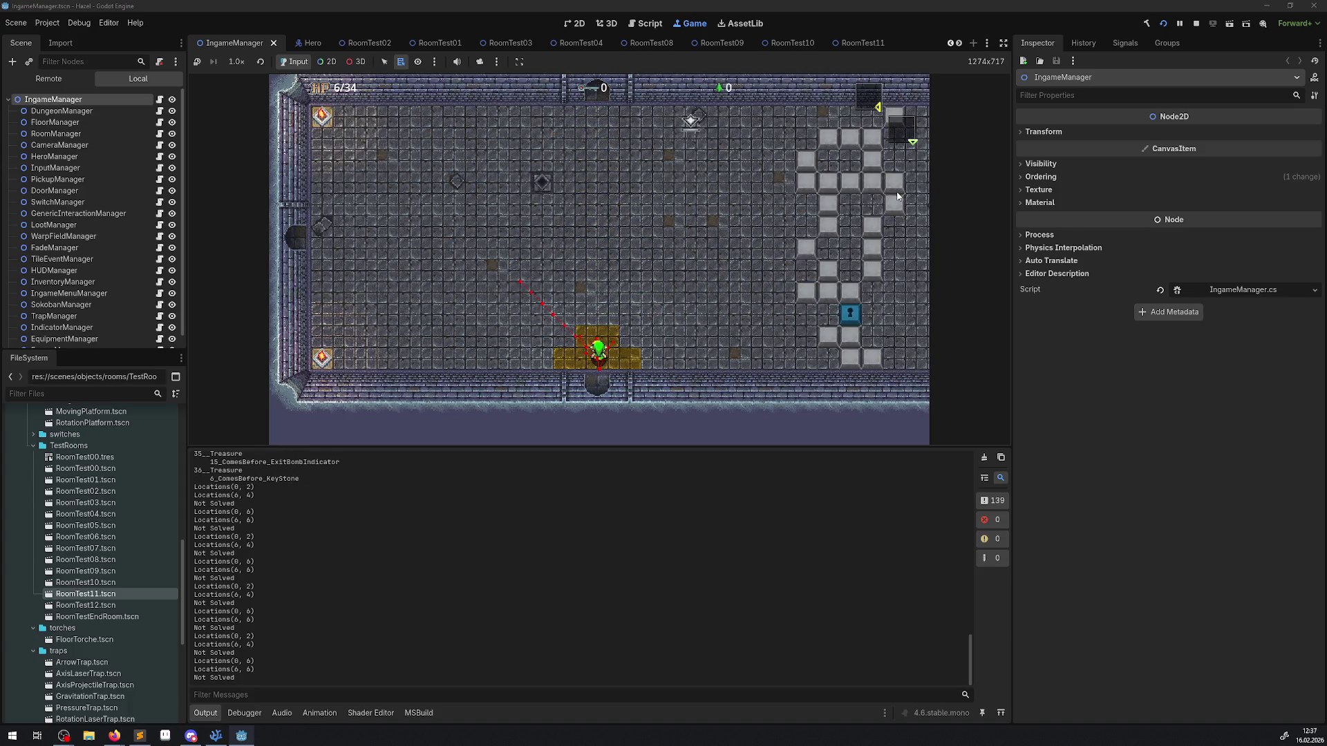
{"action": "key", "text": "Down"}
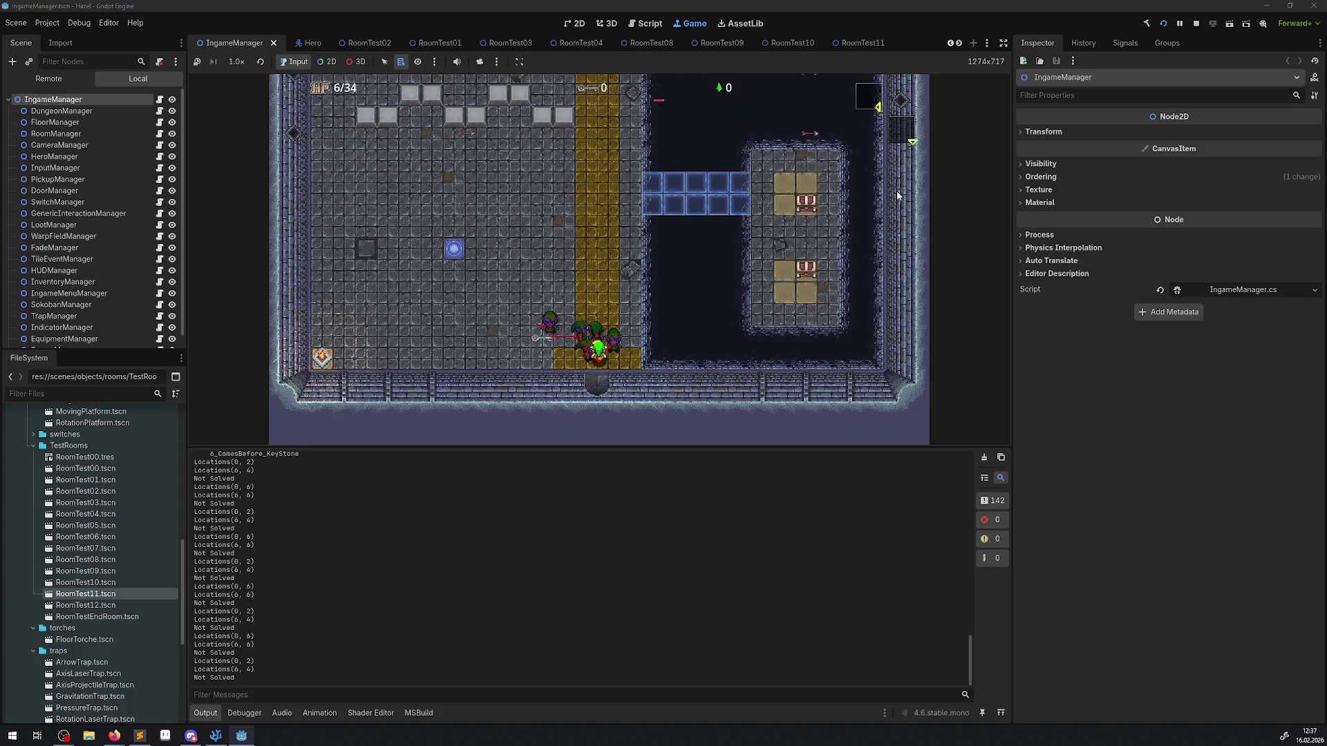
{"action": "key", "text": "Down"}
Step: Take the hero out the left door, across the block maze room, up and back
{"action": "key", "text": "Up"}
{"action": "key", "text": "Left"}
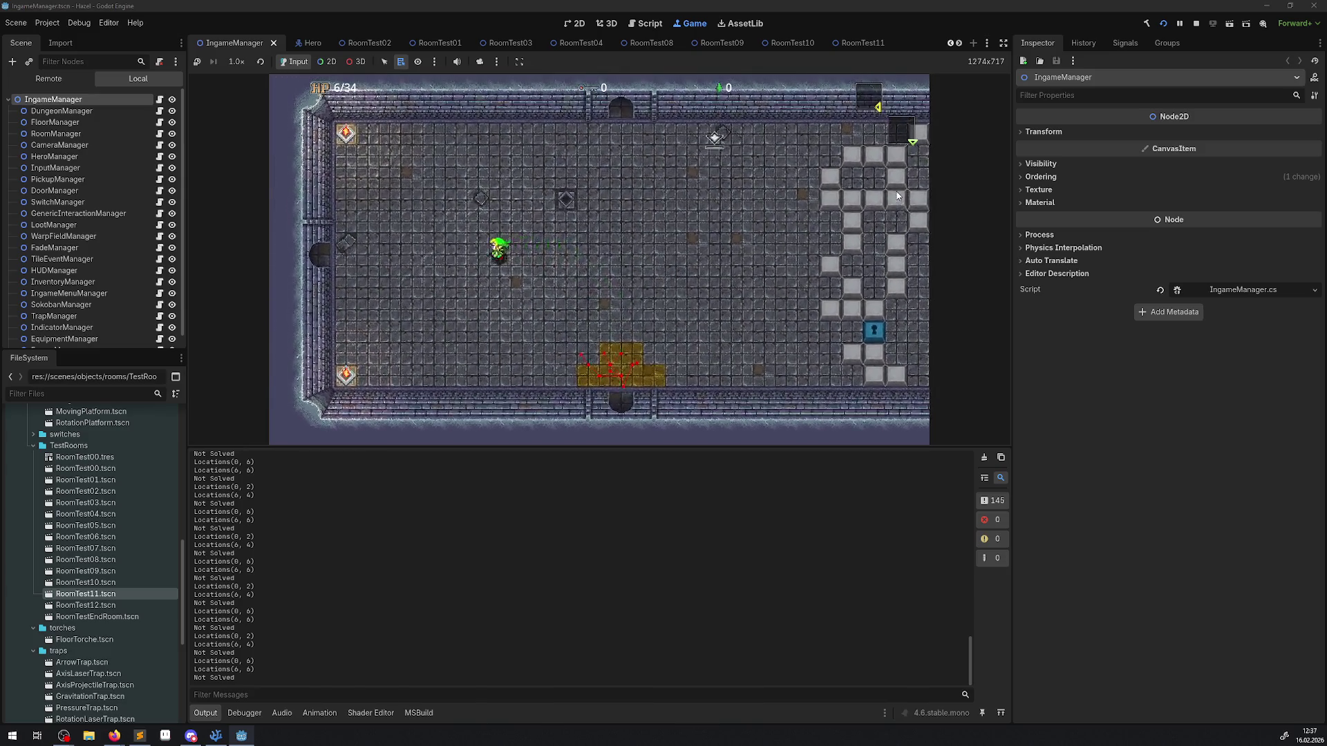
{"action": "key", "text": "Left"}
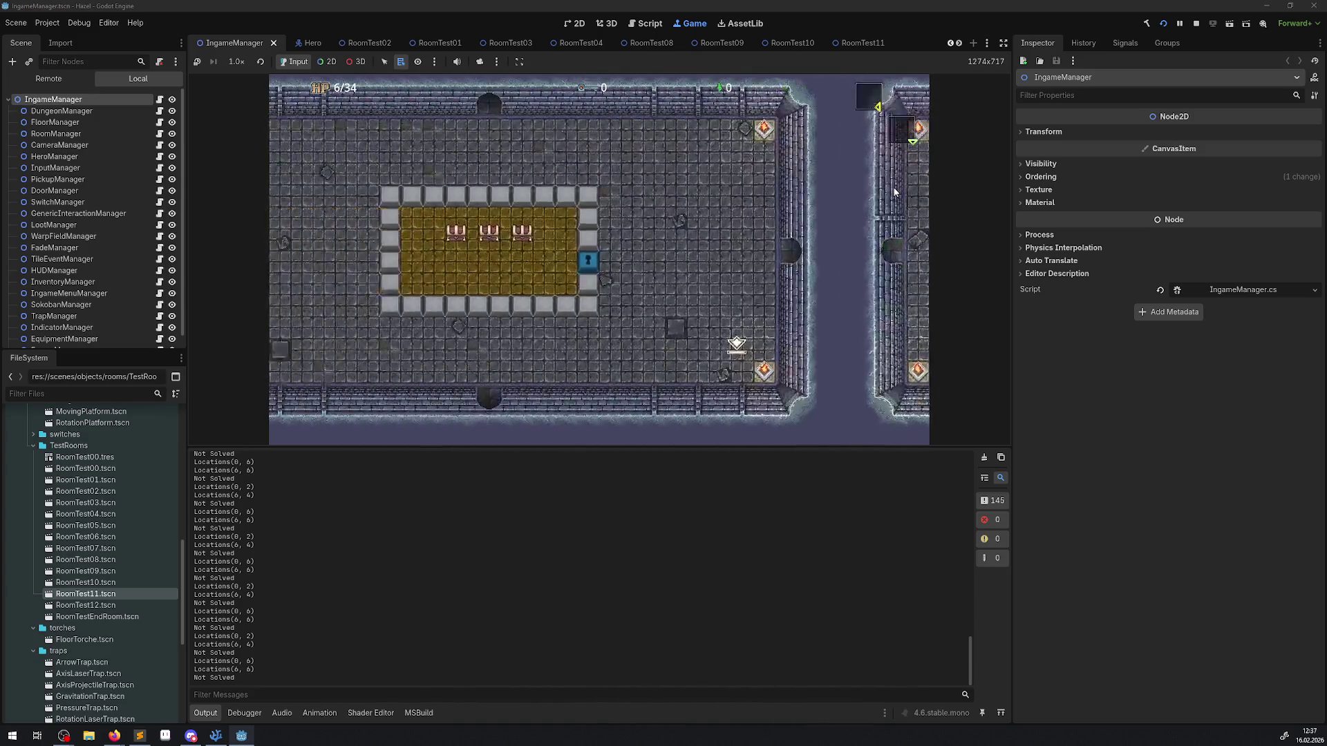
{"action": "key", "text": "Right"}
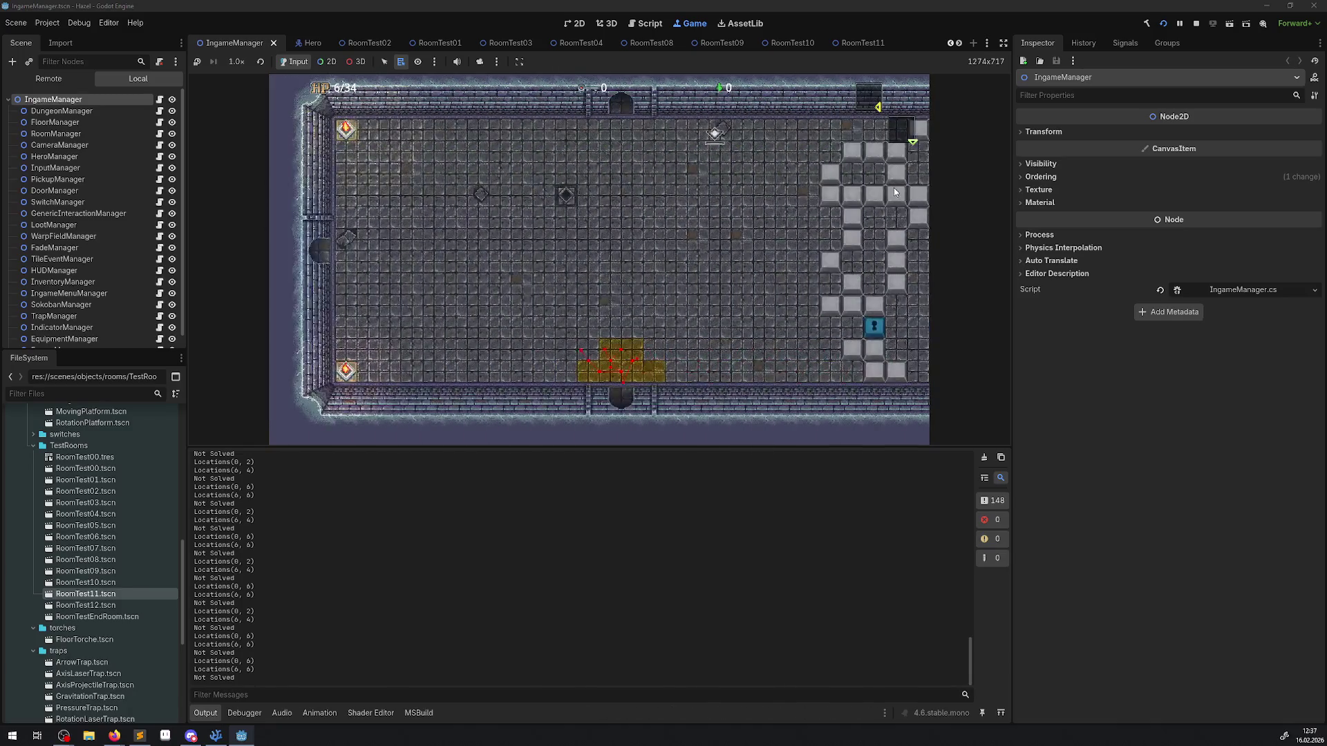
{"action": "key", "text": "Right"}
{"action": "key", "text": "Up"}
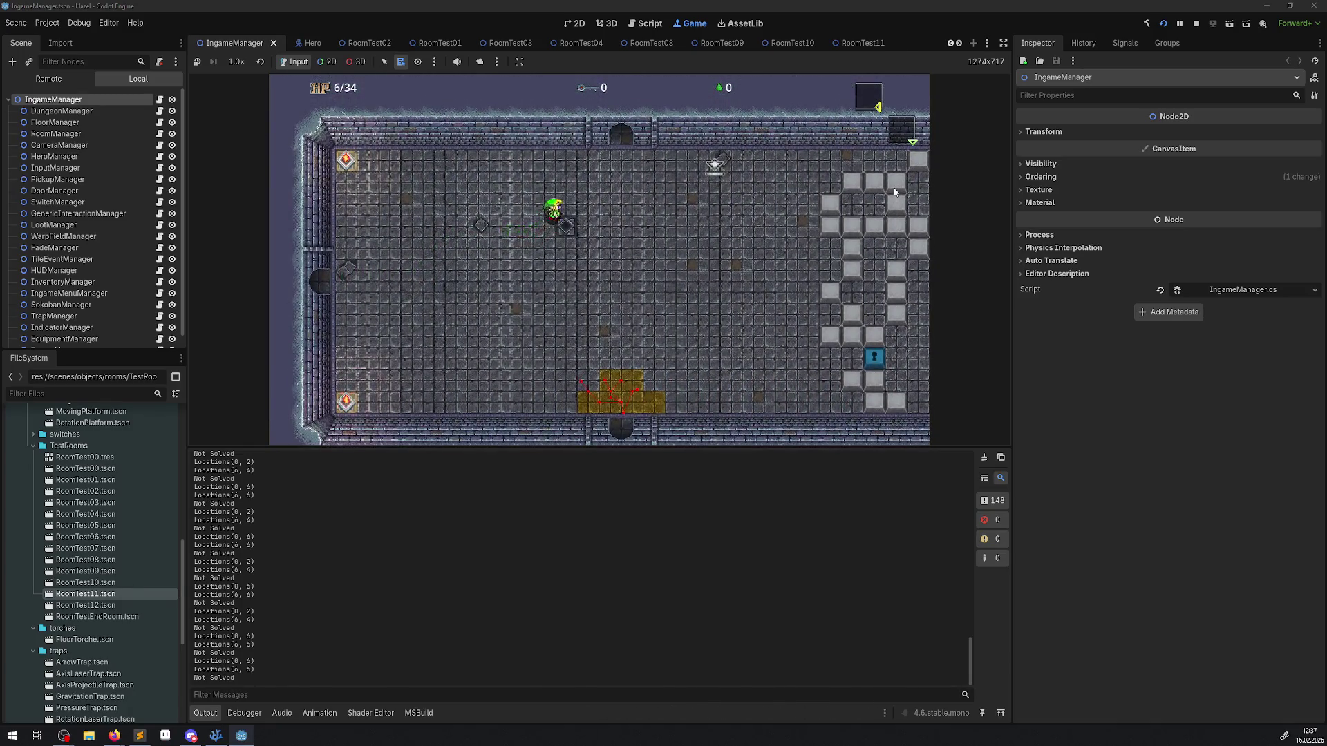
{"action": "key", "text": "Up"}
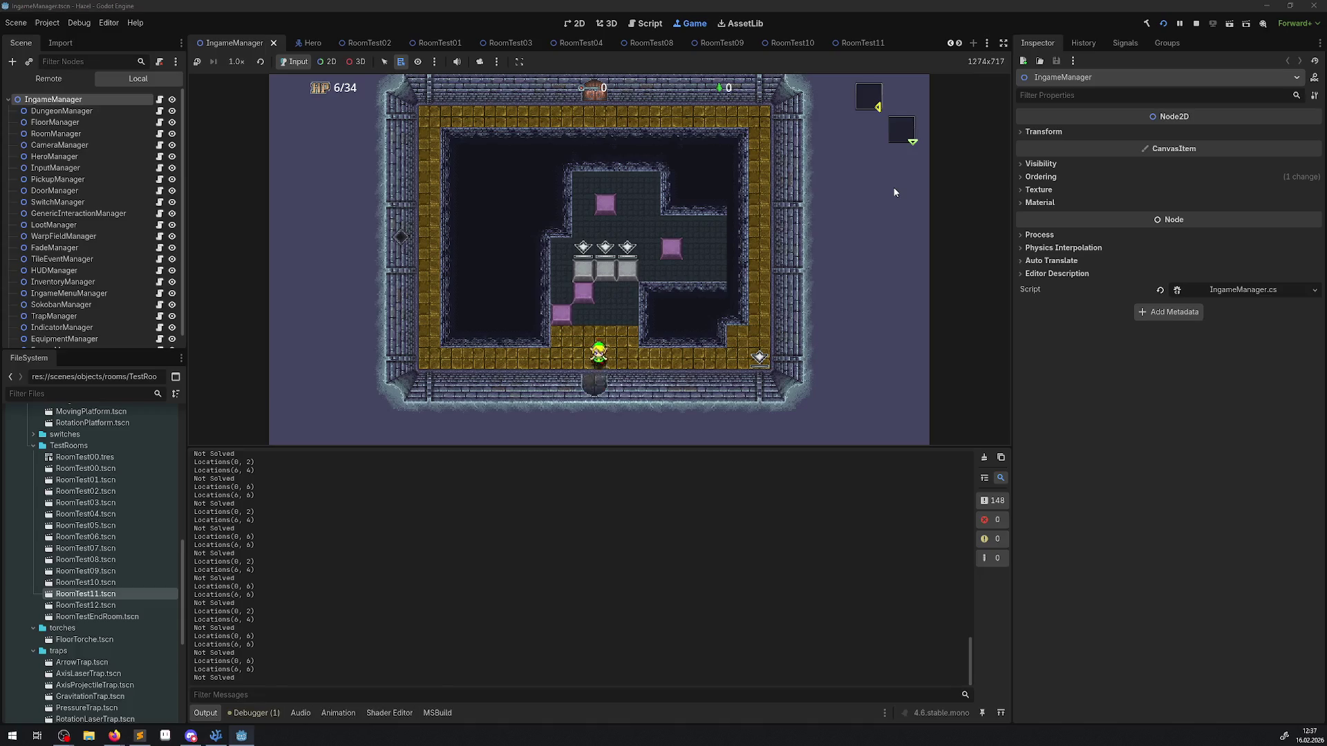
{"action": "key", "text": "Down"}
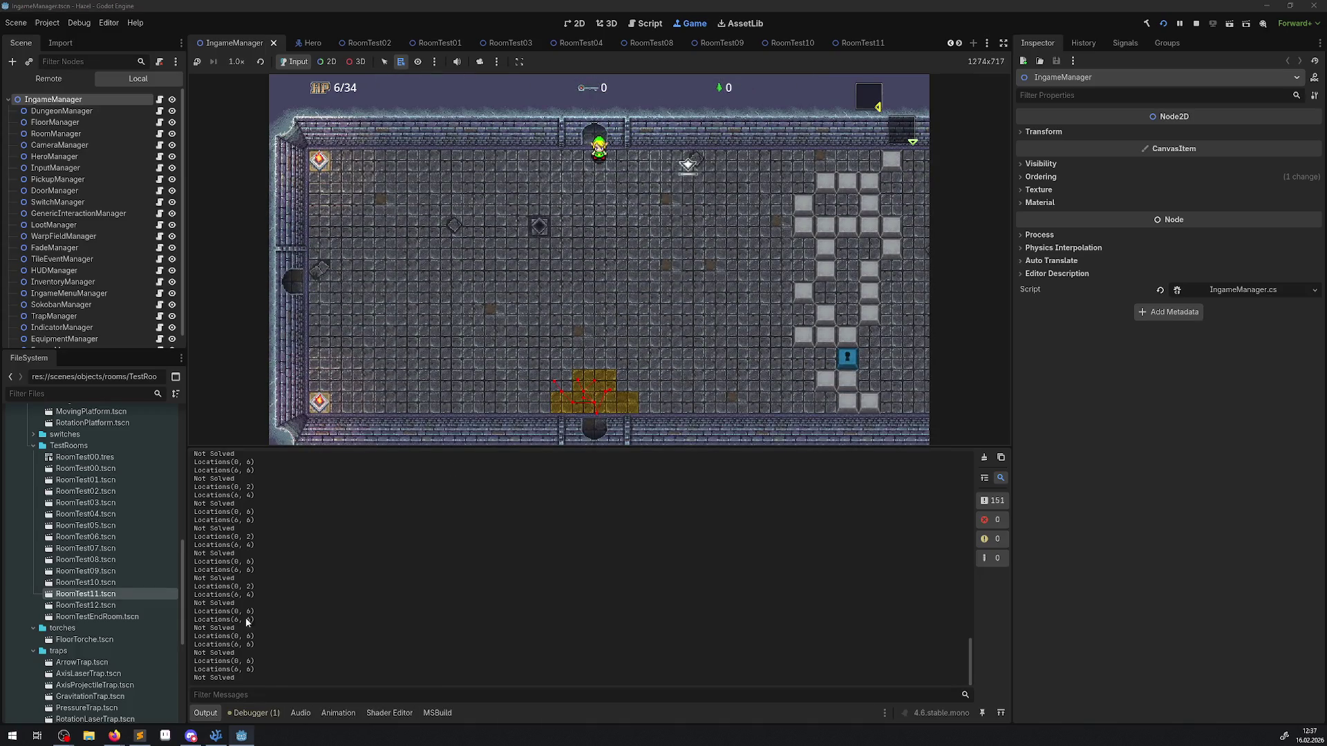
Step: Check the debugger's Errors list, return to Output, walk the hero down, and stop the run
{"action": "left_click", "coordinate": [243, 713]}
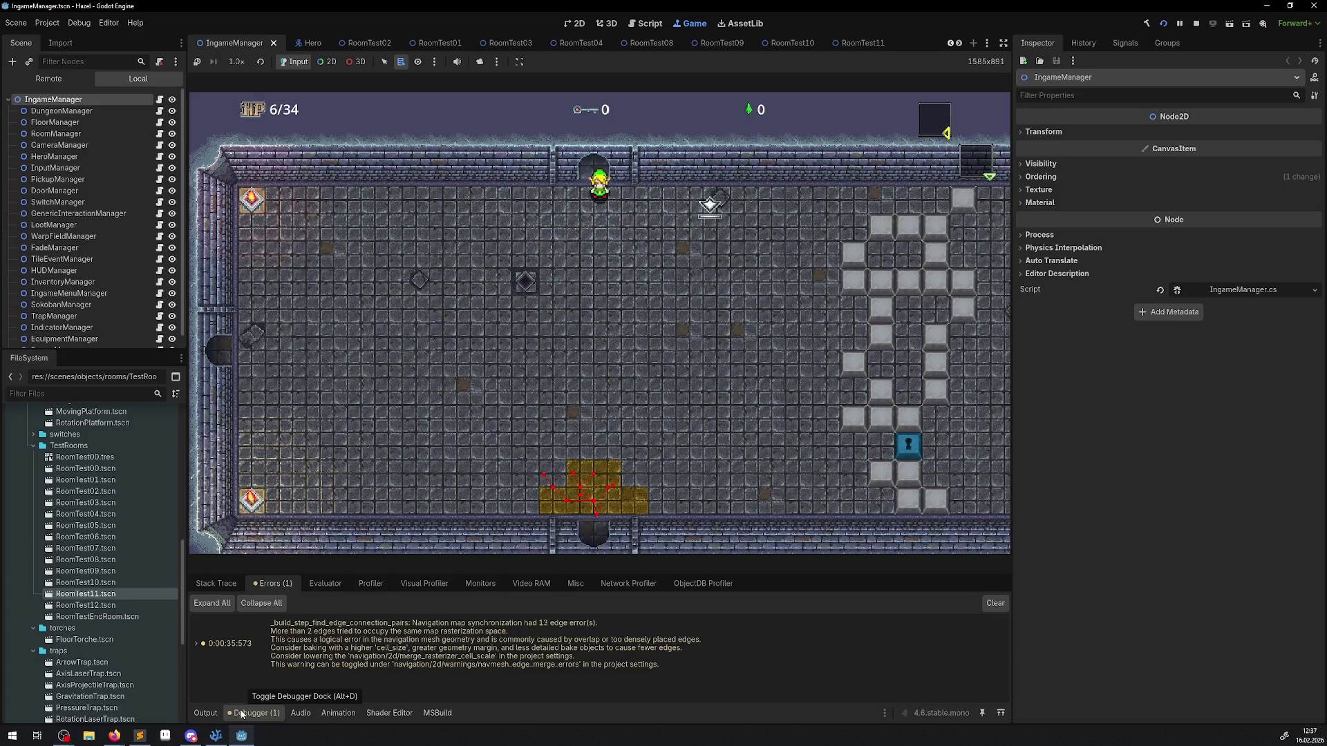
{"action": "left_click", "coordinate": [205, 713]}
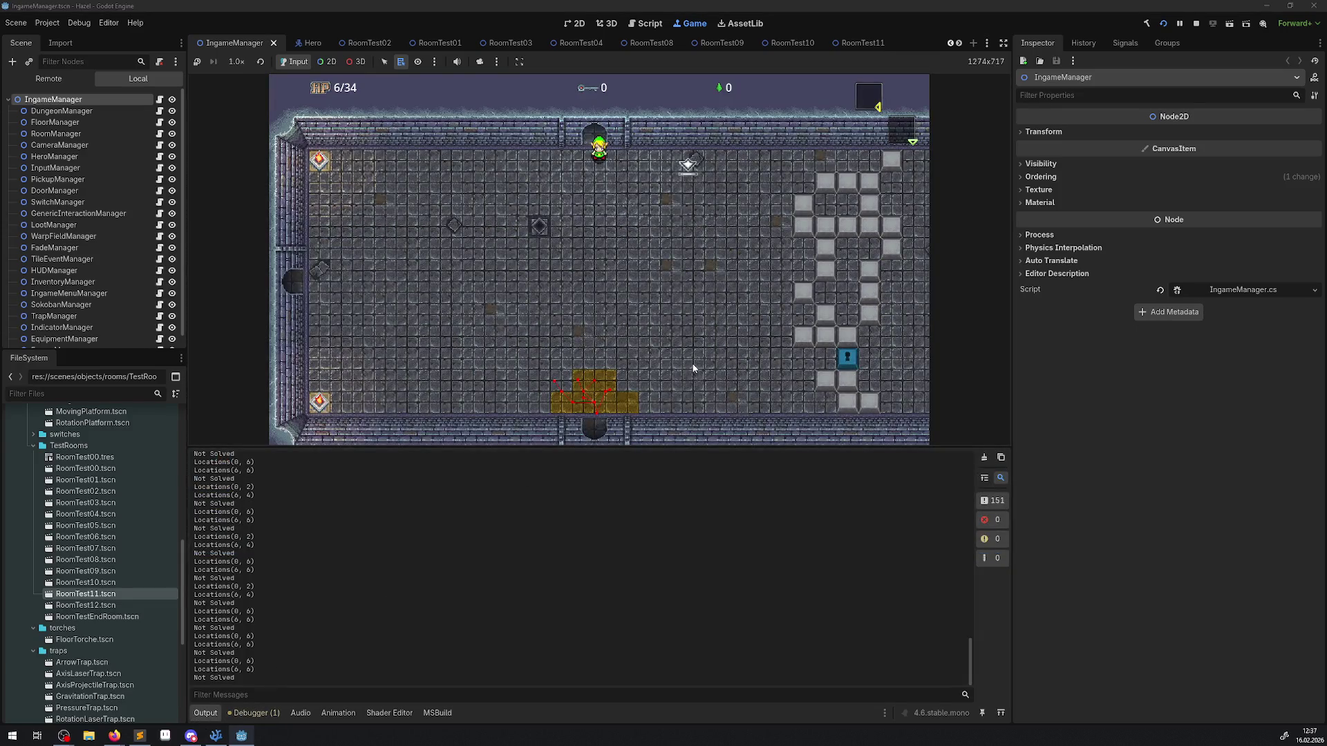
{"action": "key", "text": "Down"}
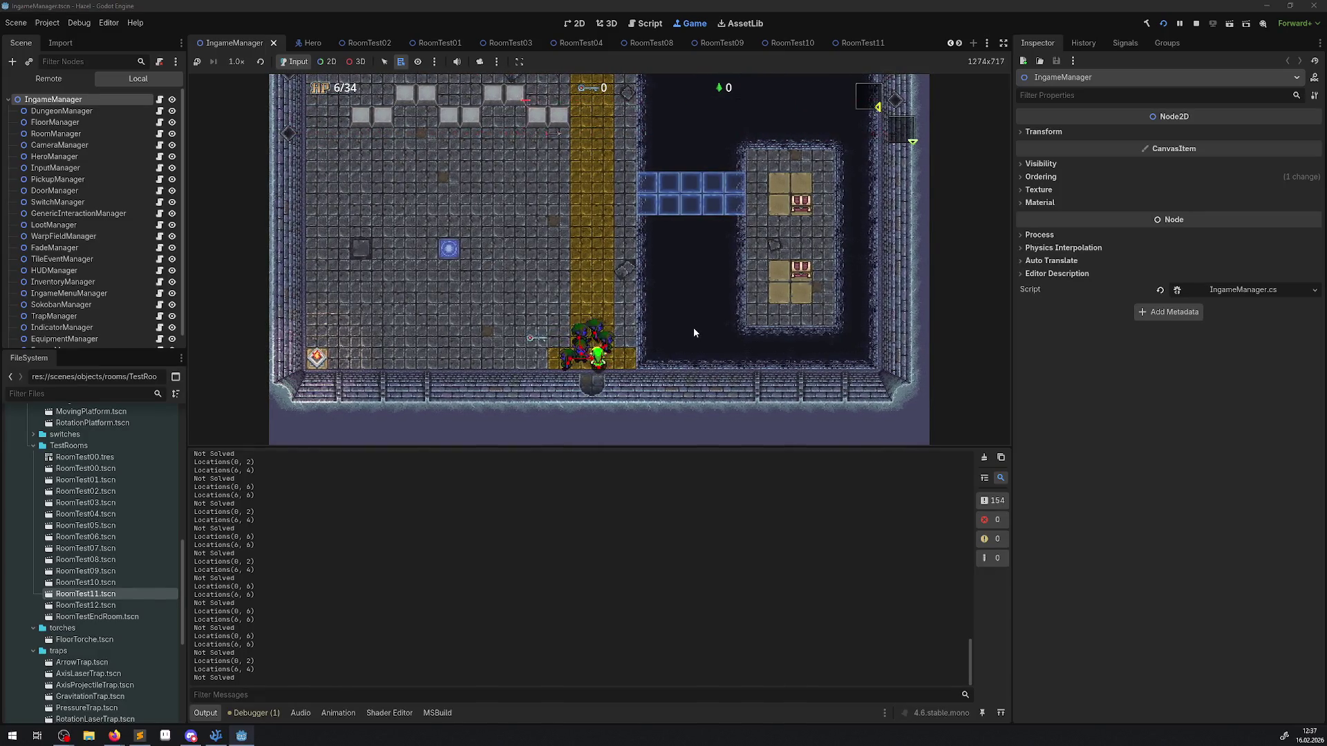
{"action": "left_click", "coordinate": [1197, 25]}
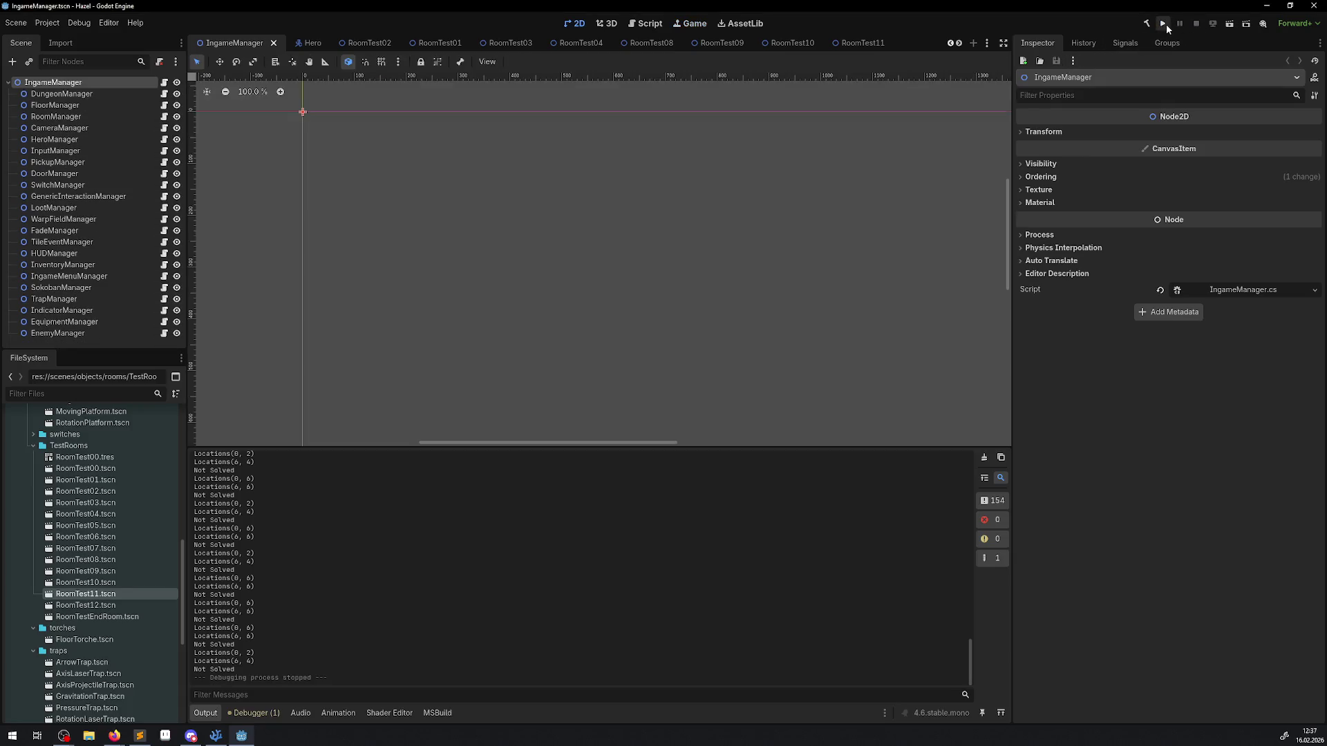
Step: Relaunch the game, walk the hero east, through the south door and down the yellow column, then stop
{"action": "left_click", "coordinate": [1165, 25]}
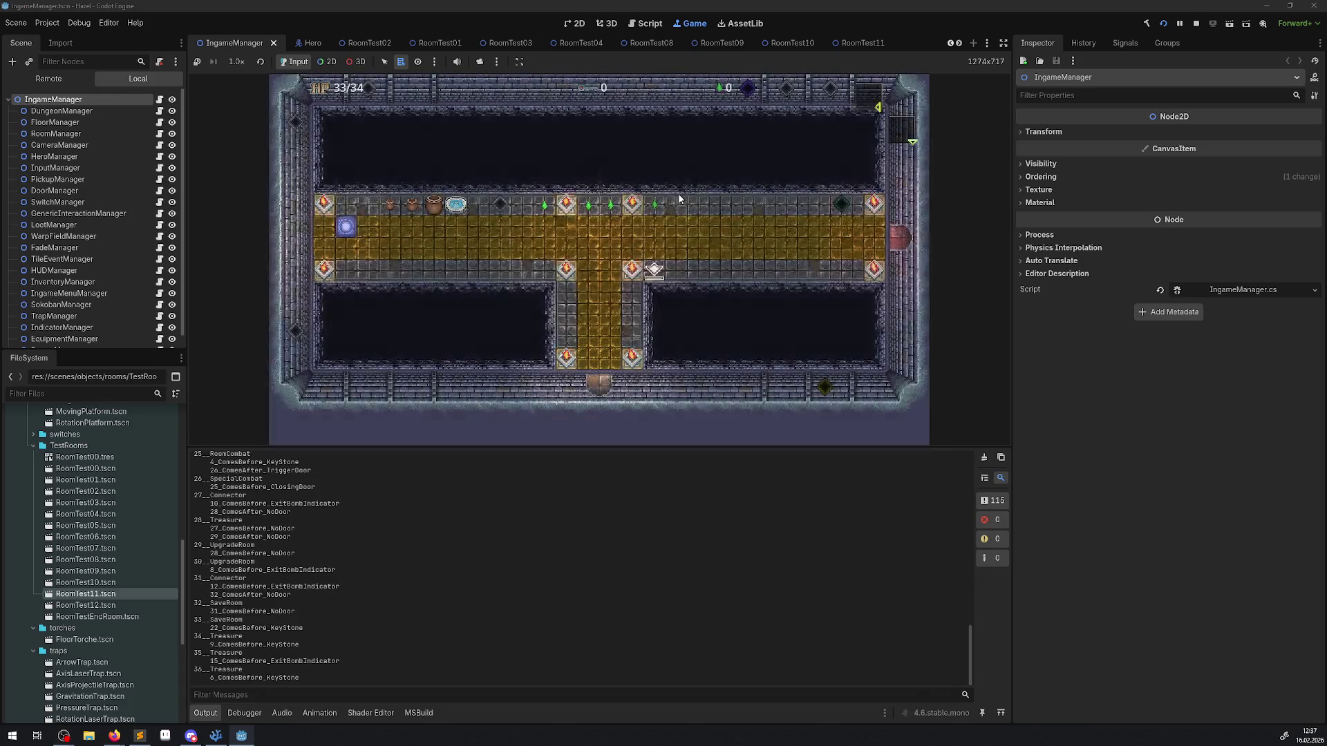
{"action": "key", "text": "Right"}
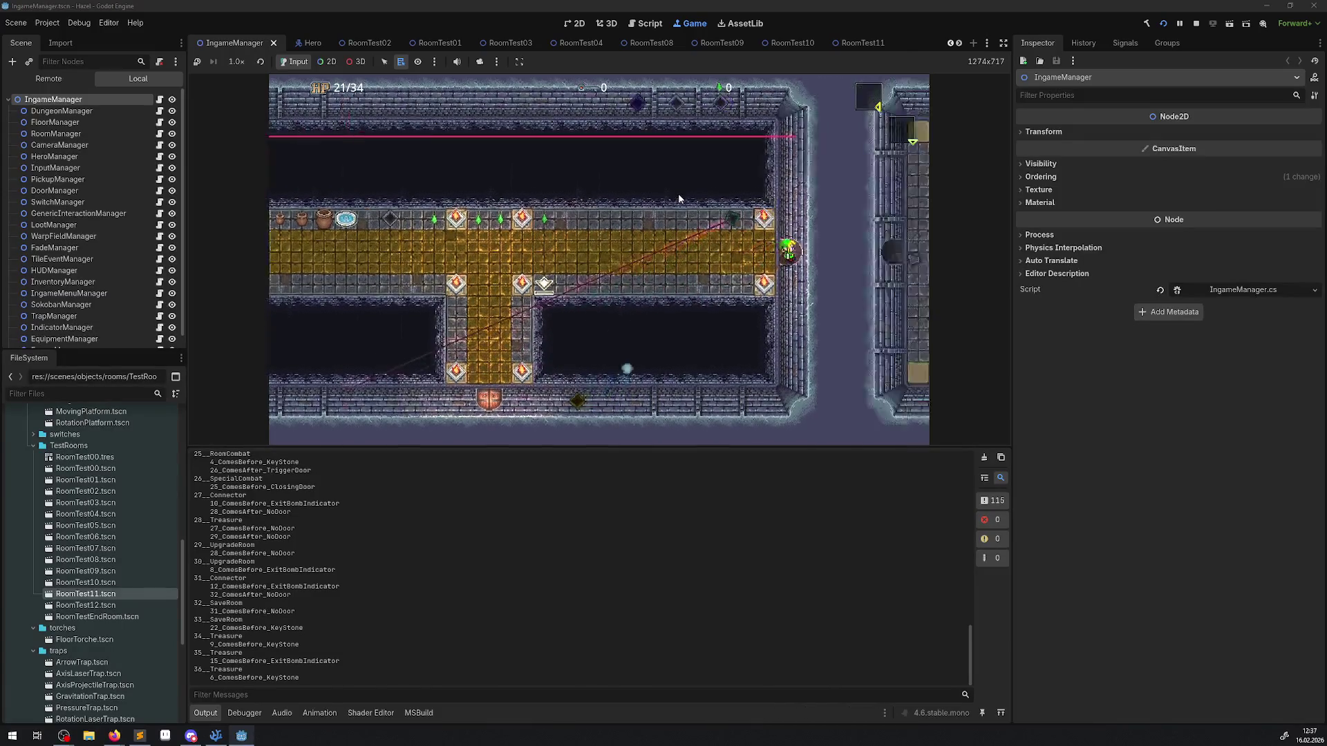
{"action": "key", "text": "Right"}
{"action": "key", "text": "Down"}
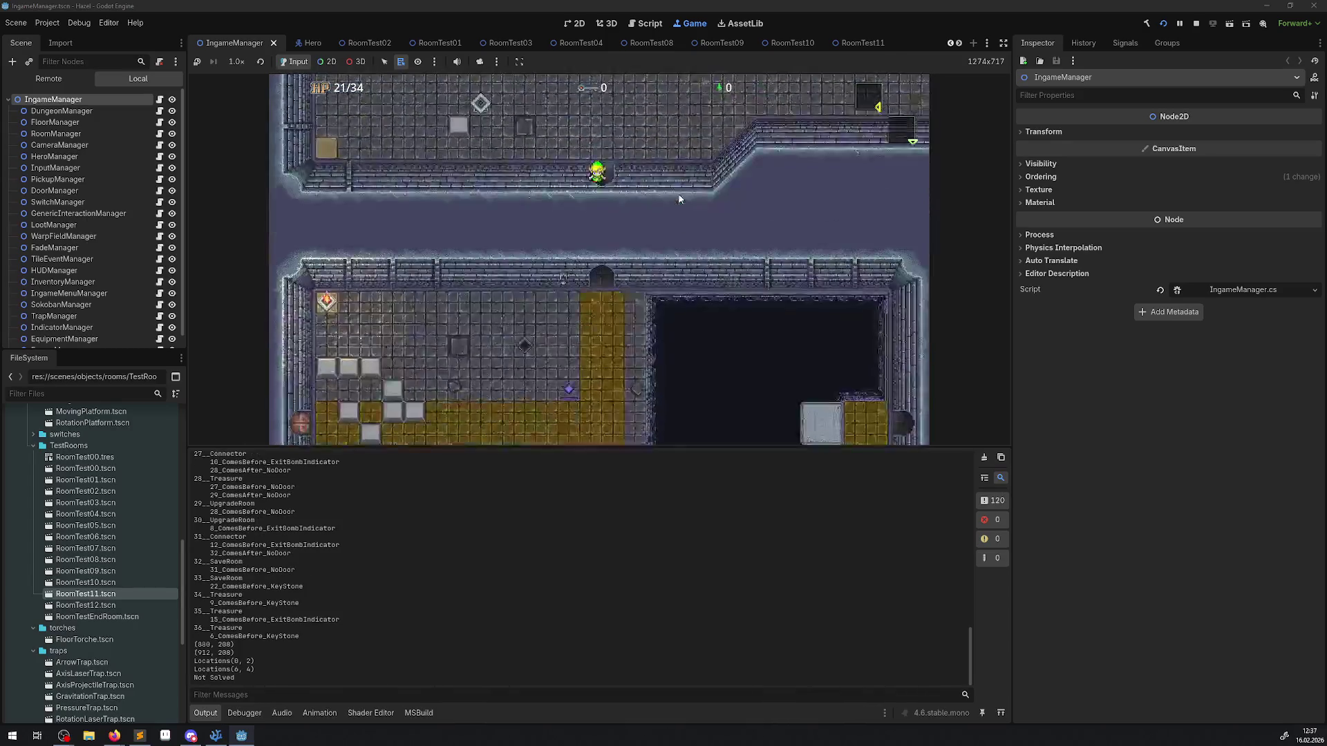
{"action": "key", "text": "Down"}
{"action": "key", "text": "Left"}
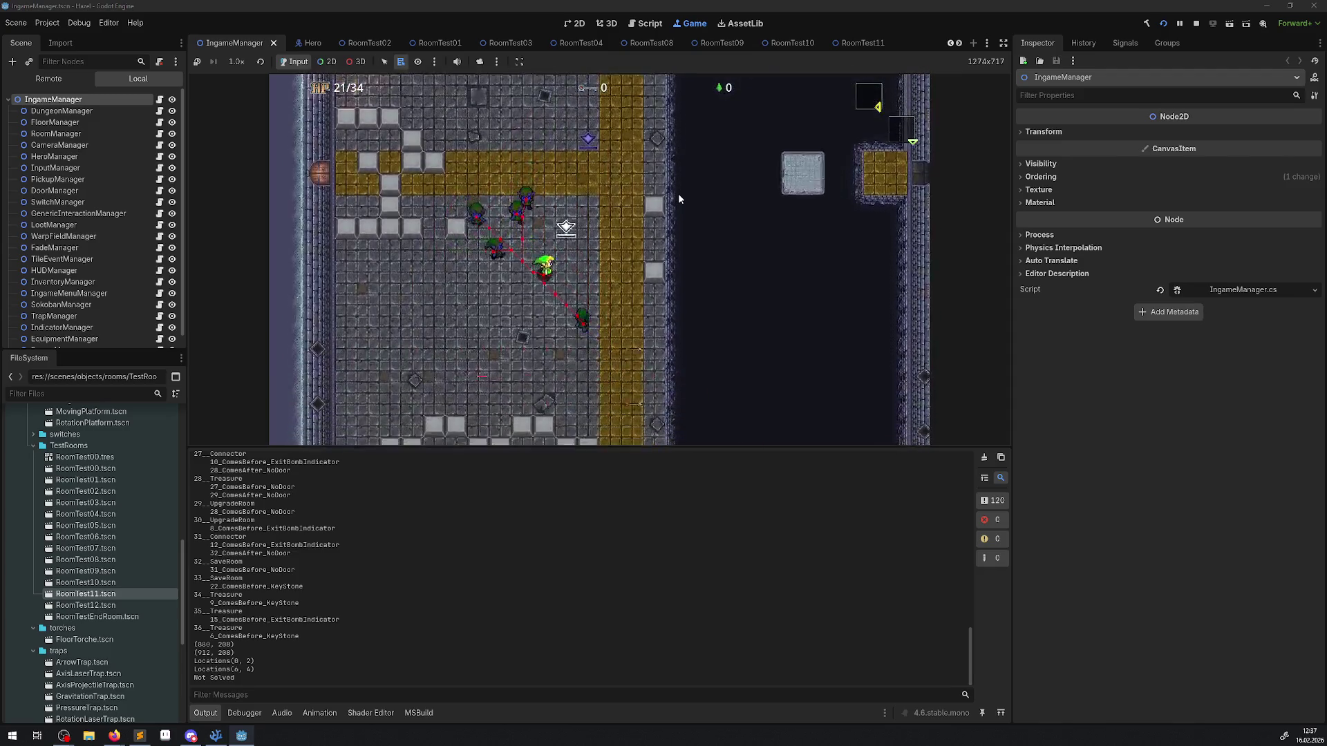
{"action": "key", "text": "Right"}
{"action": "key", "text": "Down"}
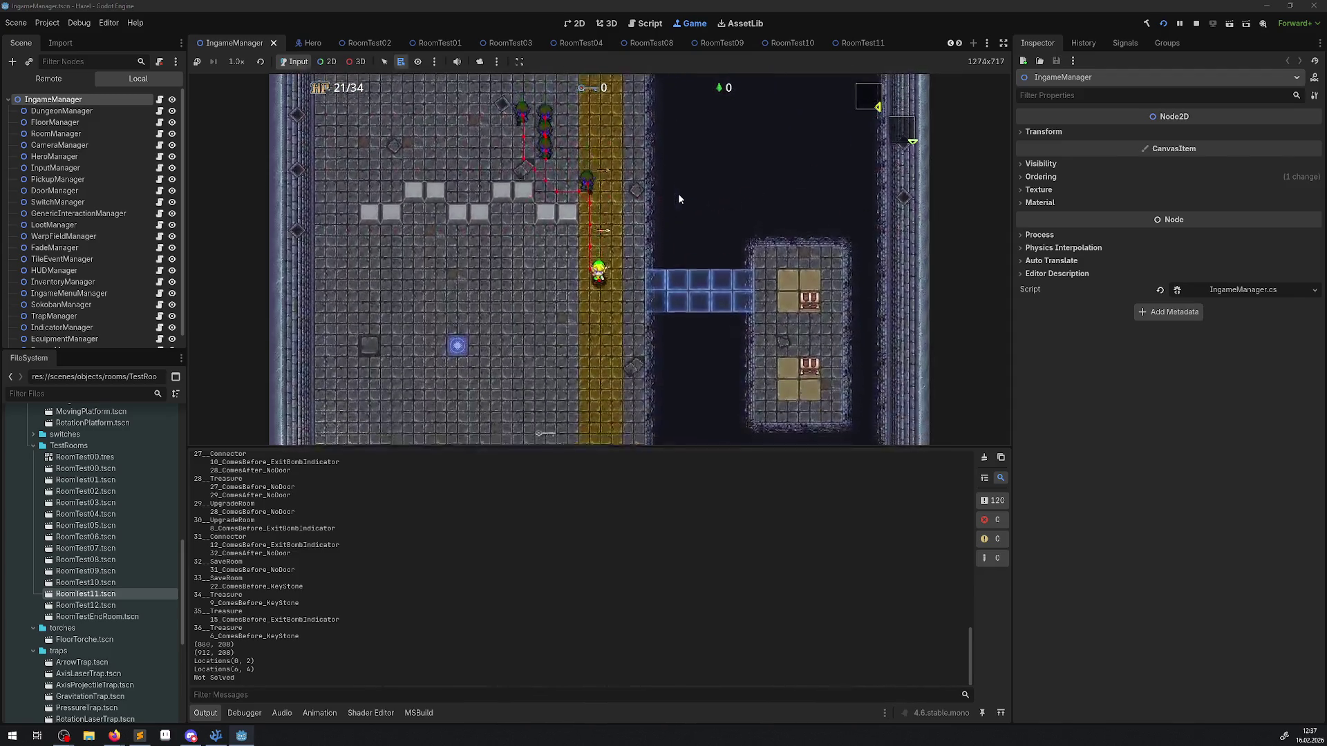
{"action": "key", "text": "Down"}
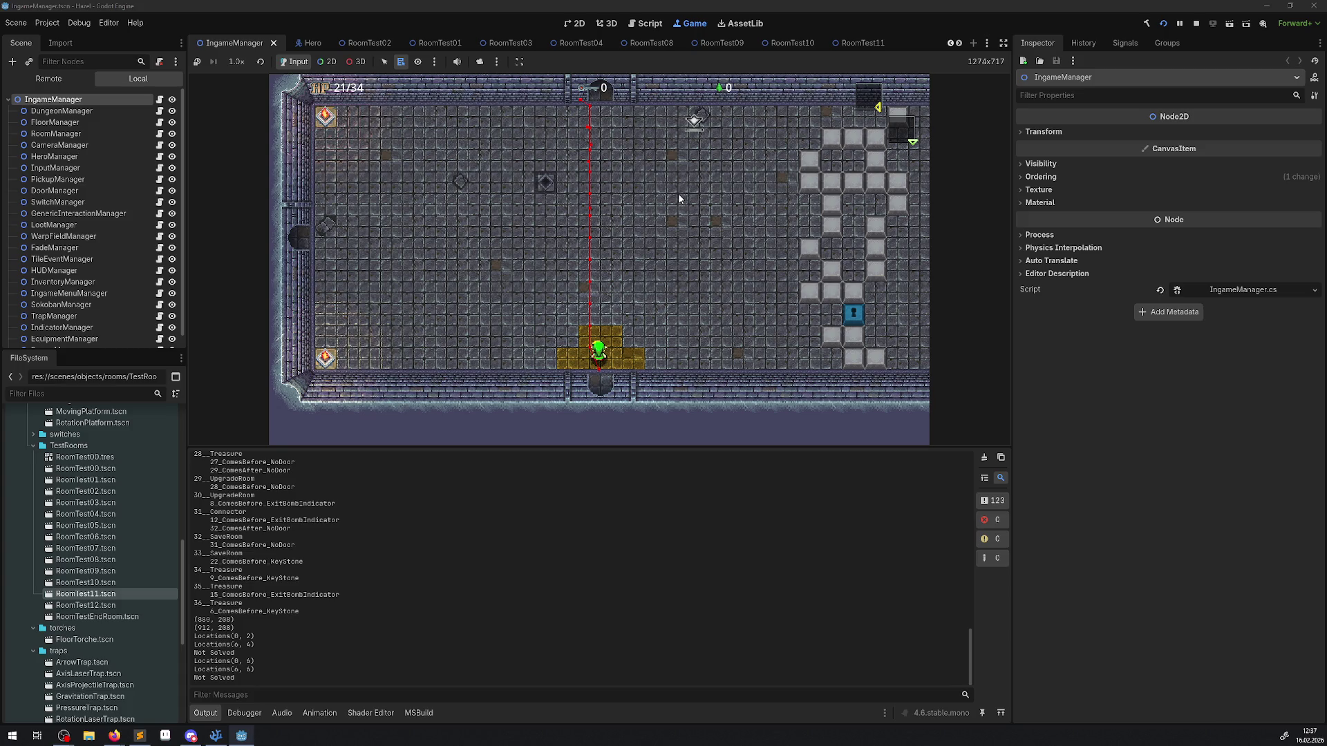
{"action": "left_click", "coordinate": [1198, 26]}
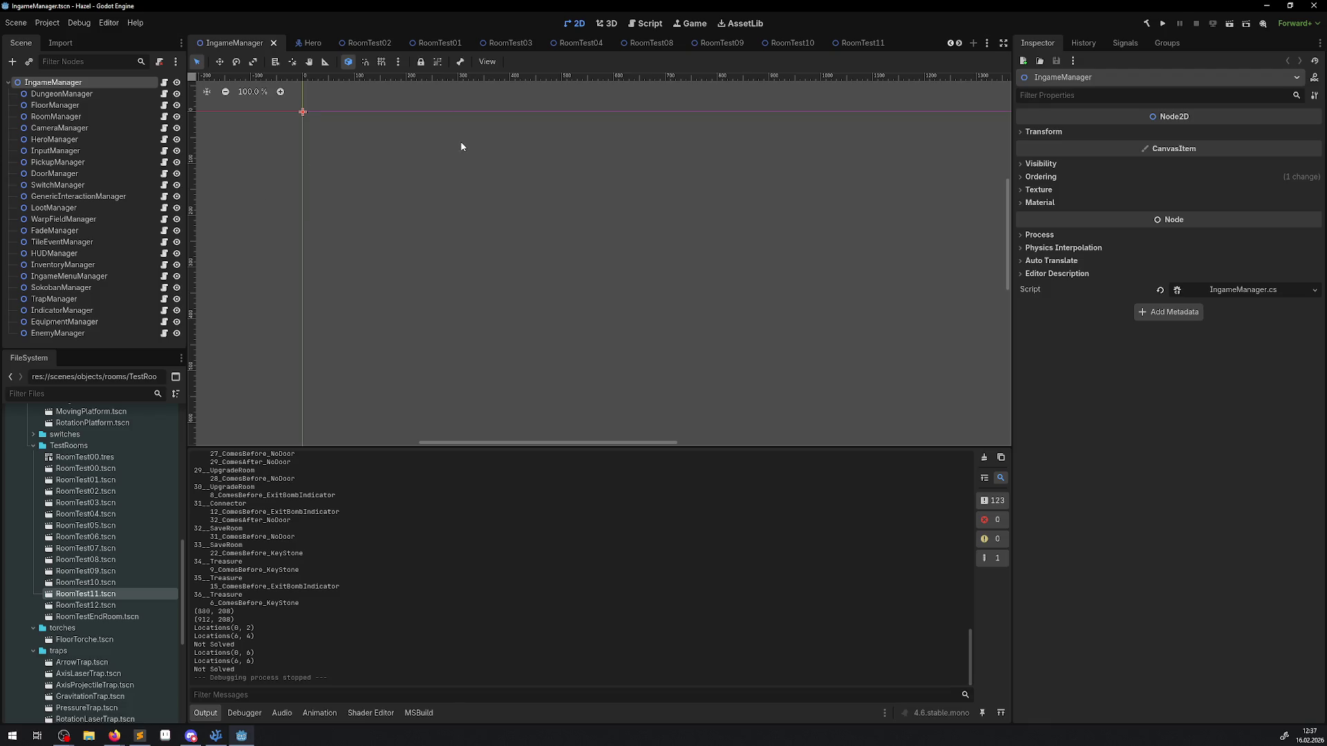
Step: Open RoomTest01 and select TestEnemy2 through TestEnemy5 to inspect their properties
{"action": "left_click", "coordinate": [508, 43]}
{"action": "left_click", "coordinate": [532, 44]}
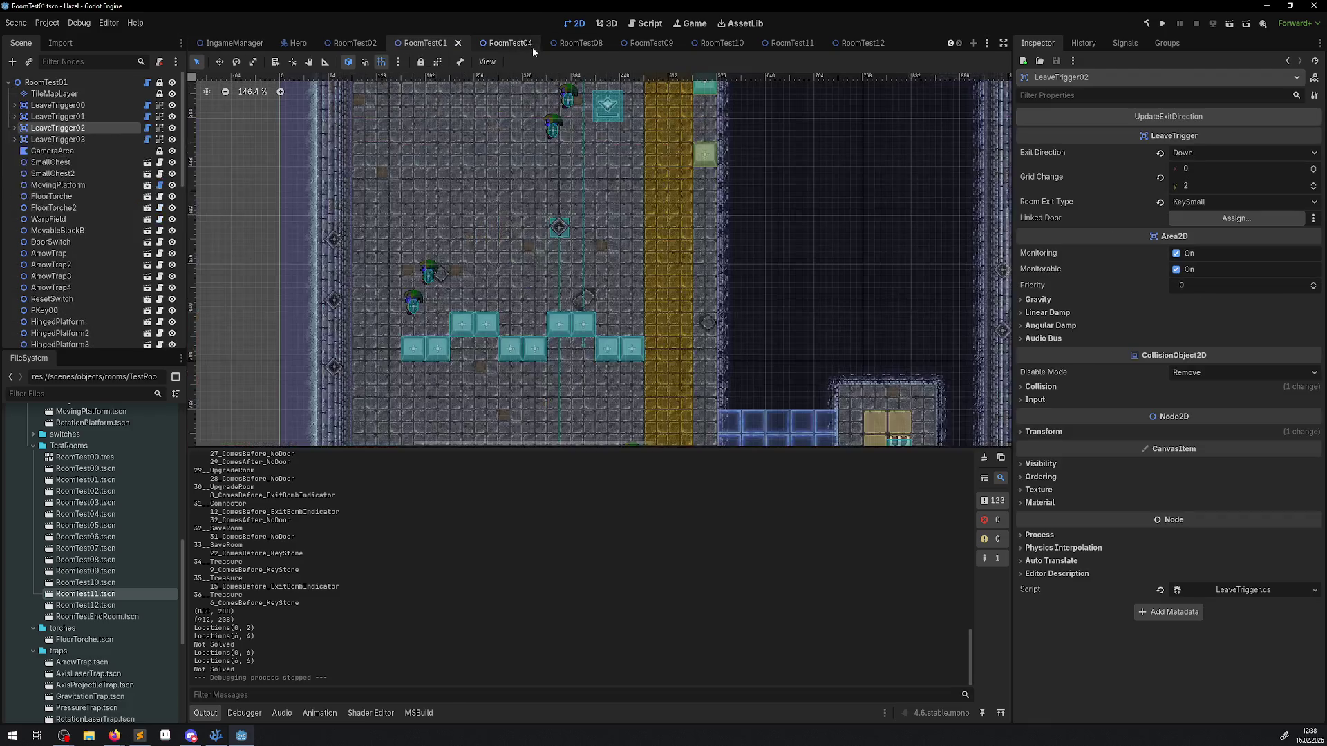
{"action": "left_click", "coordinate": [414, 299]}
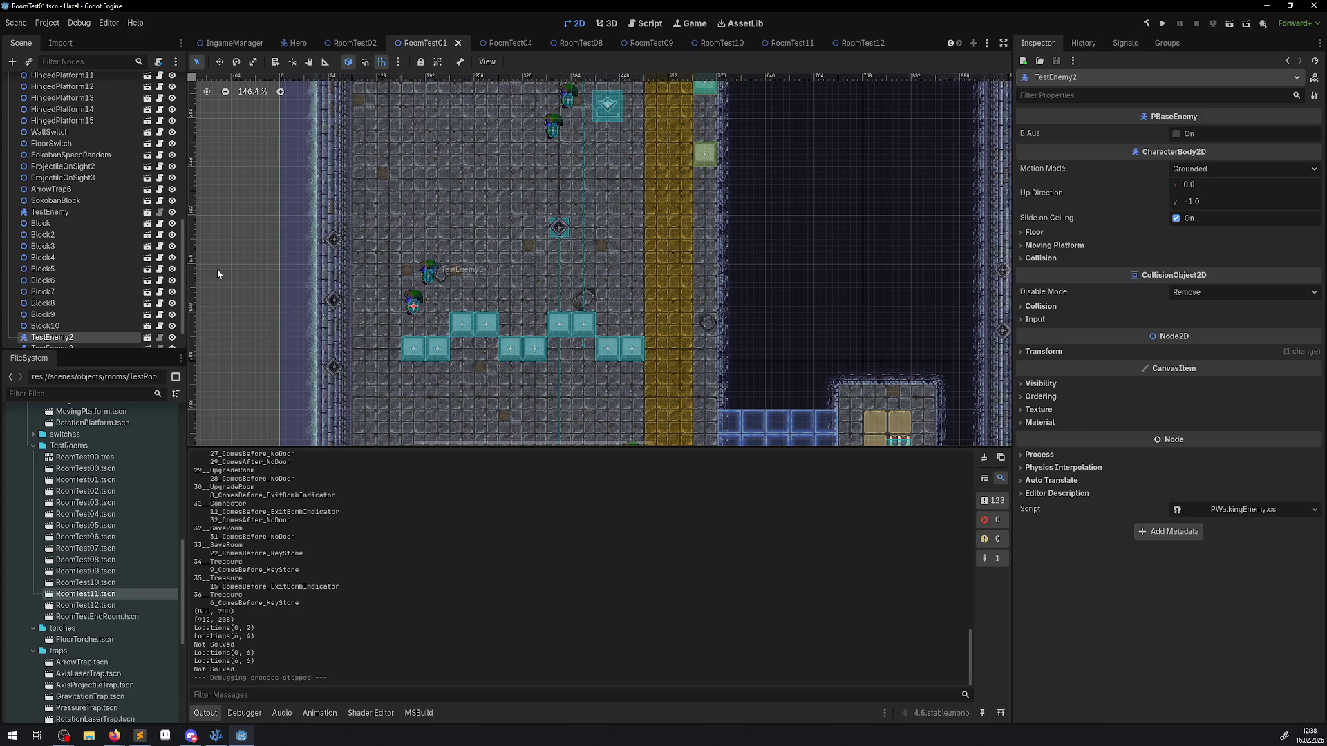
{"action": "scroll", "coordinate": [60, 331], "scroll_direction": "down", "scroll_amount": 2}
{"action": "left_click", "coordinate": [59, 338], "text": "shift"}
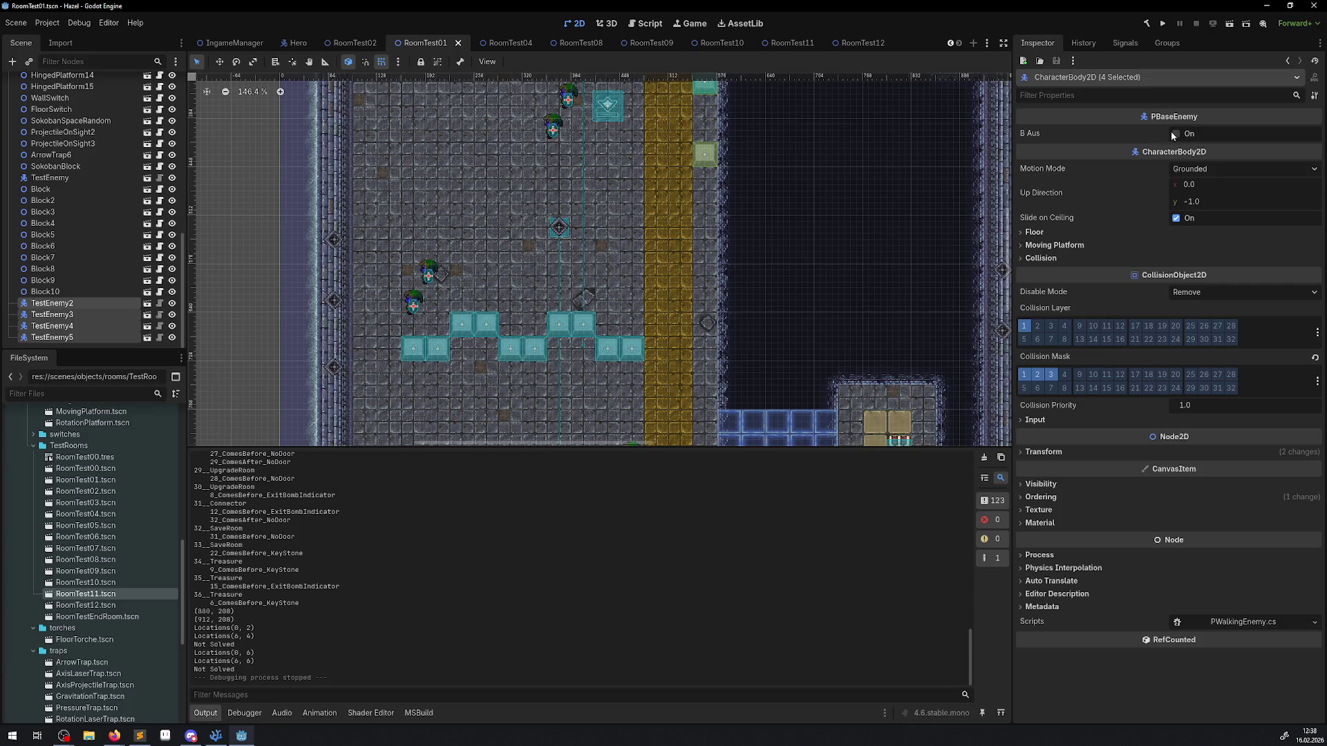
{"action": "scroll", "coordinate": [79, 131], "scroll_direction": "up", "scroll_amount": 10}
Step: Inspect the LeaveTrigger00–03 nodes' properties, individually and as a group
{"action": "left_click", "coordinate": [80, 129]}
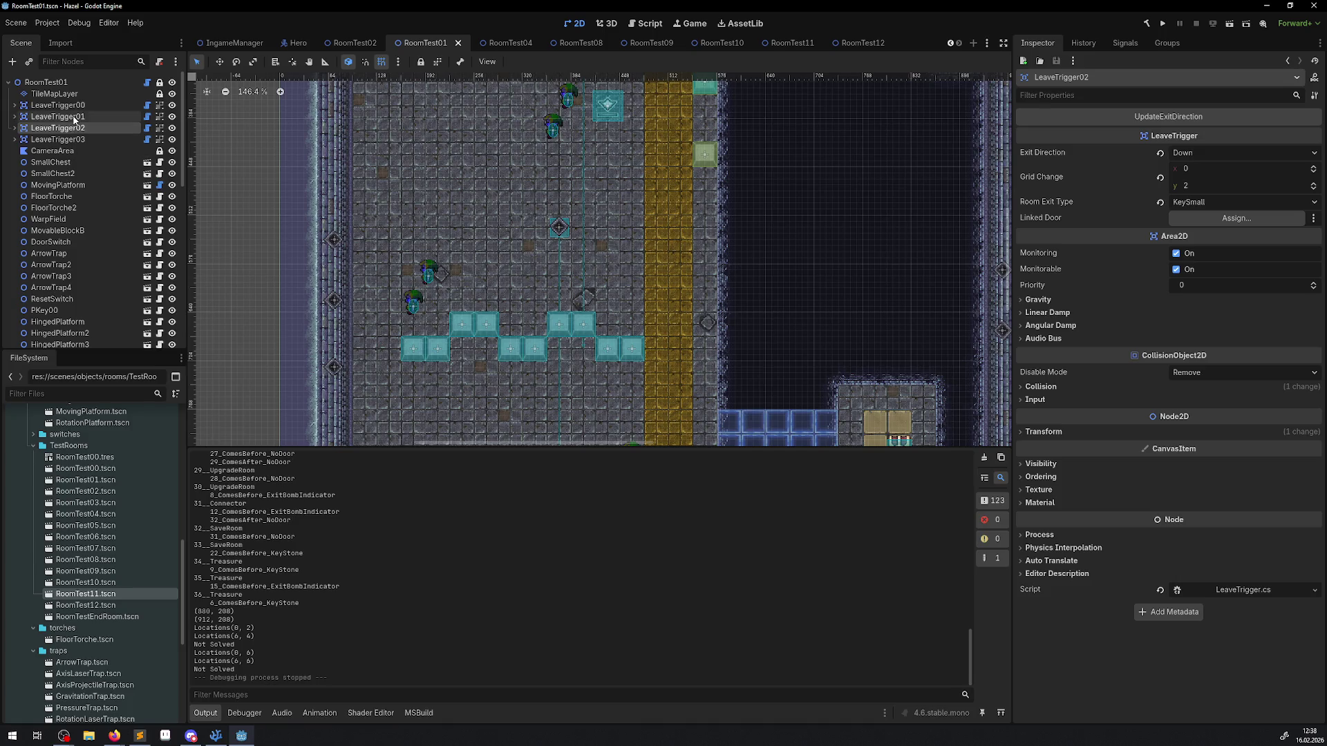
{"action": "left_click", "coordinate": [73, 105]}
{"action": "left_click", "coordinate": [77, 140], "text": "shift"}
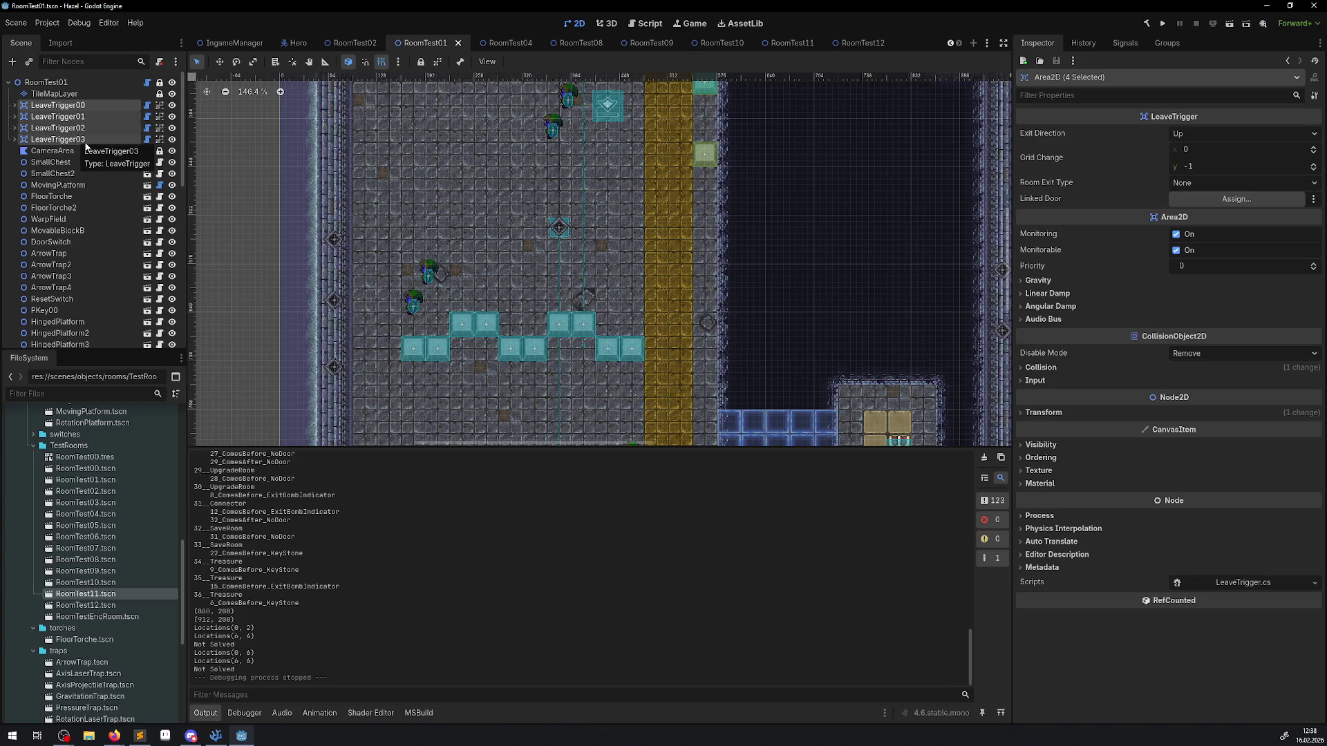
{"action": "left_click", "coordinate": [74, 139]}
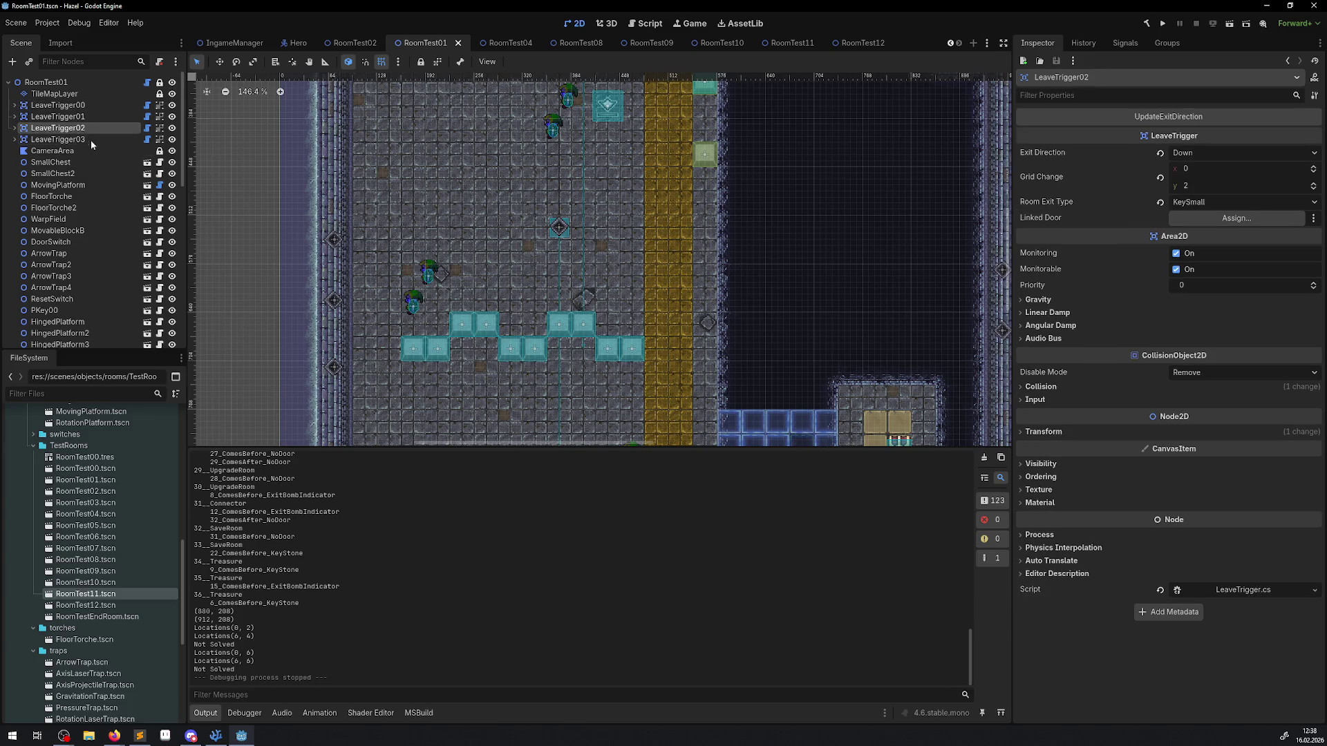
{"action": "left_click", "coordinate": [83, 108], "text": "shift"}
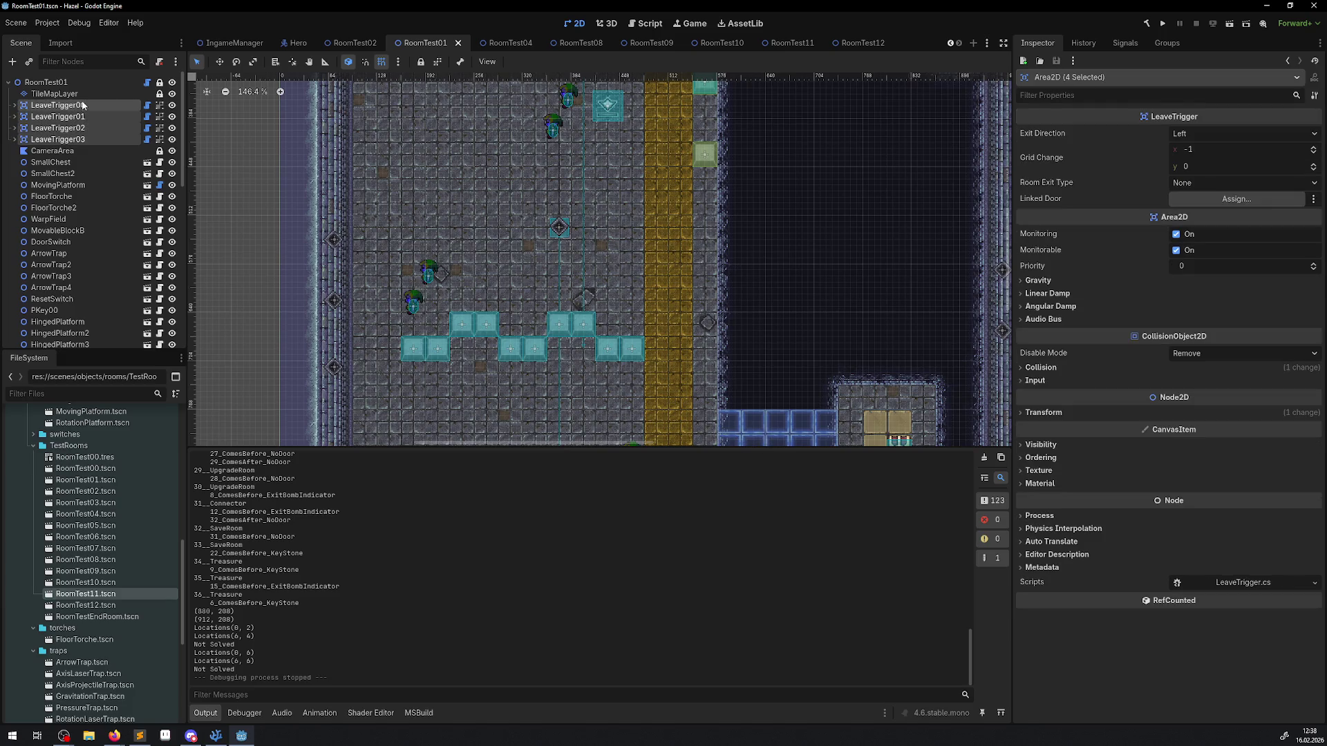
{"action": "scroll", "coordinate": [107, 133], "scroll_direction": "down", "scroll_amount": 5}
{"action": "scroll", "coordinate": [76, 143], "scroll_direction": "up", "scroll_amount": 5}
{"action": "scroll", "coordinate": [225, 348], "scroll_direction": "down", "scroll_amount": 1}
{"action": "scroll", "coordinate": [96, 265], "scroll_direction": "down", "scroll_amount": 5}
{"action": "scroll", "coordinate": [96, 265], "scroll_direction": "down", "scroll_amount": 5}
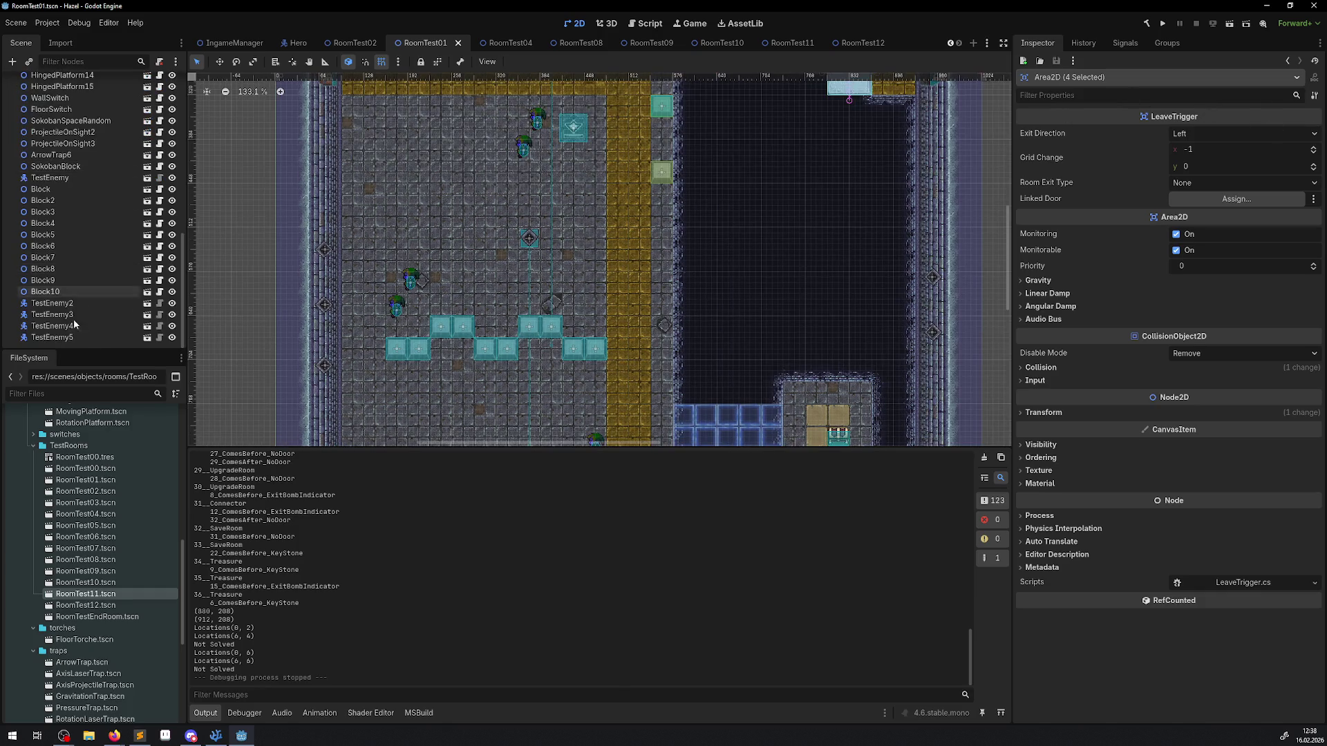
Step: Move TestEnemy beside the other enemies, enable B Aus on all five, save, and open their script
{"action": "left_click", "coordinate": [53, 304]}
{"action": "left_click", "coordinate": [58, 178]}
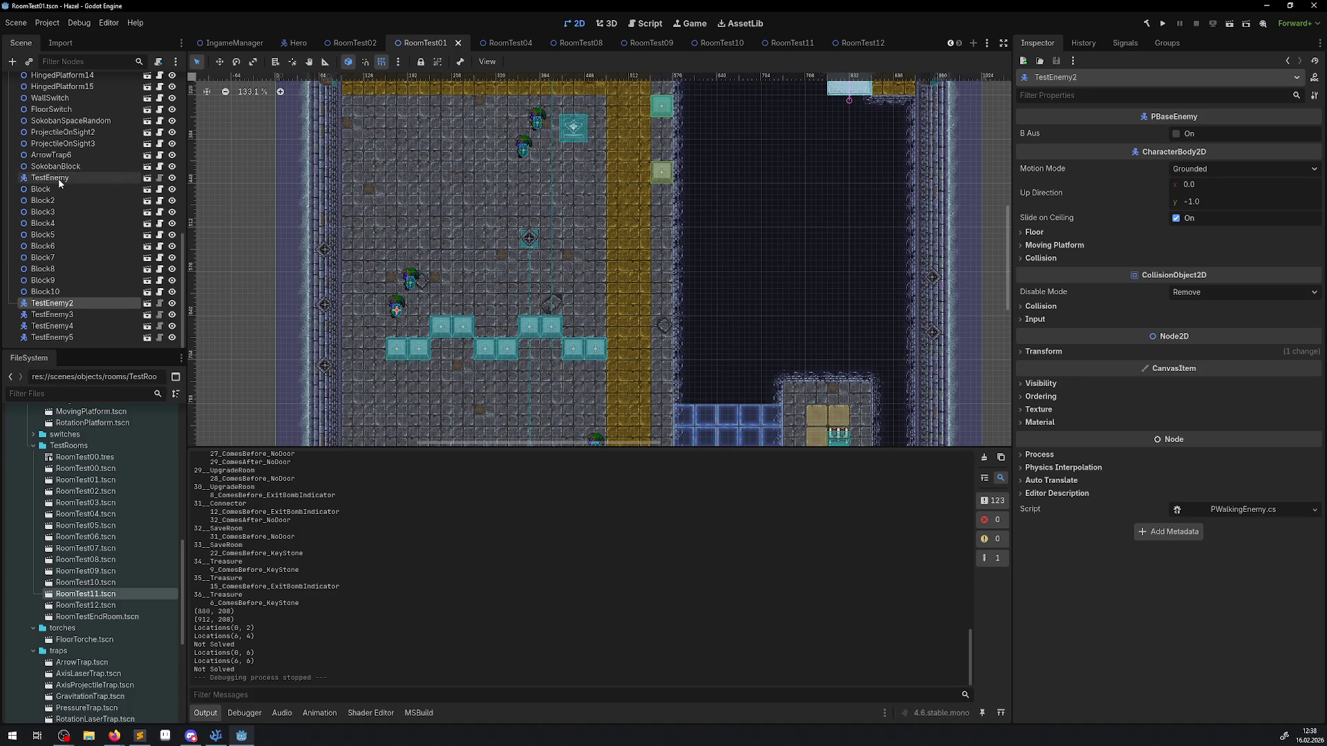
{"action": "key", "text": "ctrl+Down"}
{"action": "key", "text": "ctrl+Down"}
{"action": "key", "text": "ctrl+Down"}
{"action": "key", "text": "ctrl+Down"}
{"action": "key", "text": "ctrl+Down"}
{"action": "key", "text": "ctrl+Down"}
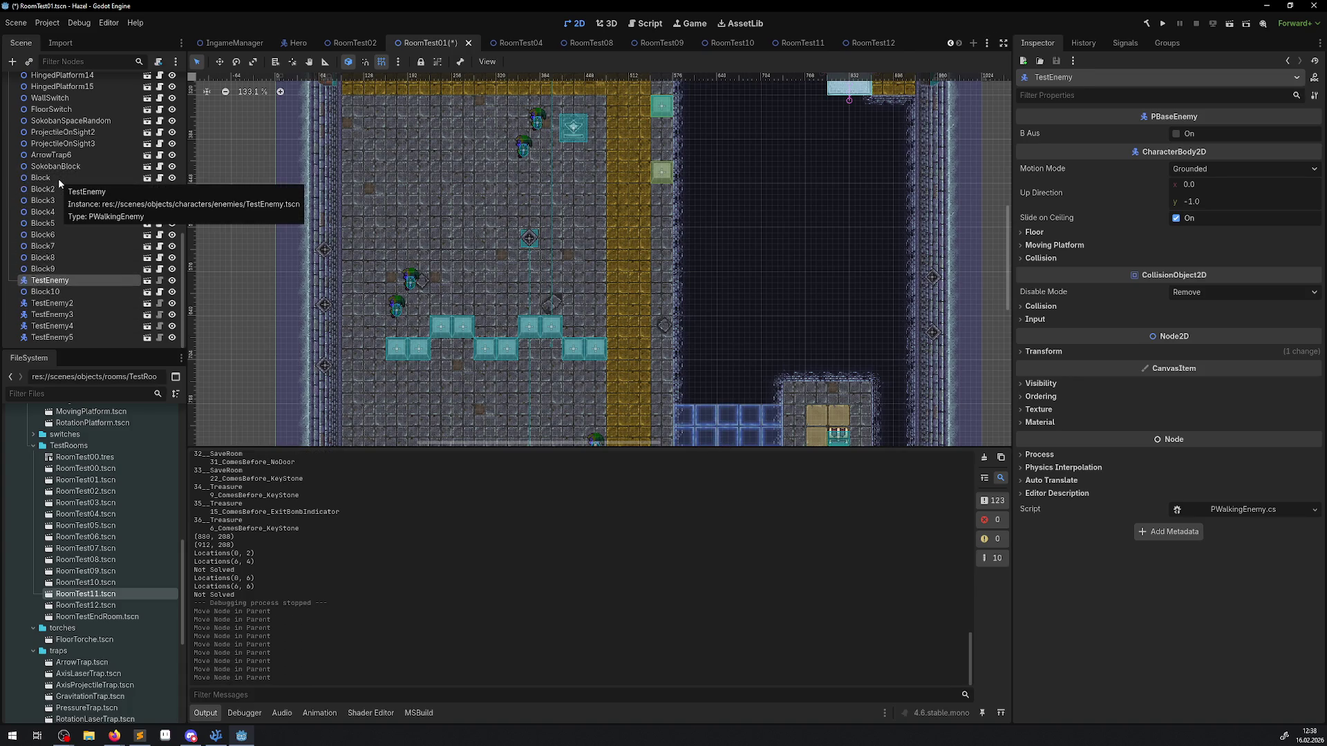
{"action": "left_click", "coordinate": [67, 340], "text": "shift"}
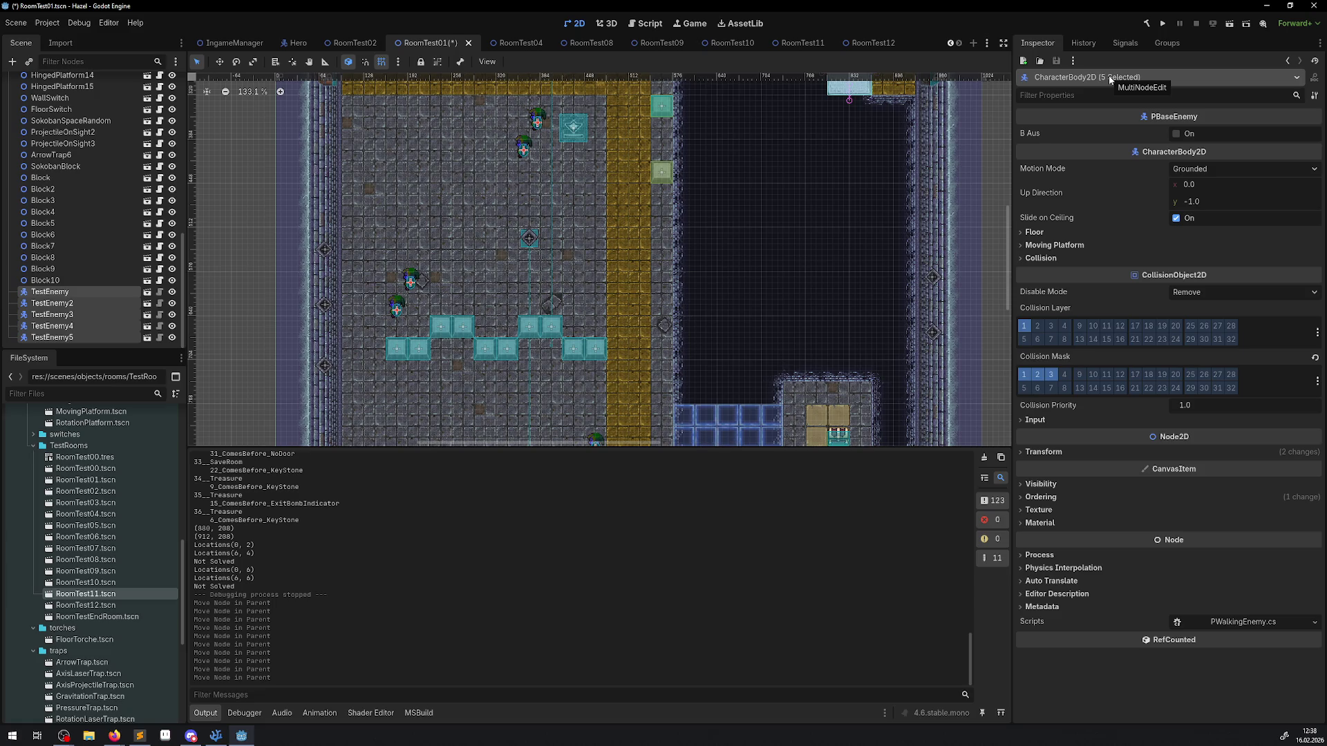
{"action": "left_click", "coordinate": [1177, 134]}
{"action": "key", "text": "ctrl+s"}
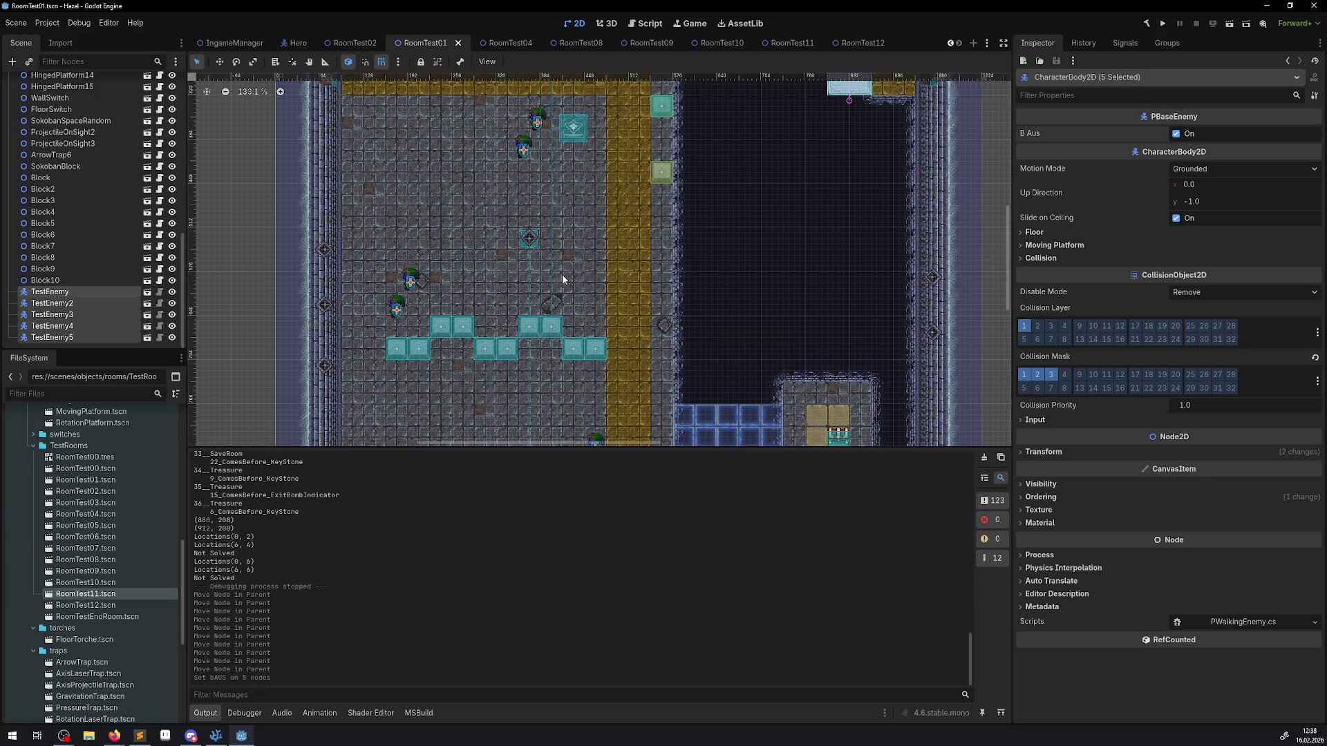
{"action": "left_click", "coordinate": [159, 293]}
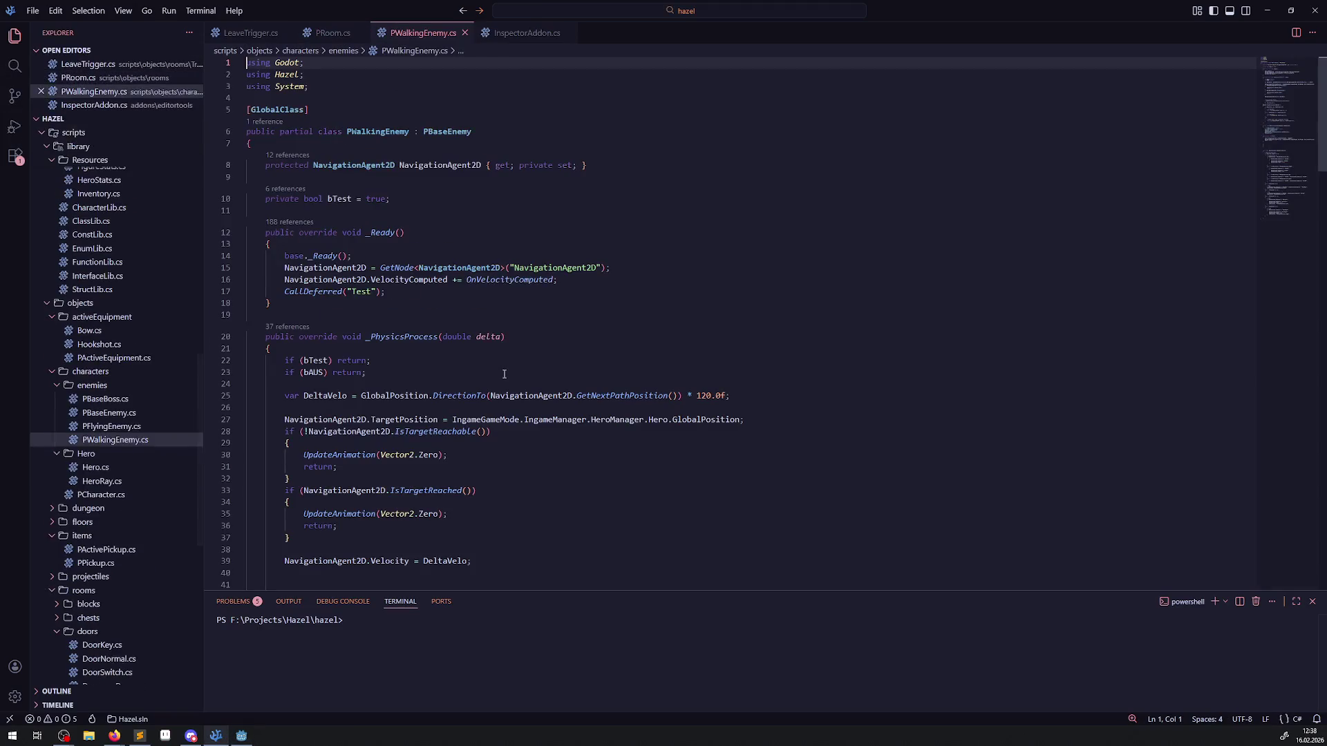
Step: Copy the 'if (bAUS) return;' check into the start of OnVelocityComputed and save
{"action": "left_click", "coordinate": [313, 373]}
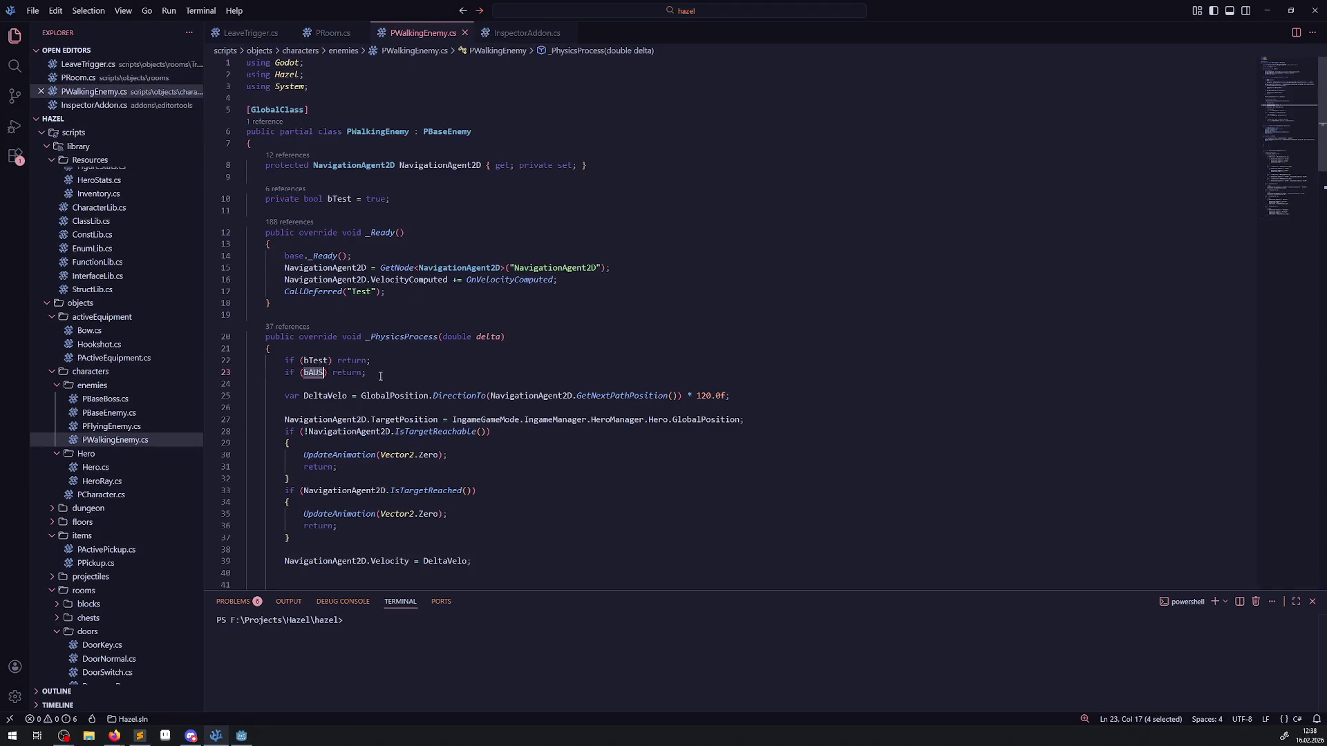
{"action": "left_click_drag", "start_coordinate": [367, 373], "coordinate": [235, 375]}
{"action": "key", "text": "ctrl+c"}
{"action": "scroll", "coordinate": [311, 331], "scroll_direction": "down", "scroll_amount": 15}
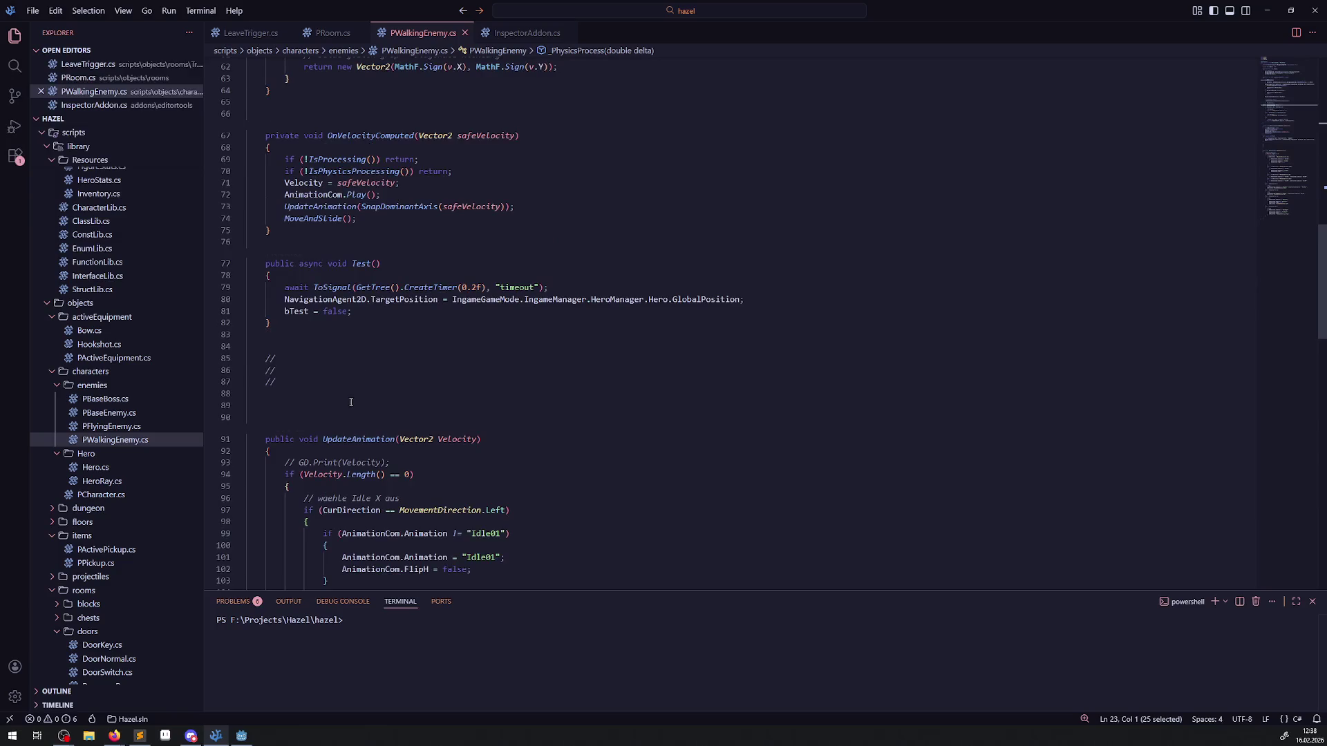
{"action": "left_click", "coordinate": [335, 276]}
{"action": "key", "text": "Return"}
{"action": "key", "text": "ctrl+v"}
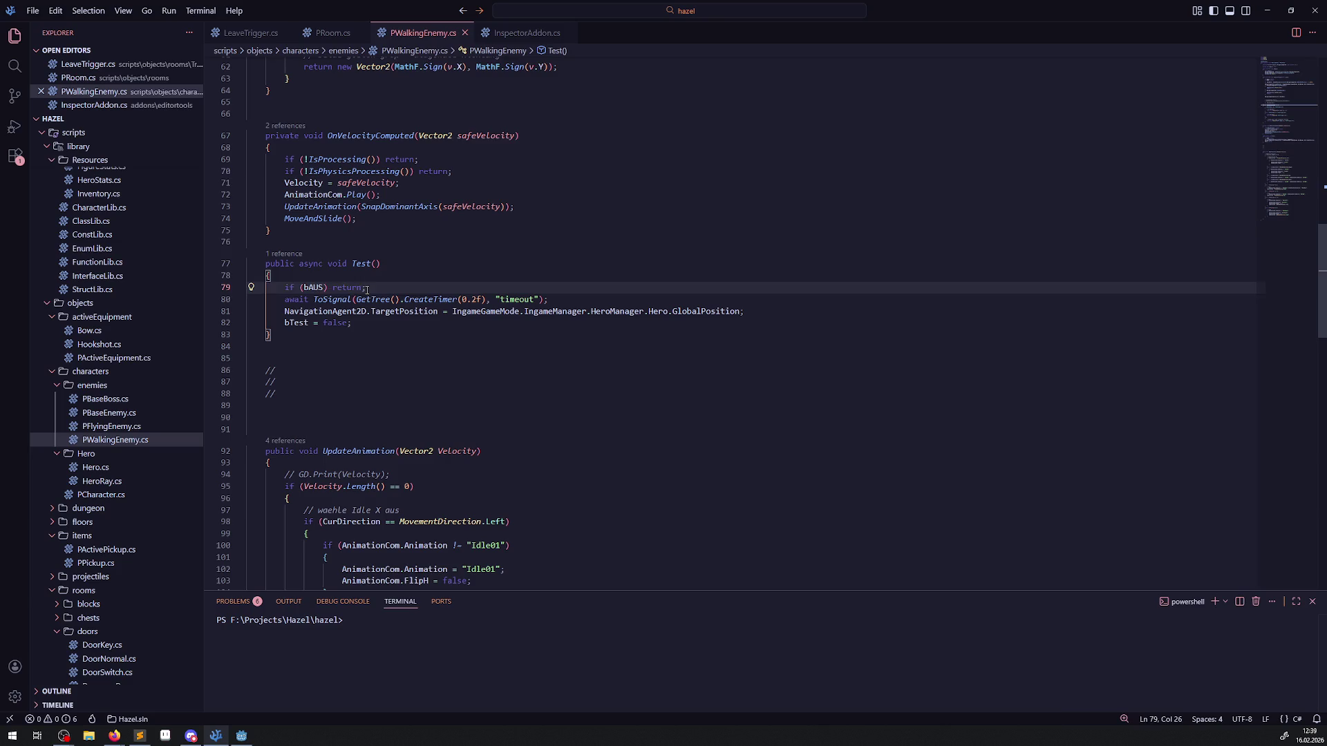
{"action": "left_click_drag", "start_coordinate": [367, 289], "coordinate": [269, 288]}
{"action": "key", "text": "BackSpace"}
{"action": "scroll", "coordinate": [325, 253], "scroll_direction": "up", "scroll_amount": 3}
{"action": "left_click", "coordinate": [326, 253]}
{"action": "key", "text": "Return"}
{"action": "key", "text": "ctrl+v"}
{"action": "key", "text": "ctrl+s"}
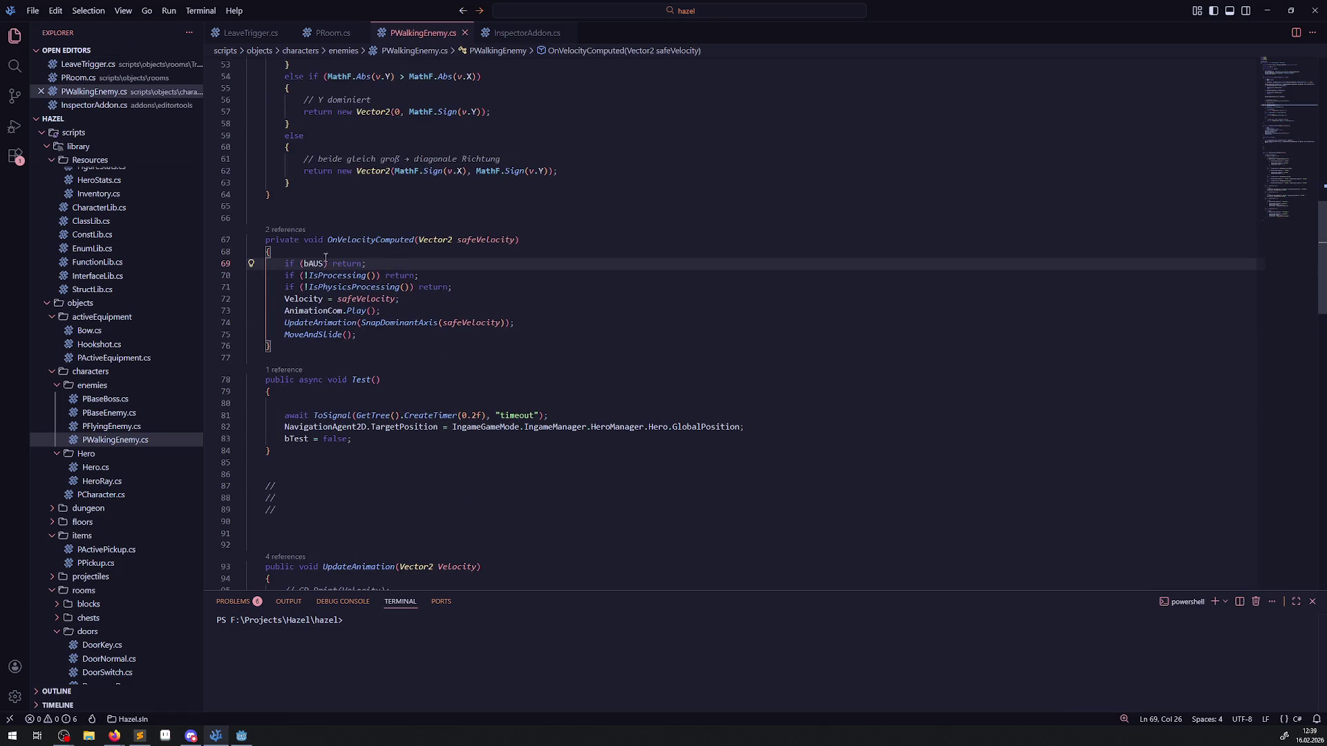
Step: Comment out the reachable/reached checks on lines 28–37 and paste them after the IsPhysicsProcessing check
{"action": "scroll", "coordinate": [402, 287], "scroll_direction": "up", "scroll_amount": 10}
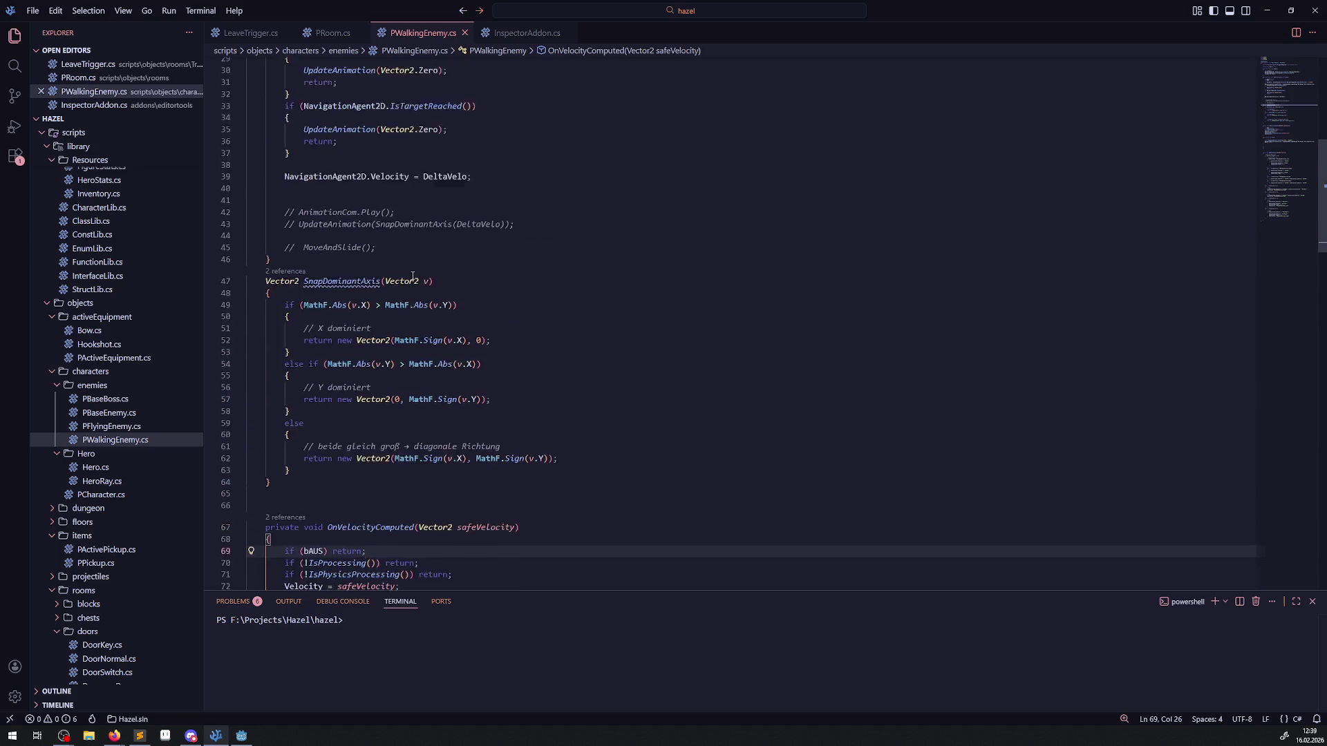
{"action": "left_click", "coordinate": [299, 166]}
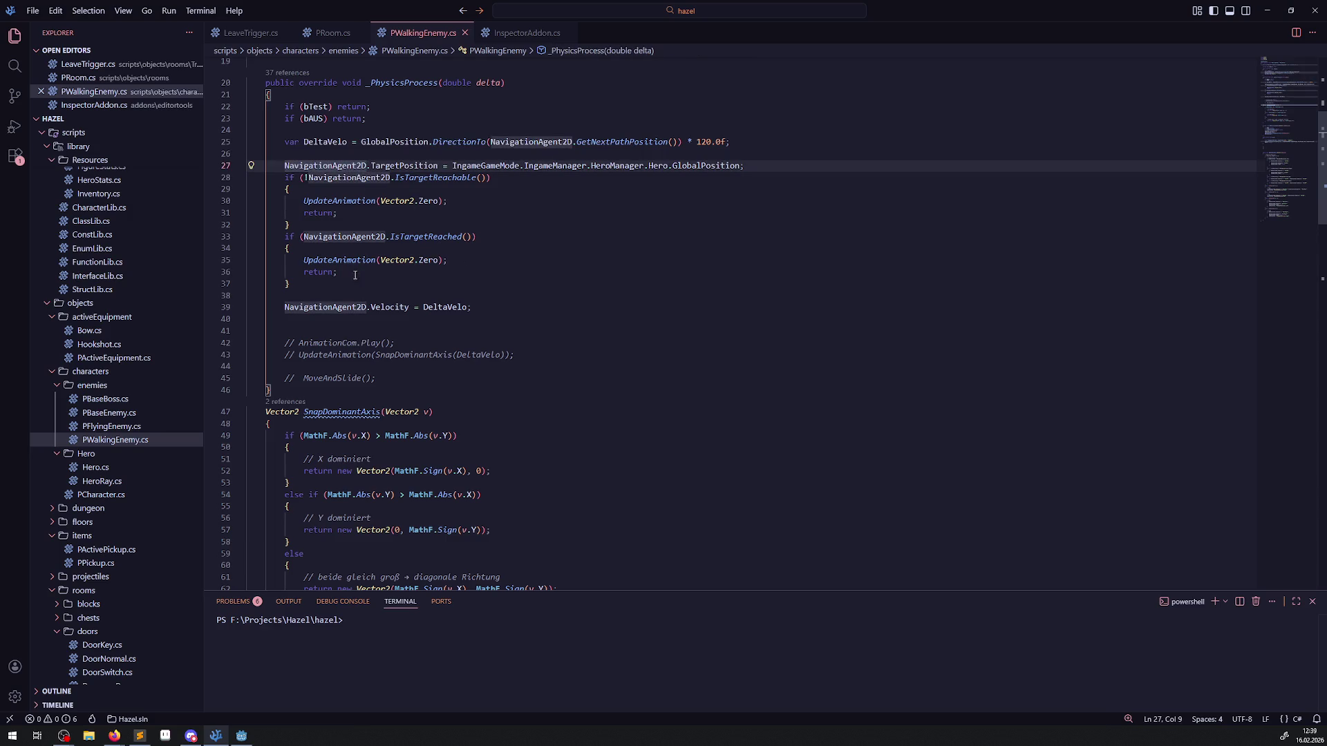
{"action": "left_click_drag", "start_coordinate": [320, 285], "coordinate": [281, 179]}
{"action": "key", "text": "ctrl+c"}
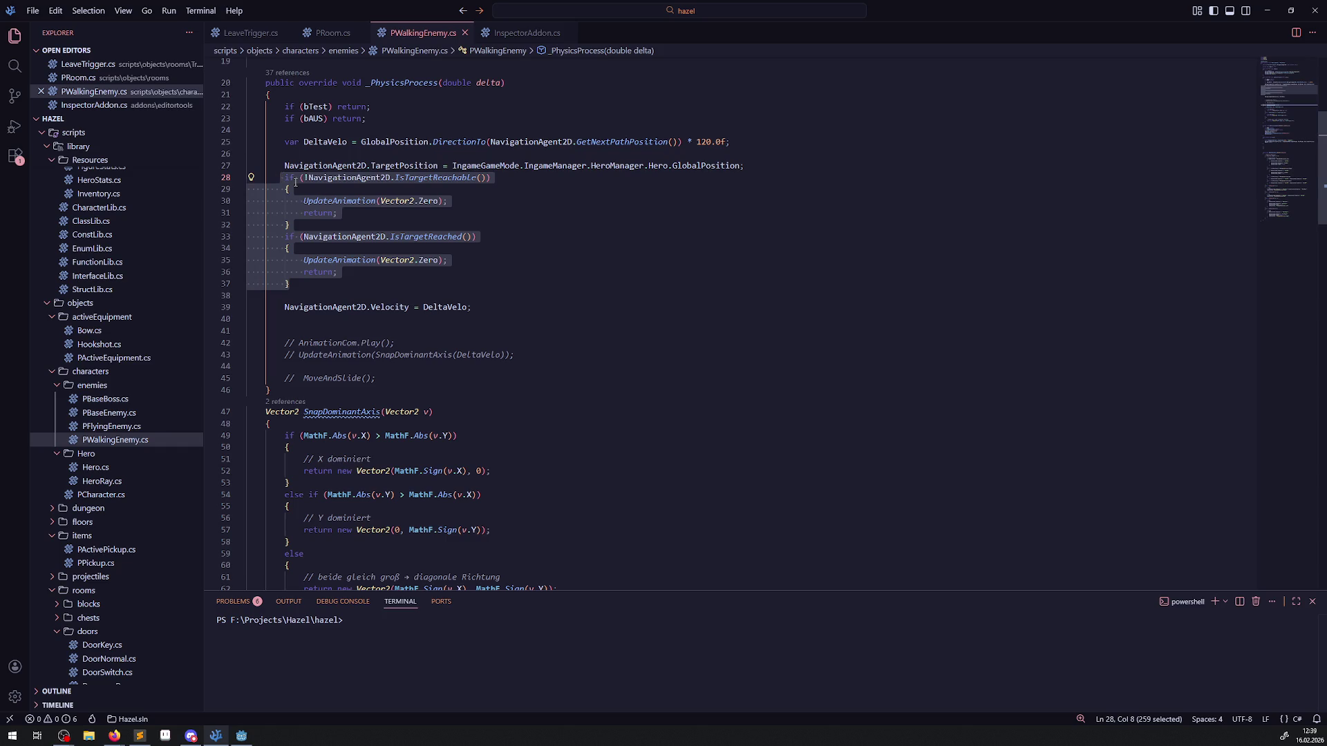
{"action": "key", "text": "ctrl+slash"}
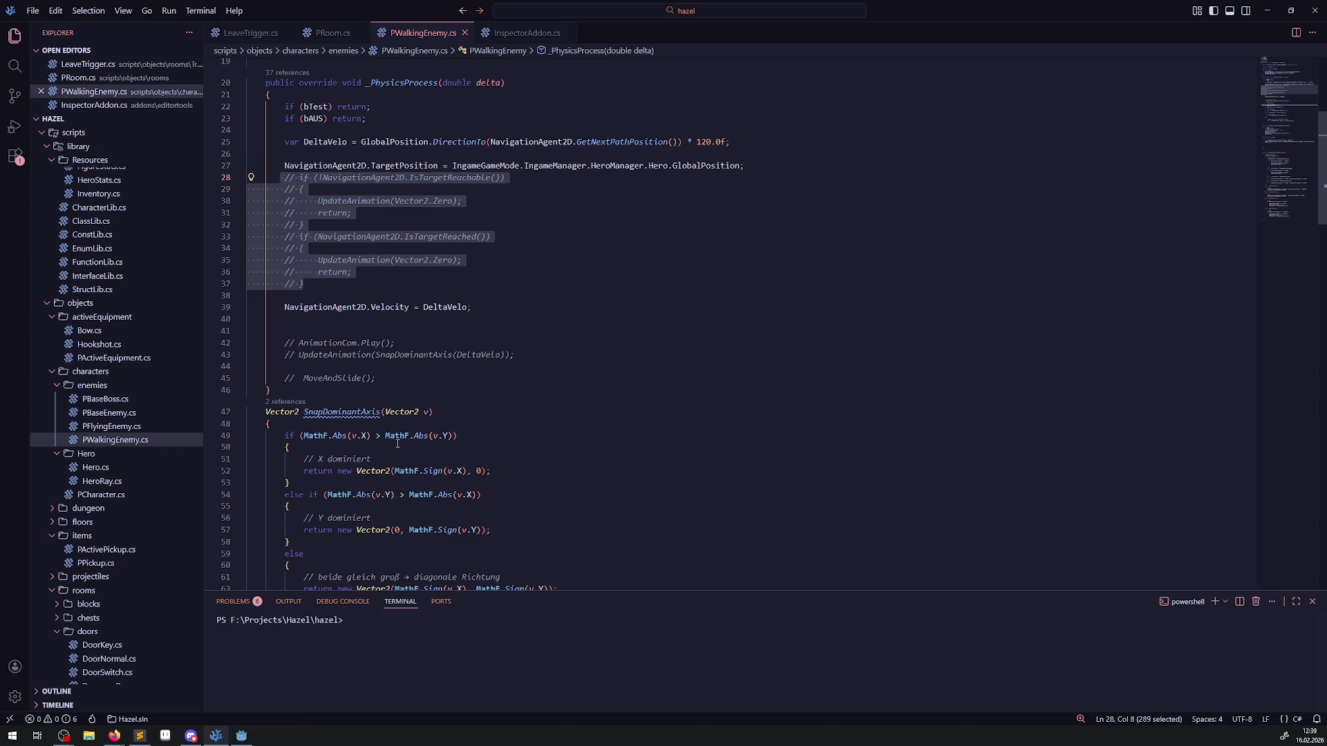
{"action": "scroll", "coordinate": [409, 452], "scroll_direction": "down", "scroll_amount": 5}
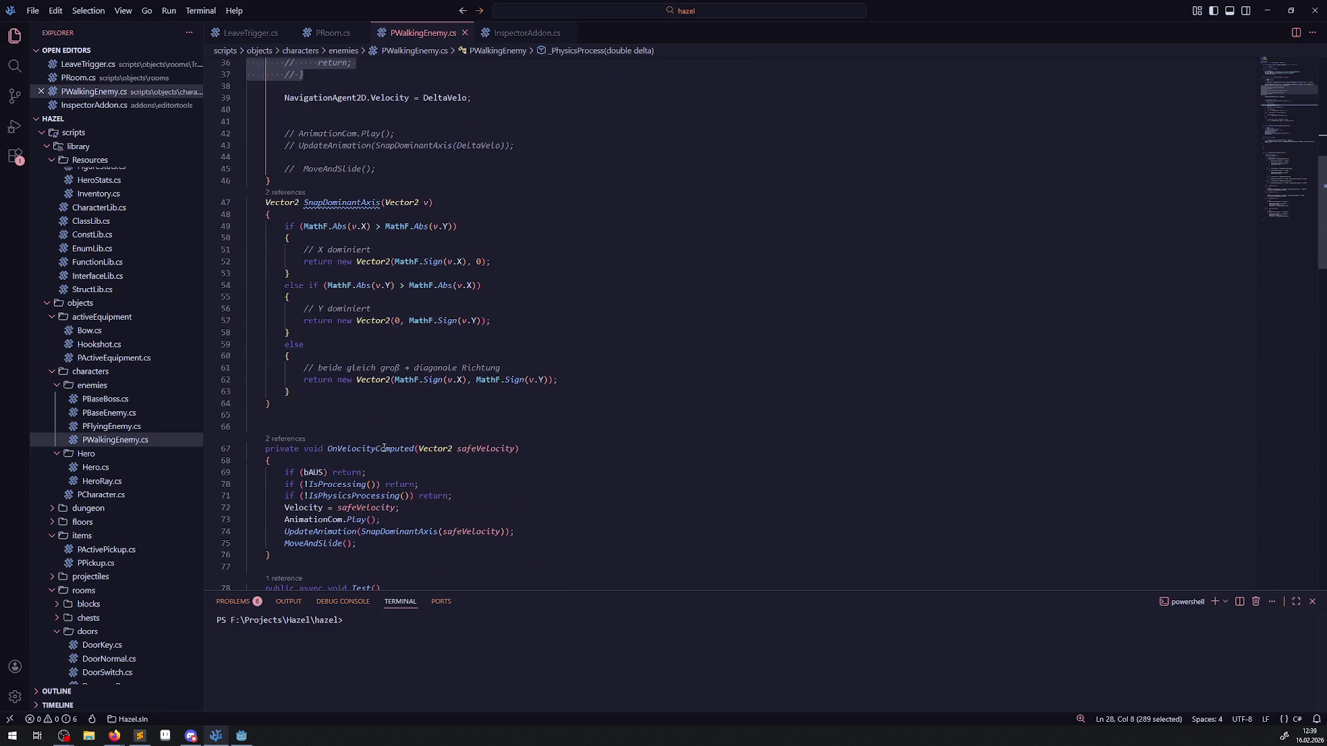
{"action": "left_click", "coordinate": [462, 496]}
{"action": "key", "text": "Return"}
{"action": "key", "text": "ctrl+v"}
Step: Check the uses of safeVelocity and Velocity on line 83, then return to Godot
{"action": "scroll", "coordinate": [415, 473], "scroll_direction": "down", "scroll_amount": 2}
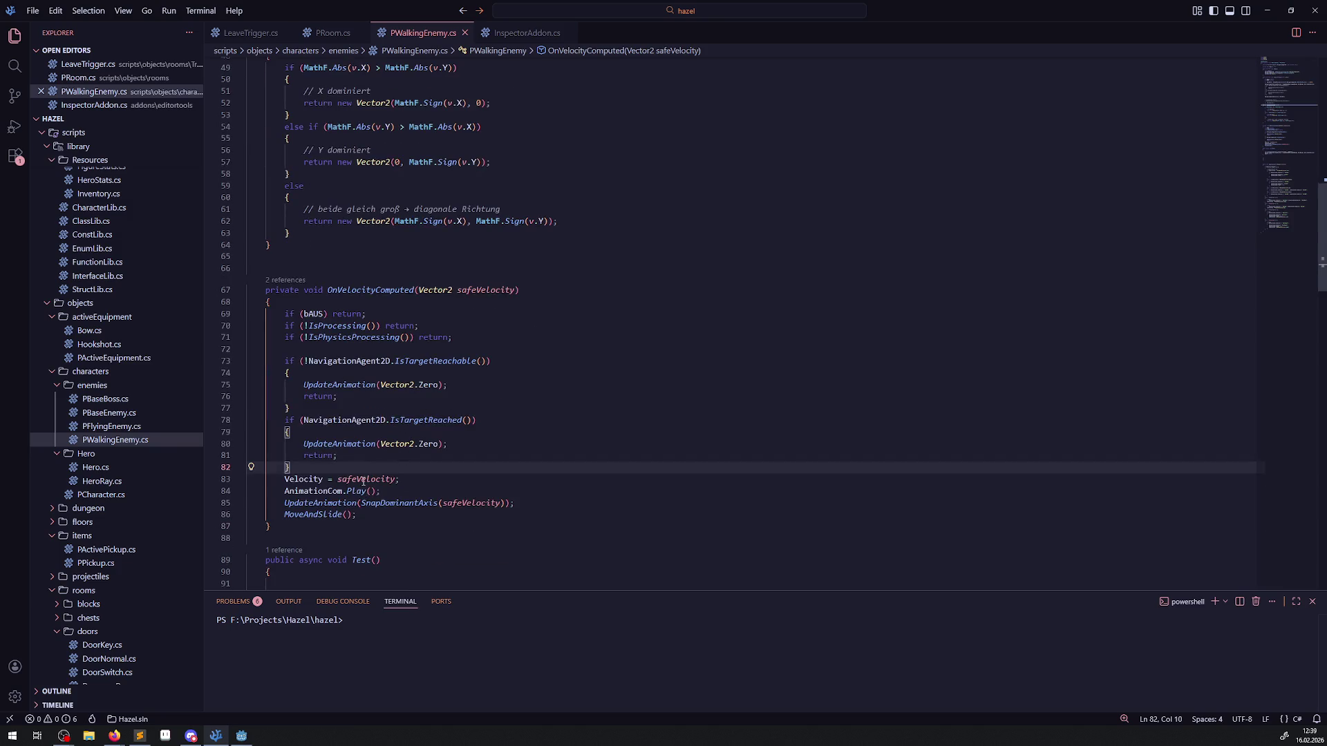
{"action": "double_click", "coordinate": [363, 479]}
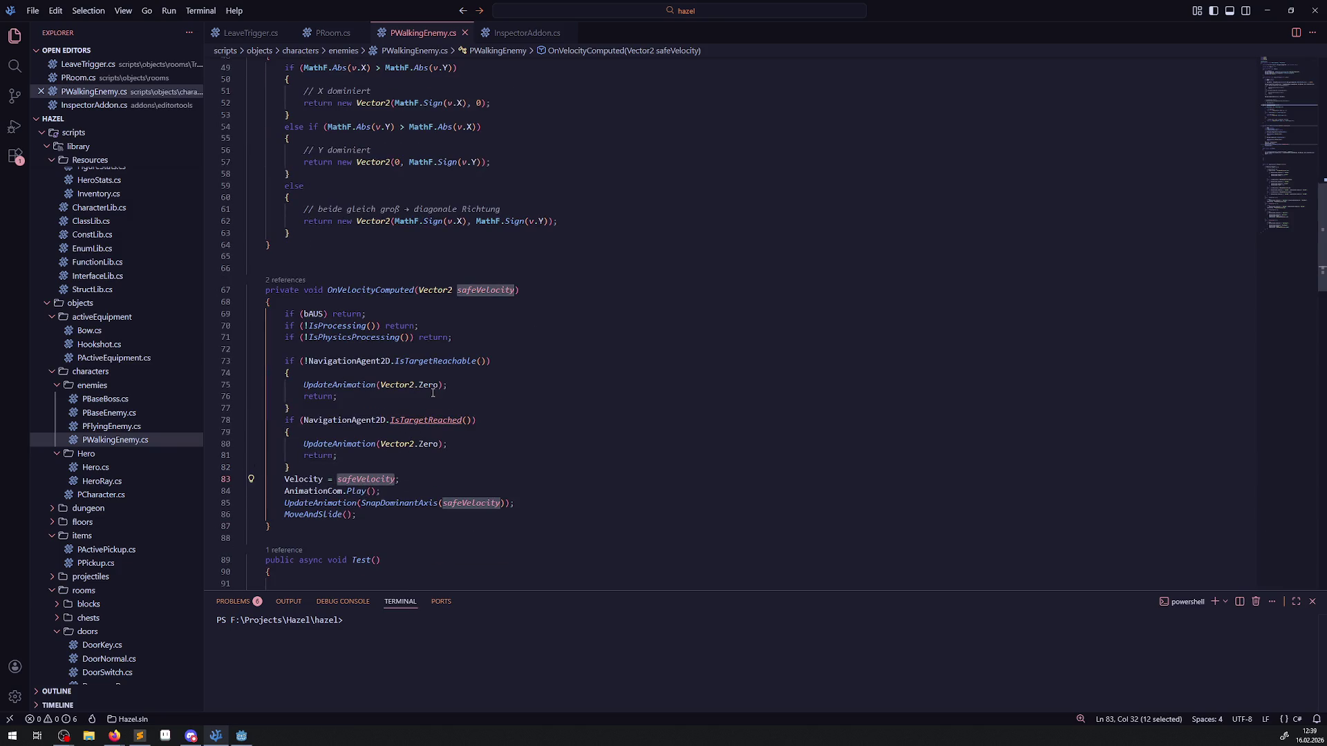
{"action": "left_click", "coordinate": [547, 431]}
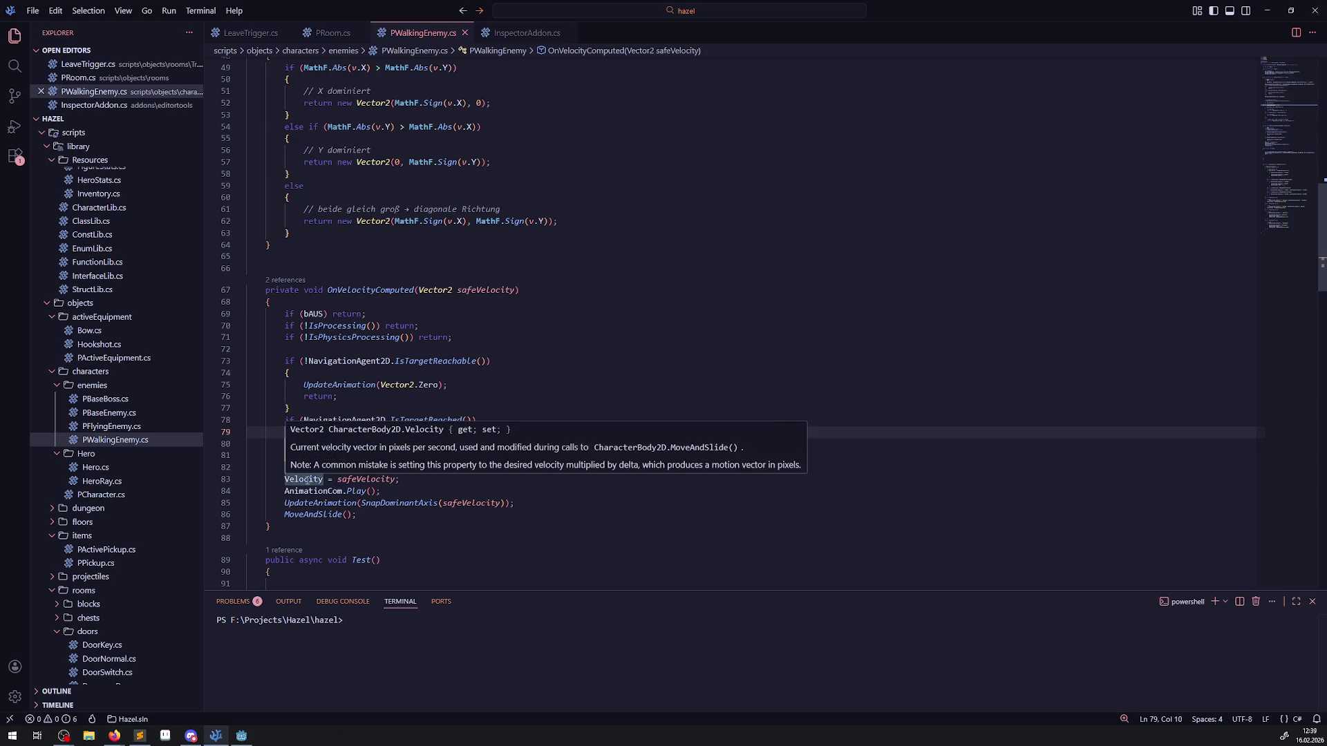
{"action": "double_click", "coordinate": [307, 480]}
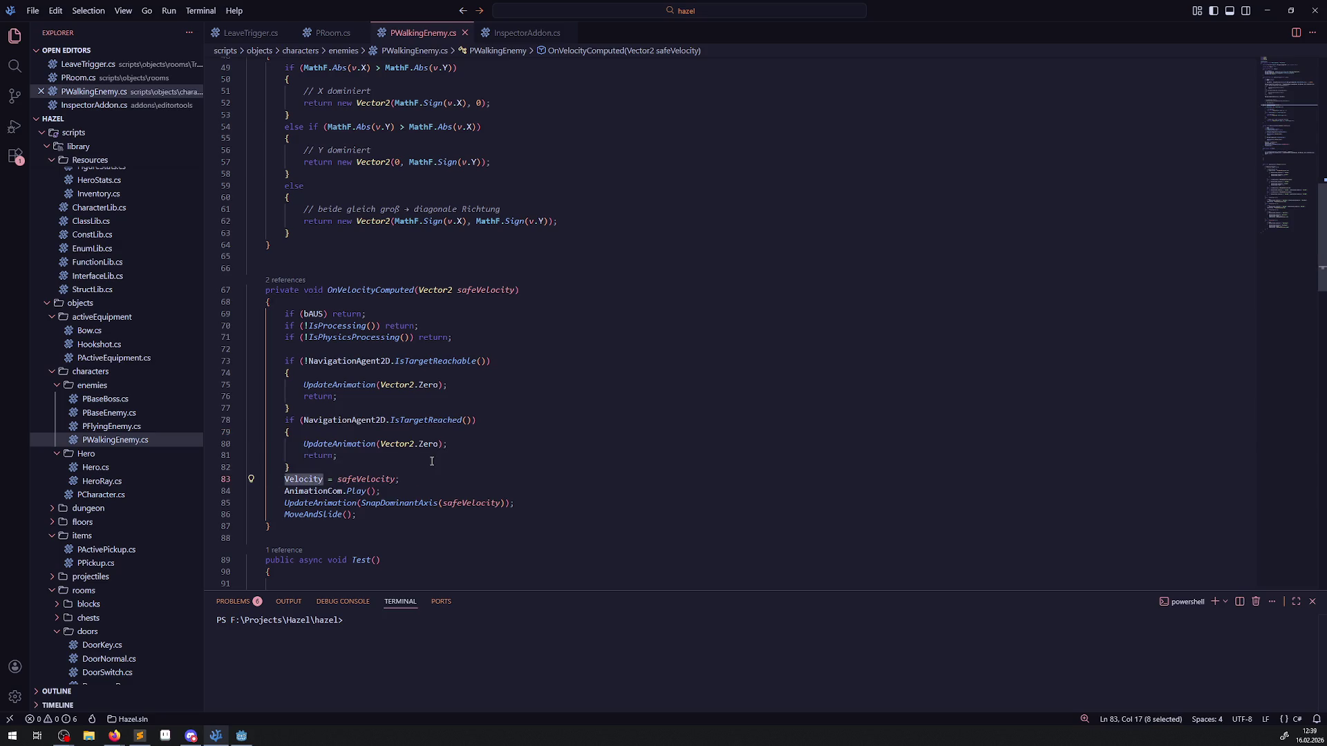
{"action": "left_click", "coordinate": [241, 738]}
{"action": "left_click", "coordinate": [1162, 23]}
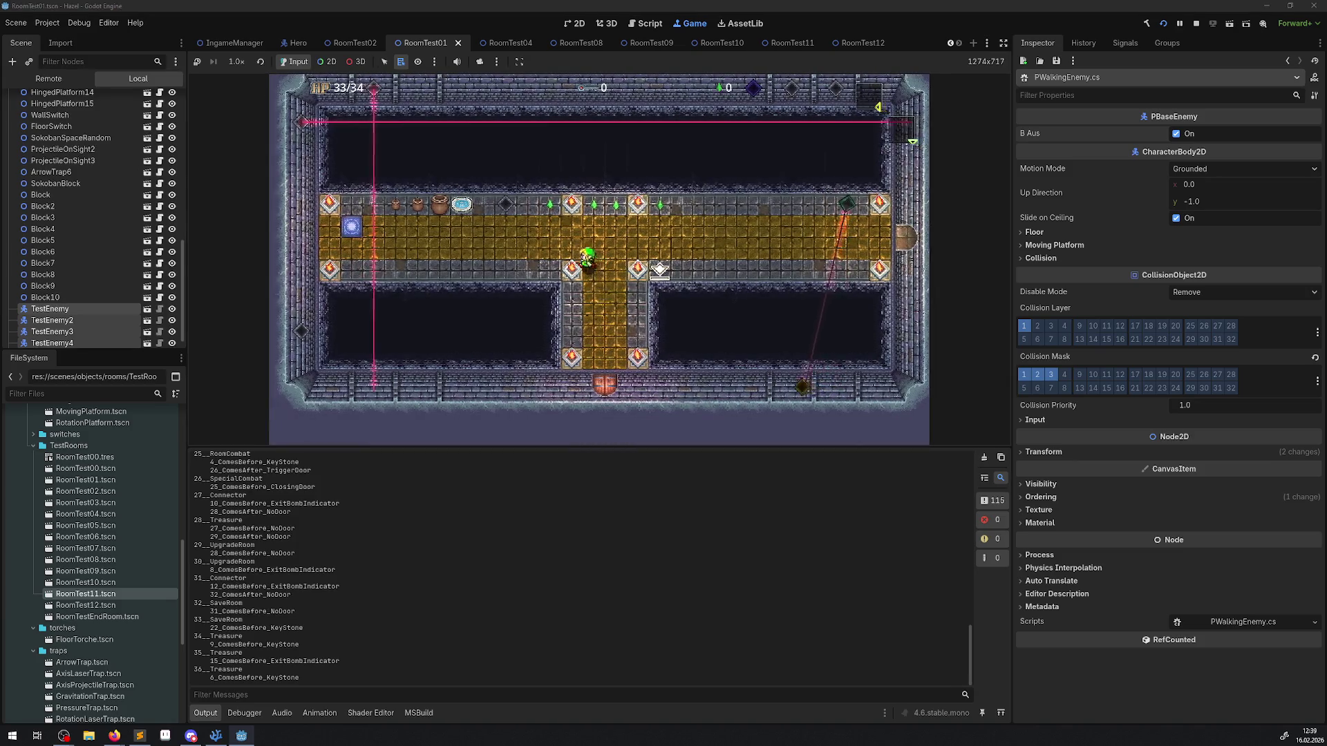
{"action": "key", "text": "Left"}
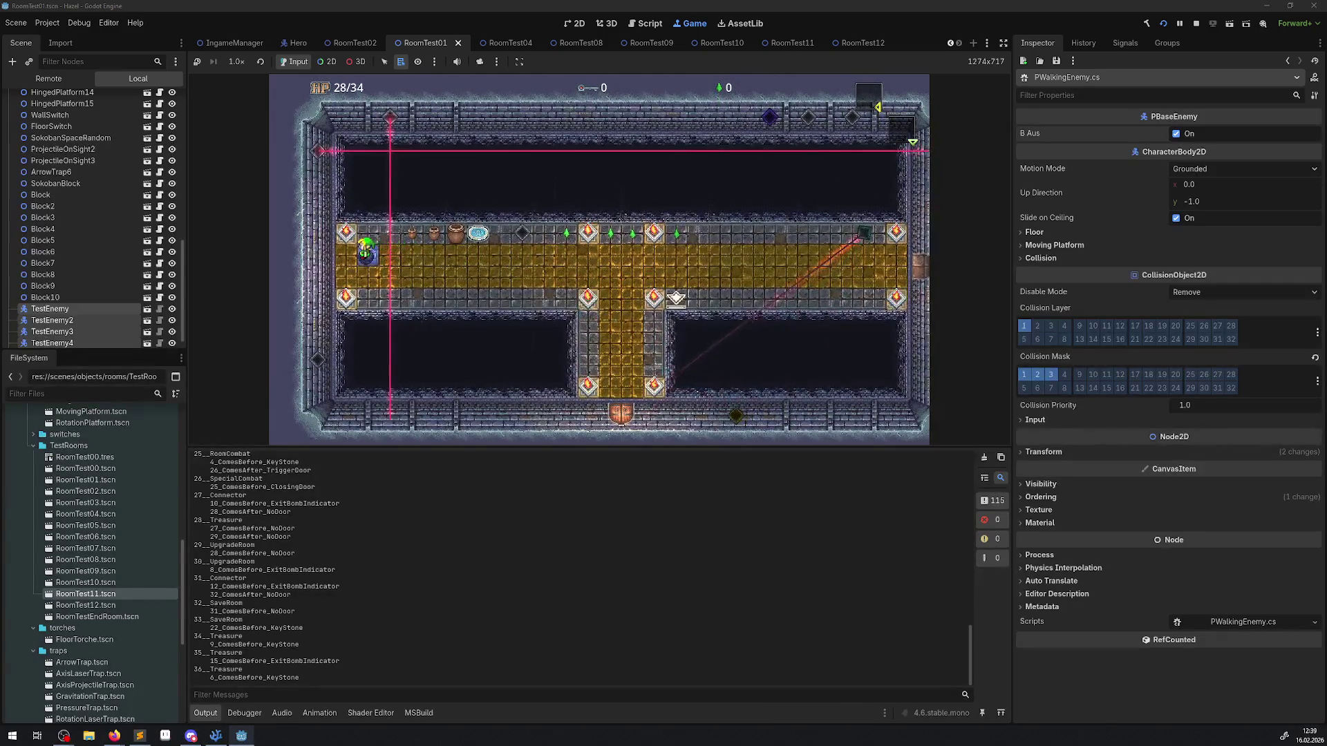
{"action": "key", "text": "Left"}
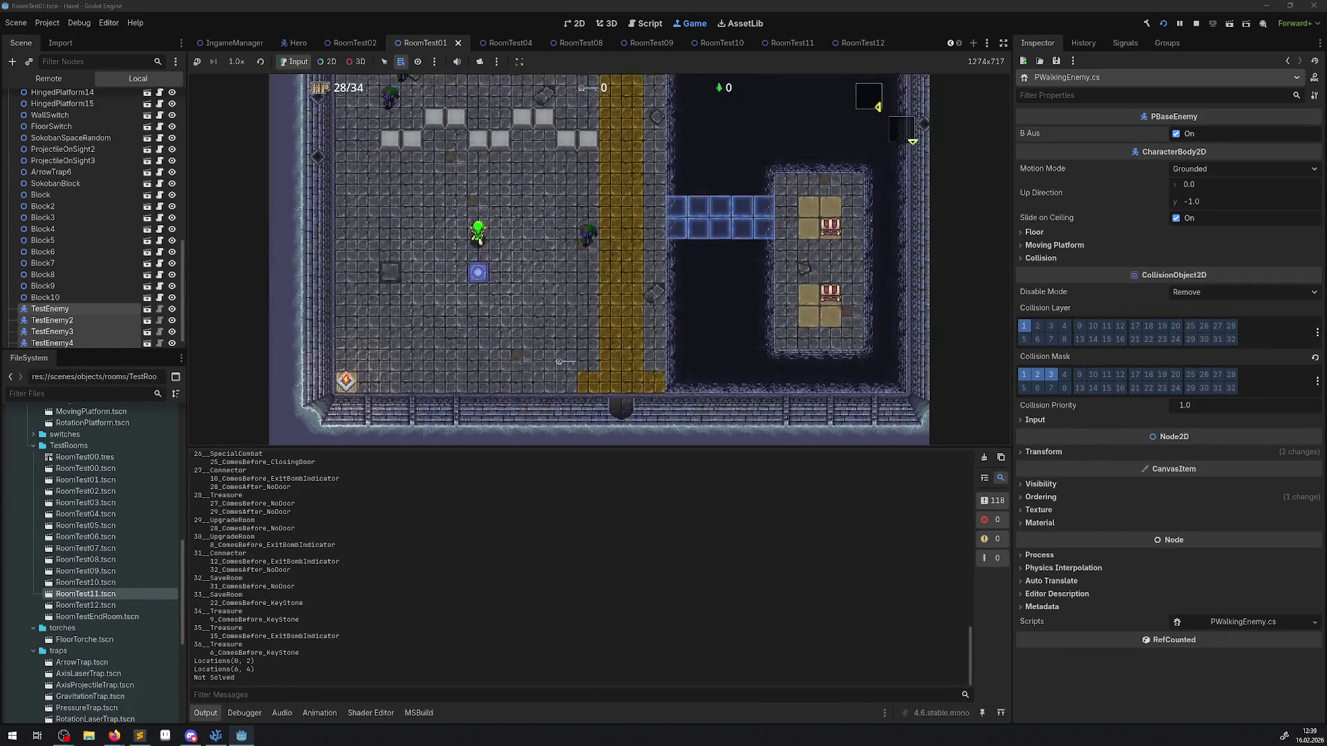
{"action": "key", "text": "Right"}
{"action": "key", "text": "Up"}
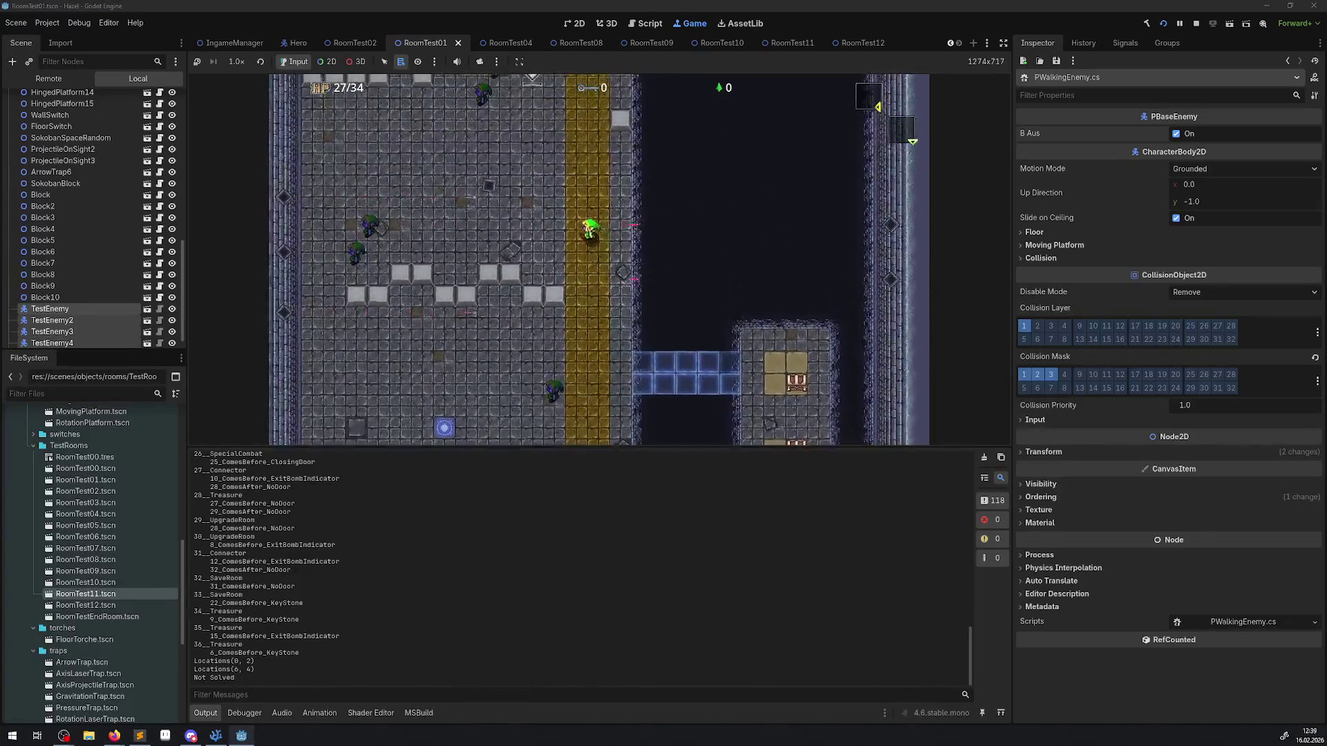
{"action": "key", "text": "Up"}
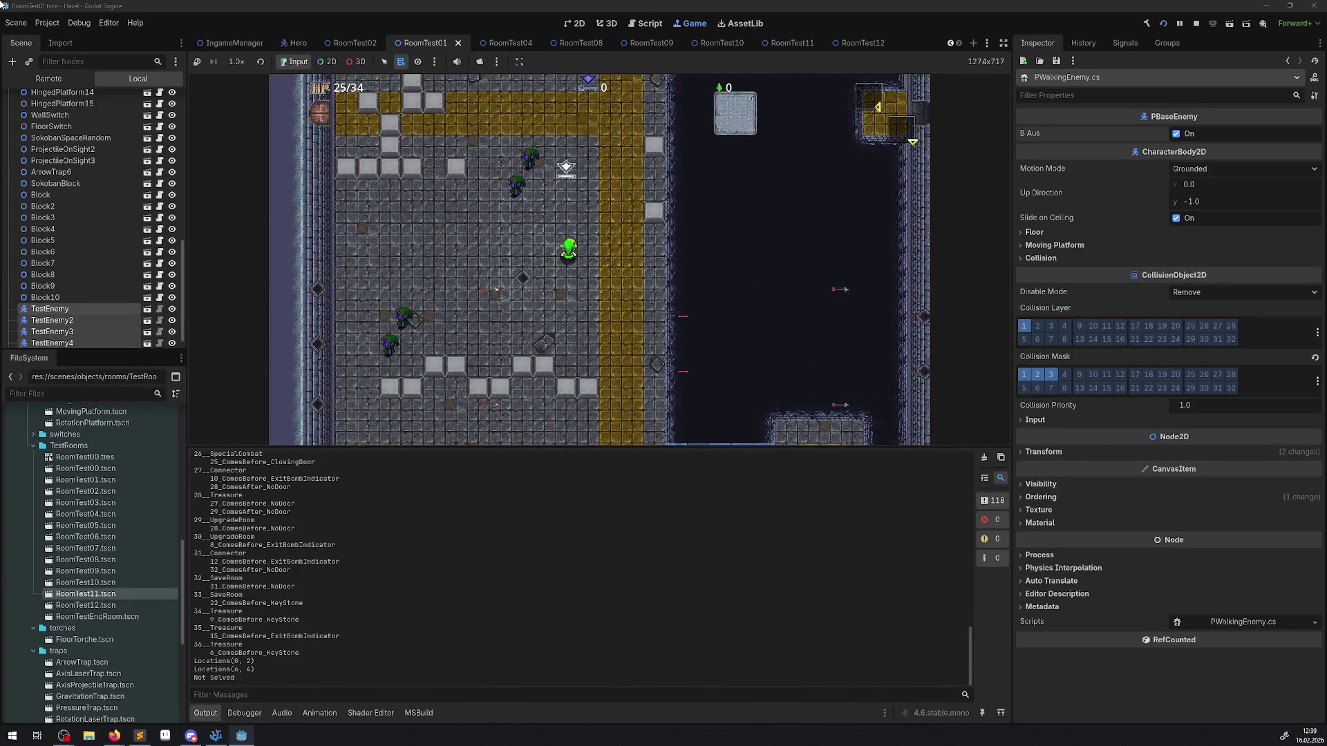
{"action": "left_click", "coordinate": [1195, 25]}
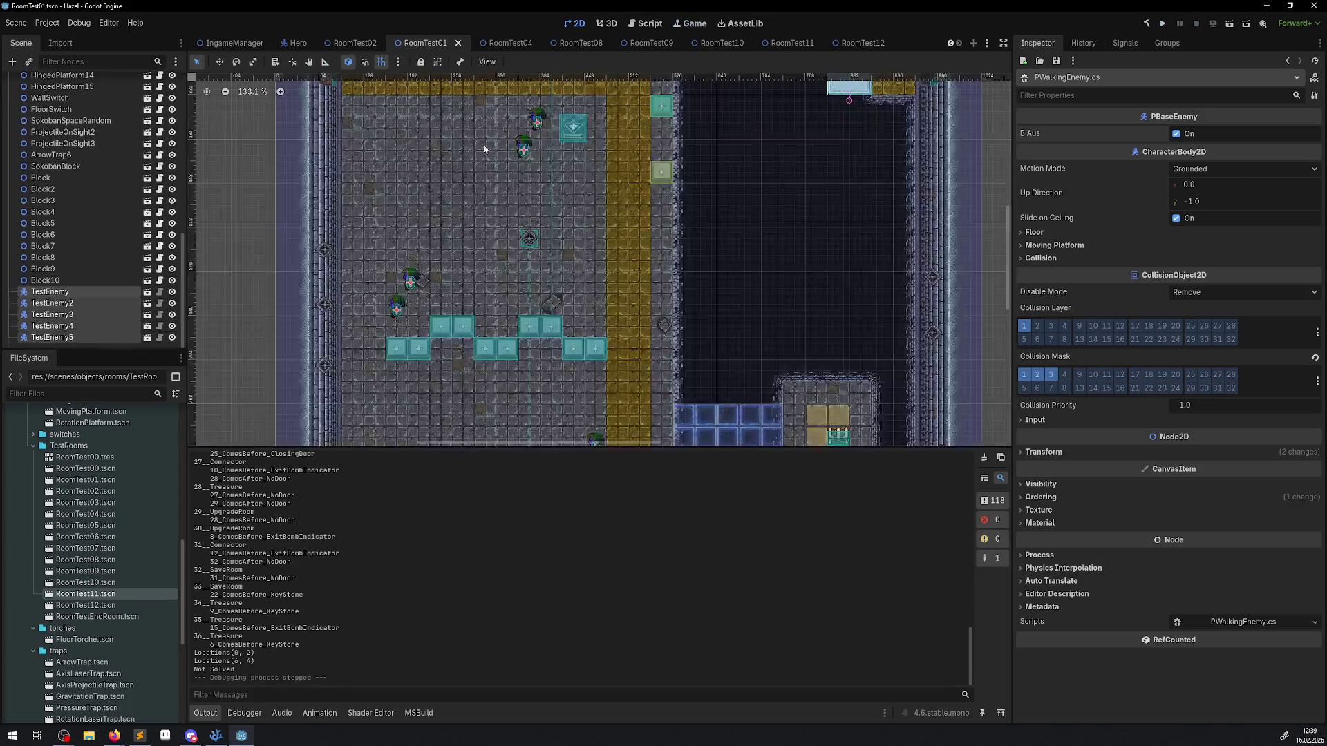
{"action": "left_click", "coordinate": [1177, 134]}
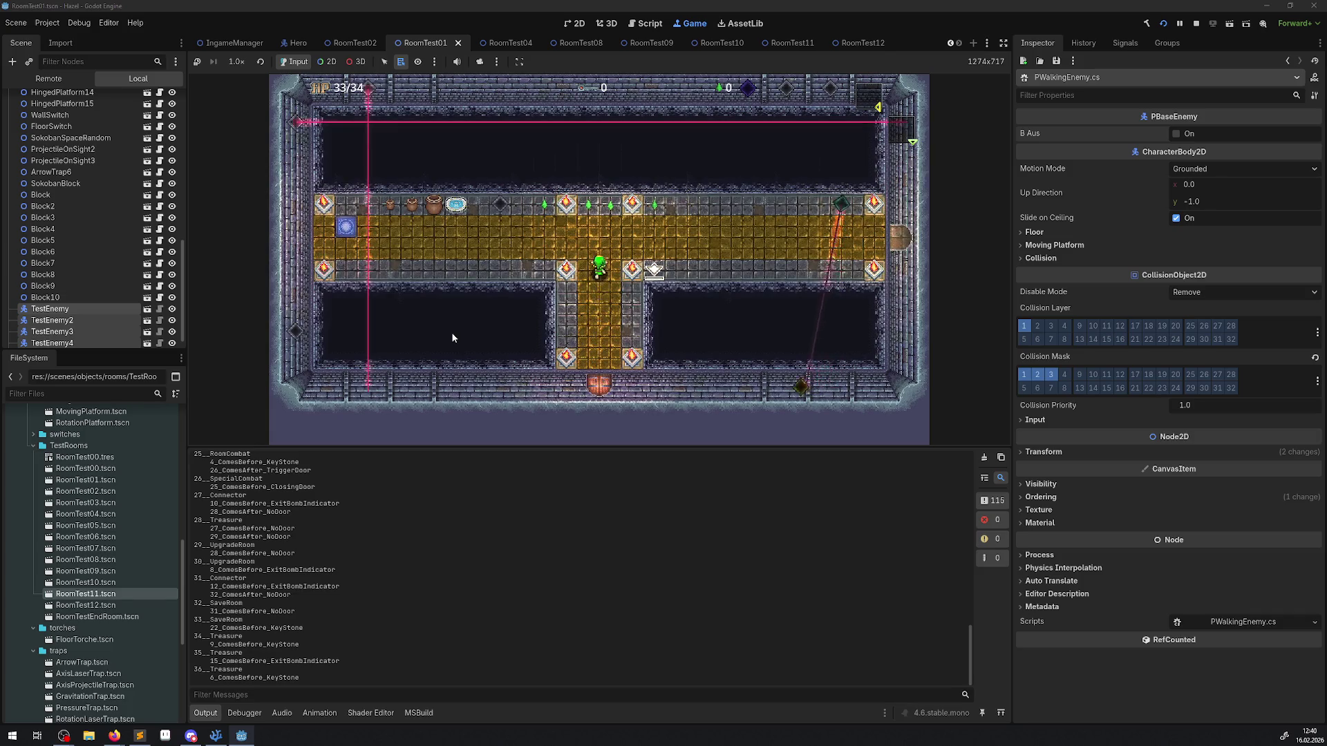
Step: Walk the hero along the corridor, below the block row and up the gold path
{"action": "key", "text": "Left"}
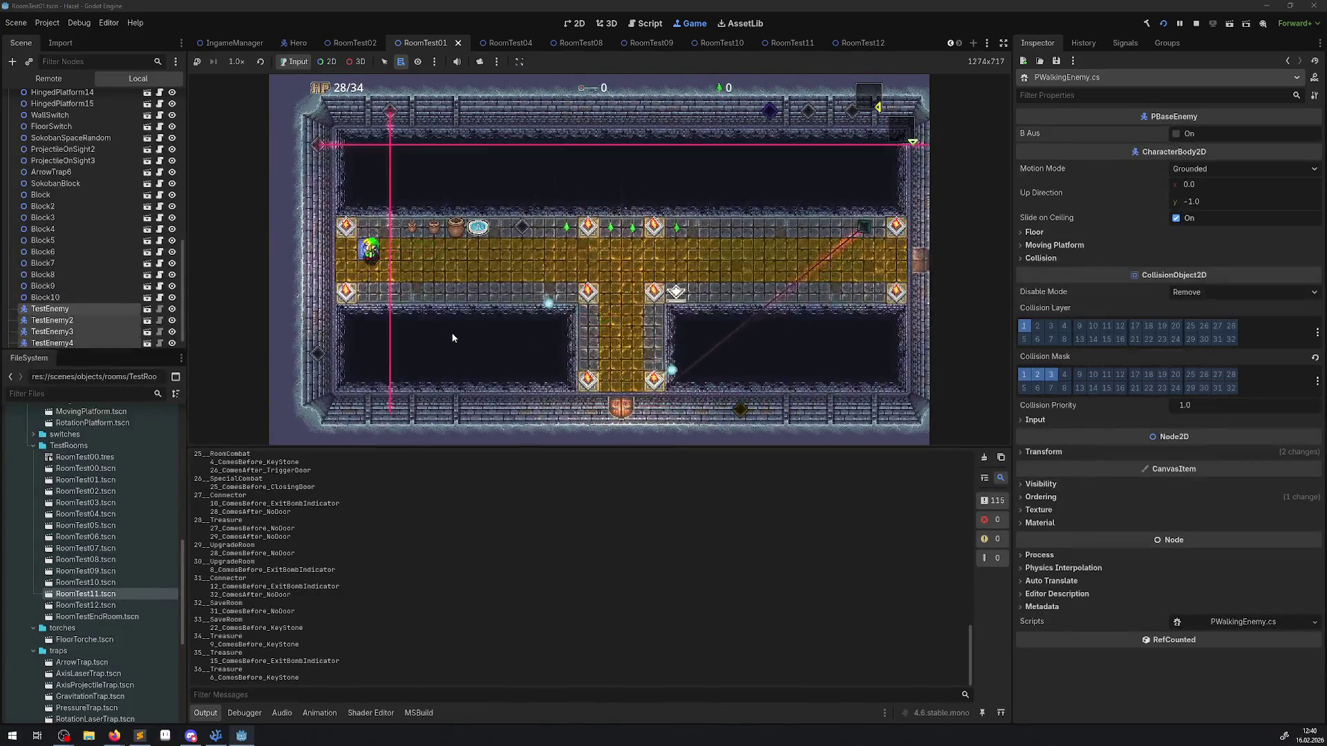
{"action": "key", "text": "Right"}
{"action": "key", "text": "Up"}
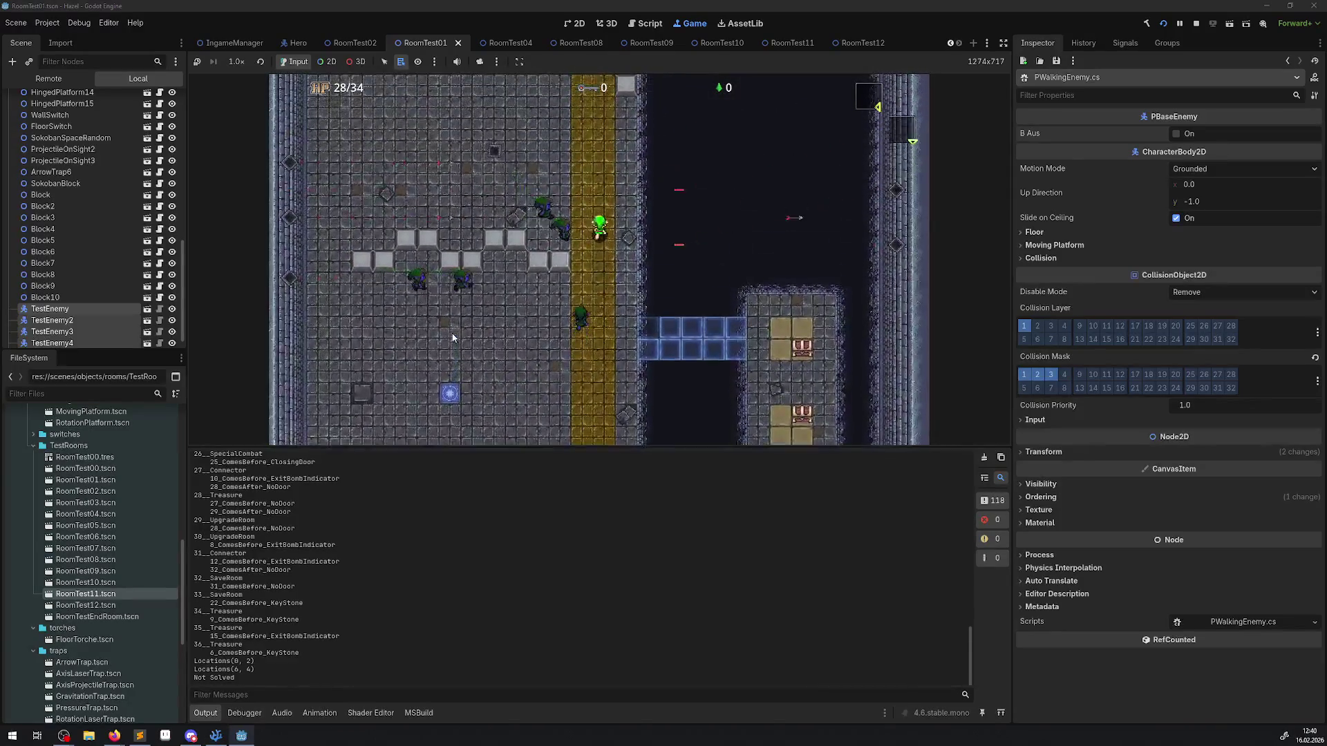
{"action": "key", "text": "Left"}
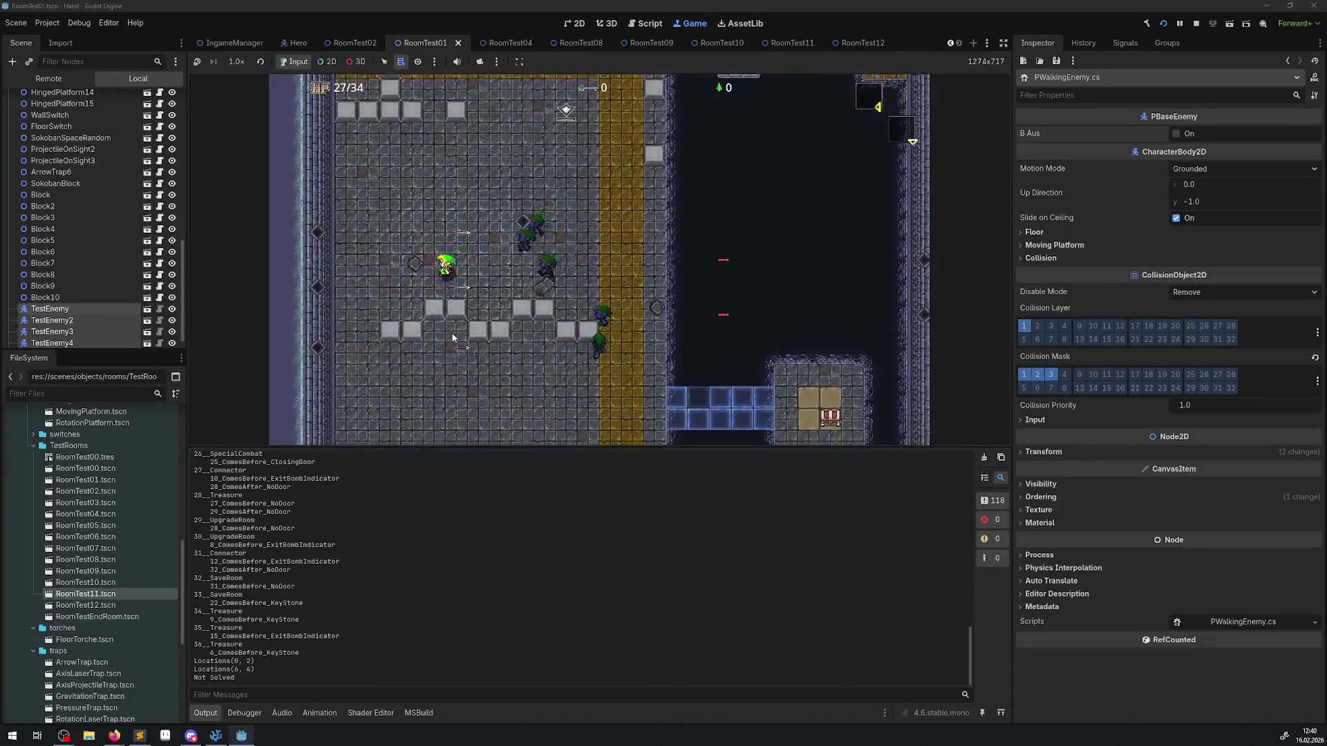
{"action": "key", "text": "Down"}
{"action": "key", "text": "Right"}
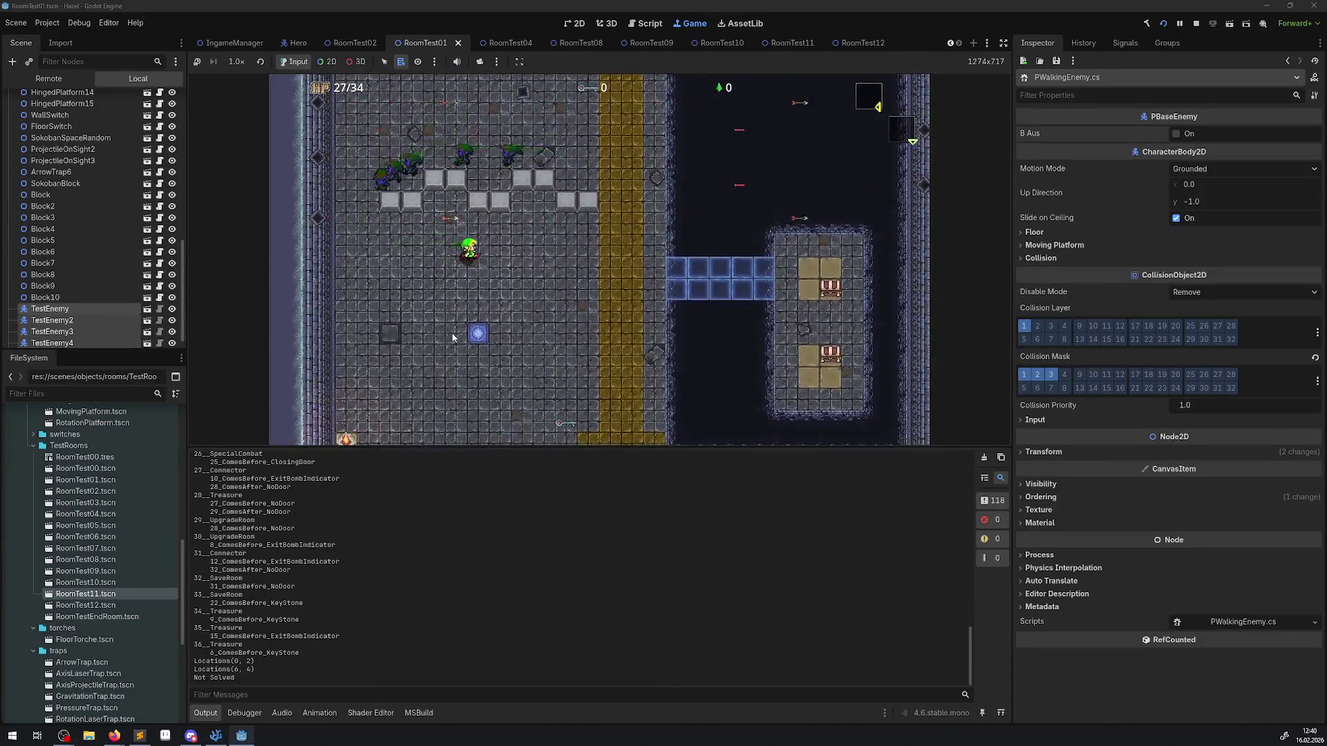
{"action": "key", "text": "Up"}
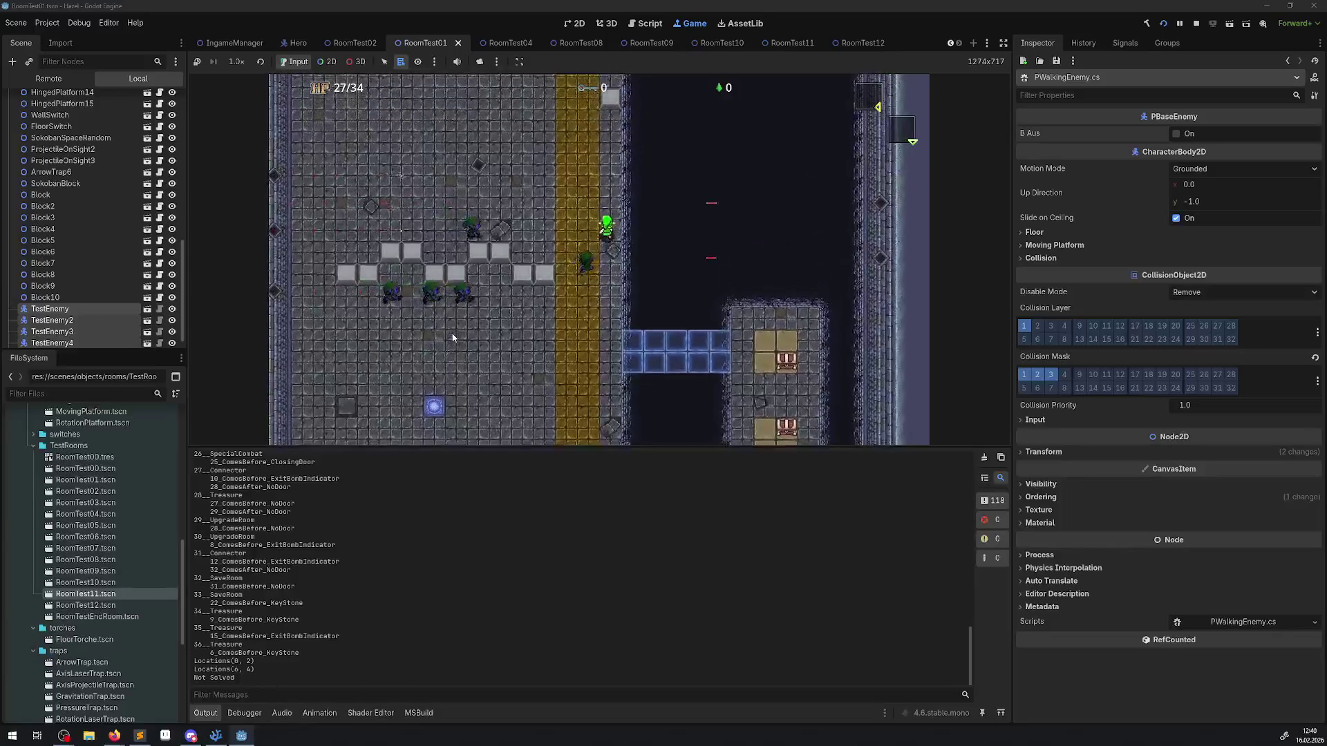
{"action": "key", "text": "Up"}
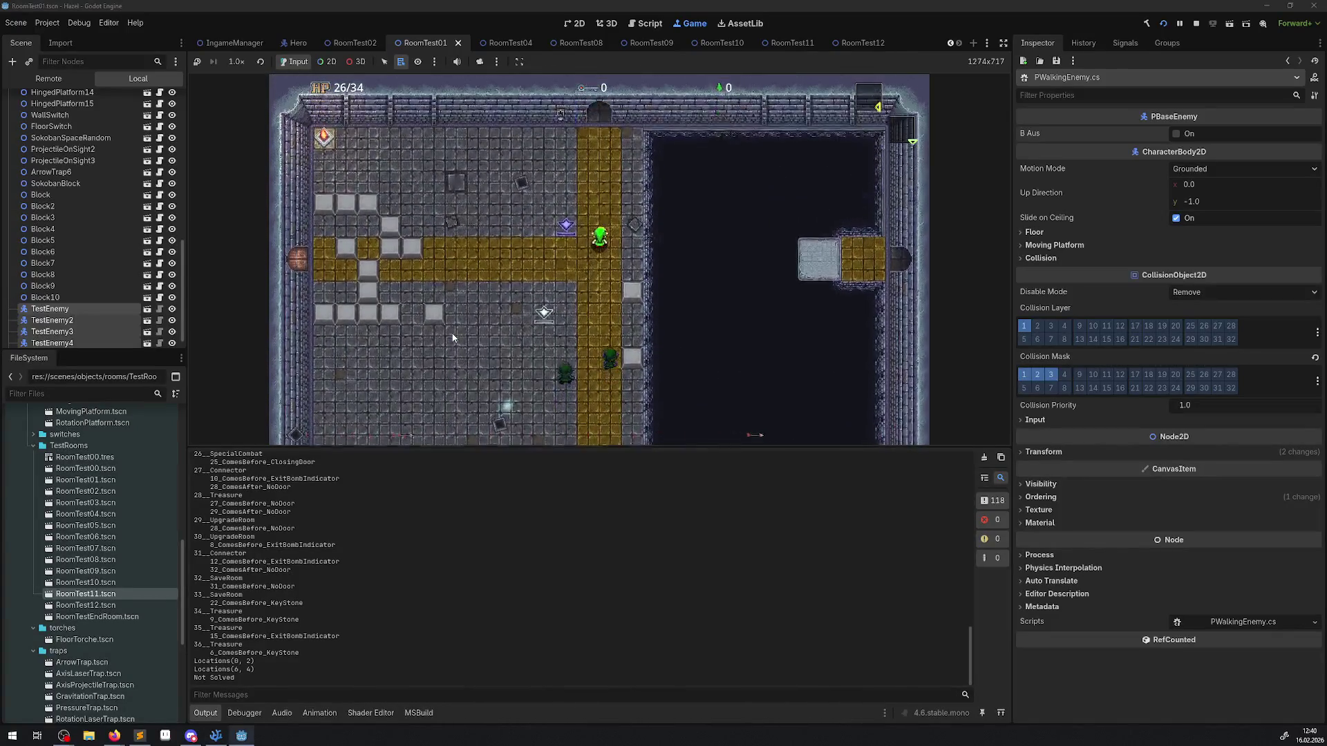
{"action": "key", "text": "Up"}
Step: Cross the stone bridge toward the enemies, ride the moving platform, then retreat down-left
{"action": "key", "text": "Right"}
{"action": "key", "text": "Right"}
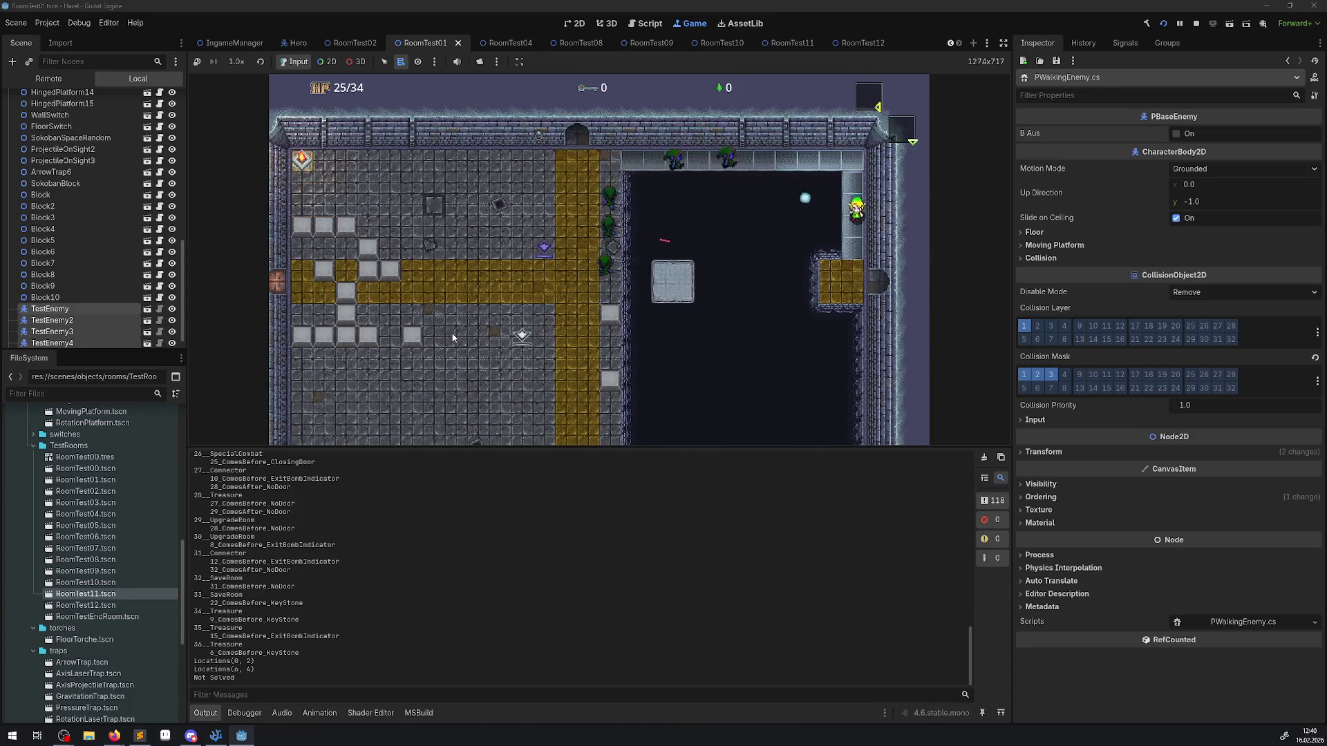
{"action": "key", "text": "Up"}
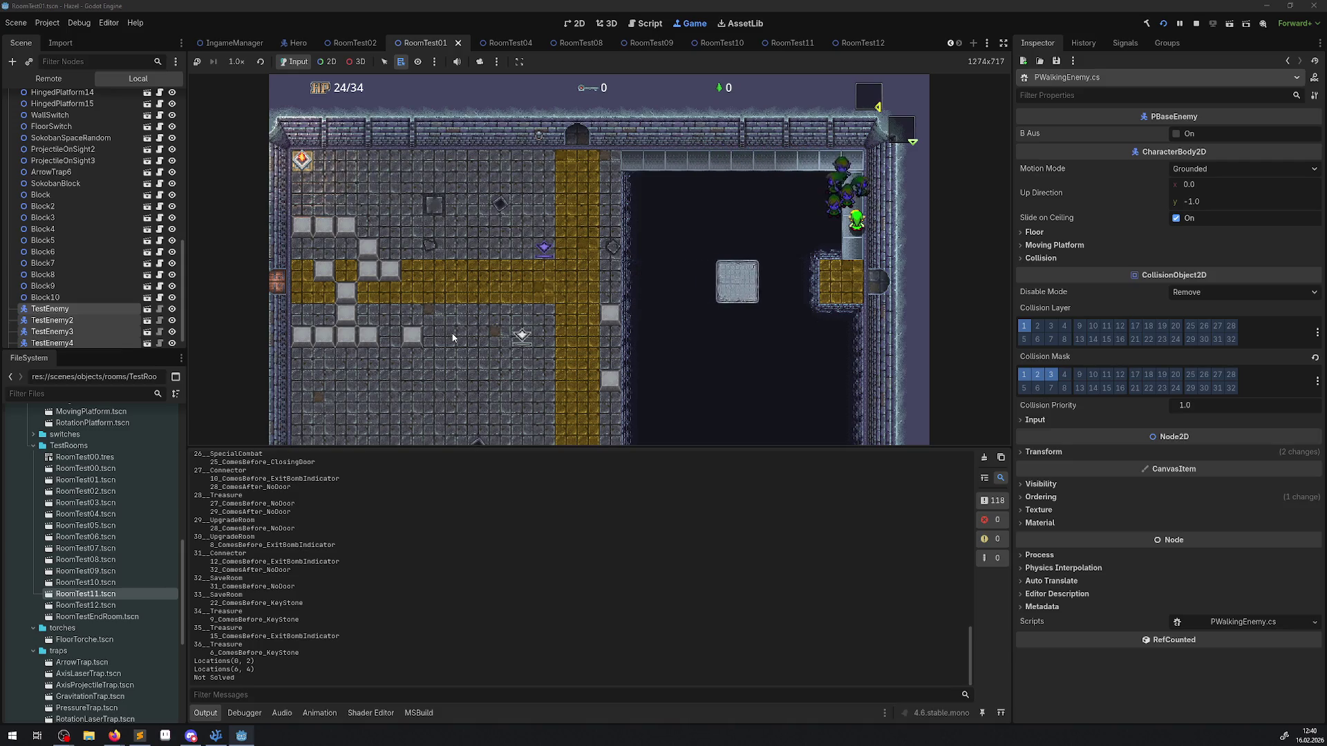
{"action": "key", "text": "Down"}
{"action": "key", "text": "Left"}
{"action": "key", "text": "Left"}
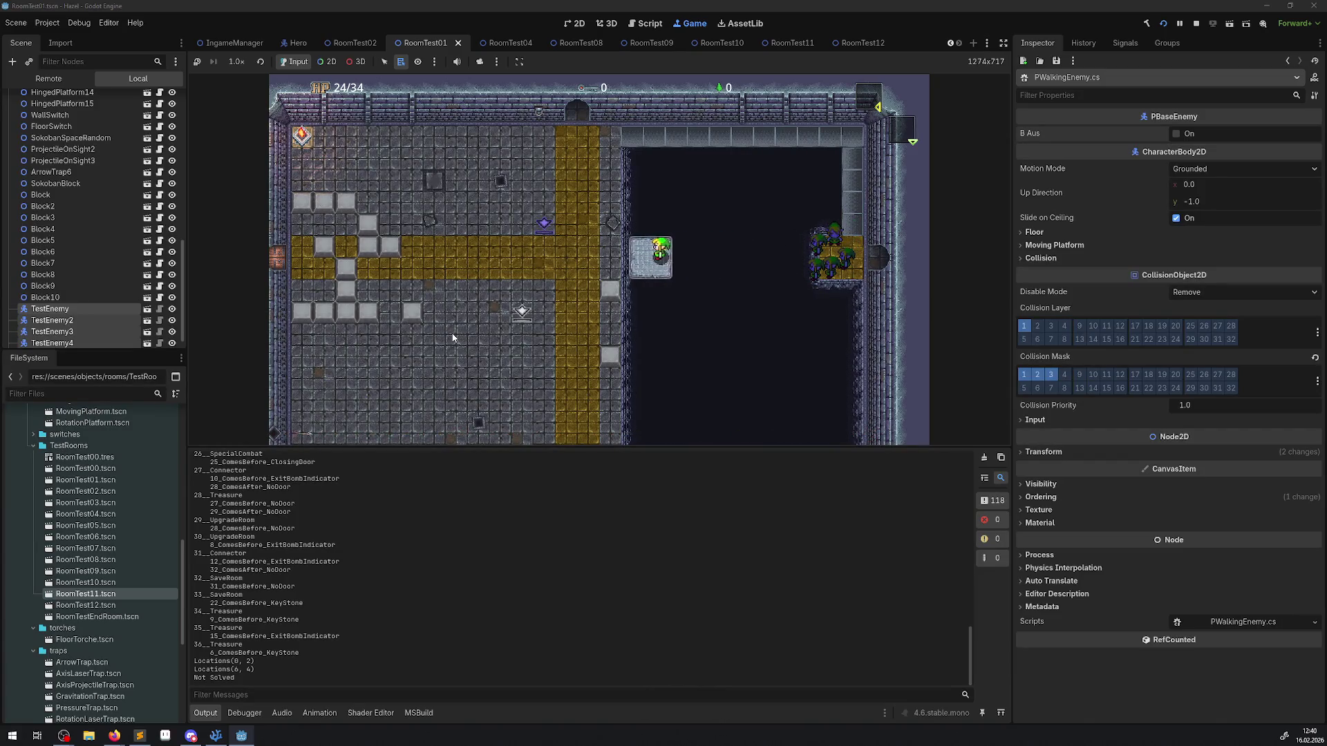
{"action": "key", "text": "Left"}
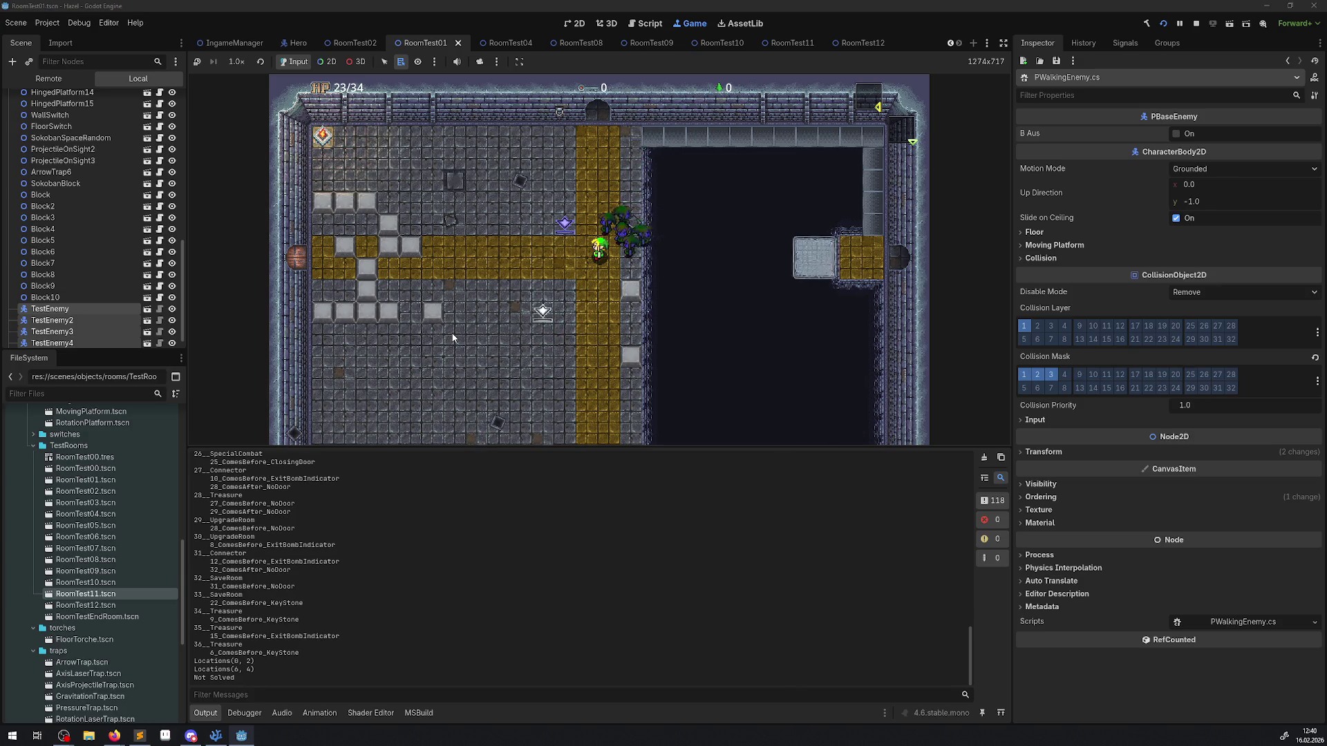
{"action": "key", "text": "Left"}
{"action": "key", "text": "Down"}
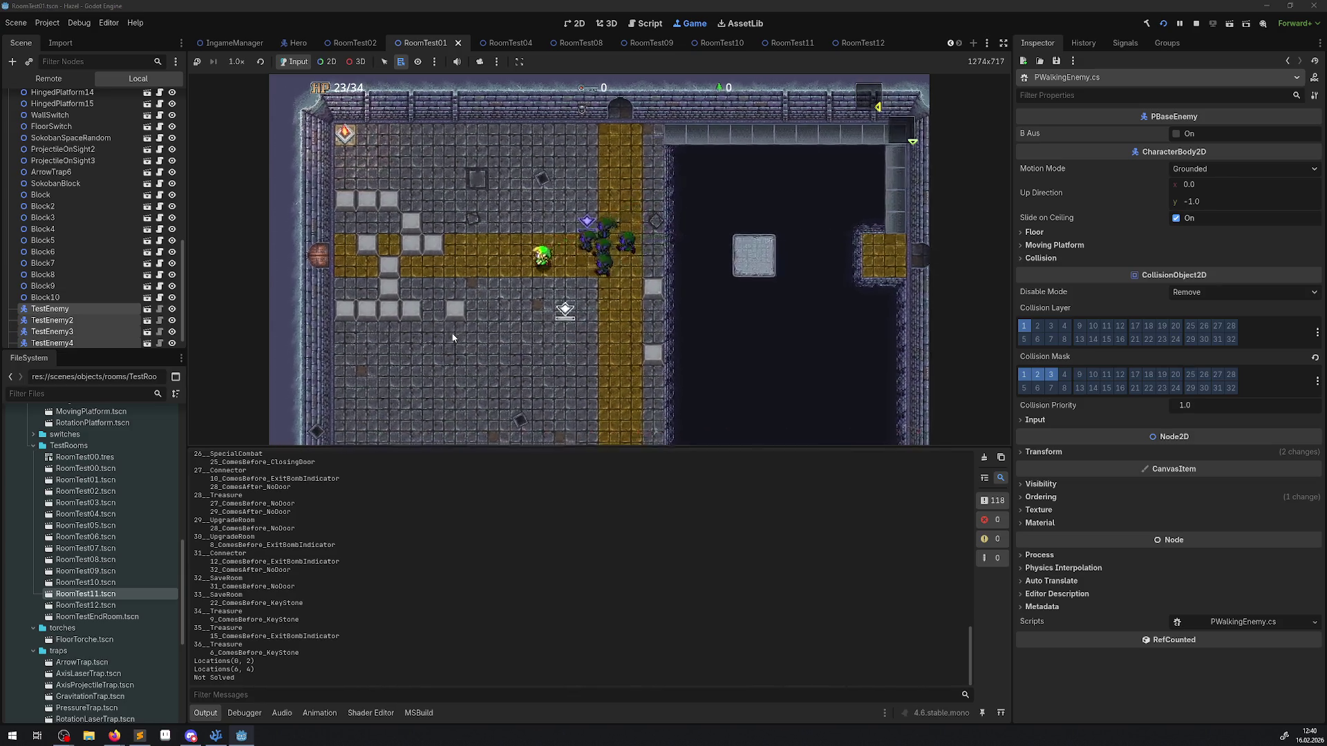
{"action": "key", "text": "Down"}
{"action": "key", "text": "Left"}
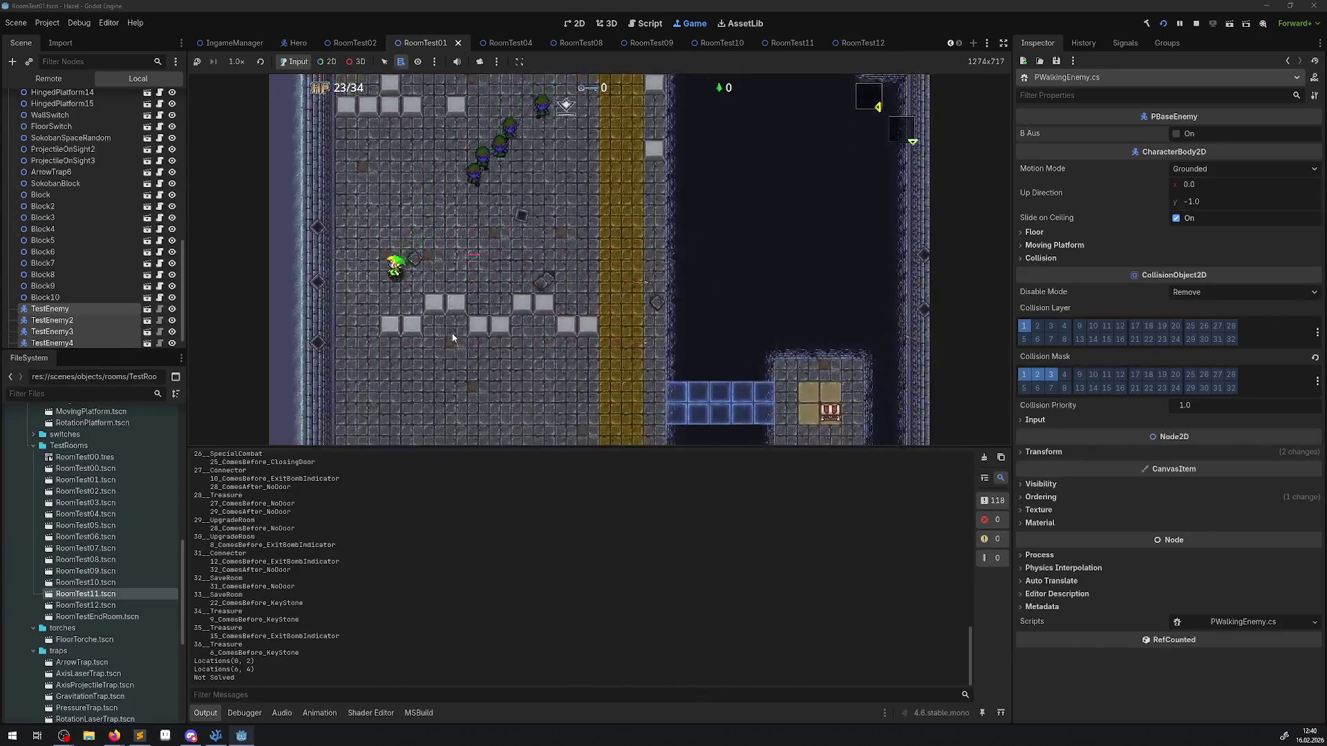
Step: Return the hero up the yellow path to the room's top wall and stop the run
{"action": "key", "text": "Right"}
{"action": "key", "text": "Up"}
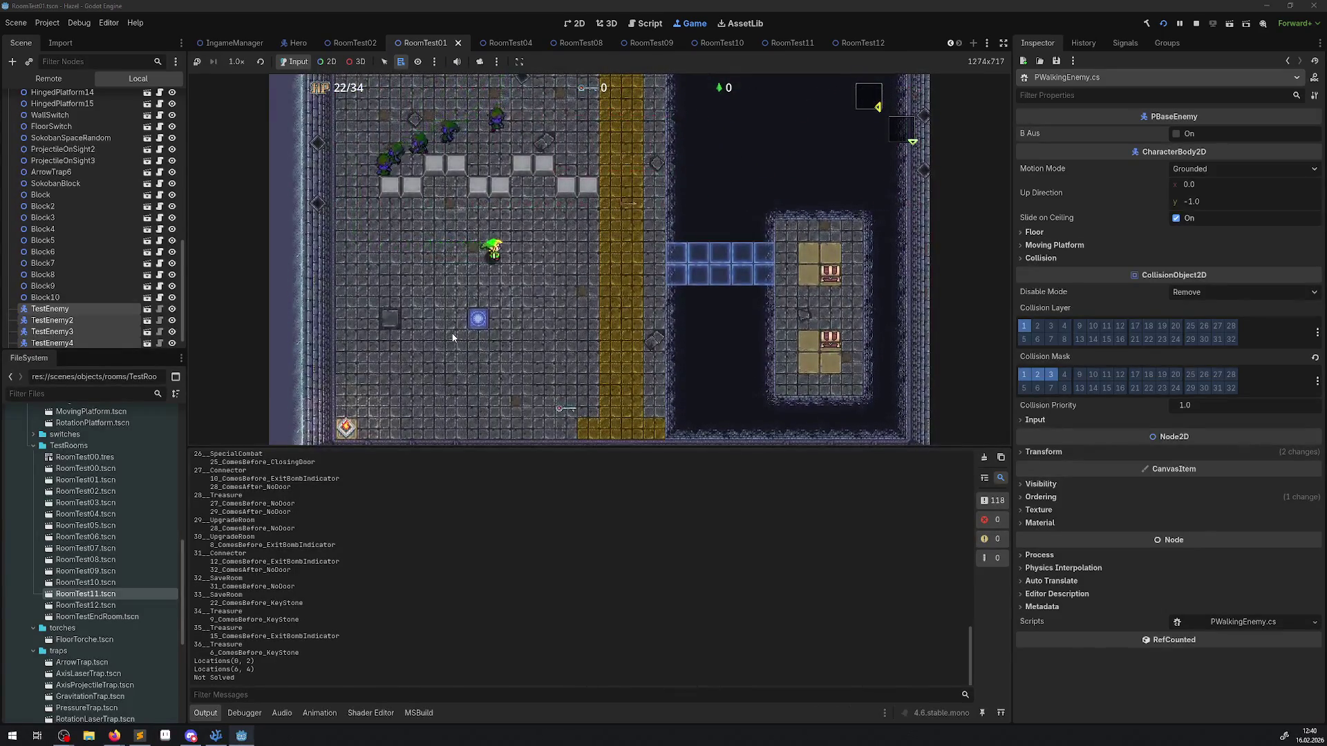
{"action": "key", "text": "Up"}
{"action": "key", "text": "Left"}
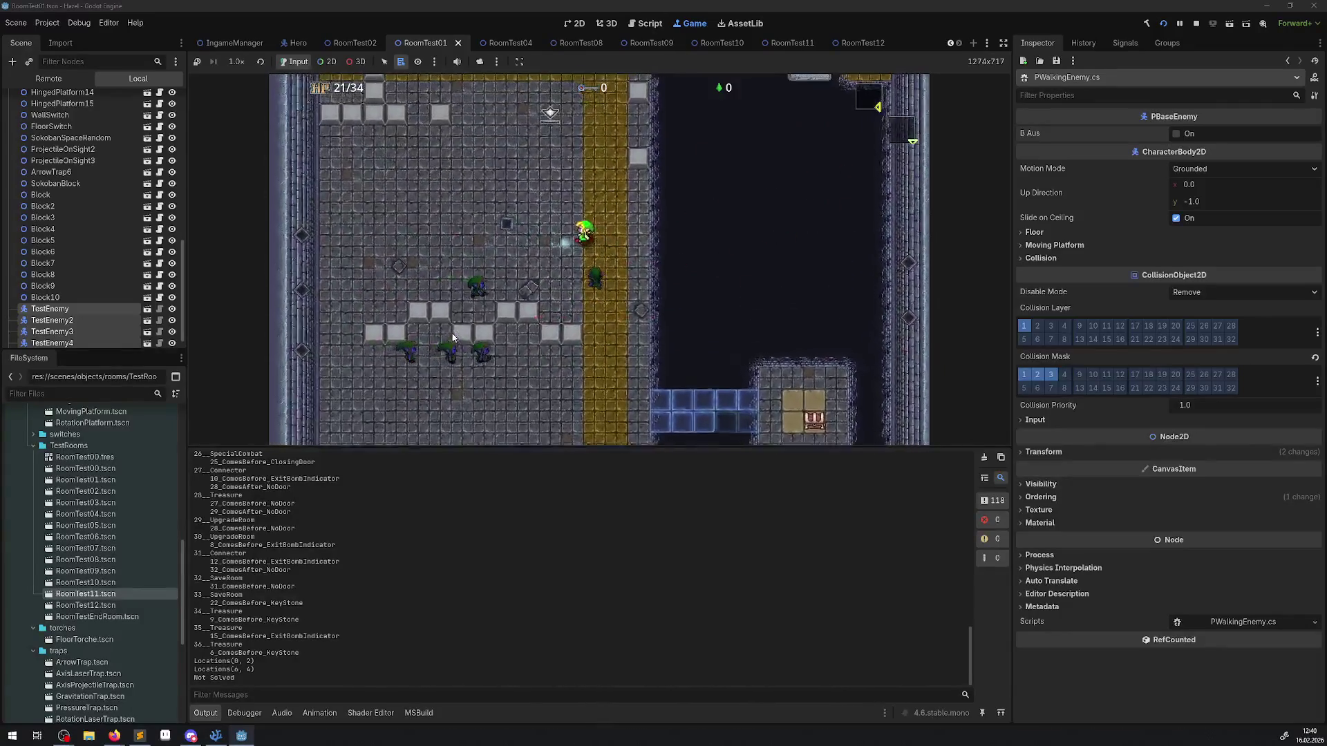
{"action": "key", "text": "Up"}
{"action": "key", "text": "Left"}
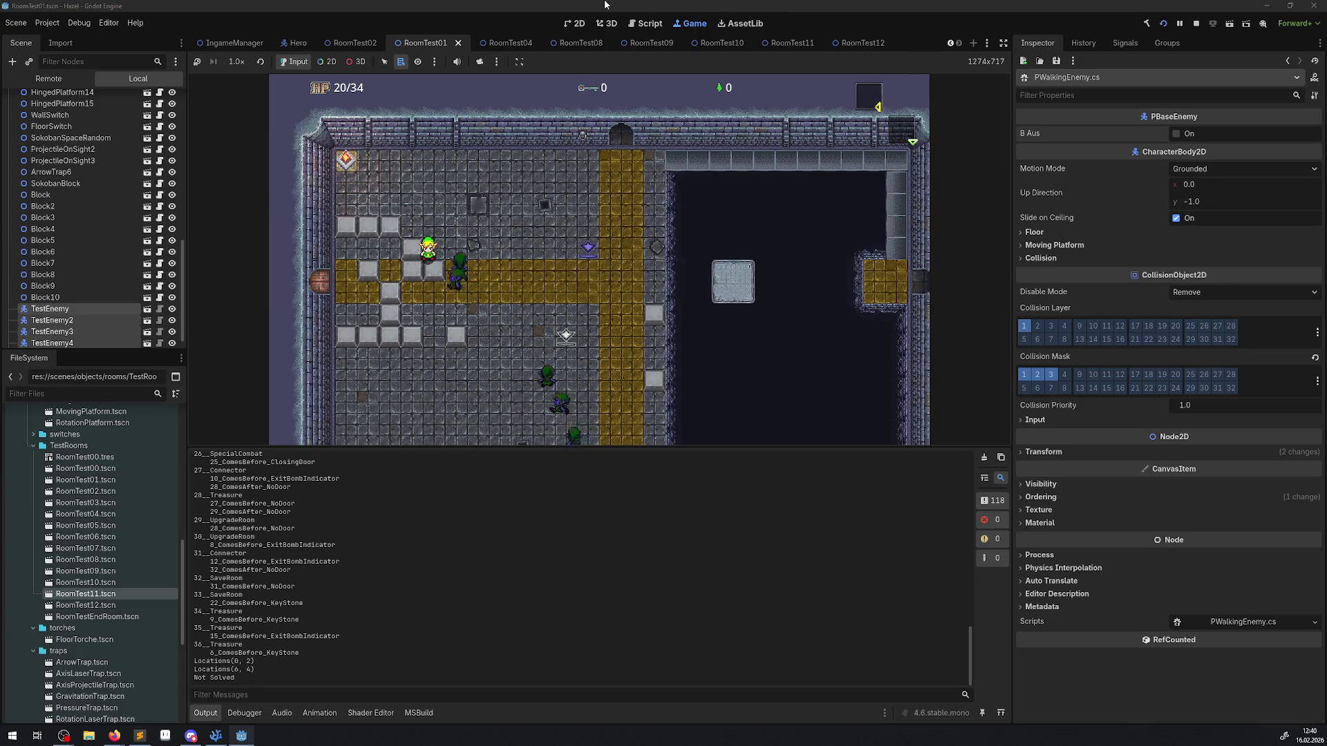
{"action": "left_click", "coordinate": [1198, 24]}
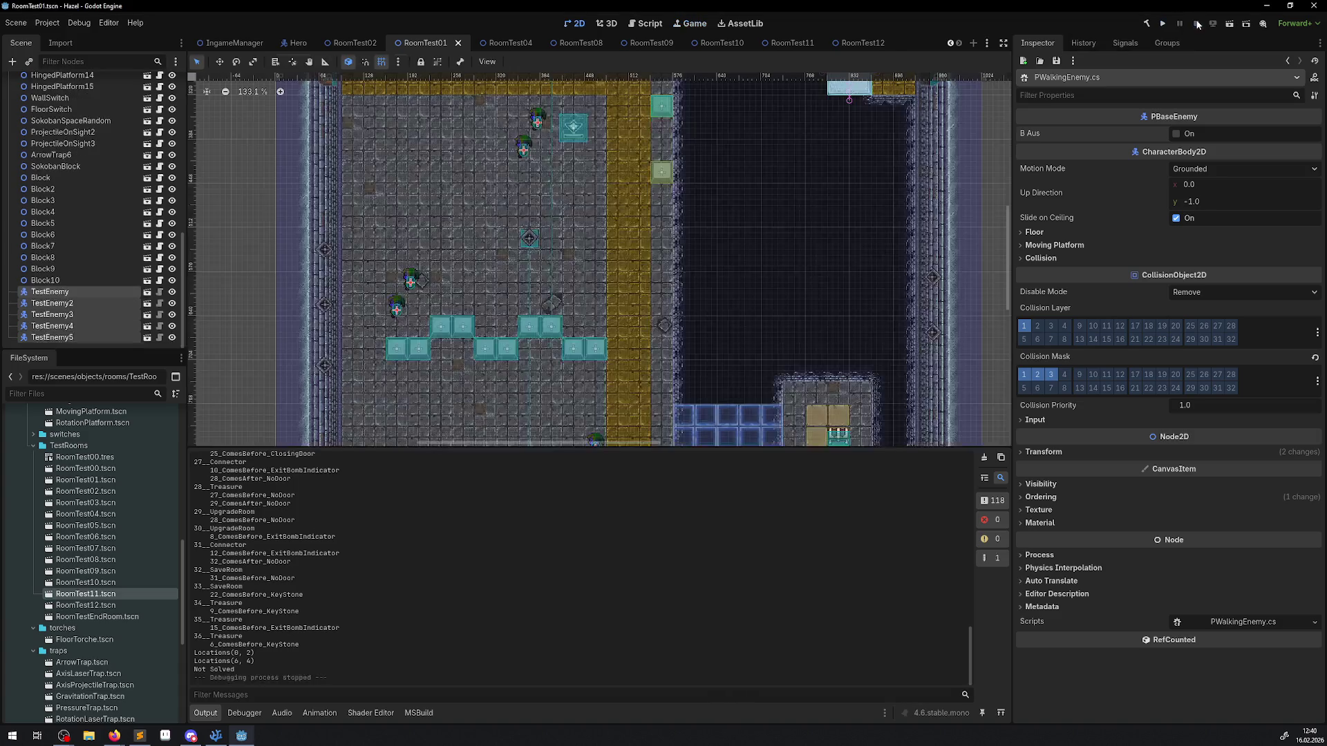
Step: Tick B Aus for the five TestEnemy nodes, save RoomTest01, and run the project again
{"action": "left_click", "coordinate": [1177, 134]}
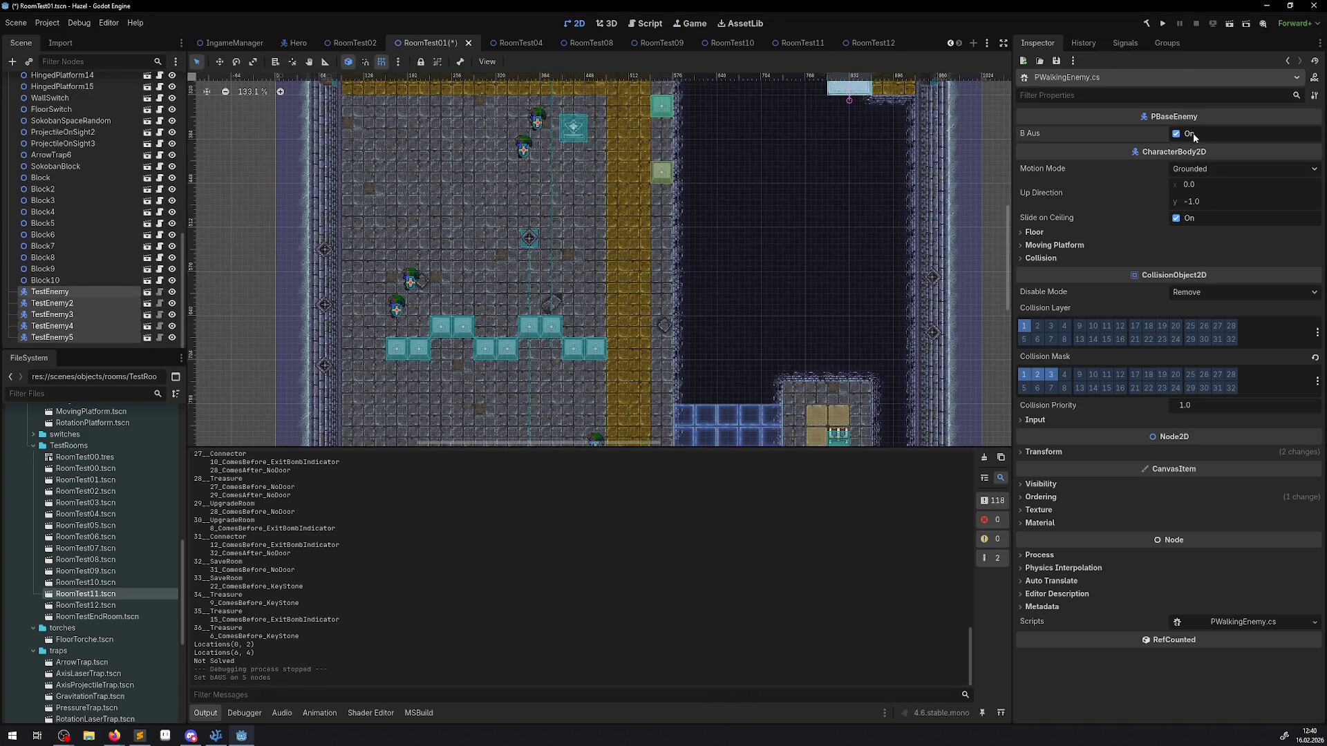
{"action": "key", "text": "ctrl+s"}
{"action": "scroll", "coordinate": [564, 187], "scroll_direction": "up", "scroll_amount": 3}
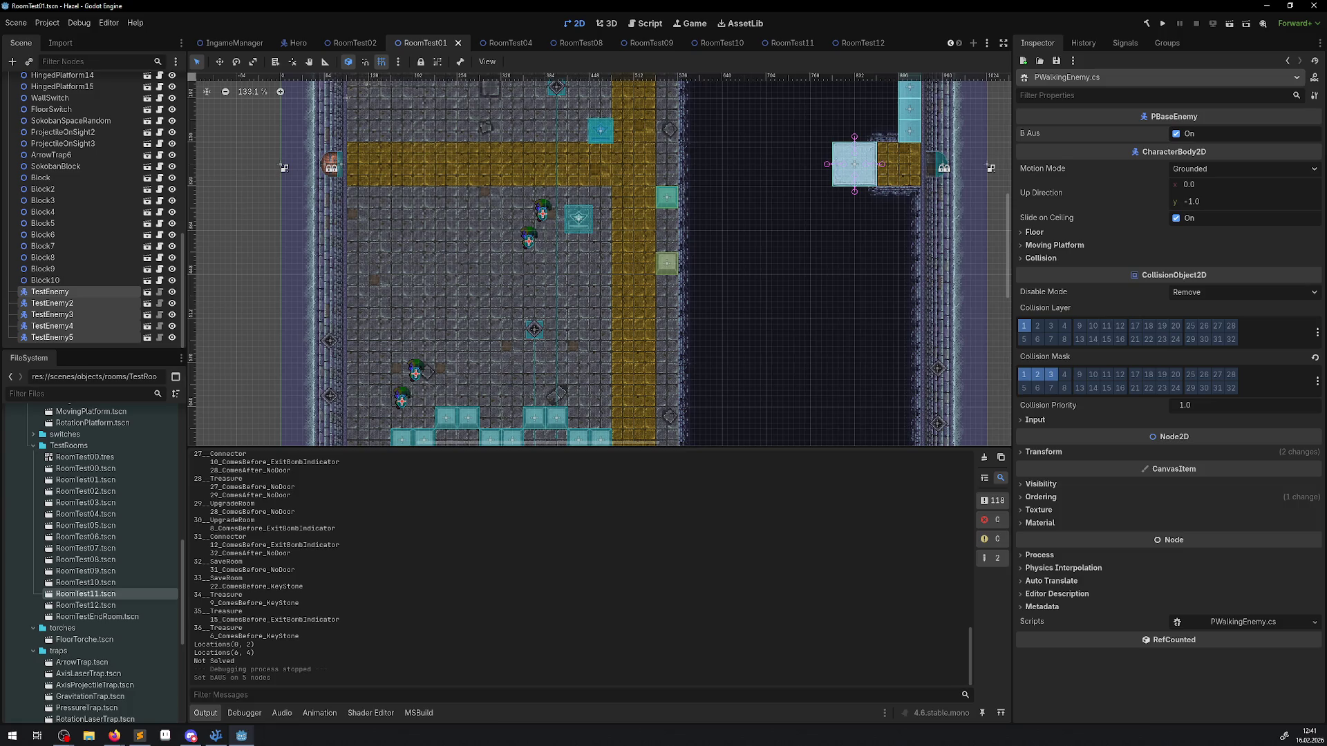
{"action": "key", "text": "alt+Tab"}
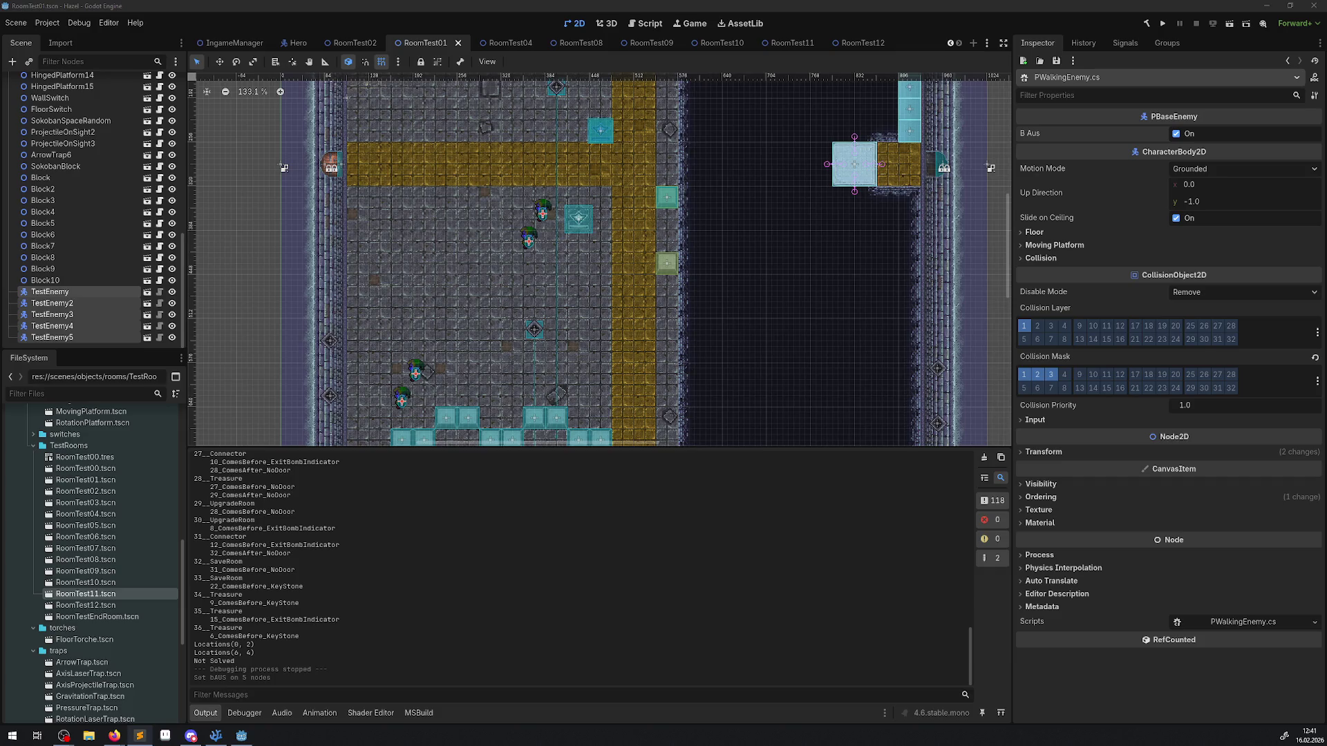
{"action": "left_click", "coordinate": [1160, 28]}
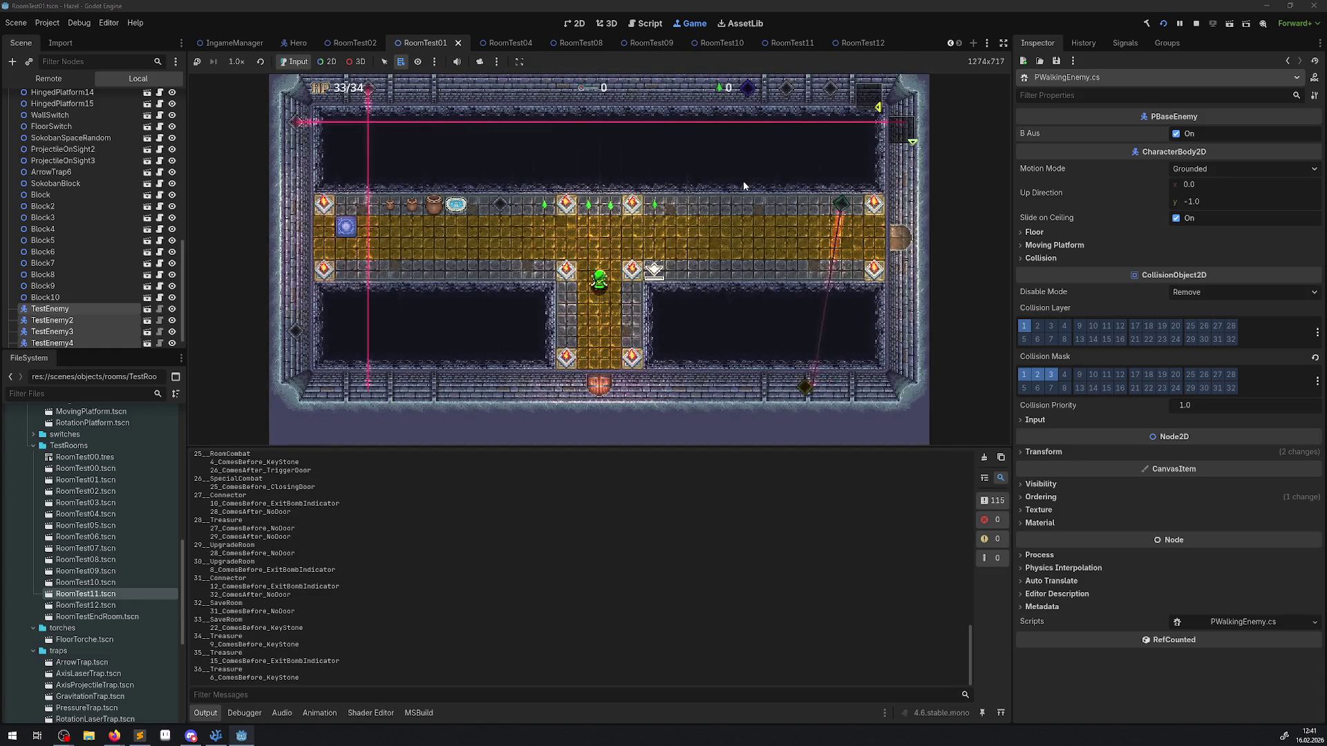
Step: Walk the hero up the corridor into the next room and push a grey block into the top row
{"action": "key", "text": "Left"}
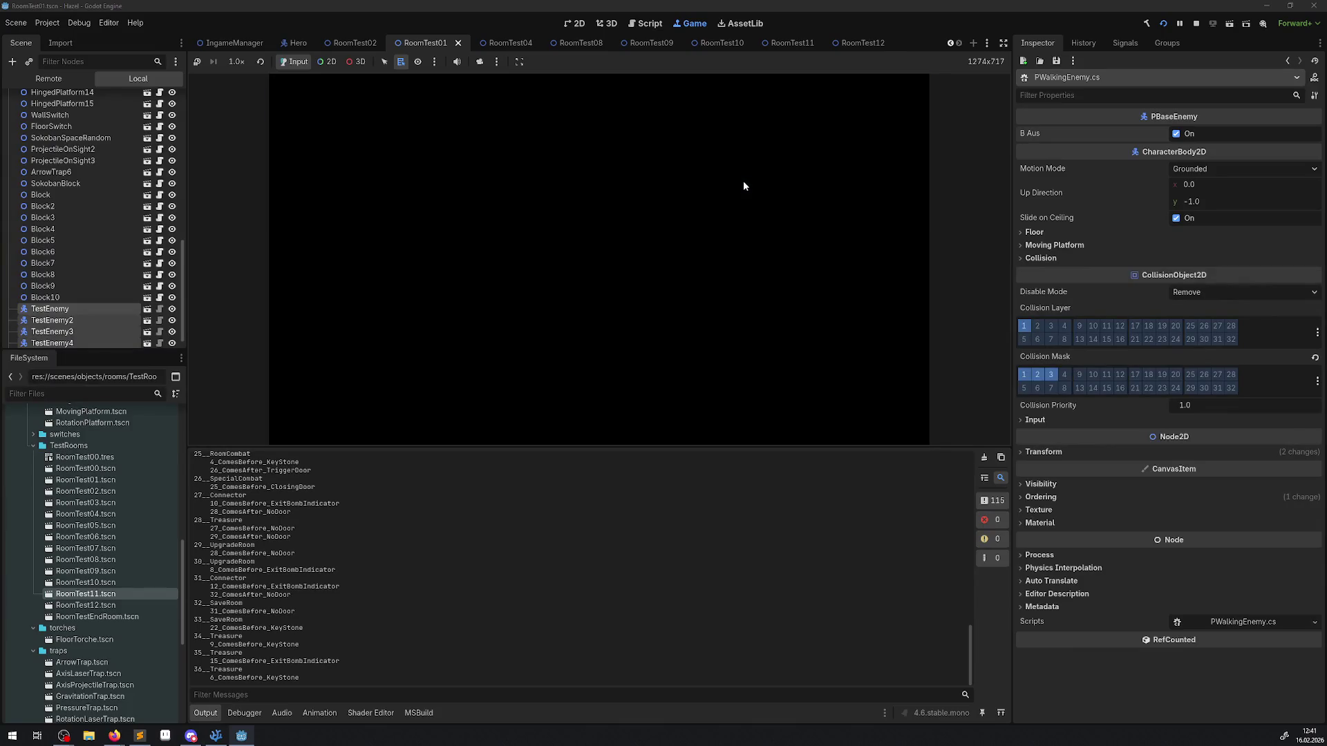
{"action": "key", "text": "Right"}
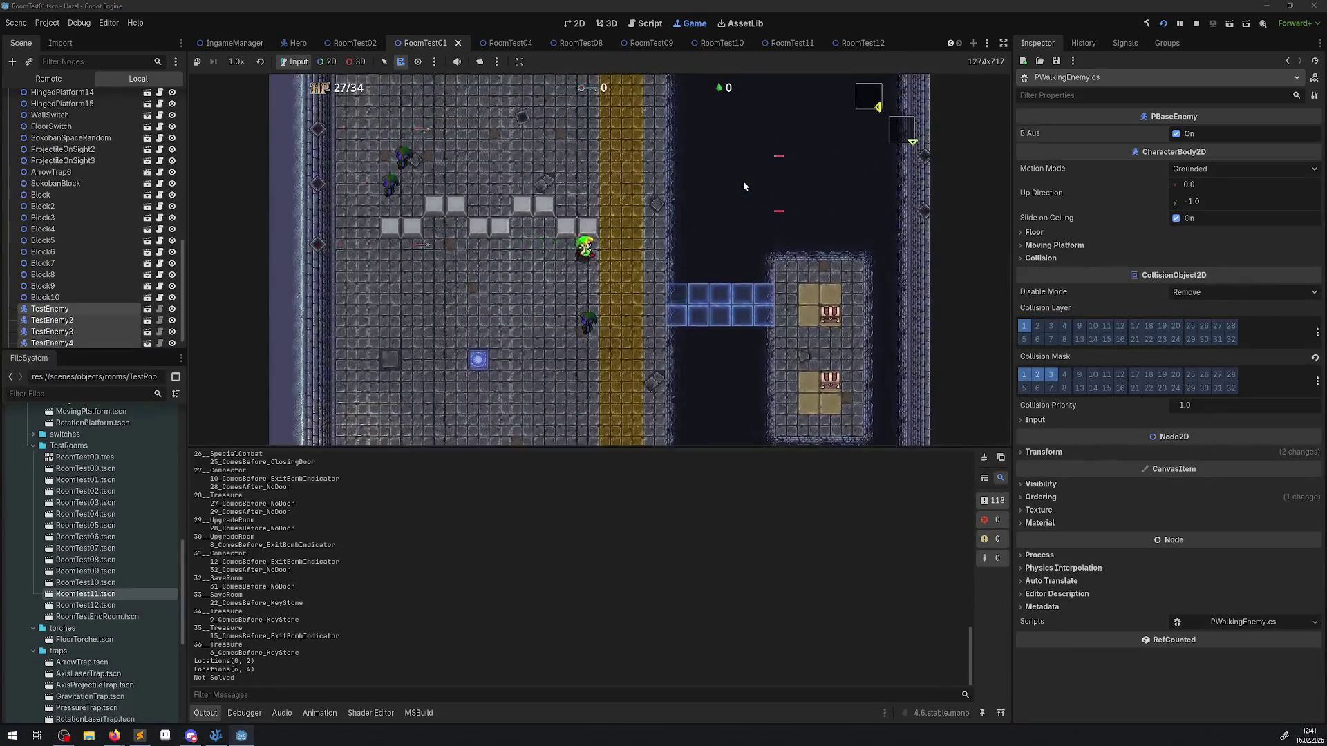
{"action": "key", "text": "Up"}
{"action": "key", "text": "Left"}
{"action": "key", "text": "Up"}
{"action": "key", "text": "Left"}
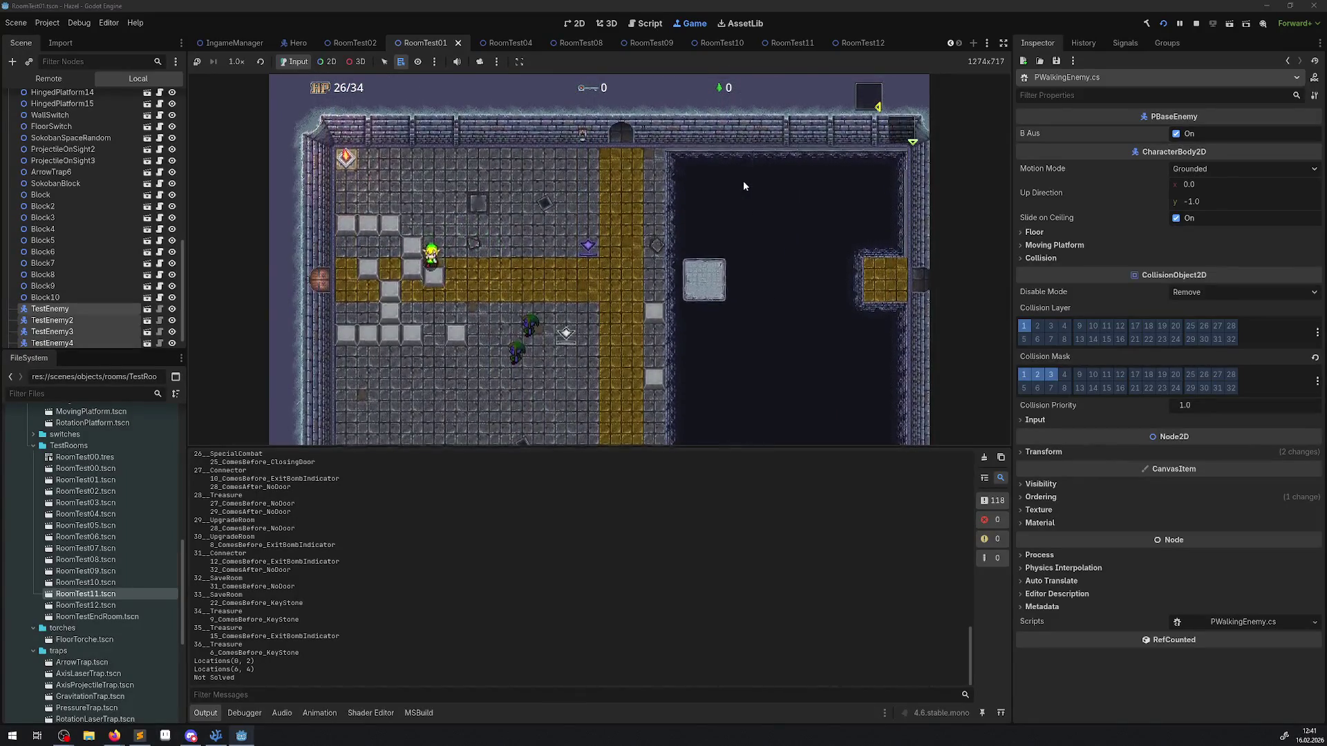
{"action": "key", "text": "Up"}
{"action": "key", "text": "Left"}
Step: Move the hero right, down-left, then back up toward the top wall
{"action": "key", "text": "Right"}
{"action": "key", "text": "Right"}
{"action": "key", "text": "Down"}
{"action": "key", "text": "Left"}
{"action": "key", "text": "Down"}
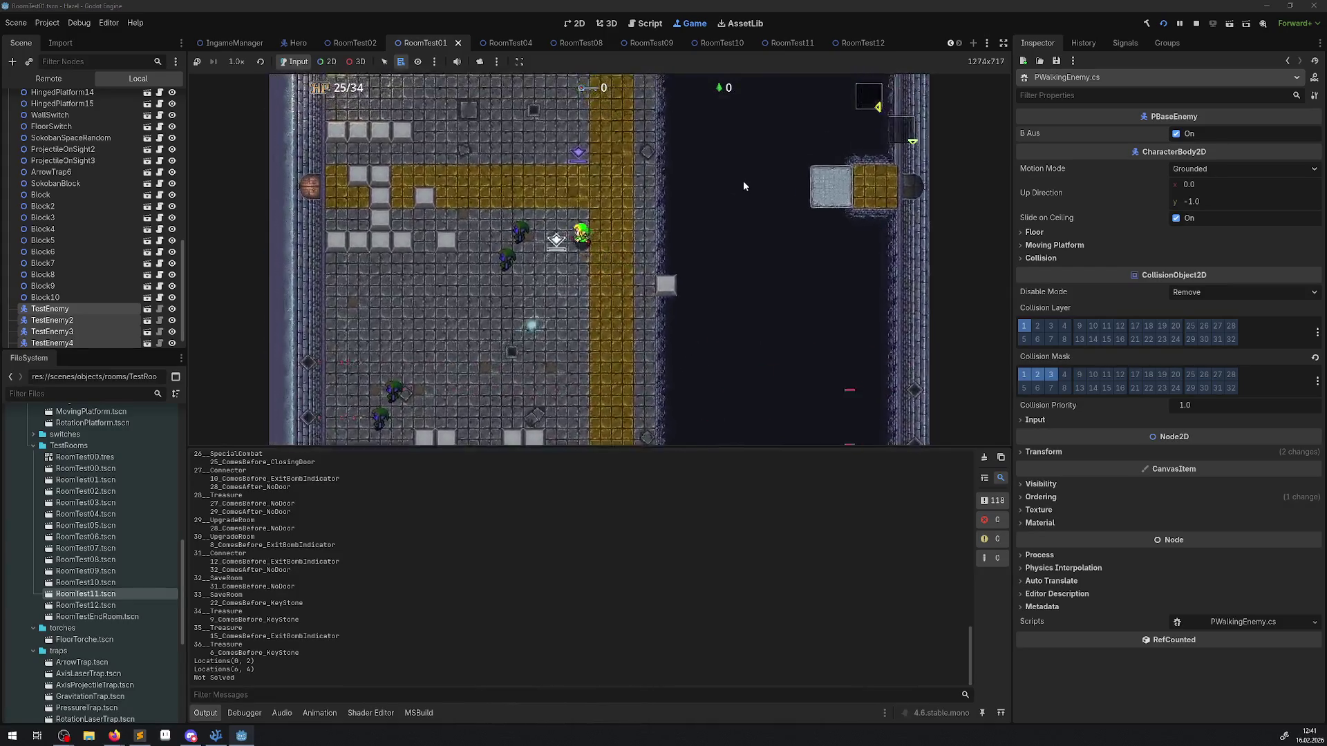
{"action": "key", "text": "Up"}
{"action": "key", "text": "Left"}
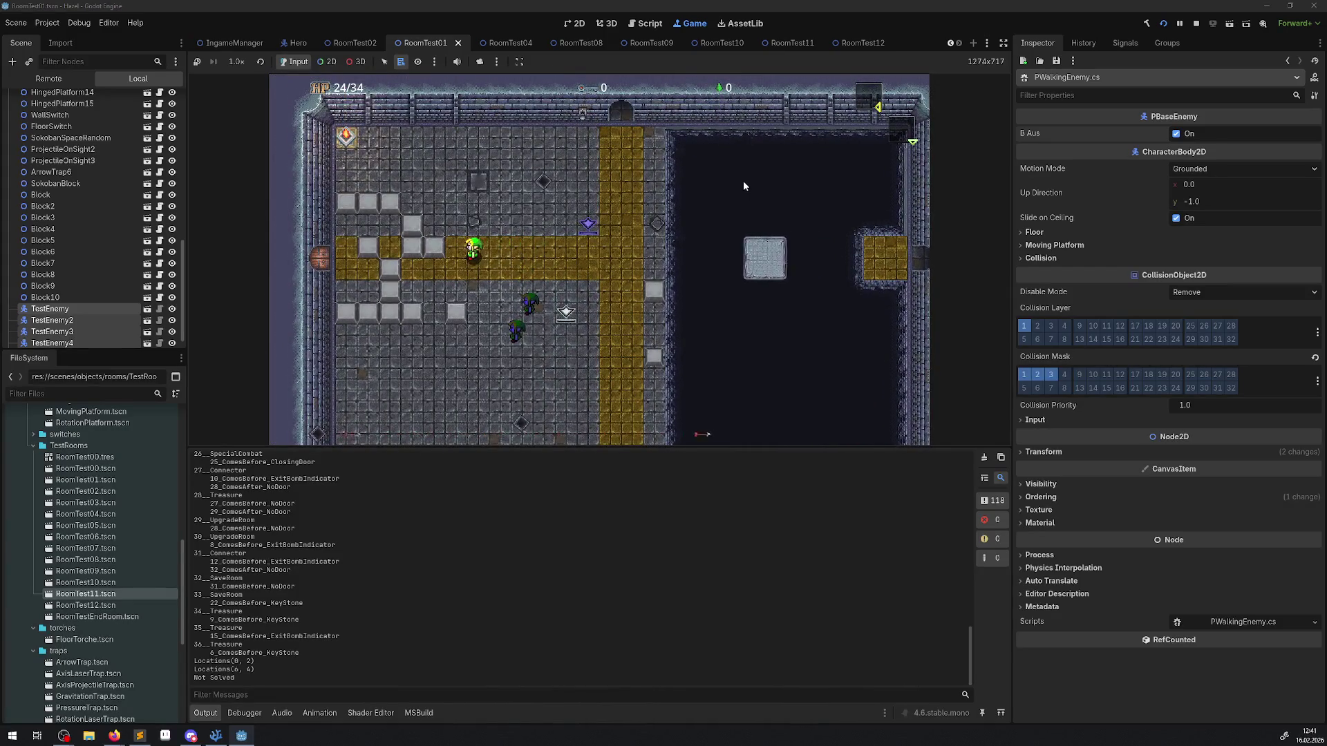
Step: Walk the hero along the yellow column and band and out through the left door
{"action": "key", "text": "Right"}
{"action": "key", "text": "Down"}
{"action": "key", "text": "Up"}
{"action": "key", "text": "Left"}
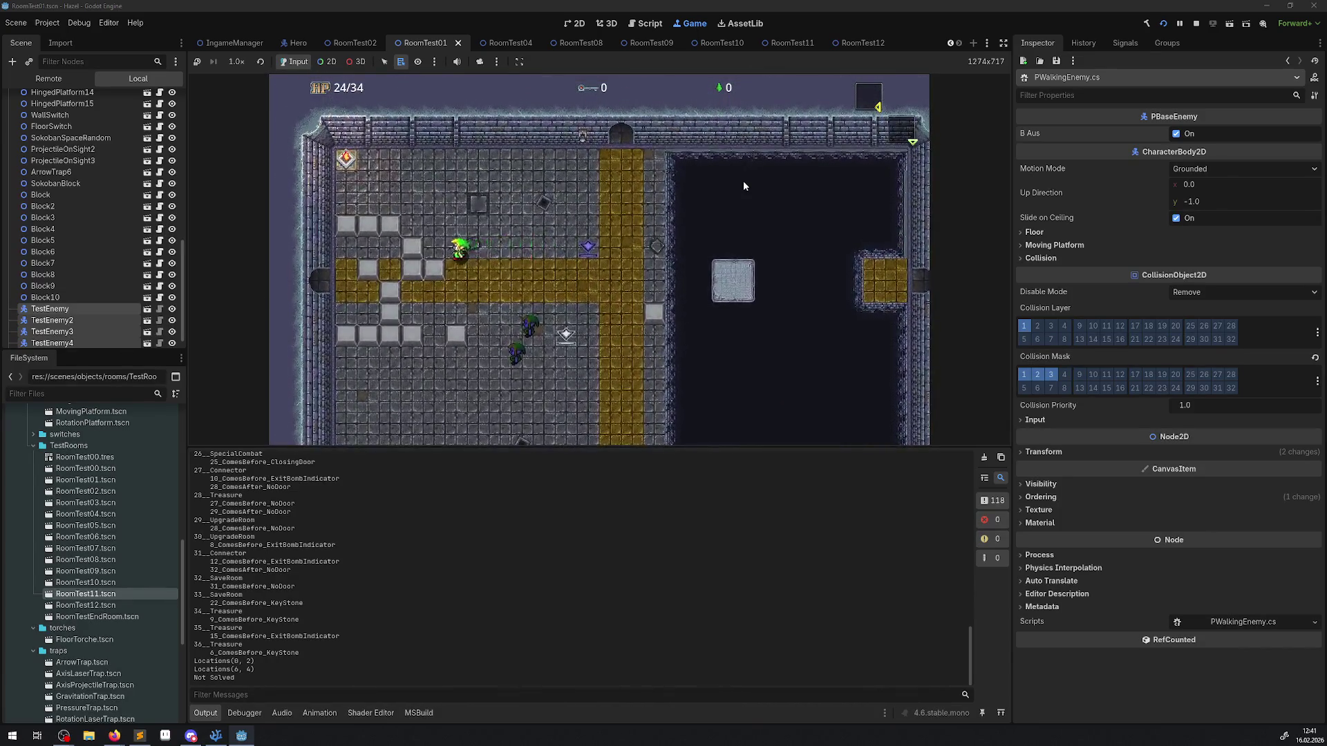
{"action": "key", "text": "Left"}
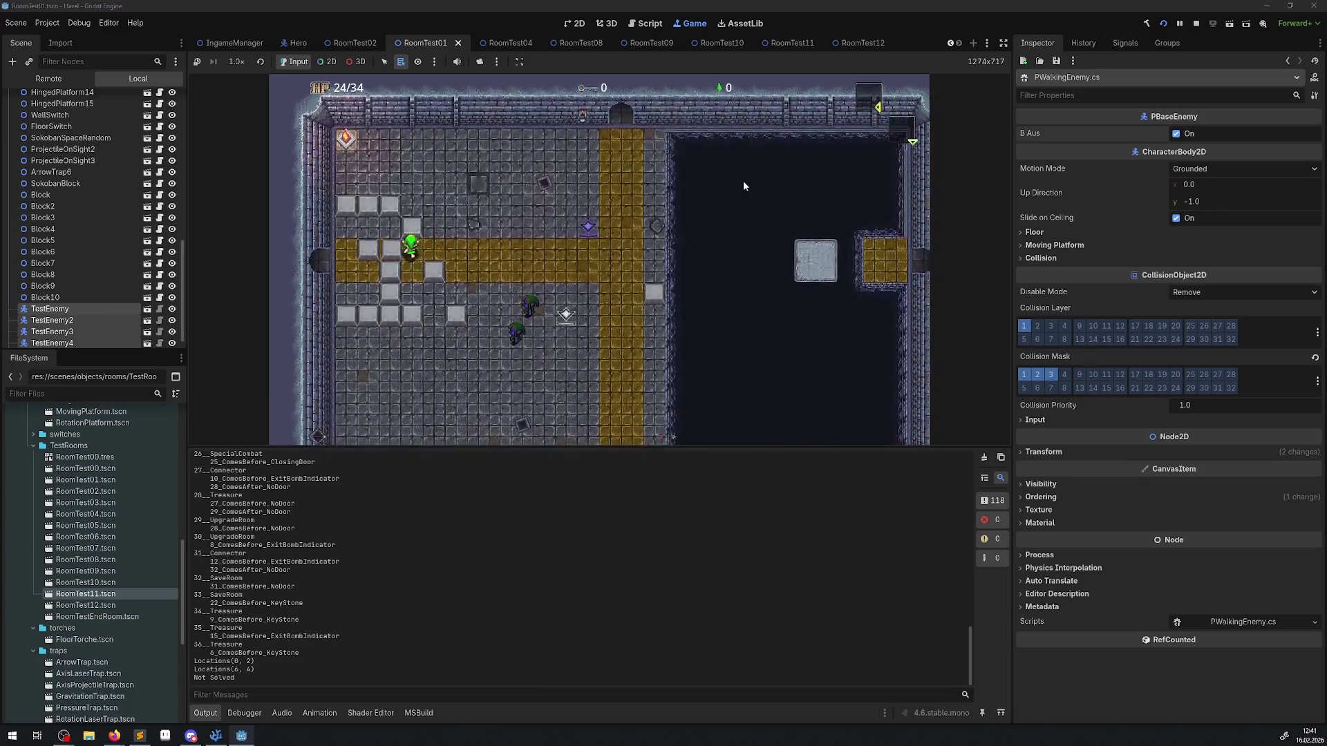
{"action": "key", "text": "Left"}
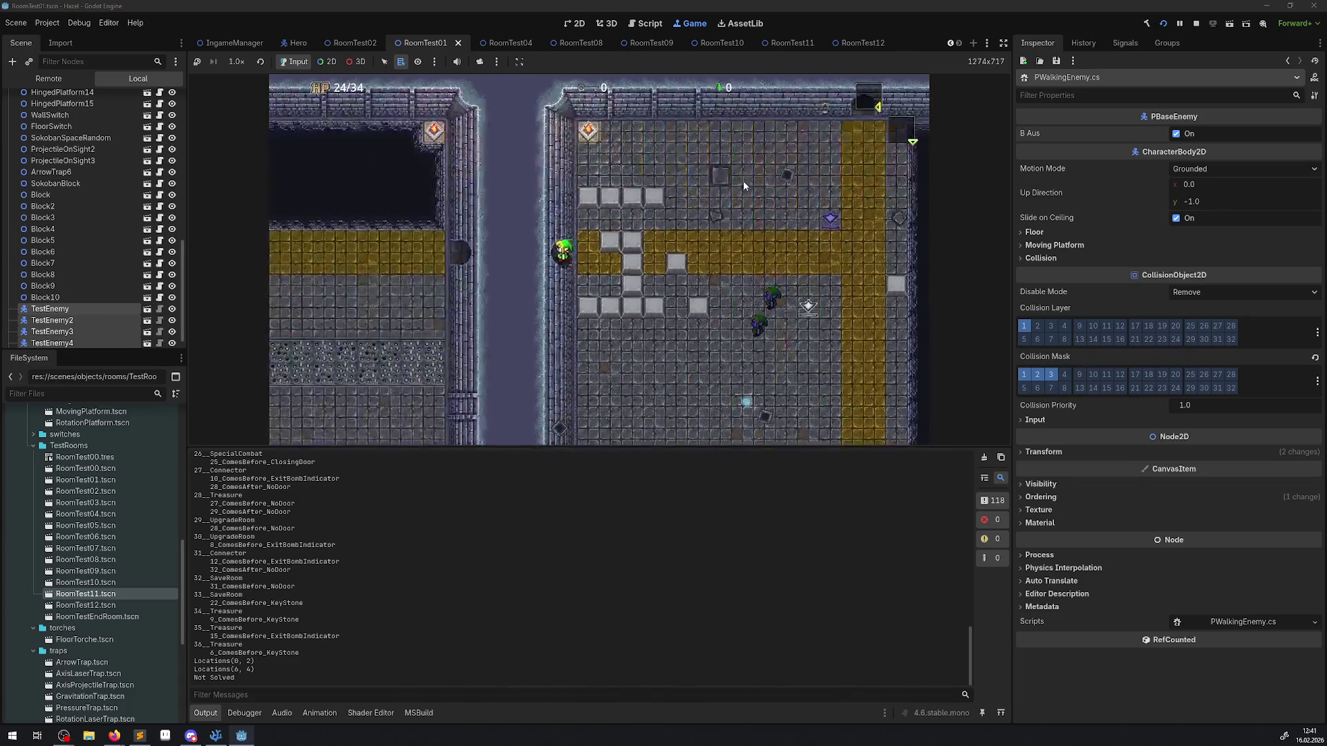
{"action": "key", "text": "Left"}
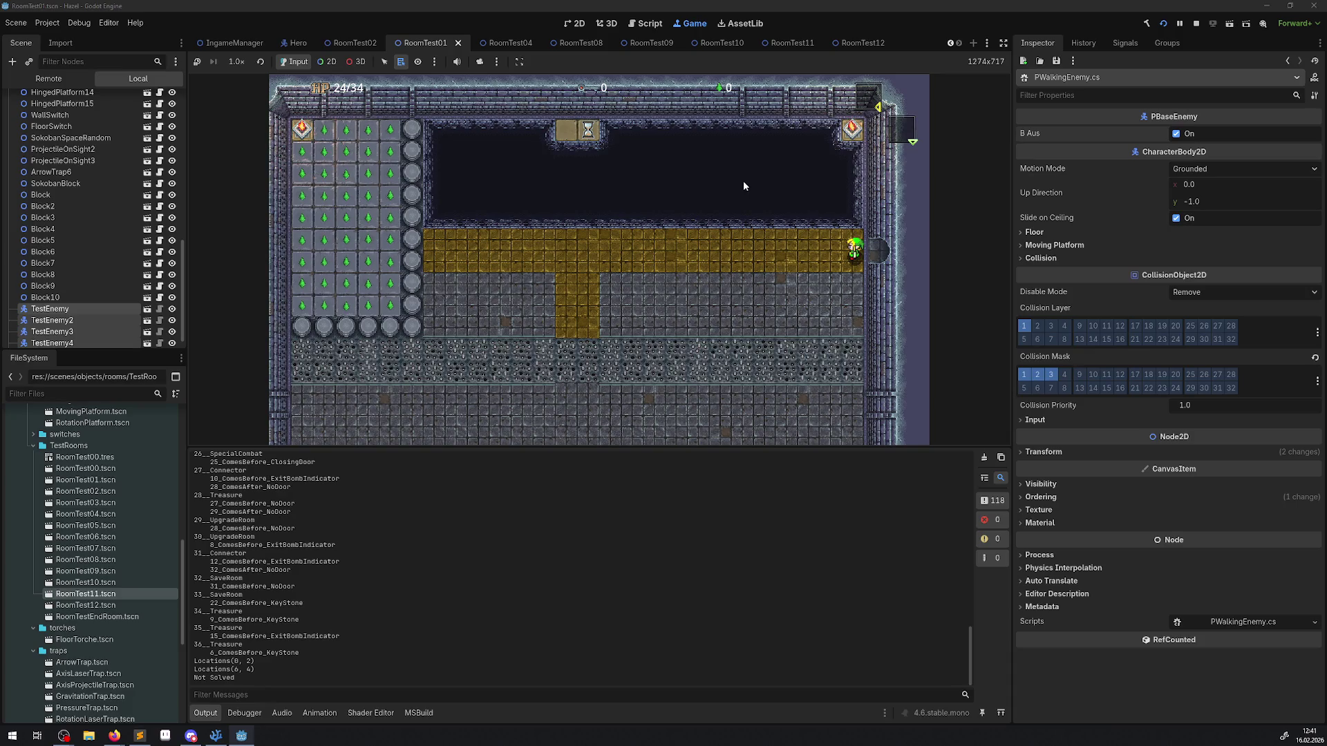
Step: Step back through the right door, leave left again, then stop the running game
{"action": "key", "text": "Right"}
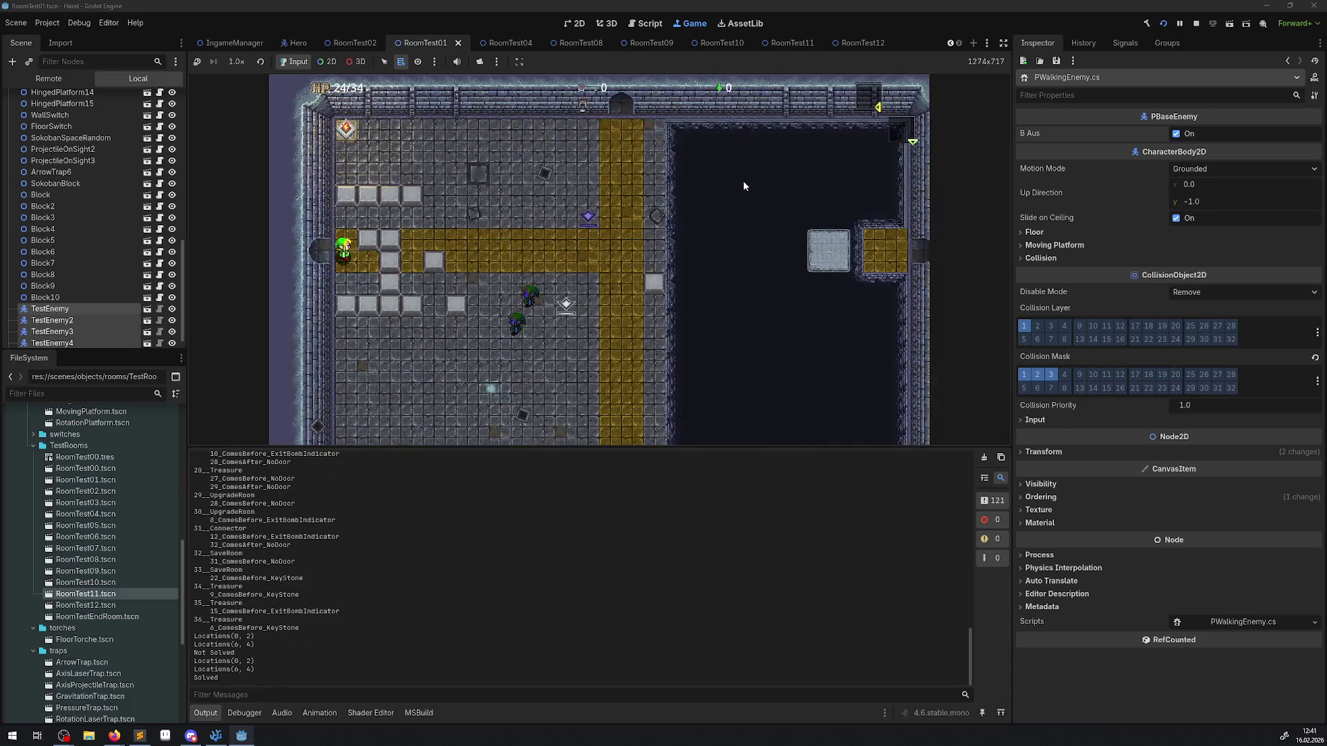
{"action": "key", "text": "Left"}
{"action": "key", "text": "Left"}
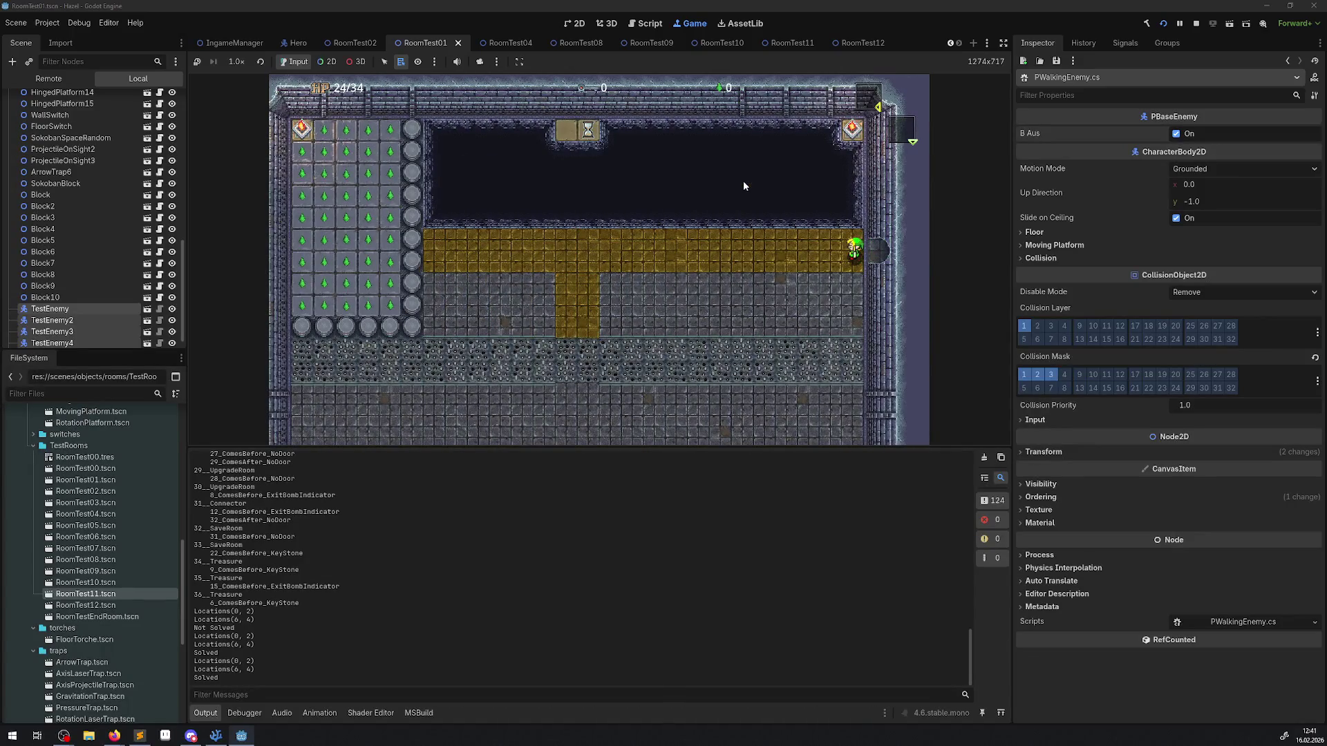
{"action": "left_click", "coordinate": [1195, 25]}
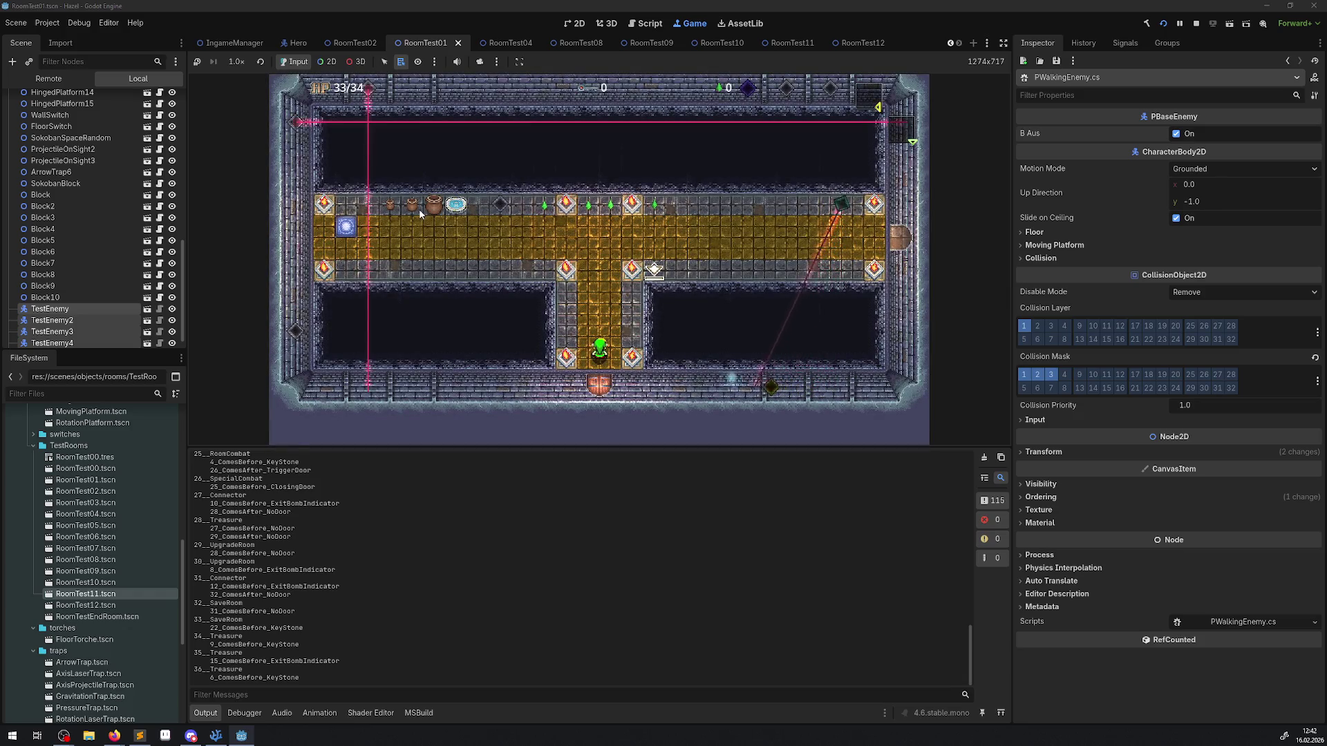
Step: Walk the hero into the upper hall and up the yellow strip to the top
{"action": "key", "text": "Up"}
{"action": "key", "text": "Left"}
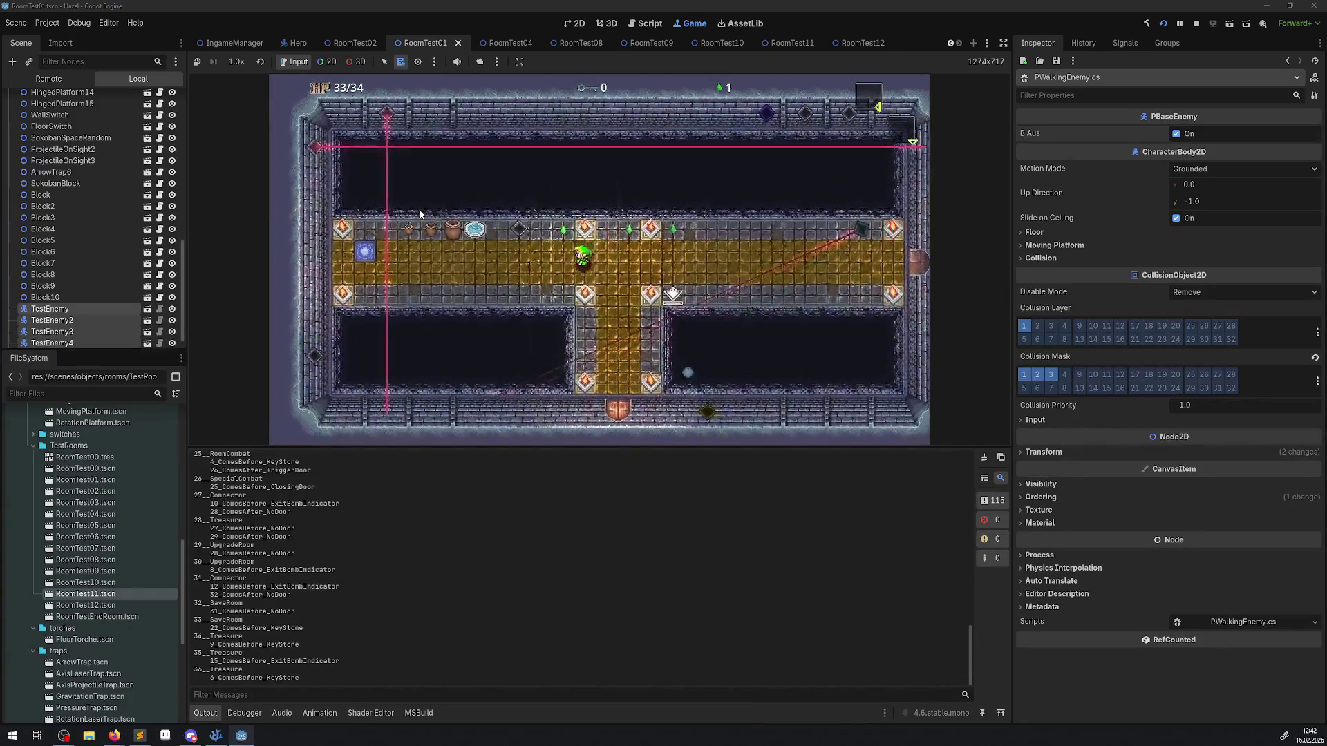
{"action": "key", "text": "Left"}
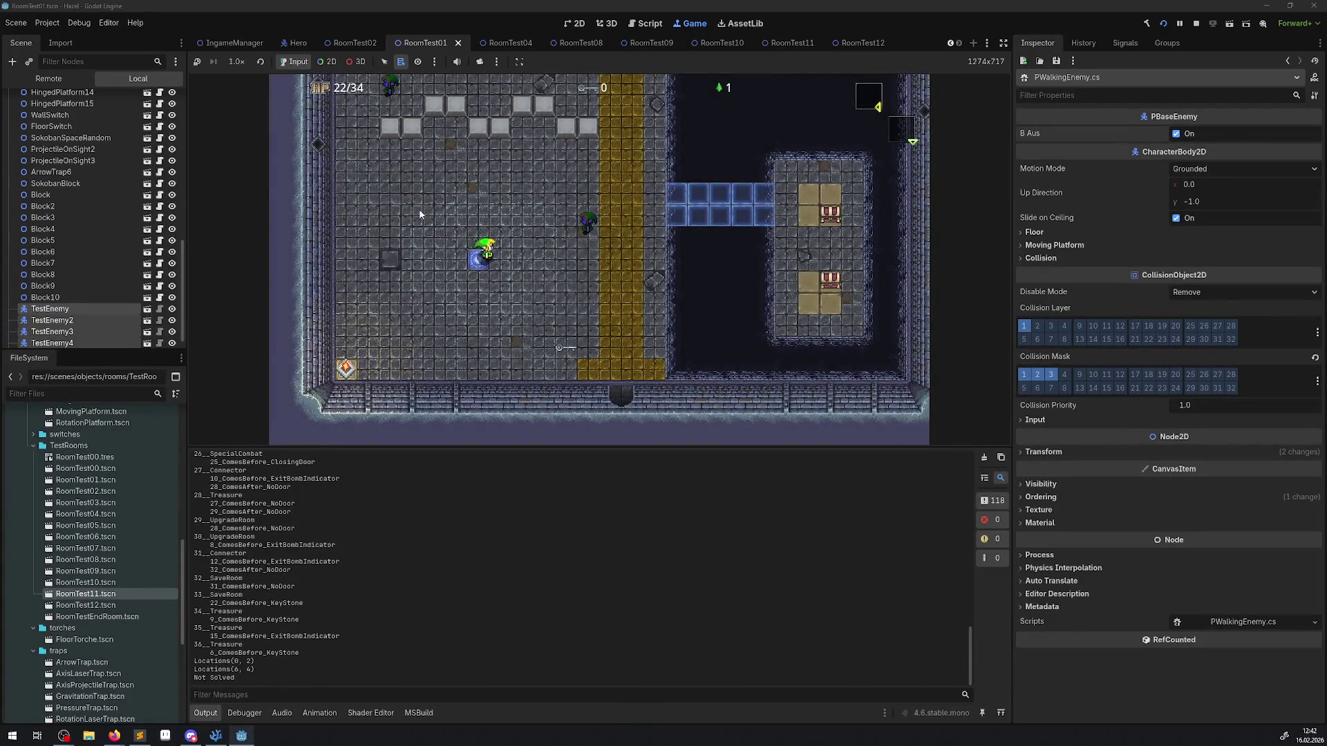
{"action": "key", "text": "Up"}
{"action": "key", "text": "Right"}
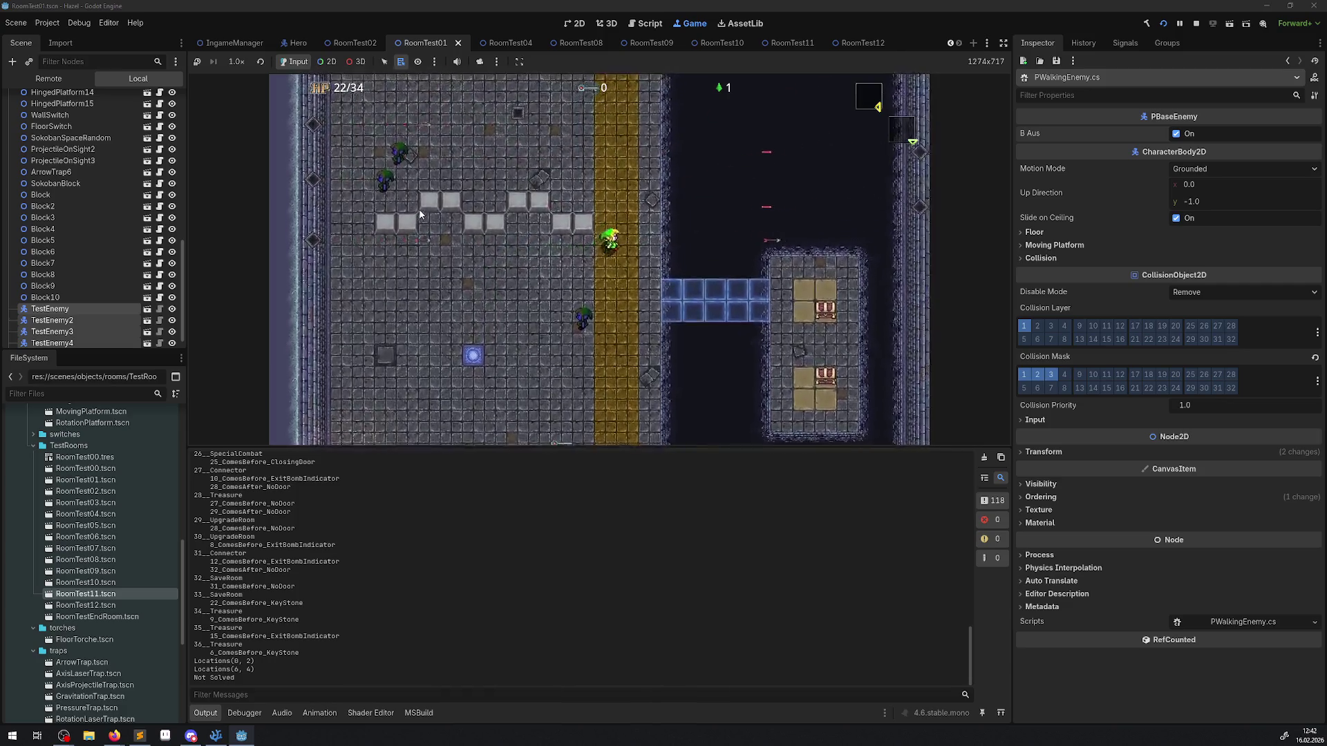
{"action": "key", "text": "Up"}
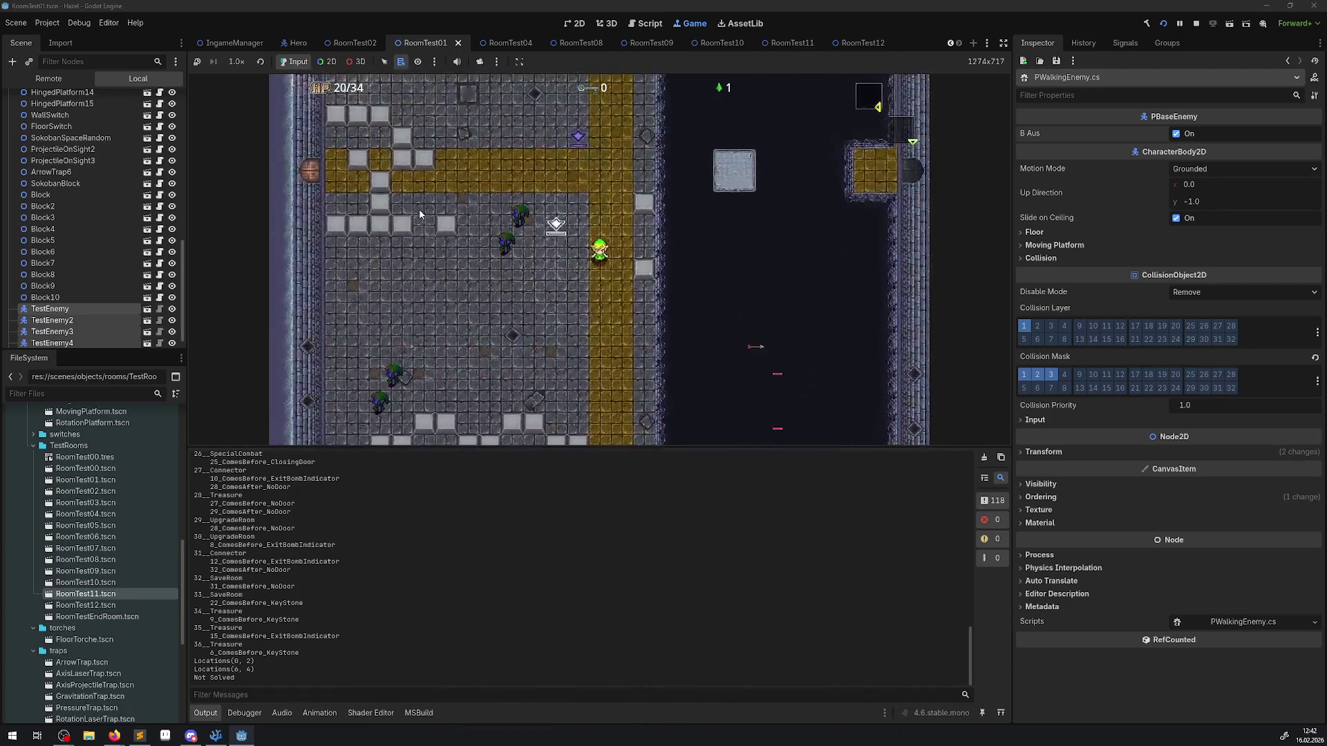
{"action": "key", "text": "Up"}
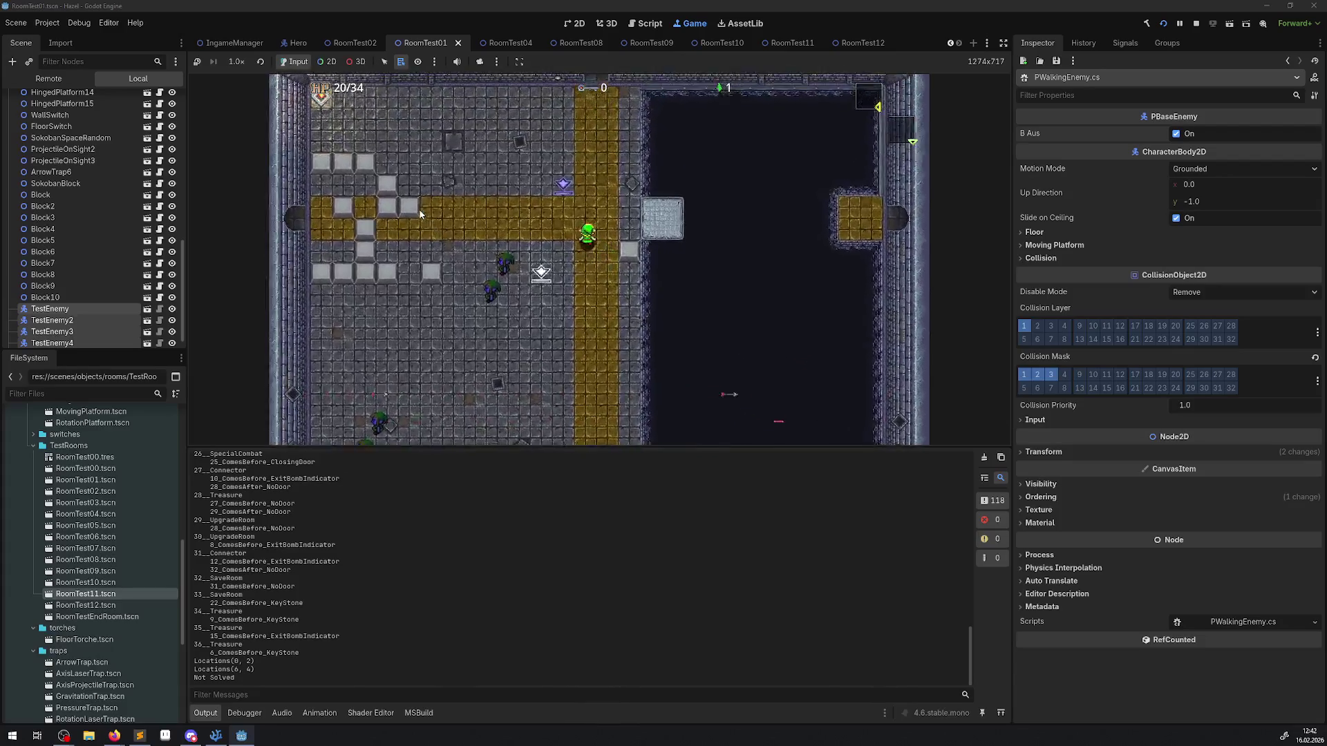
Step: Push a block up into the top row and walk the hero into the block-puzzle room
{"action": "key", "text": "Left"}
{"action": "key", "text": "Up"}
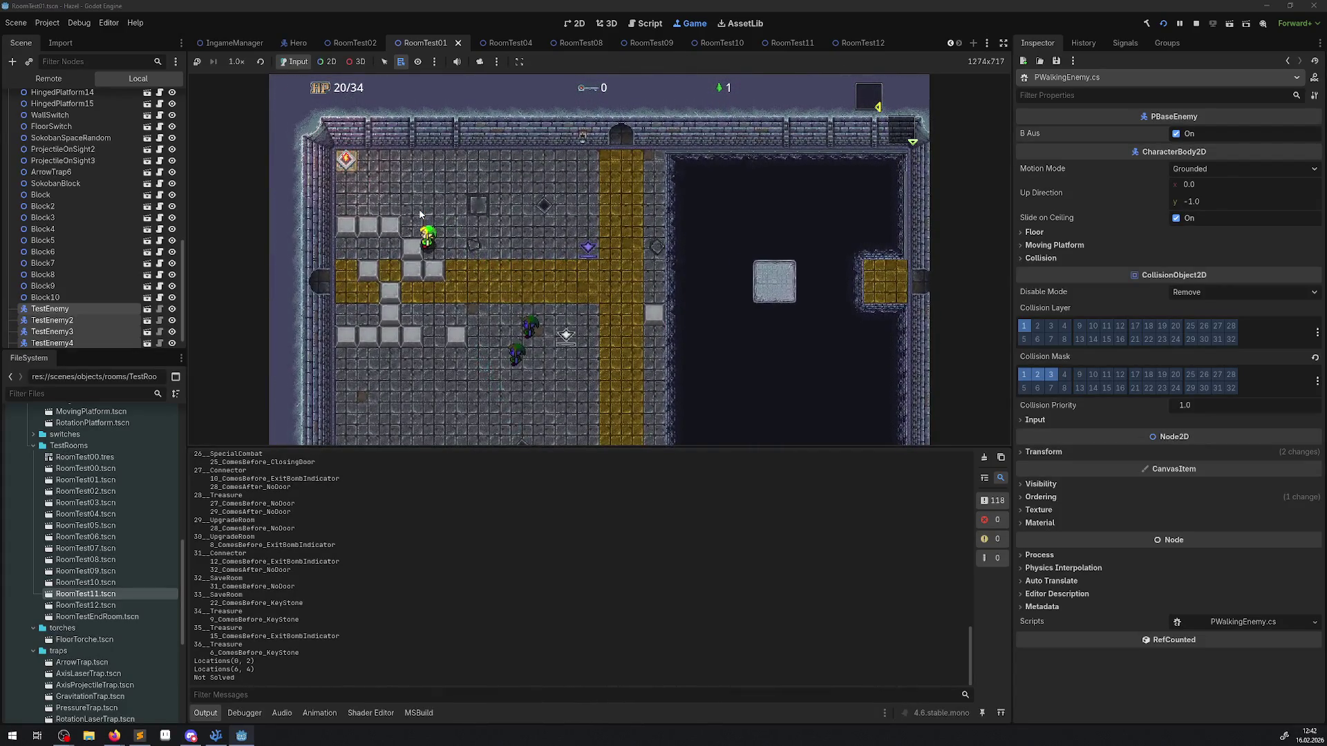
{"action": "key", "text": "Down"}
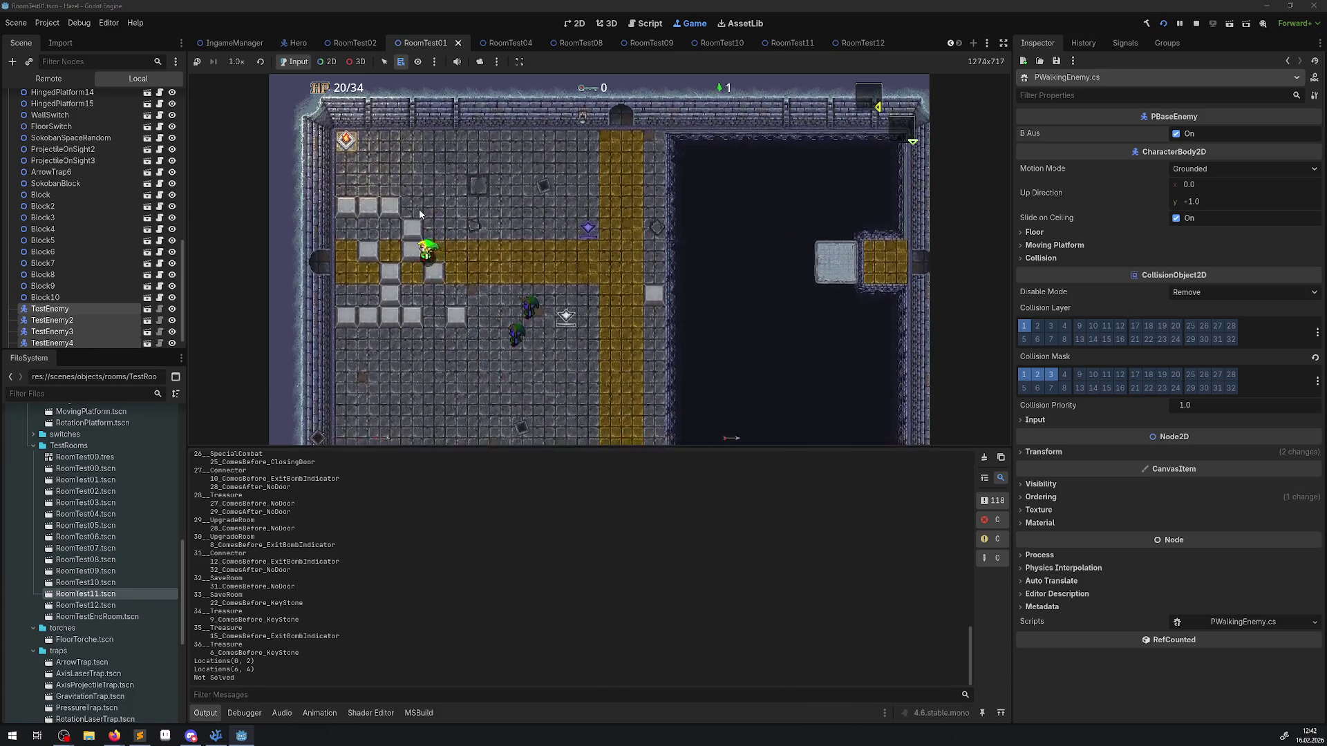
{"action": "key", "text": "Up"}
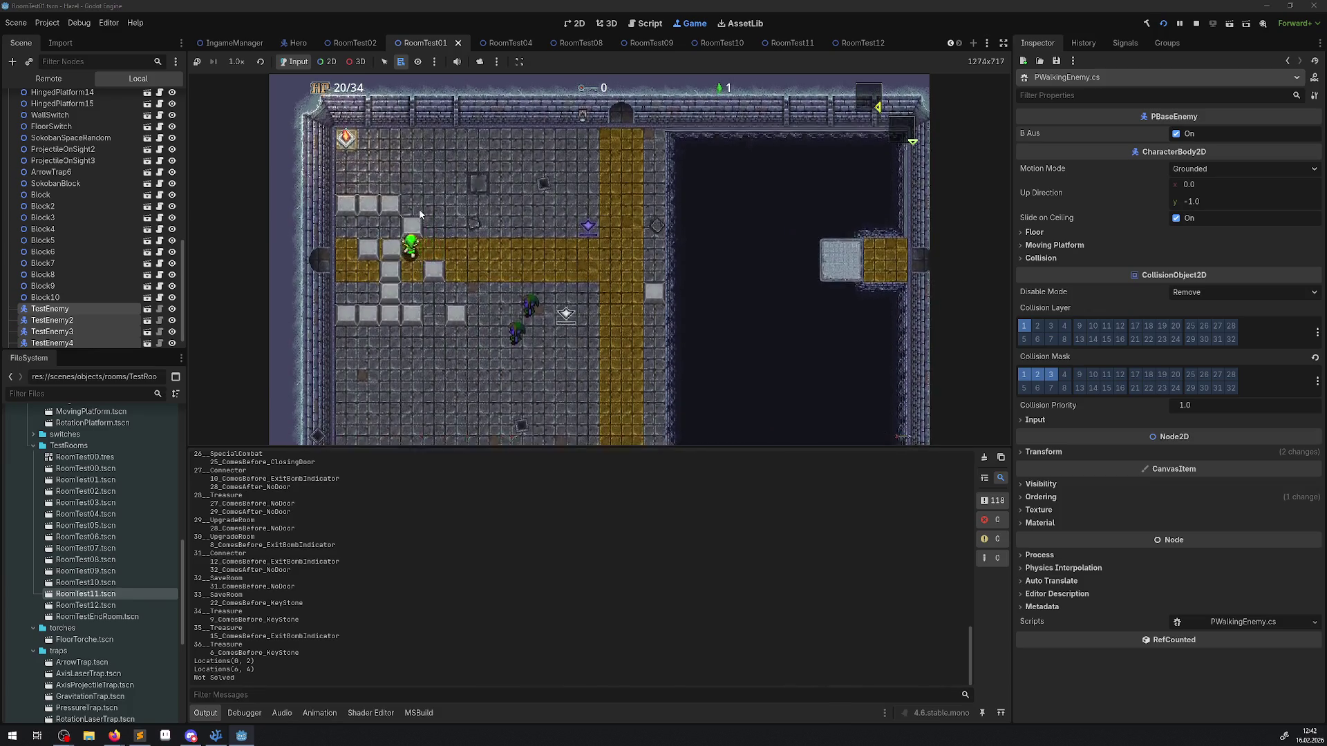
{"action": "key", "text": "Left"}
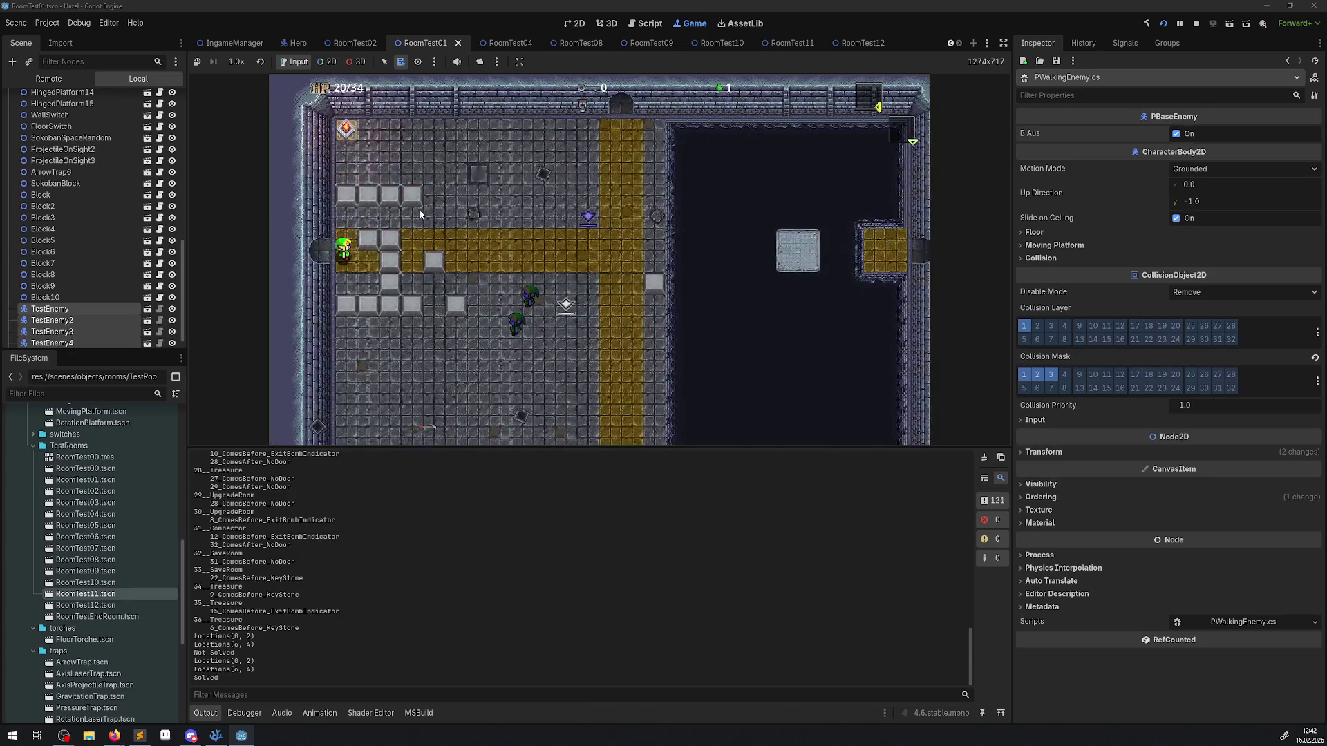
{"action": "key", "text": "Right"}
Step: Walk the hero down toward the enemies and onto the blue teleporter
{"action": "key", "text": "Down"}
{"action": "key", "text": "Right"}
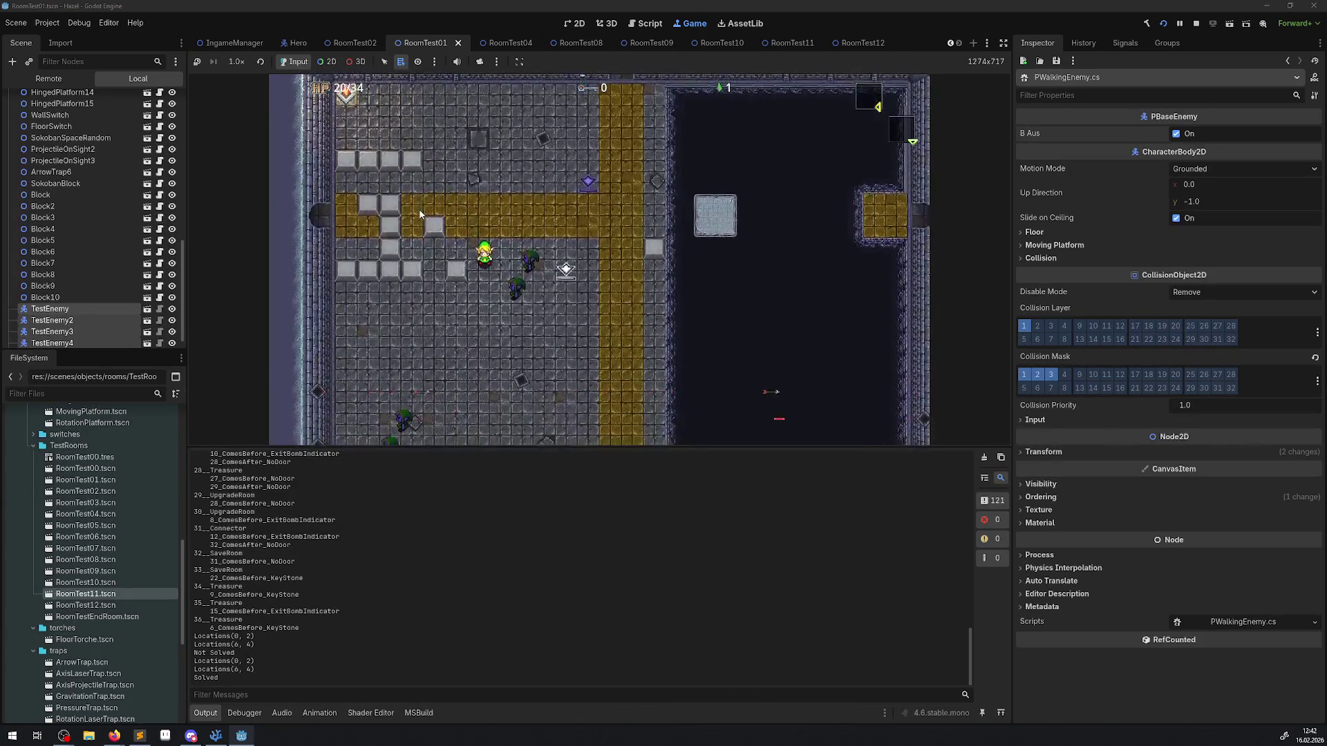
{"action": "key", "text": "Right"}
{"action": "key", "text": "Down"}
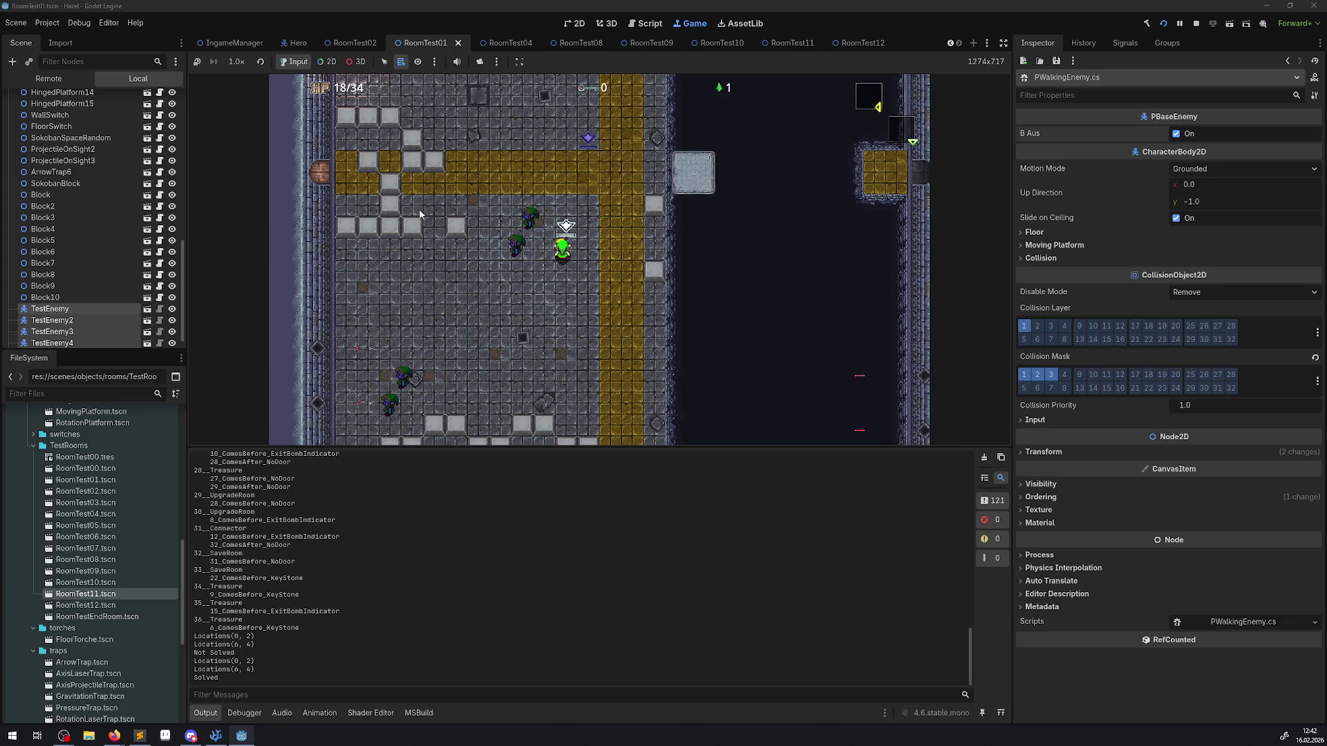
{"action": "key", "text": "Down"}
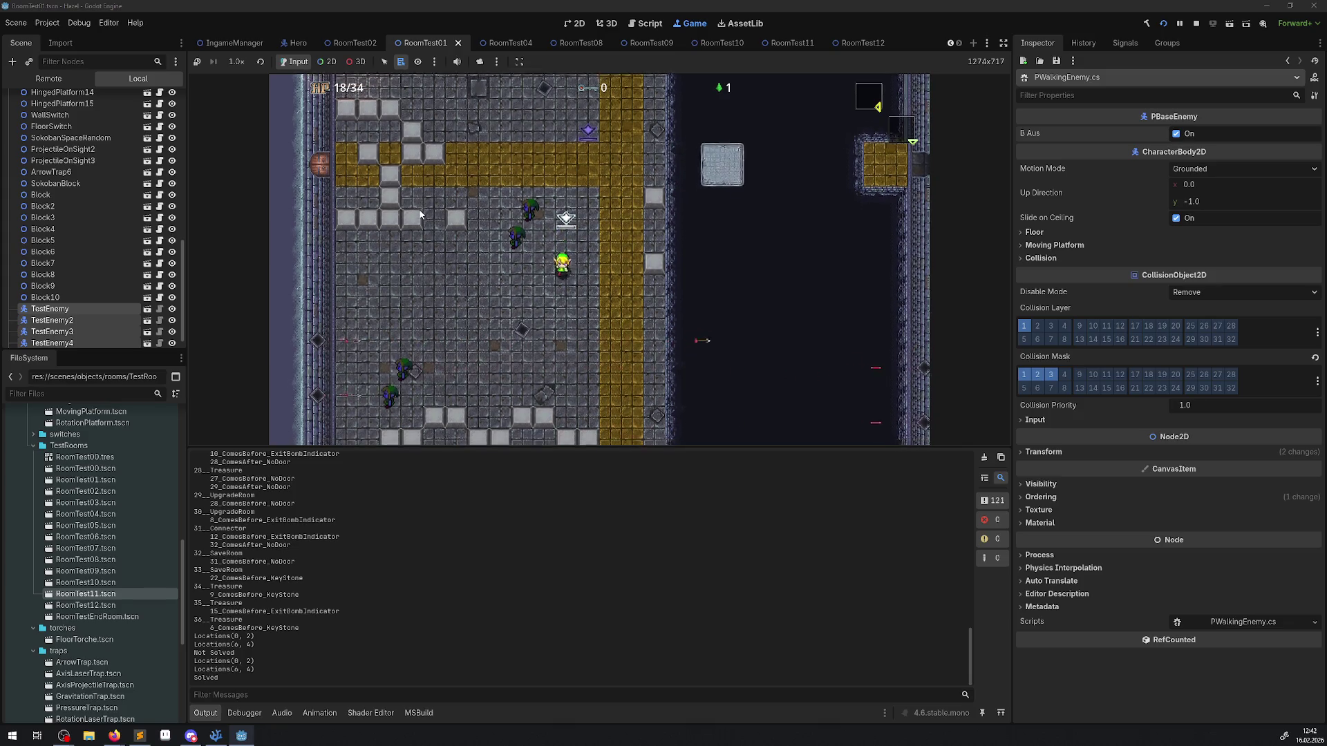
{"action": "key", "text": "Right"}
{"action": "key", "text": "Left"}
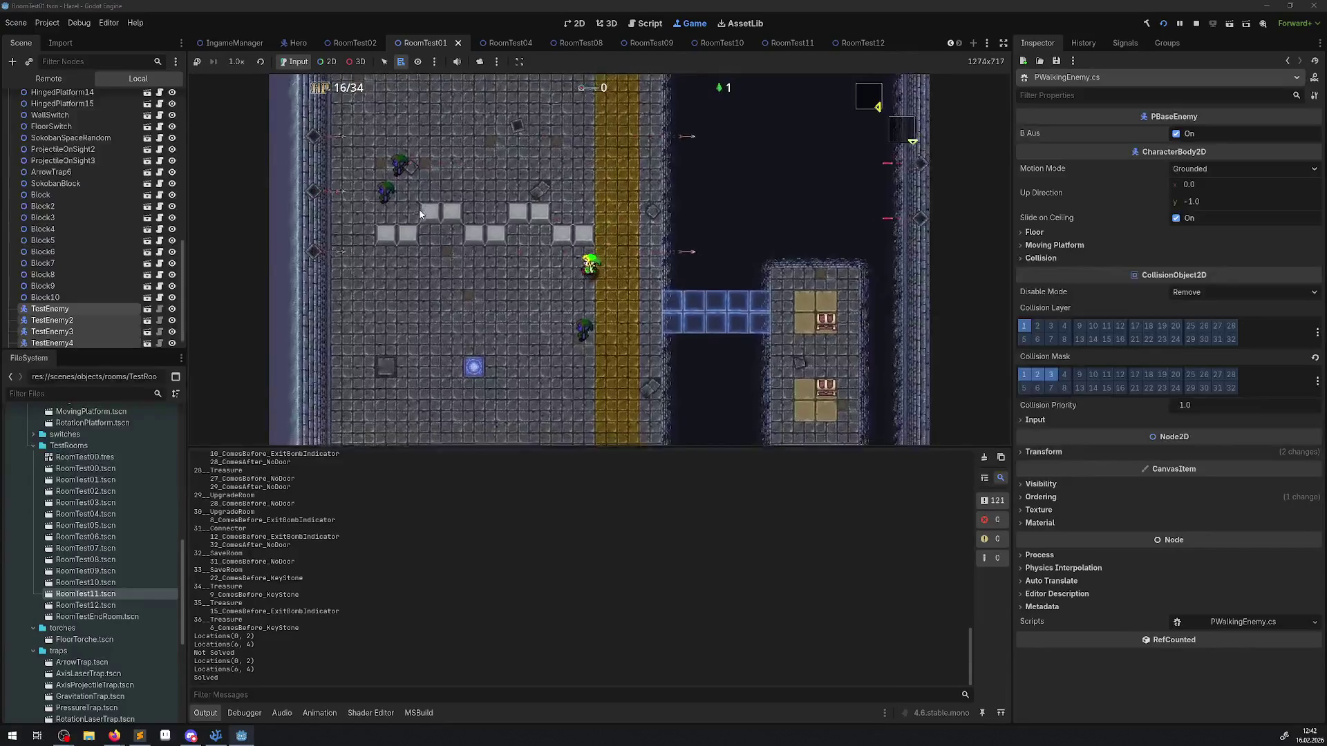
{"action": "key", "text": "Down"}
{"action": "key", "text": "Down"}
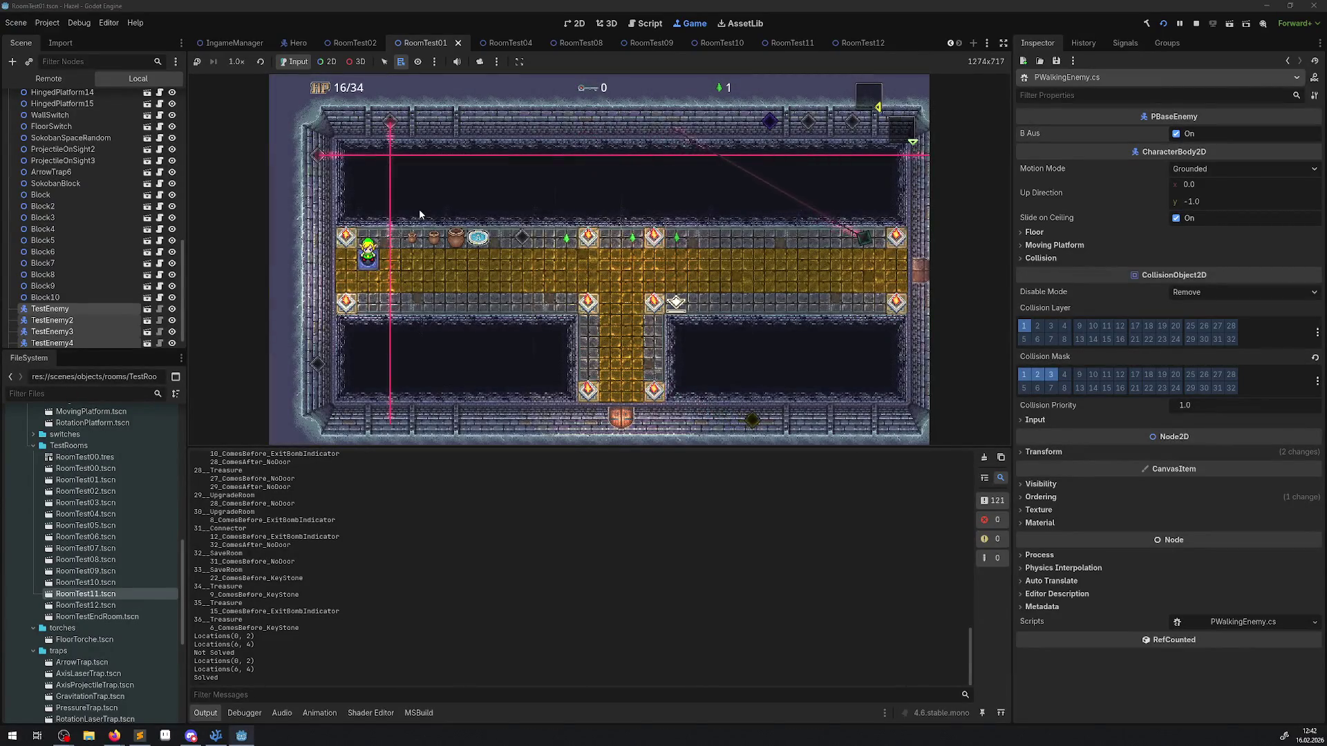
{"action": "key", "text": "Right"}
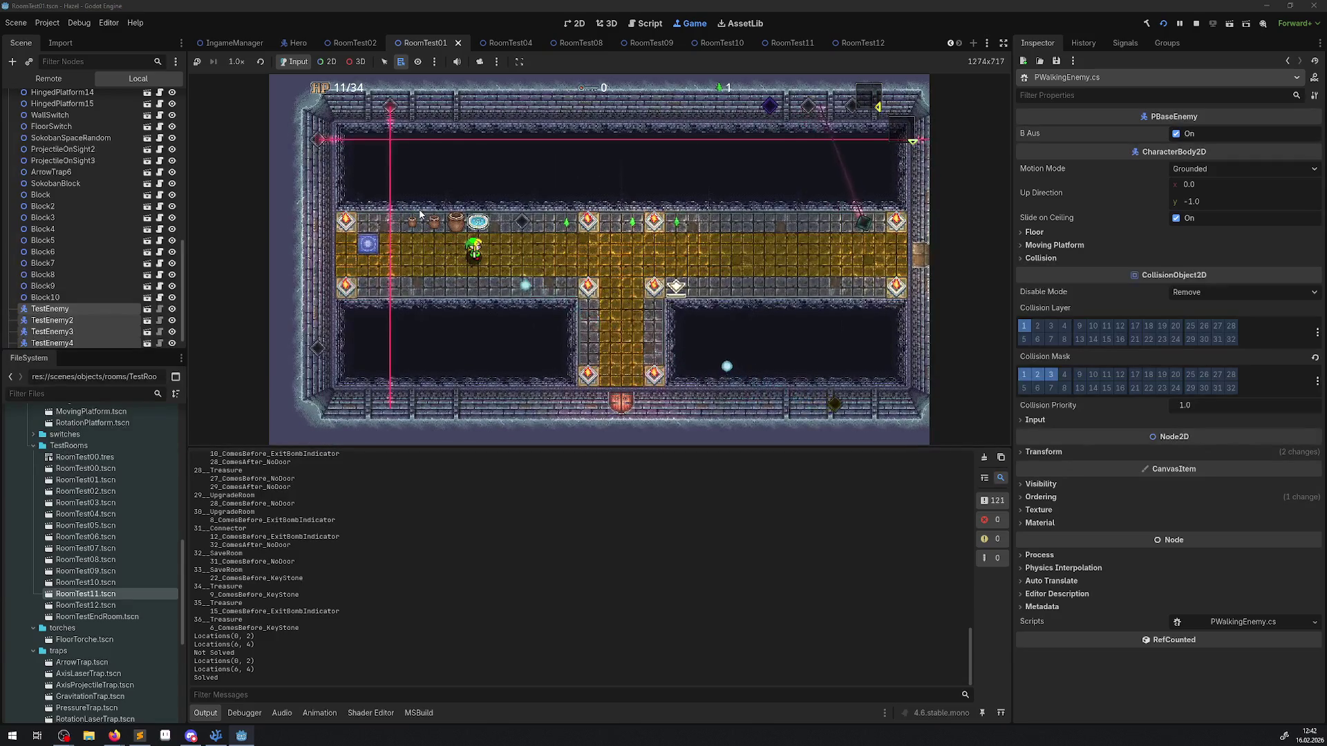
{"action": "key", "text": "Left"}
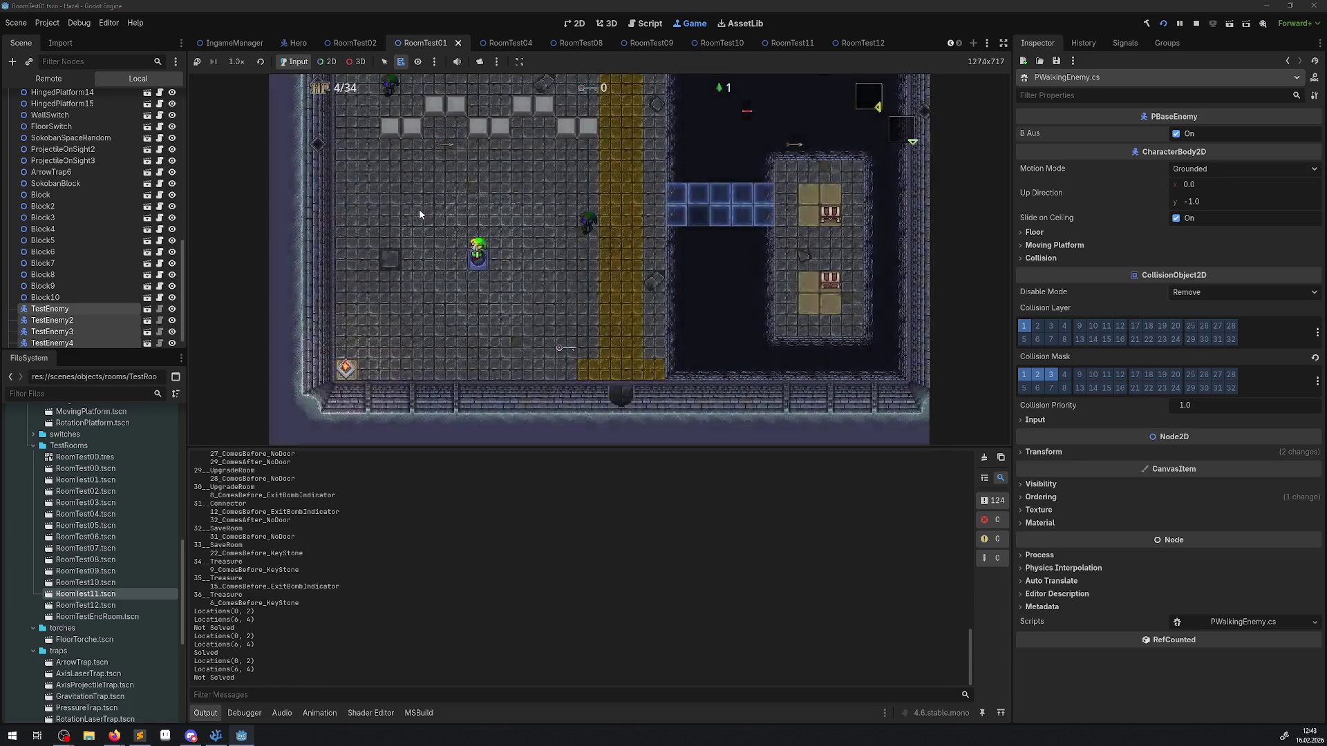
Step: Walk up through the new room and push the grey block upward
{"action": "key", "text": "Up"}
{"action": "key", "text": "Right"}
{"action": "key", "text": "Up"}
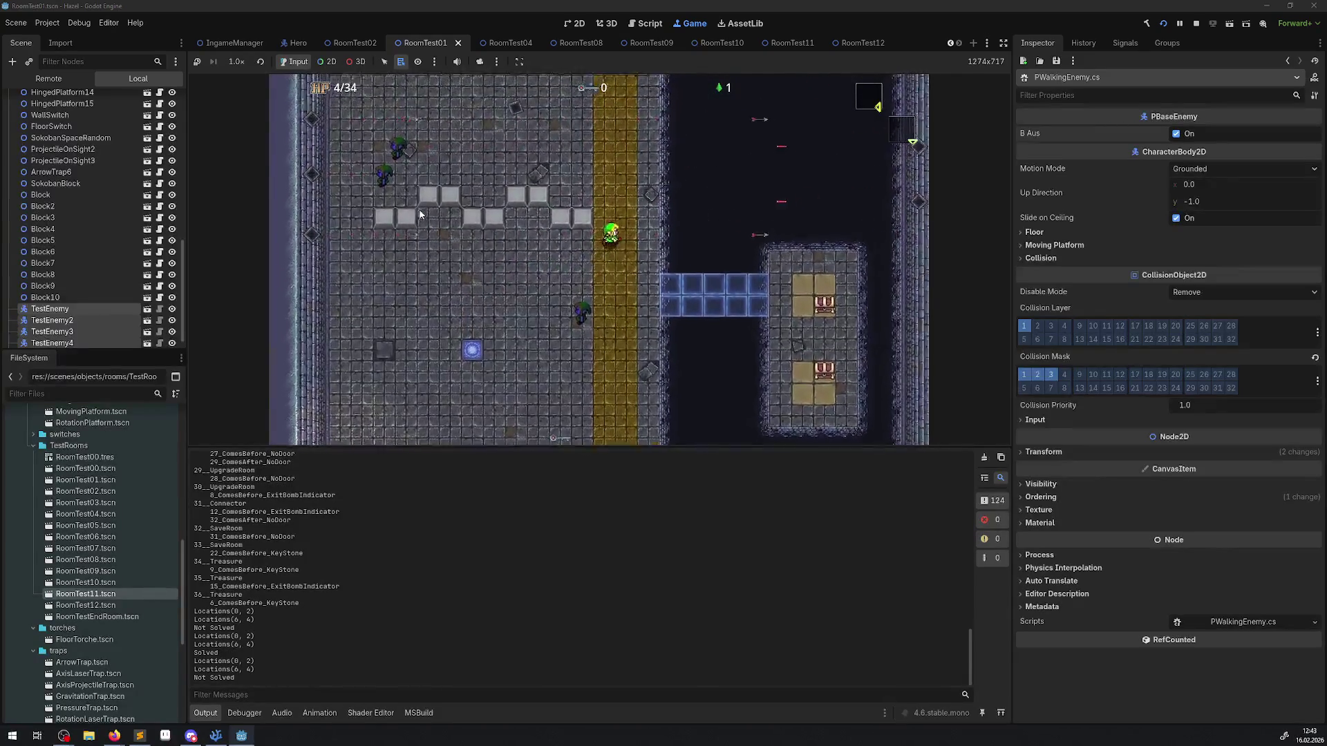
{"action": "key", "text": "Up"}
{"action": "key", "text": "Left"}
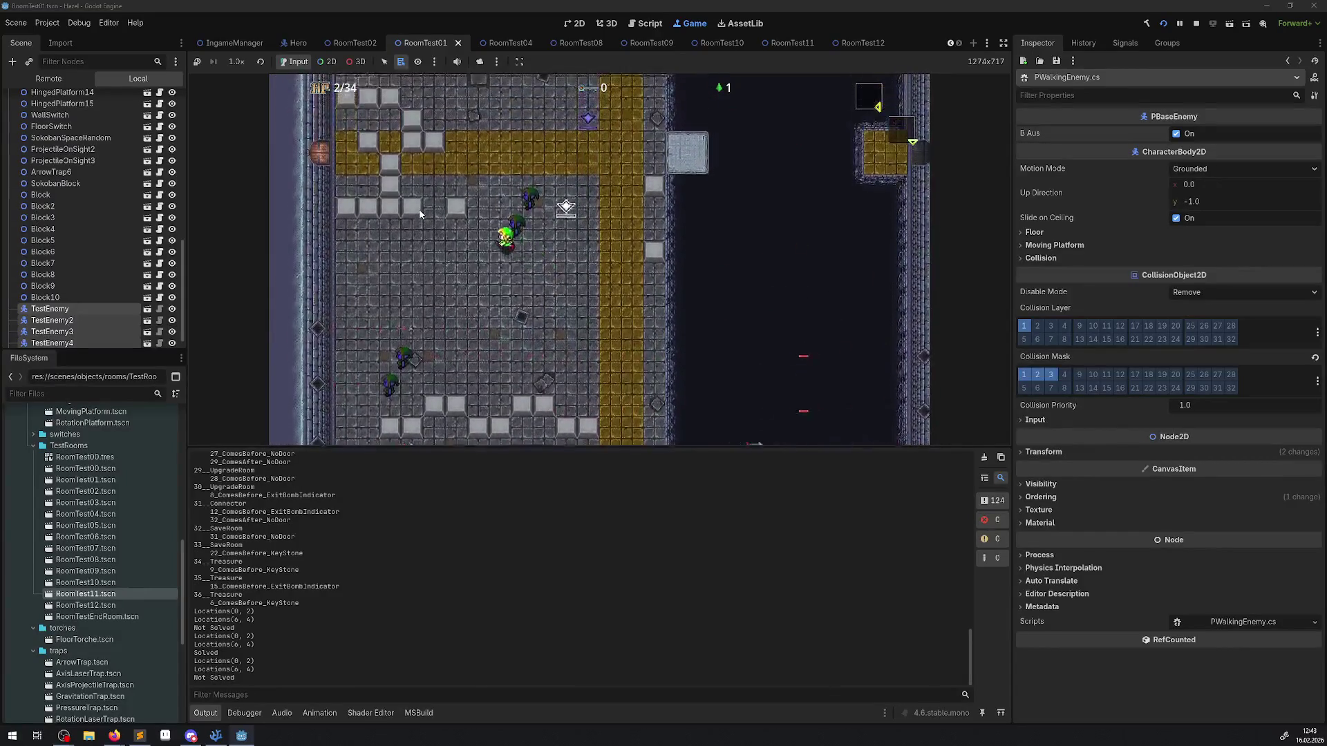
{"action": "key", "text": "Down"}
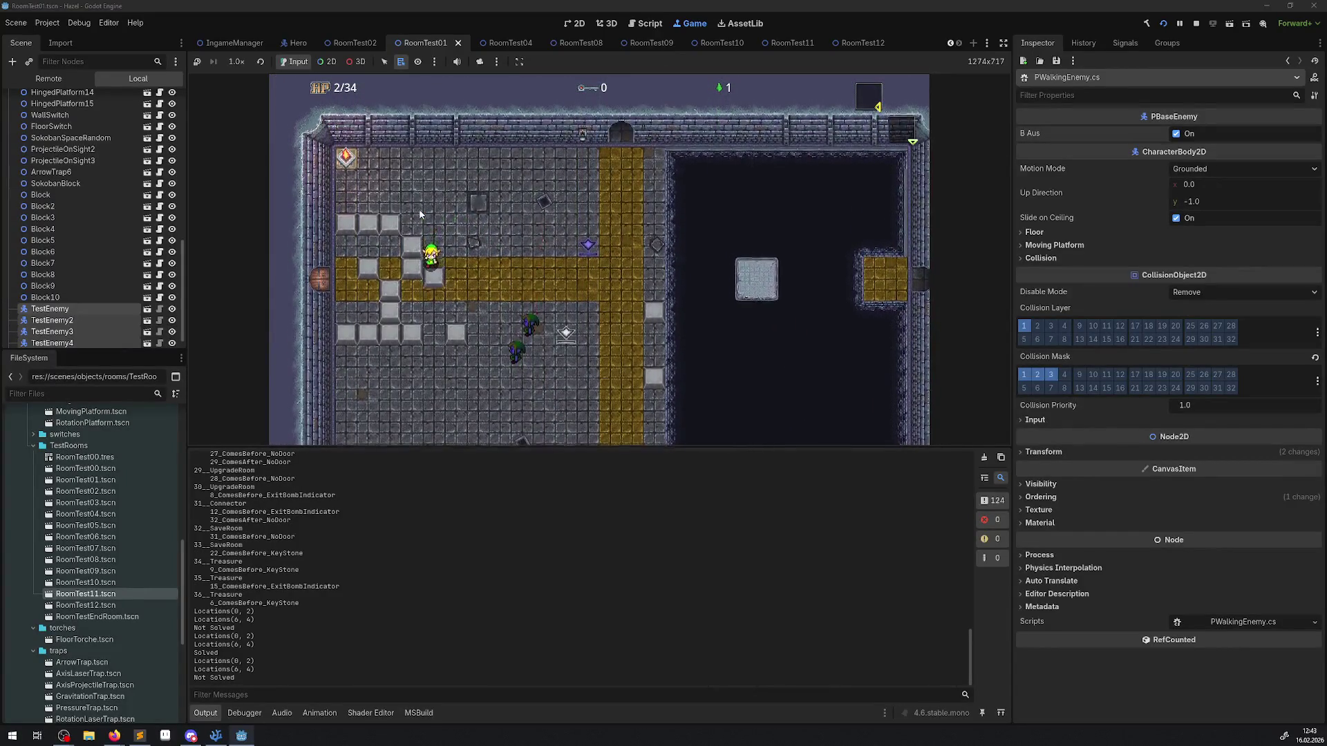
{"action": "key", "text": "Left"}
{"action": "key", "text": "Up"}
Step: Follow the gold path to the west doorway, enter the west room and return
{"action": "key", "text": "Left"}
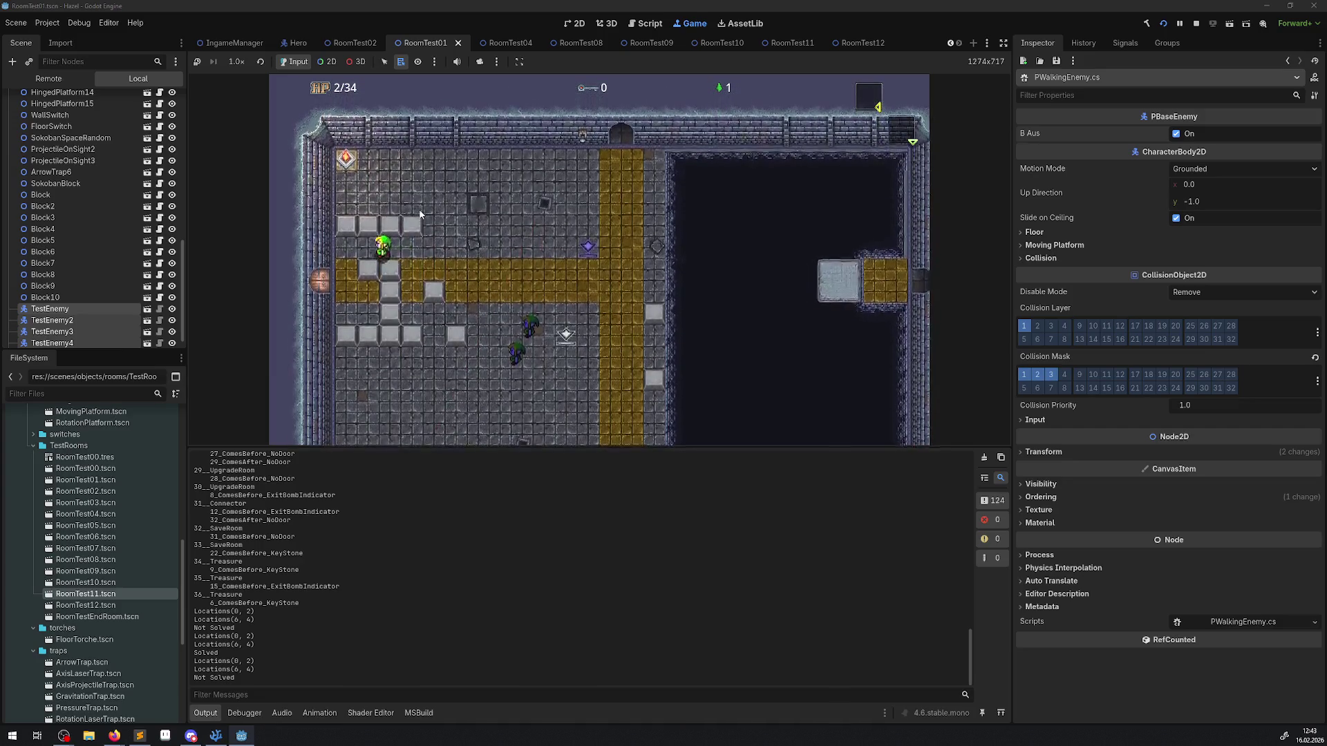
{"action": "key", "text": "Right"}
{"action": "key", "text": "Right"}
{"action": "key", "text": "Down"}
{"action": "key", "text": "Up"}
{"action": "key", "text": "Left"}
{"action": "key", "text": "Left"}
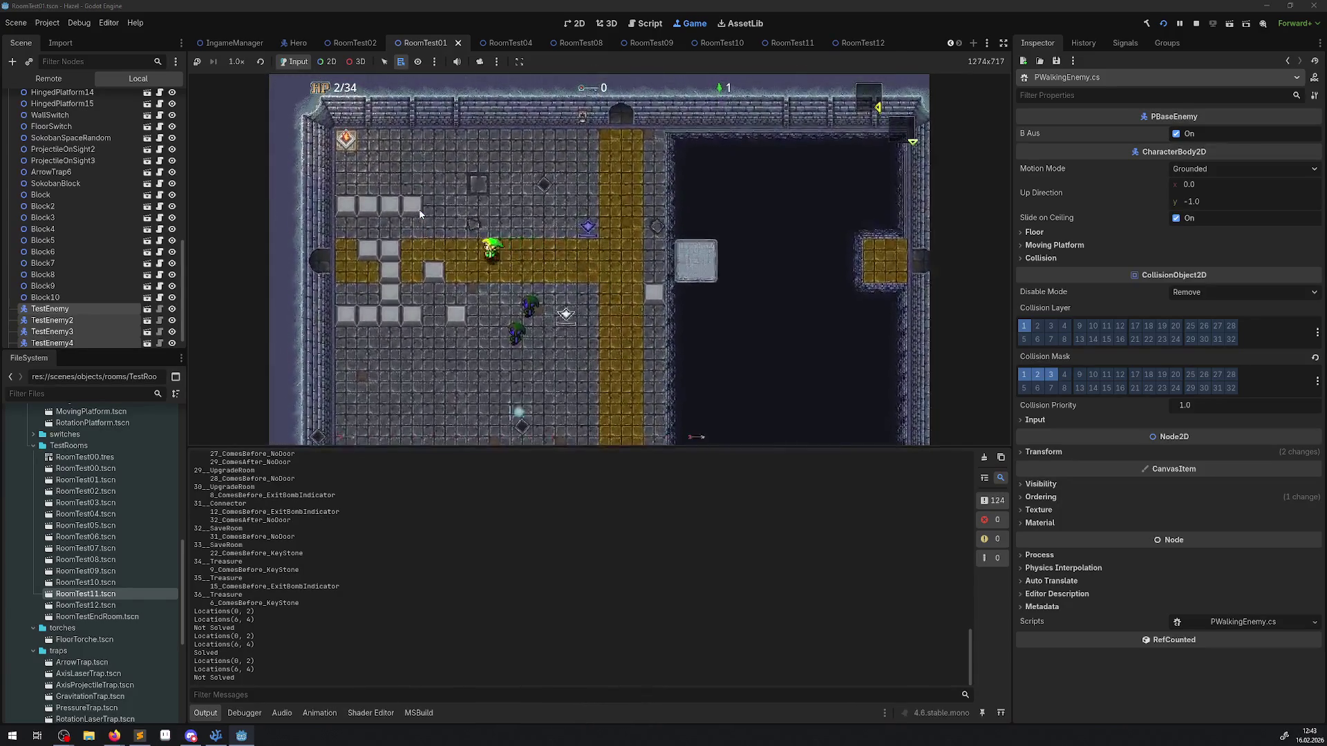
{"action": "key", "text": "Left"}
{"action": "key", "text": "Right"}
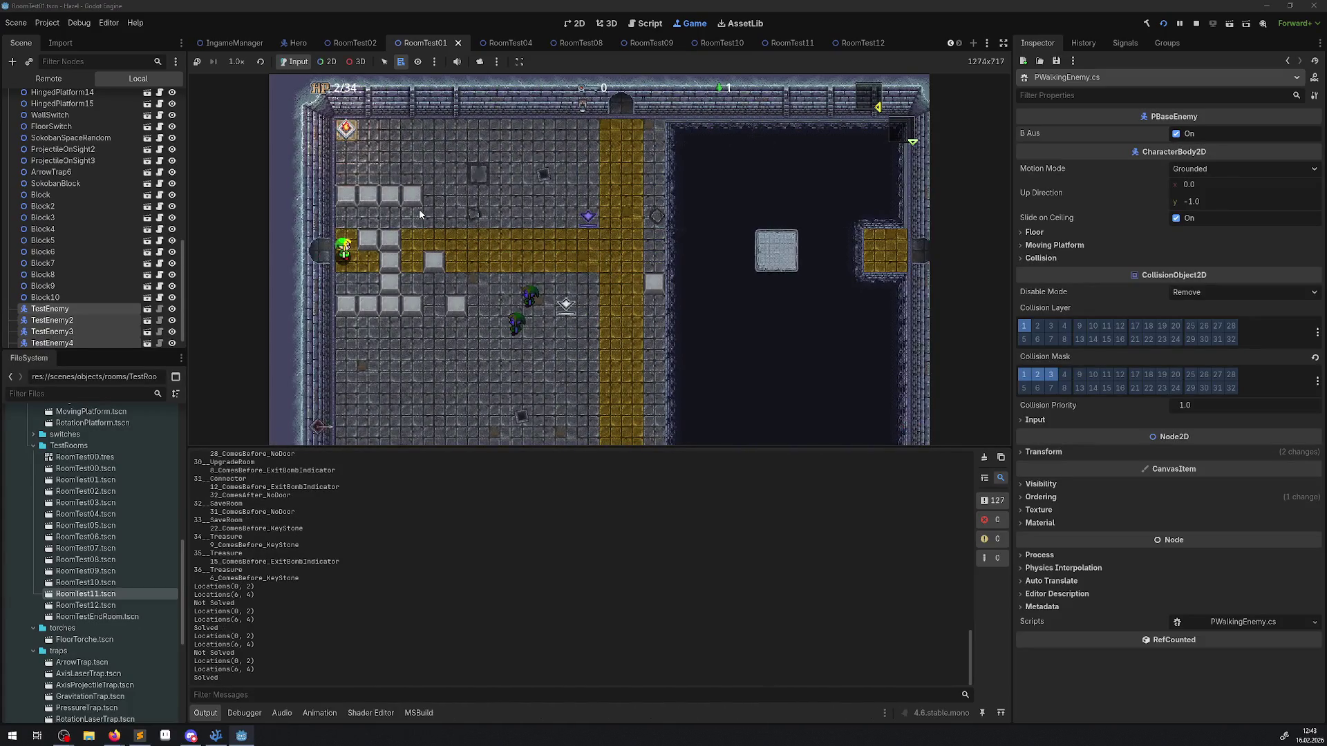
{"action": "key", "text": "Left"}
{"action": "key", "text": "Right"}
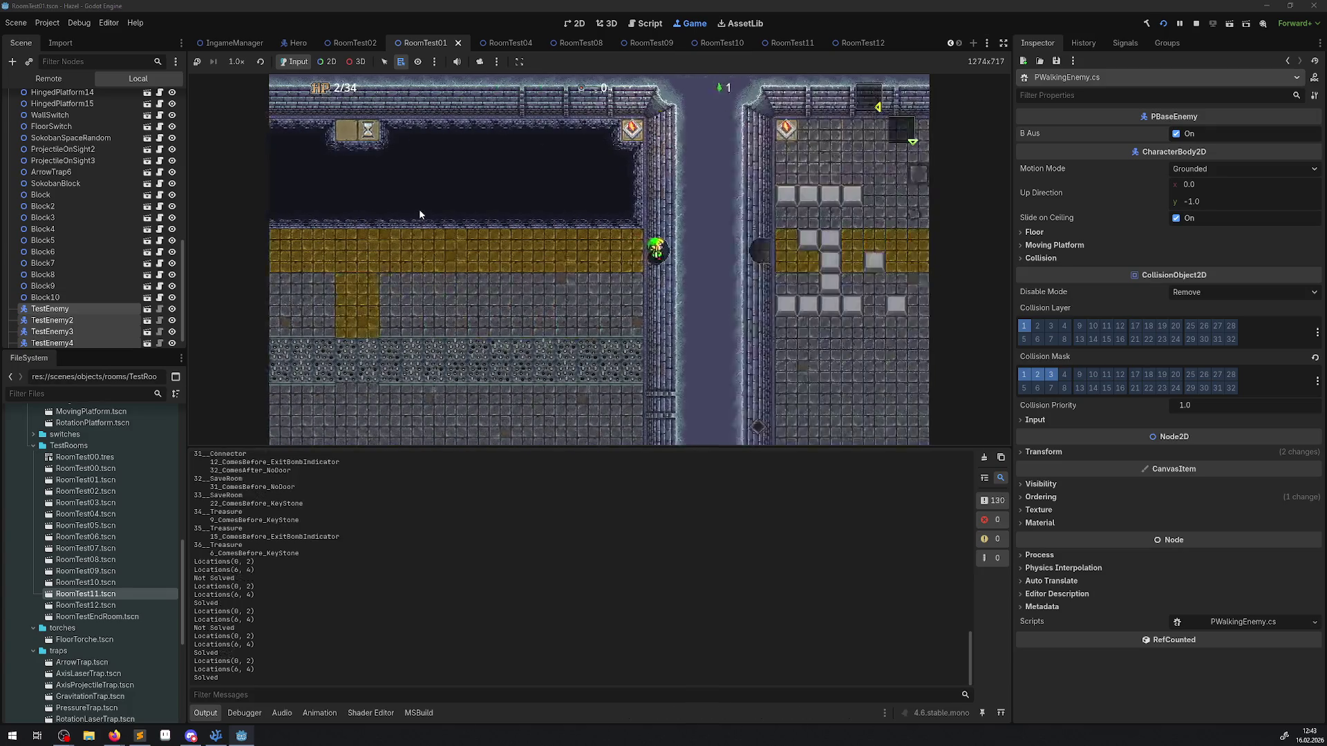
Step: Visit the ice-tile room through the north doorway, then return beside the block row
{"action": "key", "text": "Right"}
{"action": "key", "text": "Up"}
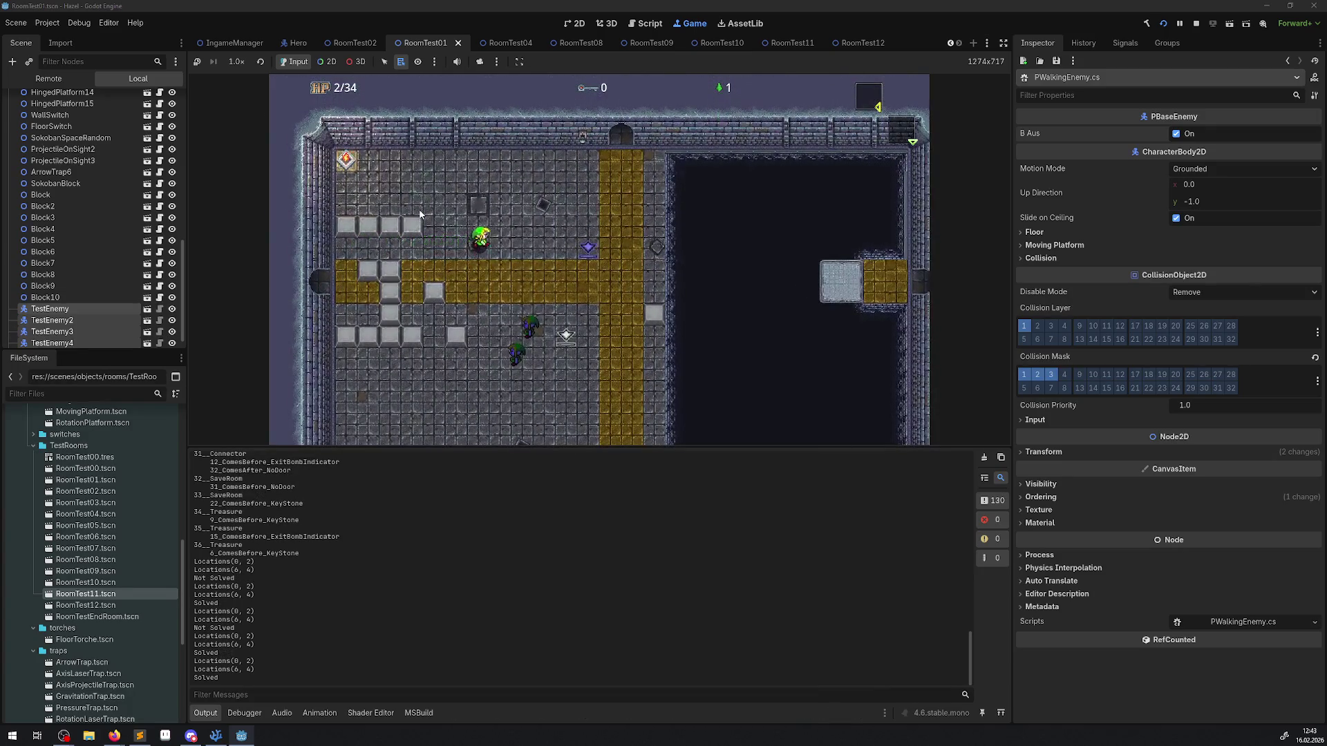
{"action": "key", "text": "Down"}
{"action": "key", "text": "Up"}
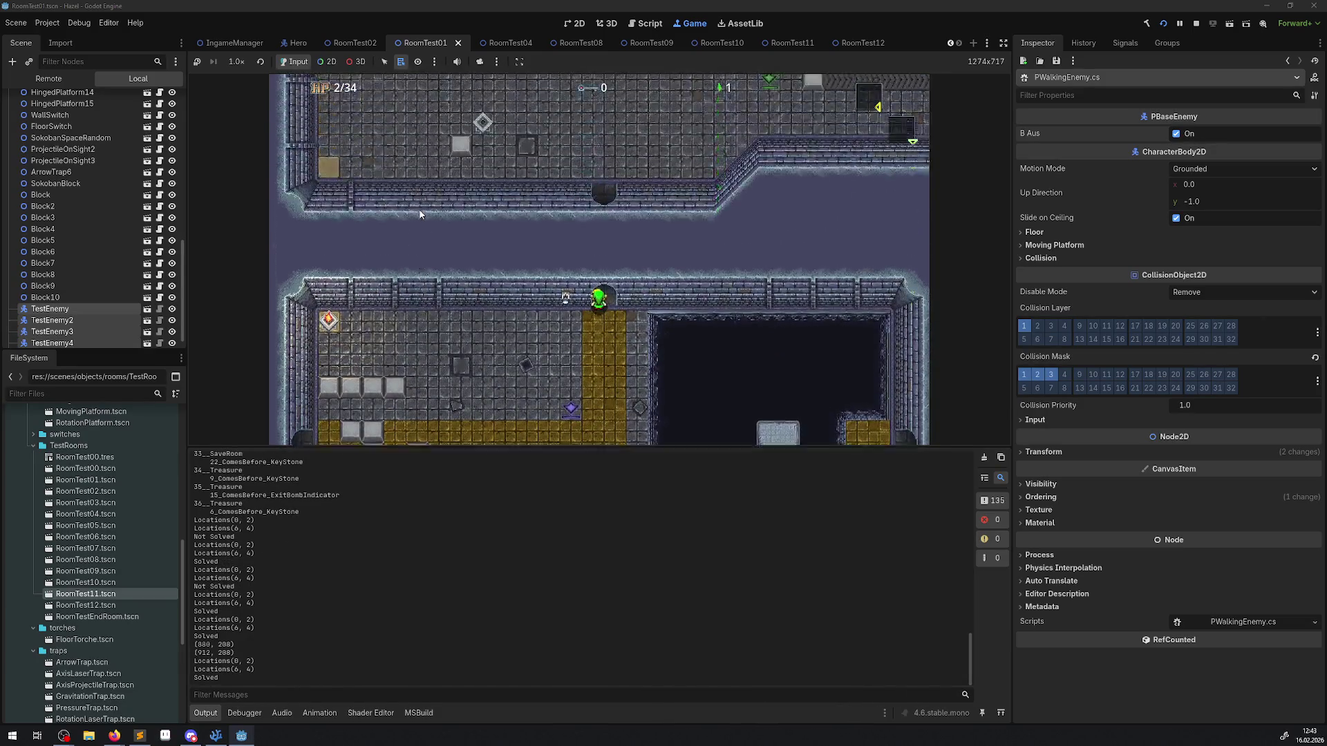
{"action": "key", "text": "Down"}
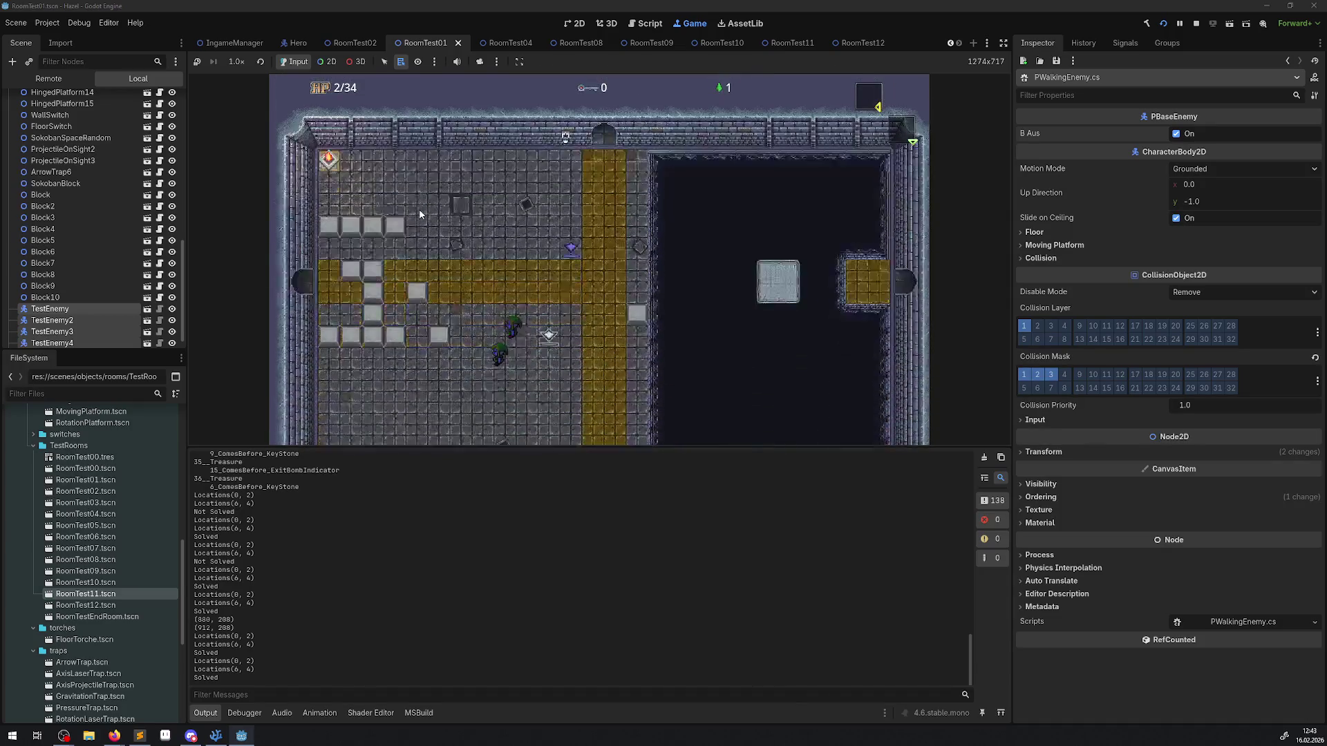
{"action": "key", "text": "Left"}
{"action": "key", "text": "Down"}
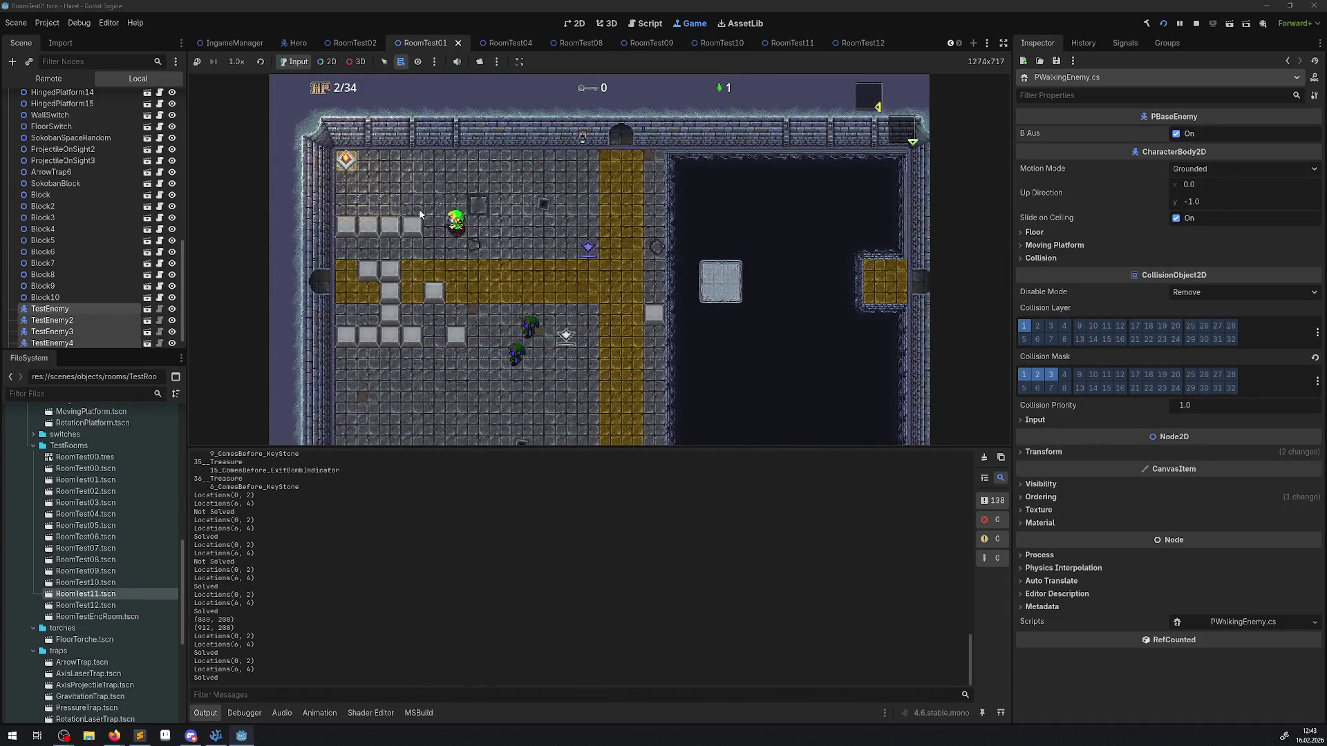
Step: Pass in and out of the green-tile room, move up, then stop the game
{"action": "key", "text": "Left"}
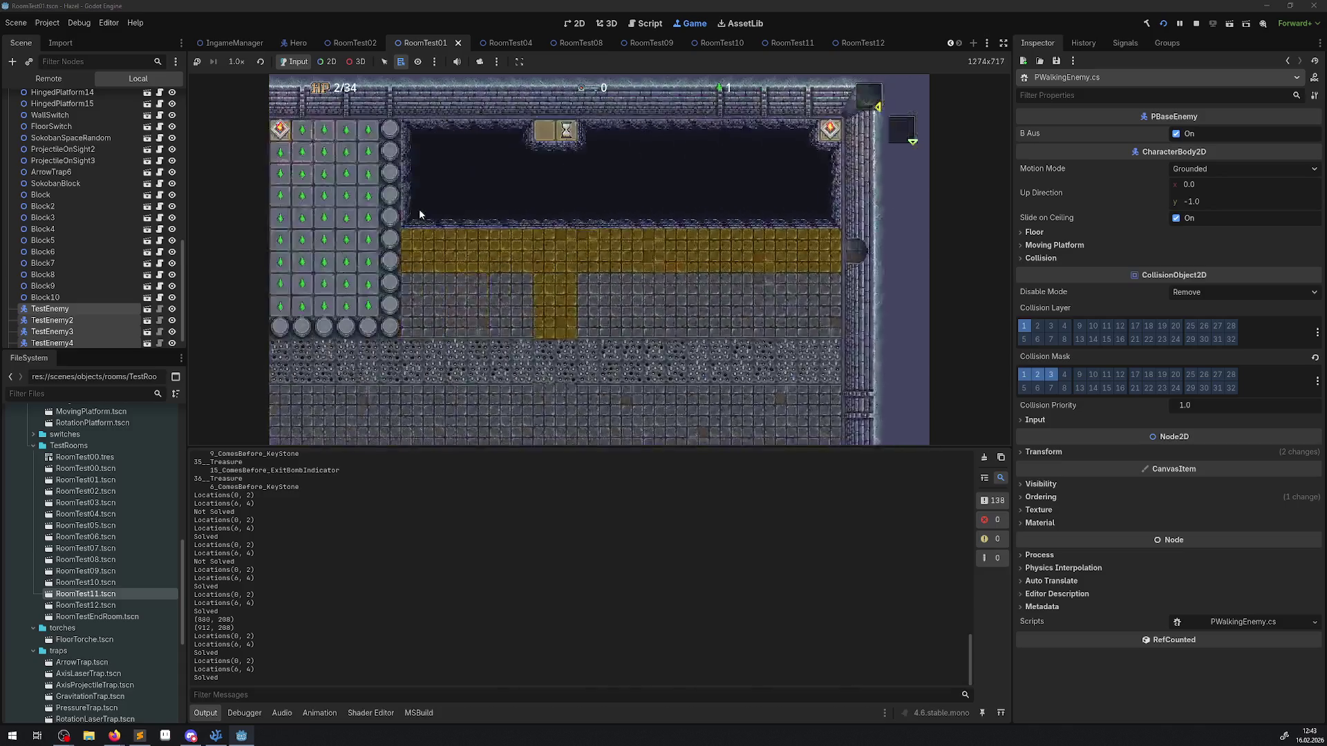
{"action": "key", "text": "Right"}
{"action": "key", "text": "Left"}
{"action": "key", "text": "Right"}
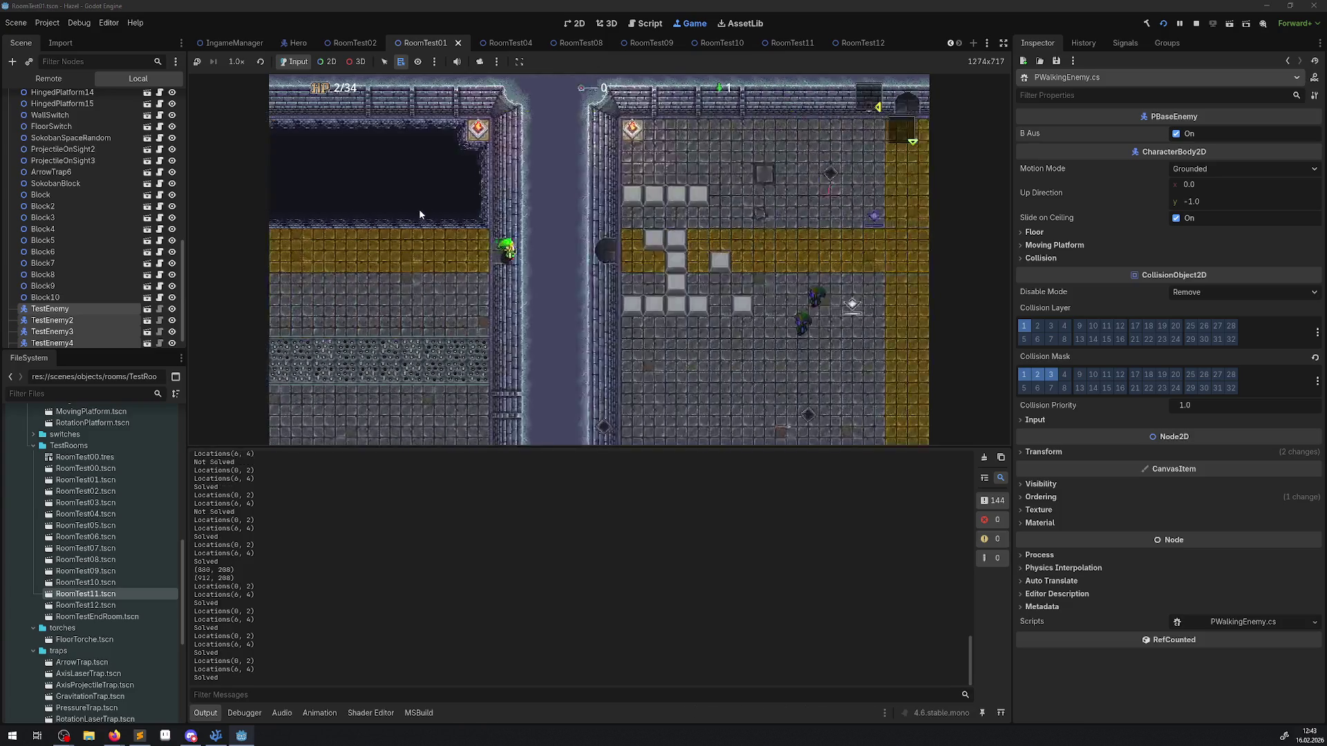
{"action": "key", "text": "Left"}
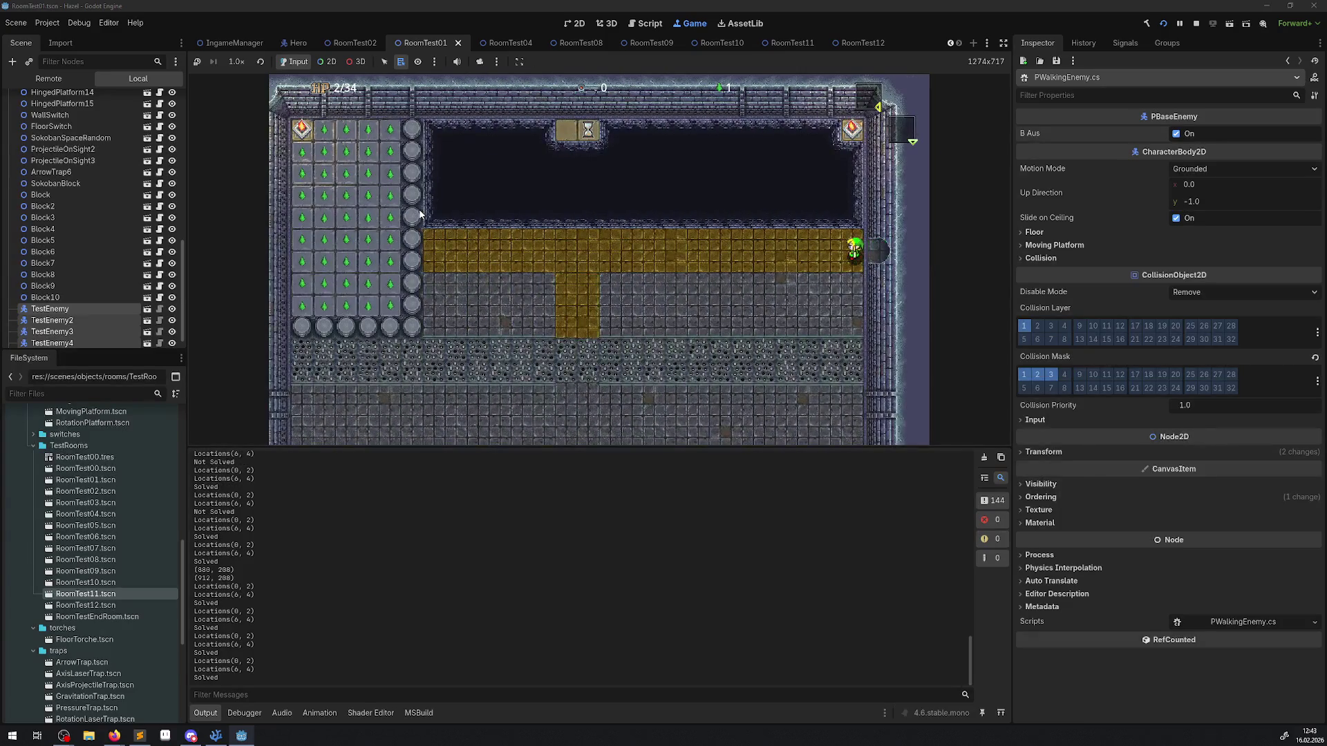
{"action": "key", "text": "Right"}
{"action": "key", "text": "Right"}
{"action": "key", "text": "Up"}
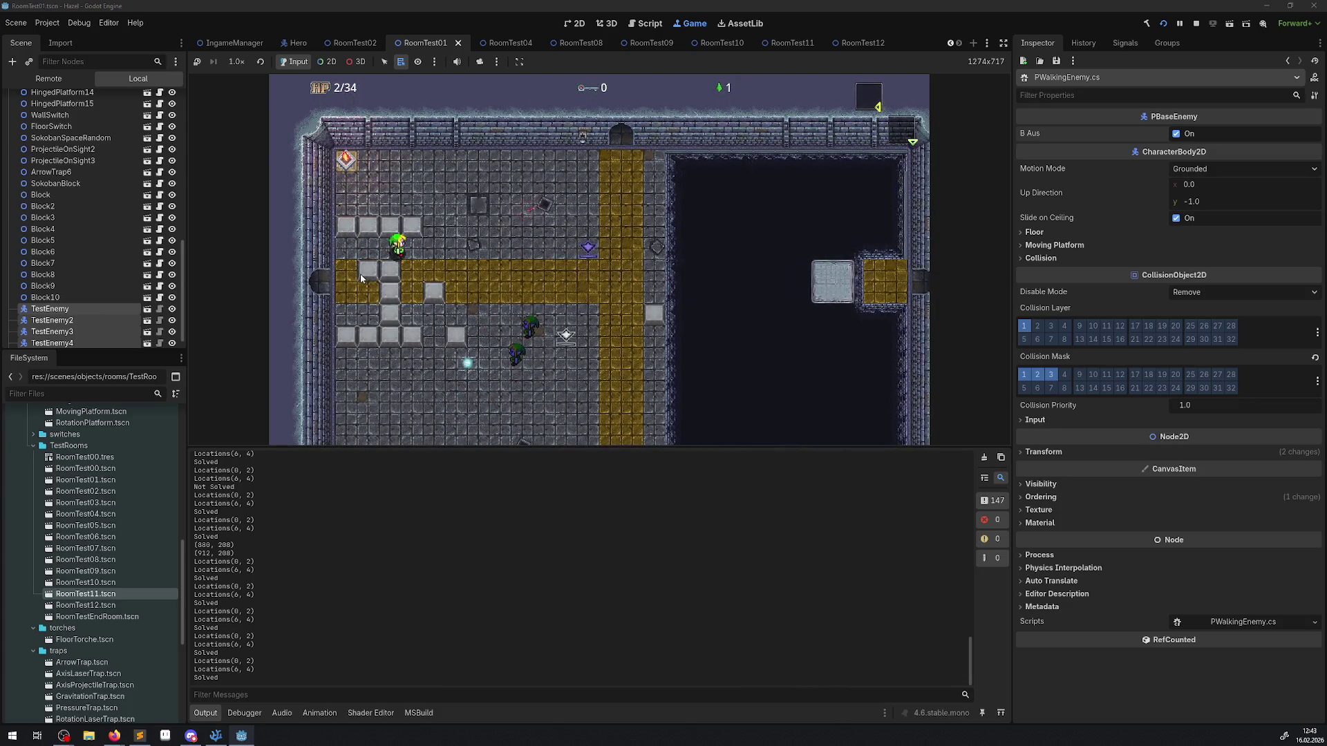
{"action": "left_click", "coordinate": [1196, 24]}
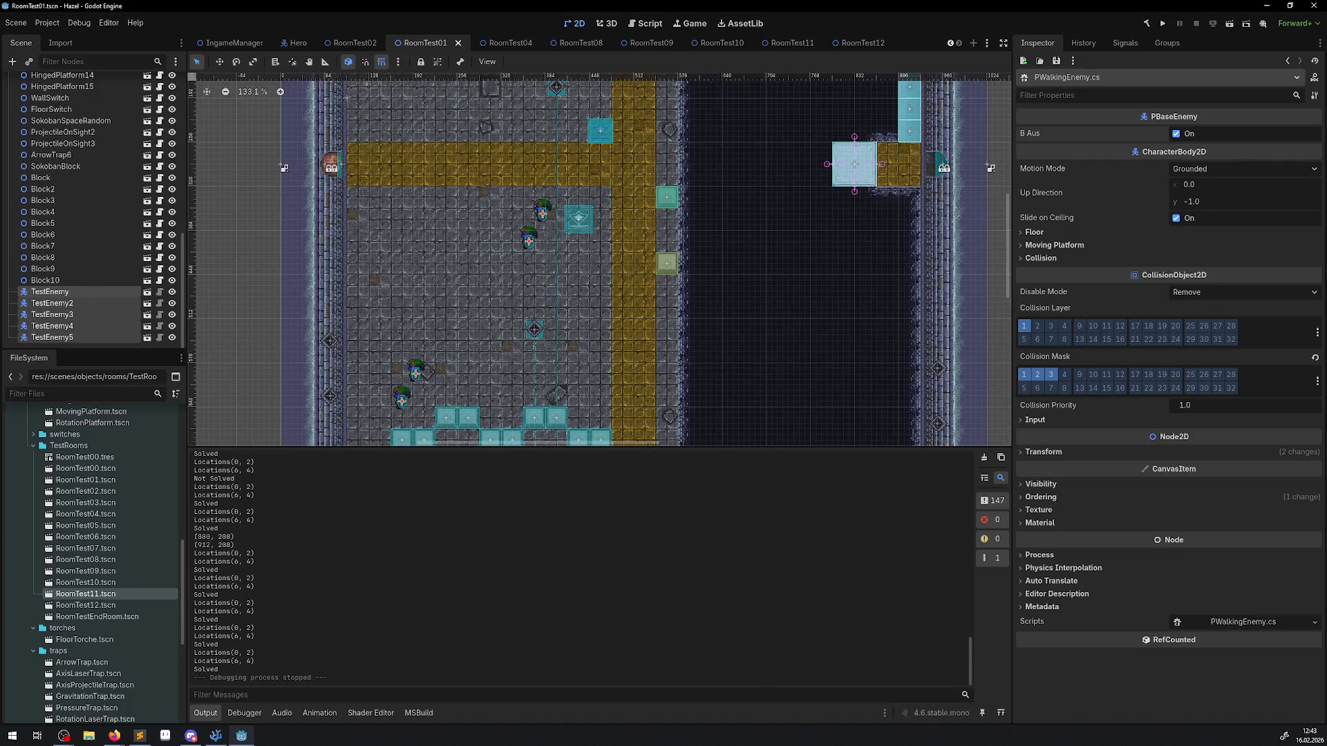
Step: Switch from Godot to another application
{"action": "key", "text": "alt+Tab"}
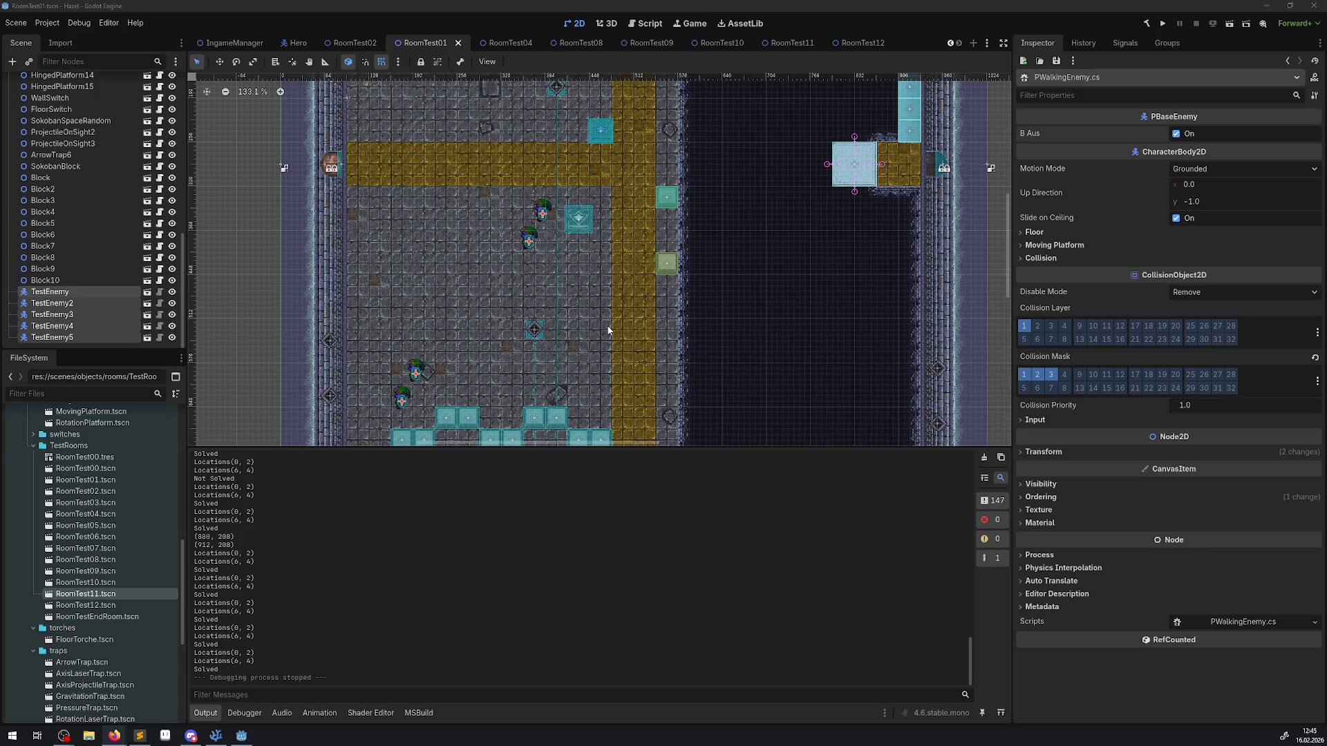
Step: Nudge the five TestEnemy enemies down two steps, deselect them, and save RoomTest01
{"action": "left_click_drag", "start_coordinate": [587, 312], "coordinate": [603, 342]}
{"action": "key", "text": "ctrl+s"}
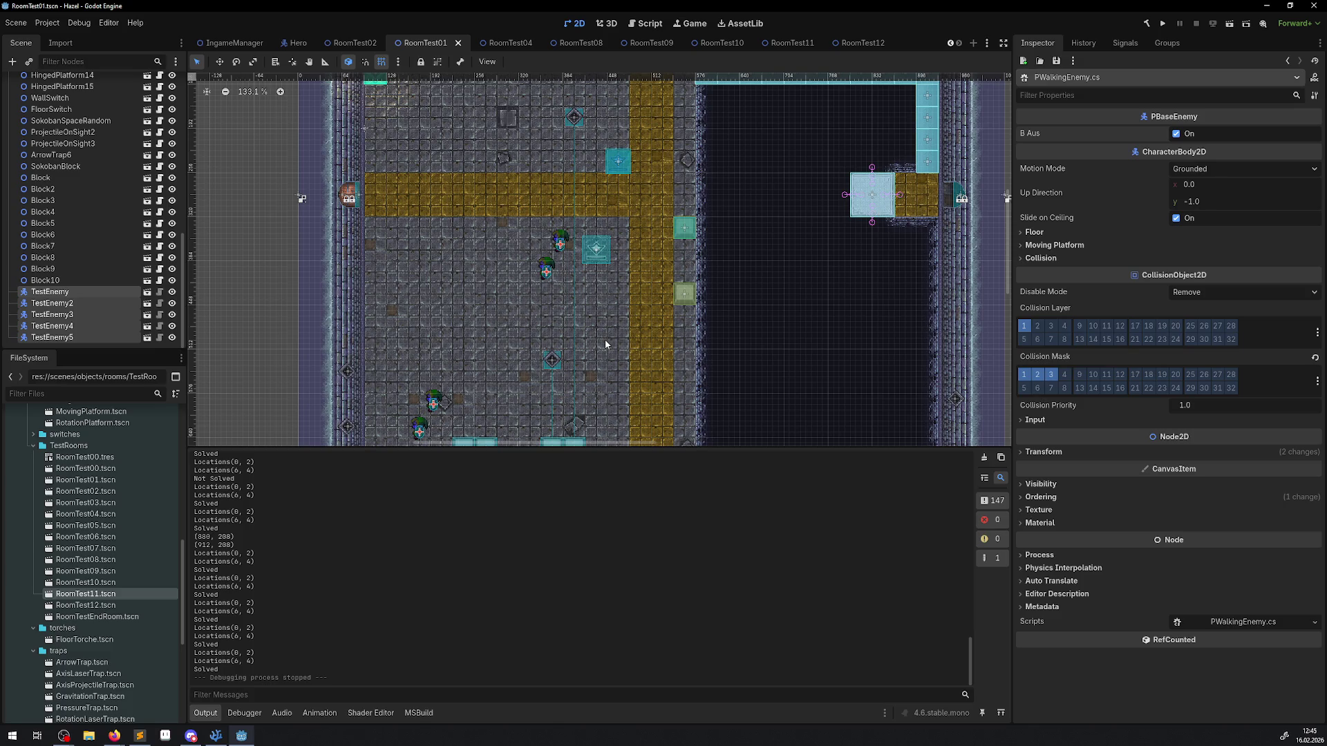
{"action": "key", "text": "Down"}
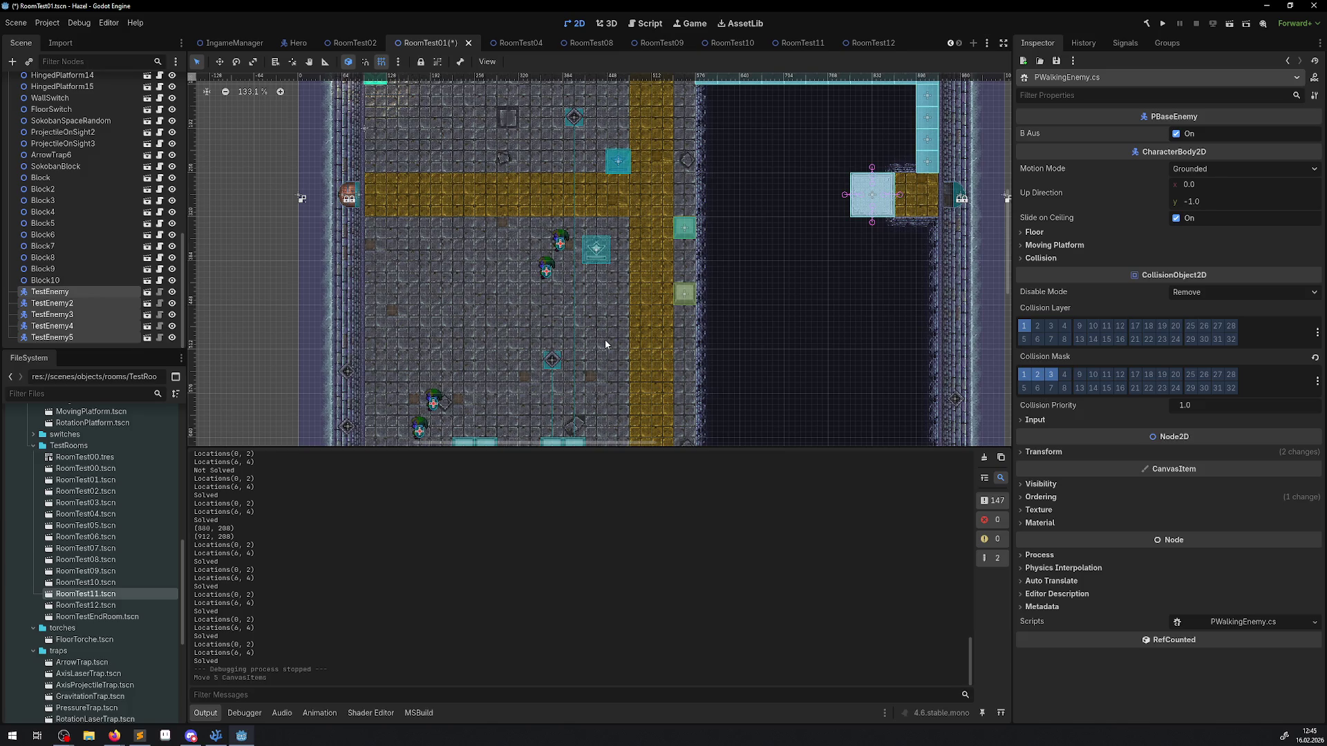
{"action": "key", "text": "Down"}
{"action": "key", "text": "Down"}
{"action": "key", "text": "Down"}
{"action": "key", "text": "Down"}
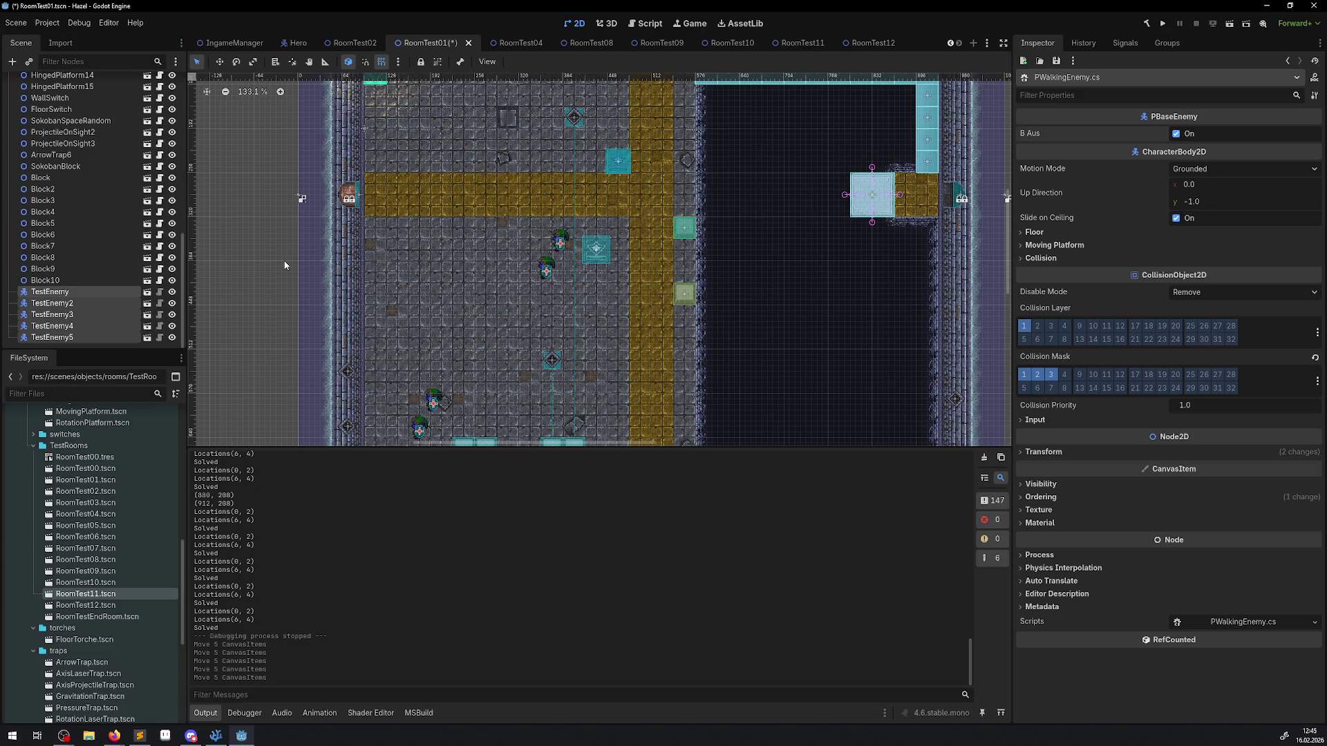
{"action": "left_click", "coordinate": [418, 298]}
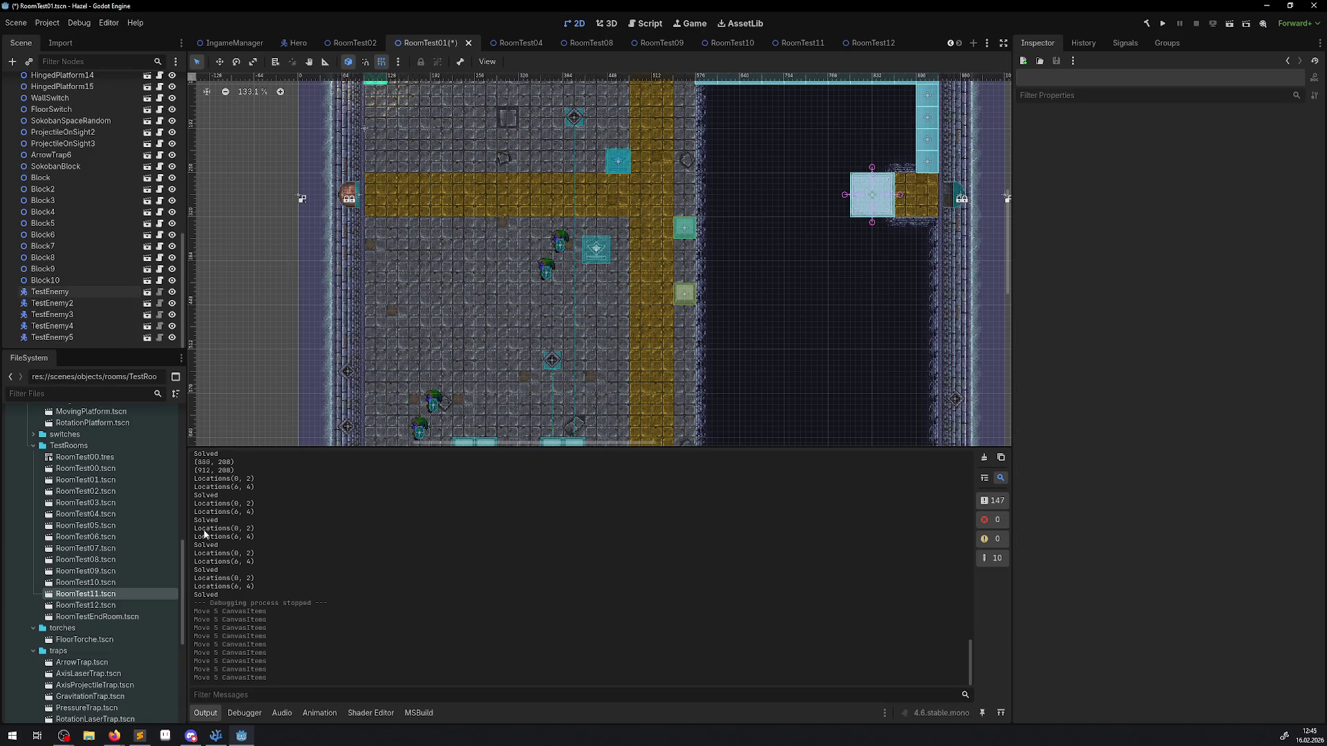
{"action": "key", "text": "ctrl+s"}
{"action": "left_click", "coordinate": [138, 738]}
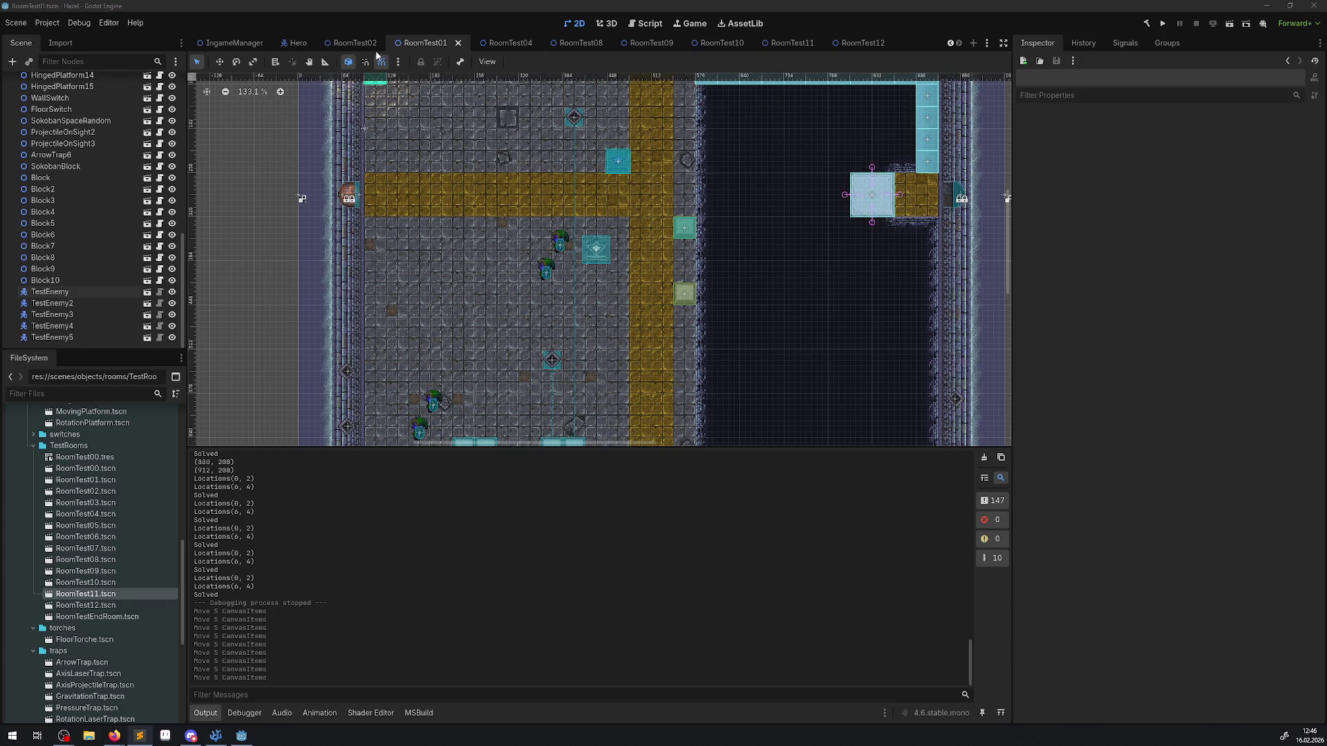
{"action": "scroll", "coordinate": [379, 50], "scroll_direction": "up", "scroll_amount": 3}
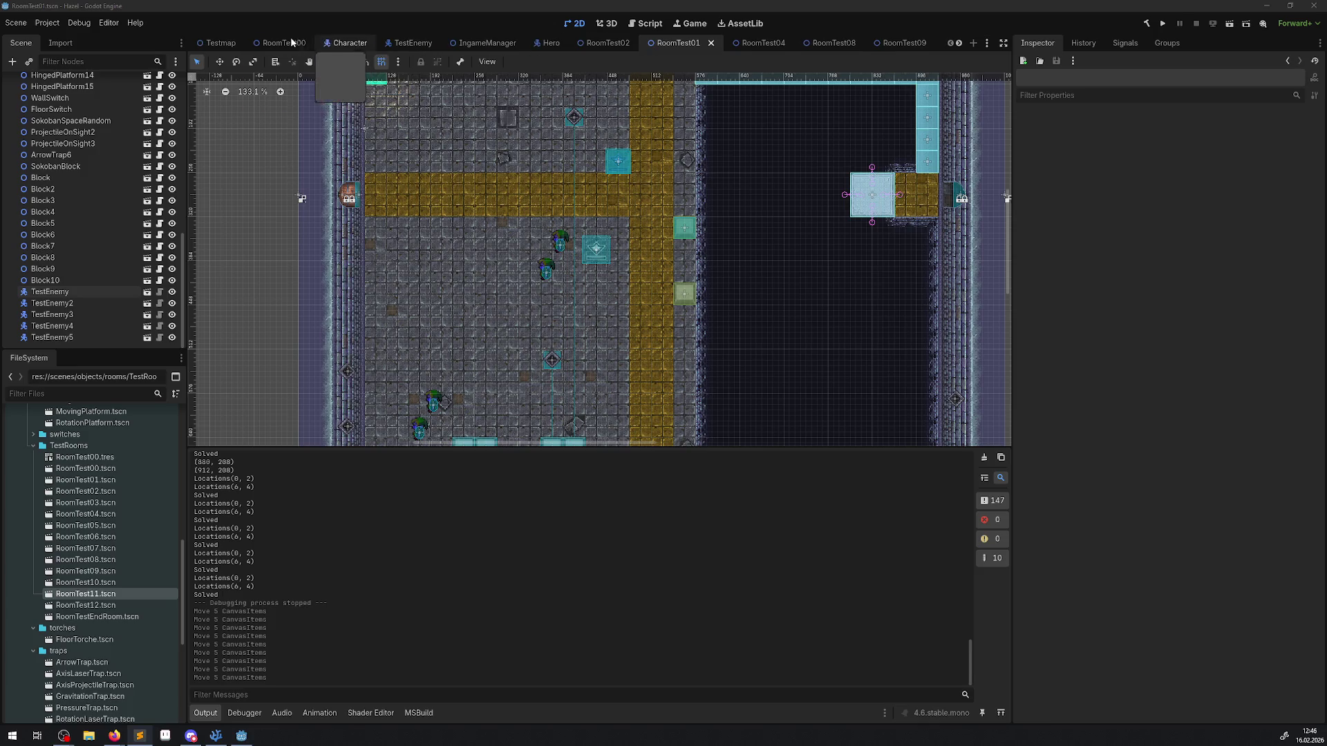
Step: In RoomTest00, select StaticLaserTrap2 and open its StaticLaserTrap scene in the editor
{"action": "left_click", "coordinate": [282, 43]}
{"action": "scroll", "coordinate": [520, 136], "scroll_direction": "down", "scroll_amount": 1}
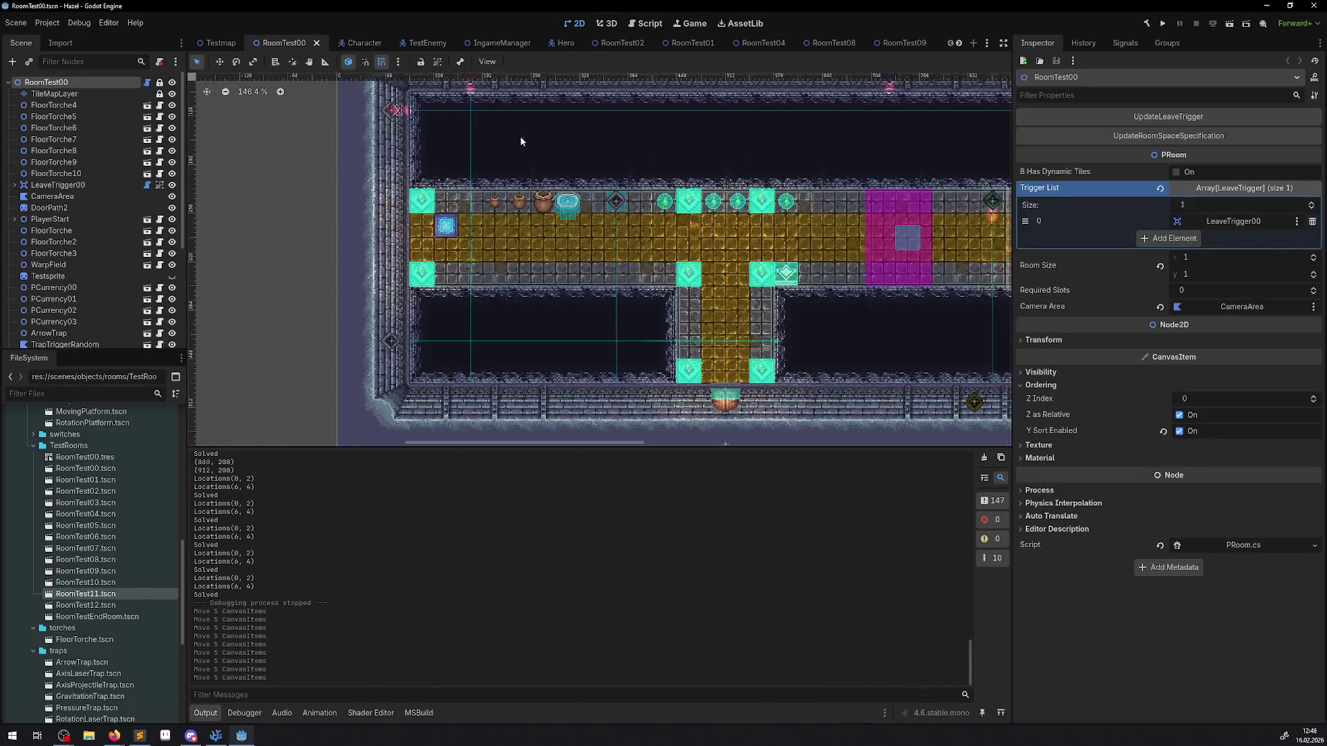
{"action": "scroll", "coordinate": [519, 135], "scroll_direction": "up", "scroll_amount": 2}
{"action": "left_click", "coordinate": [451, 128]}
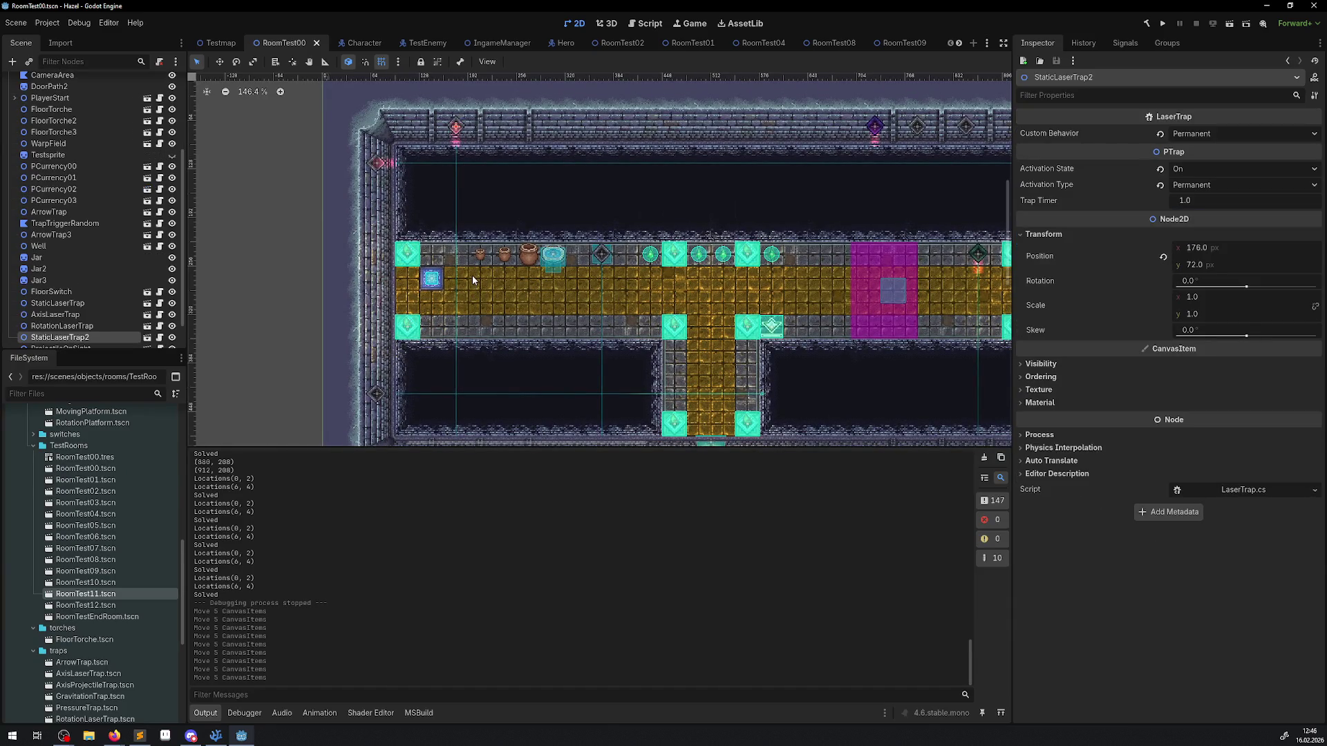
{"action": "scroll", "coordinate": [525, 243], "scroll_direction": "down", "scroll_amount": 10}
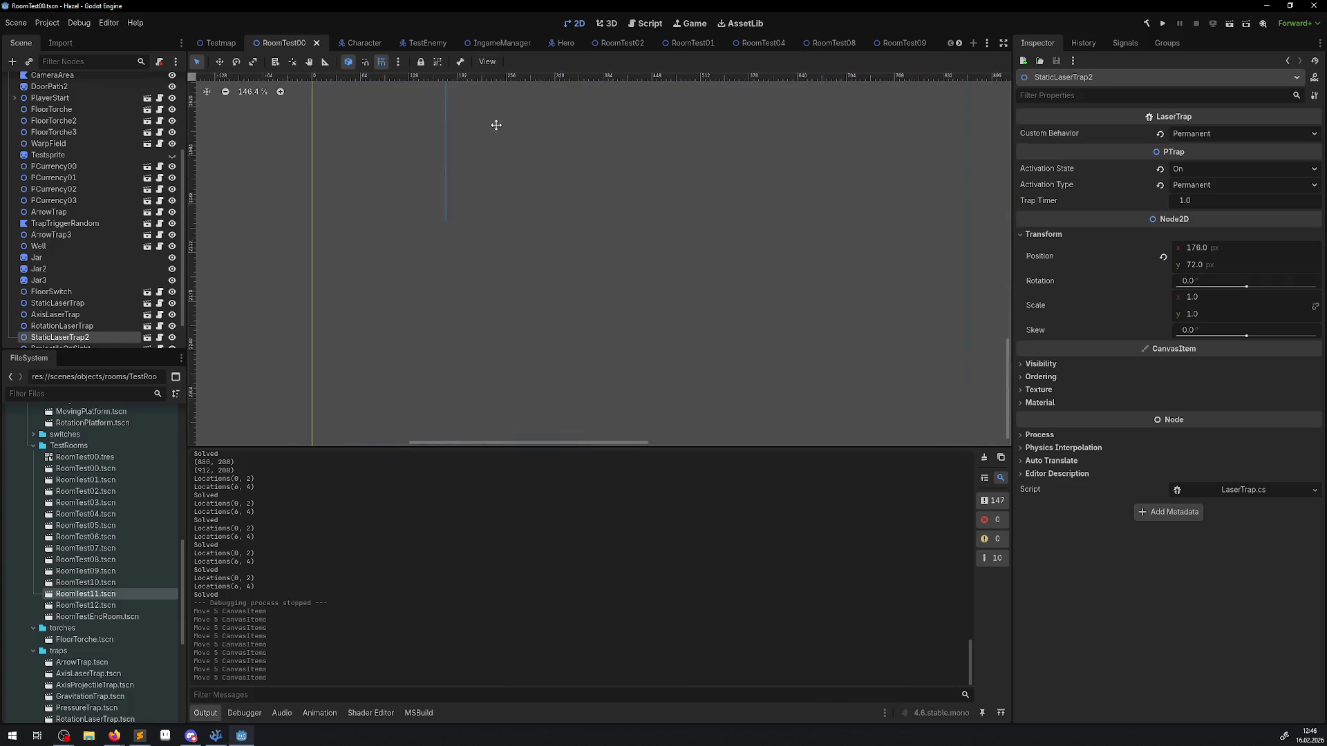
{"action": "scroll", "coordinate": [497, 345], "scroll_direction": "up", "scroll_amount": 10}
{"action": "scroll", "coordinate": [496, 346], "scroll_direction": "up", "scroll_amount": 2}
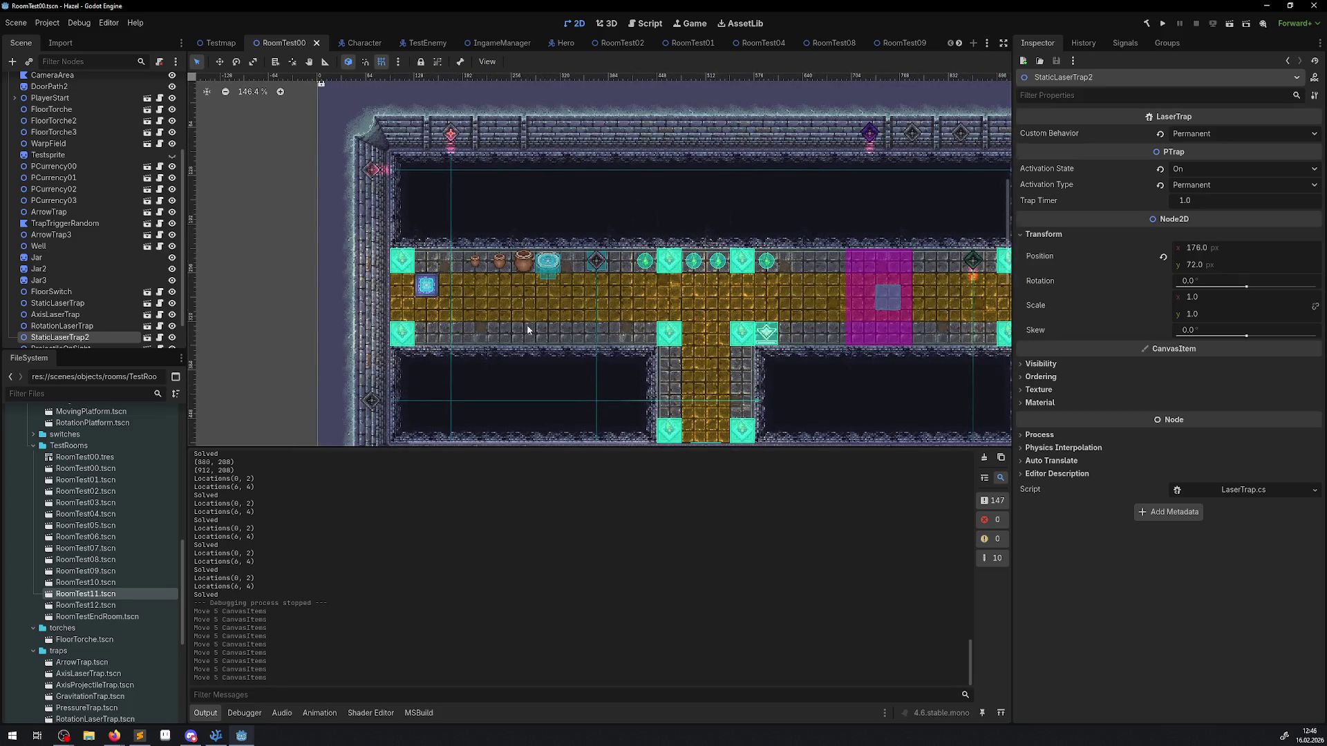
{"action": "scroll", "coordinate": [551, 321], "scroll_direction": "down", "scroll_amount": 8}
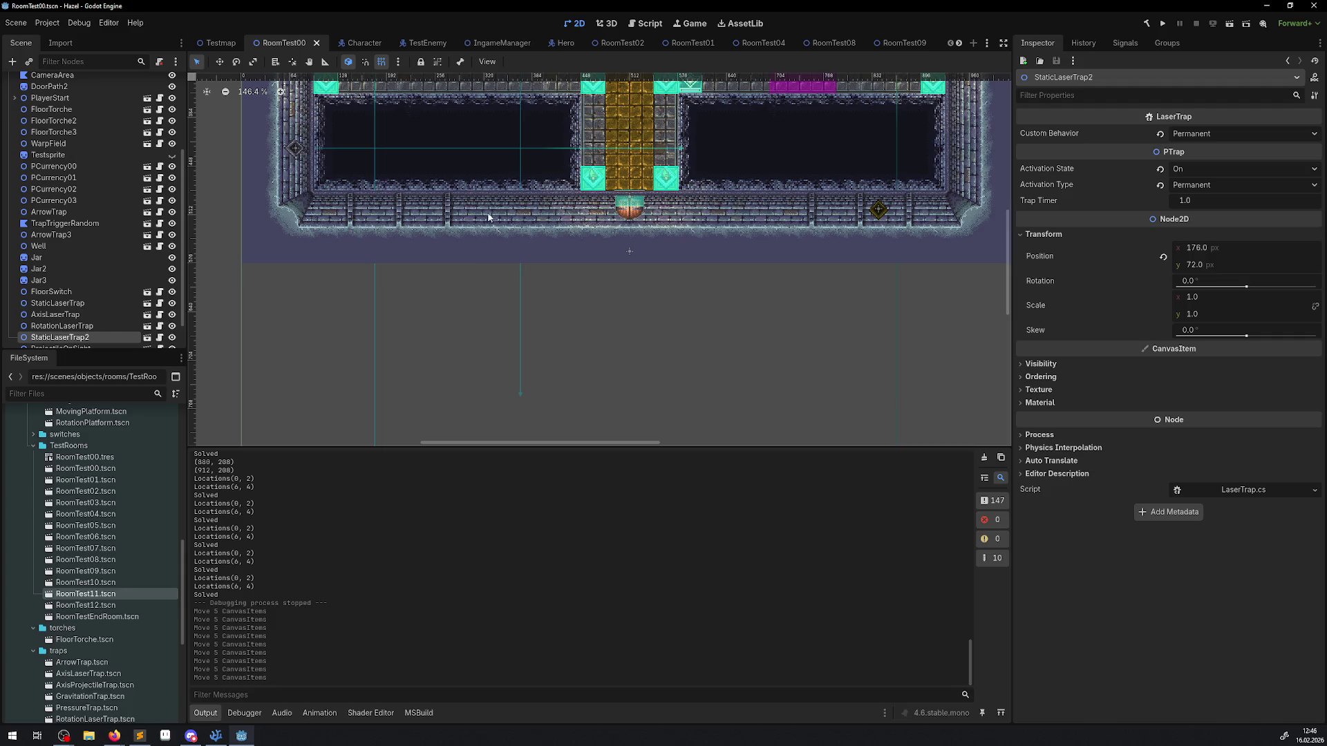
{"action": "scroll", "coordinate": [414, 166], "scroll_direction": "up", "scroll_amount": 3}
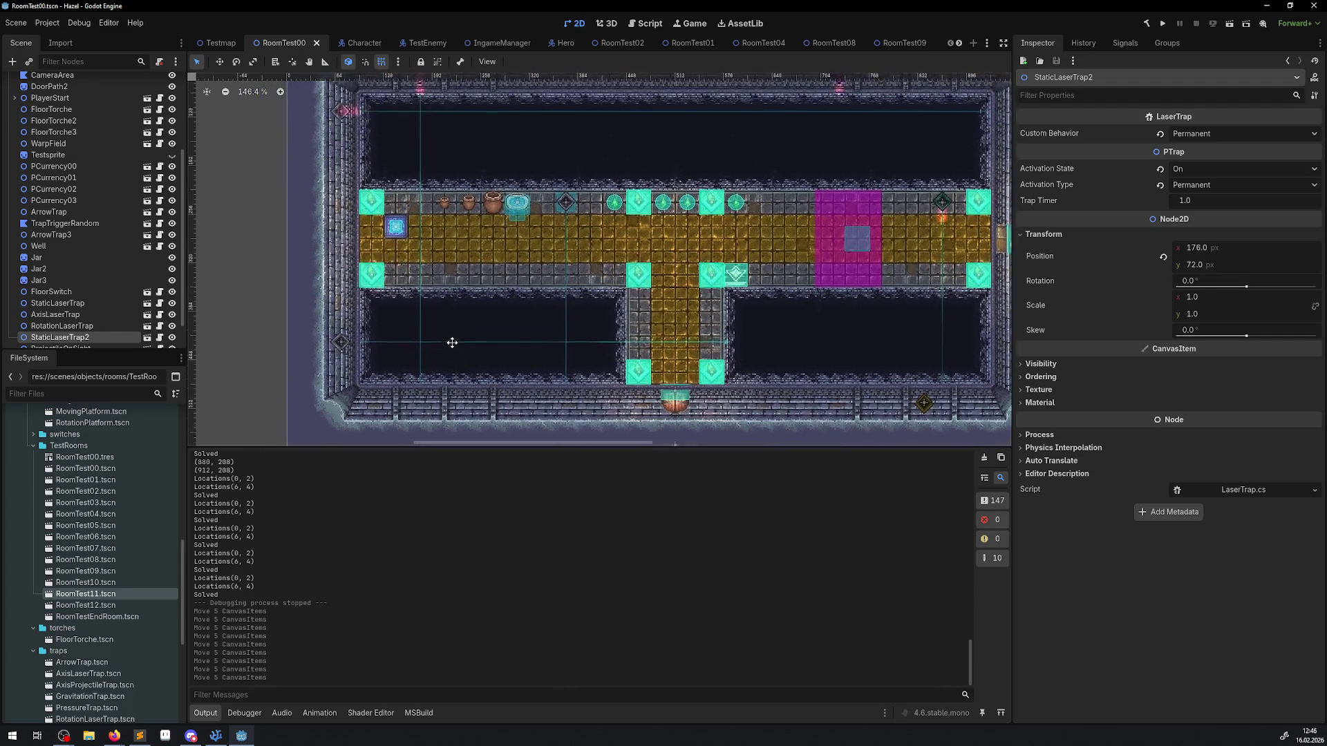
{"action": "scroll", "coordinate": [432, 131], "scroll_direction": "up", "scroll_amount": 2}
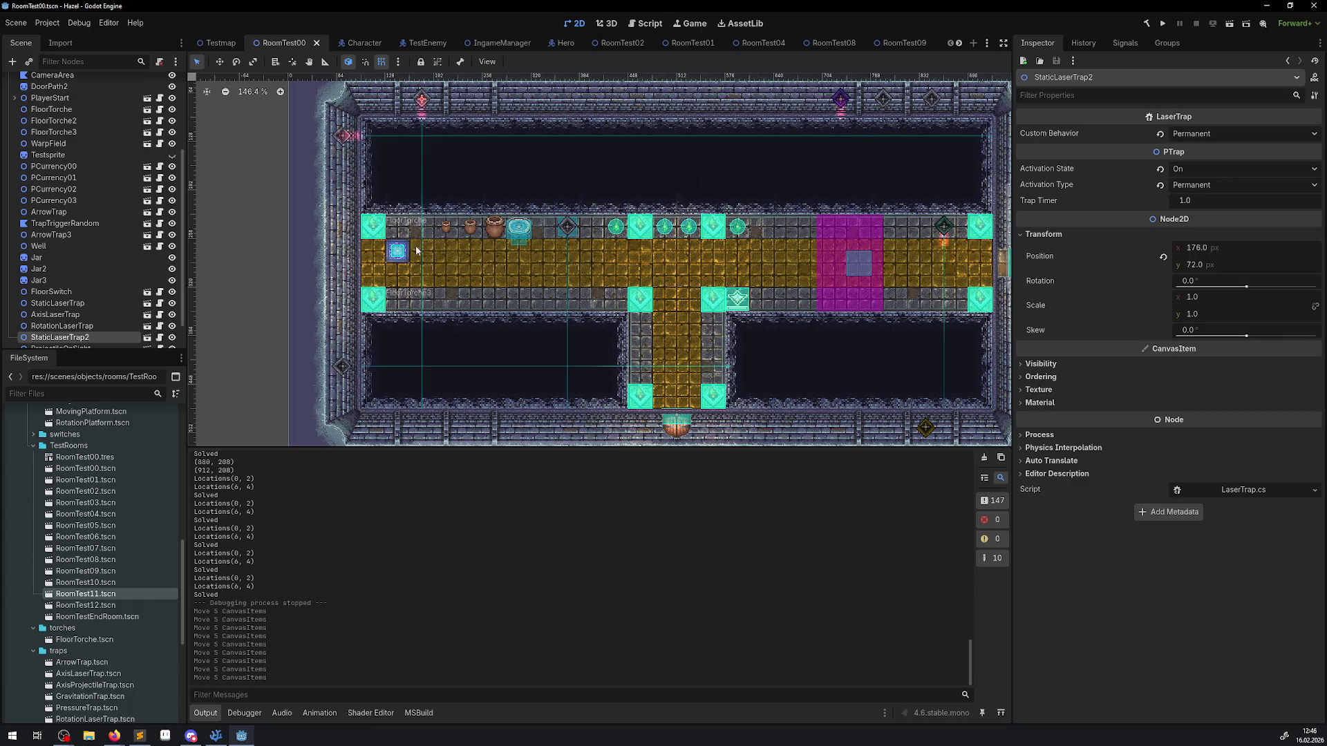
{"action": "left_click", "coordinate": [149, 338]}
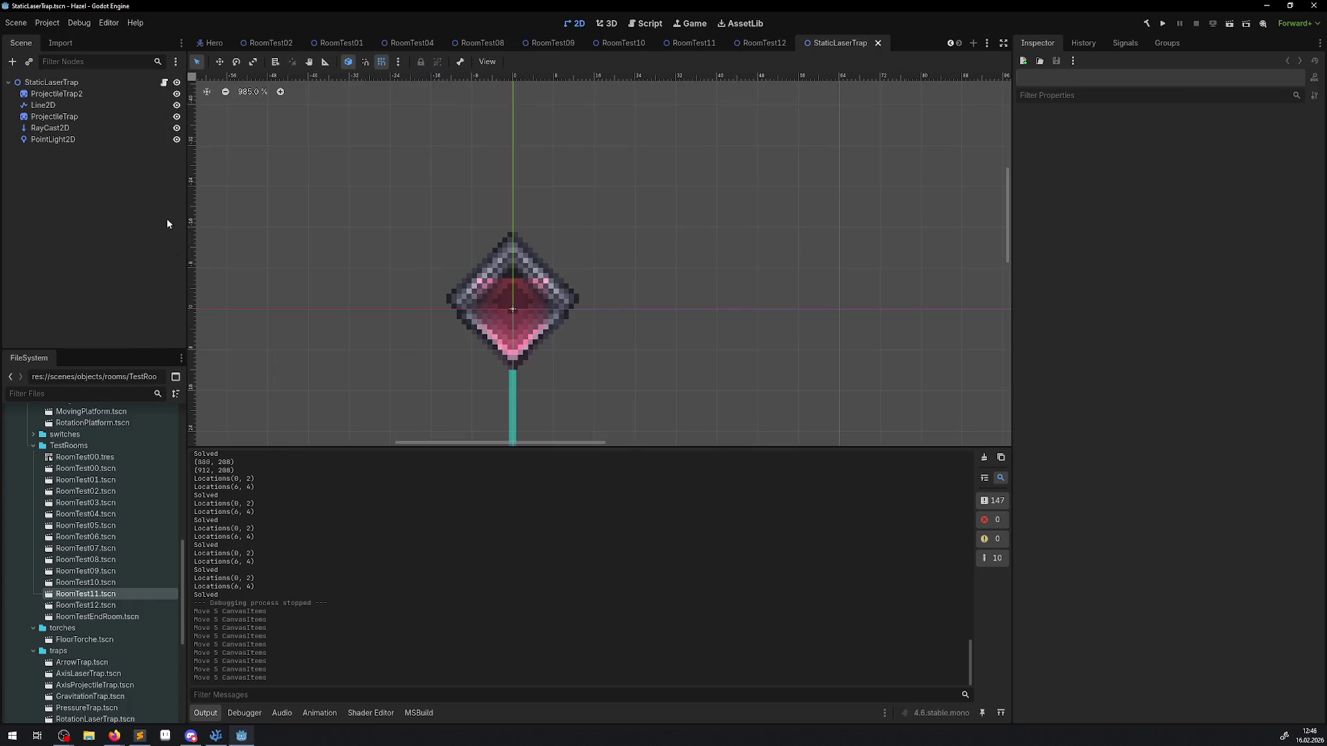
{"action": "left_click", "coordinate": [40, 104]}
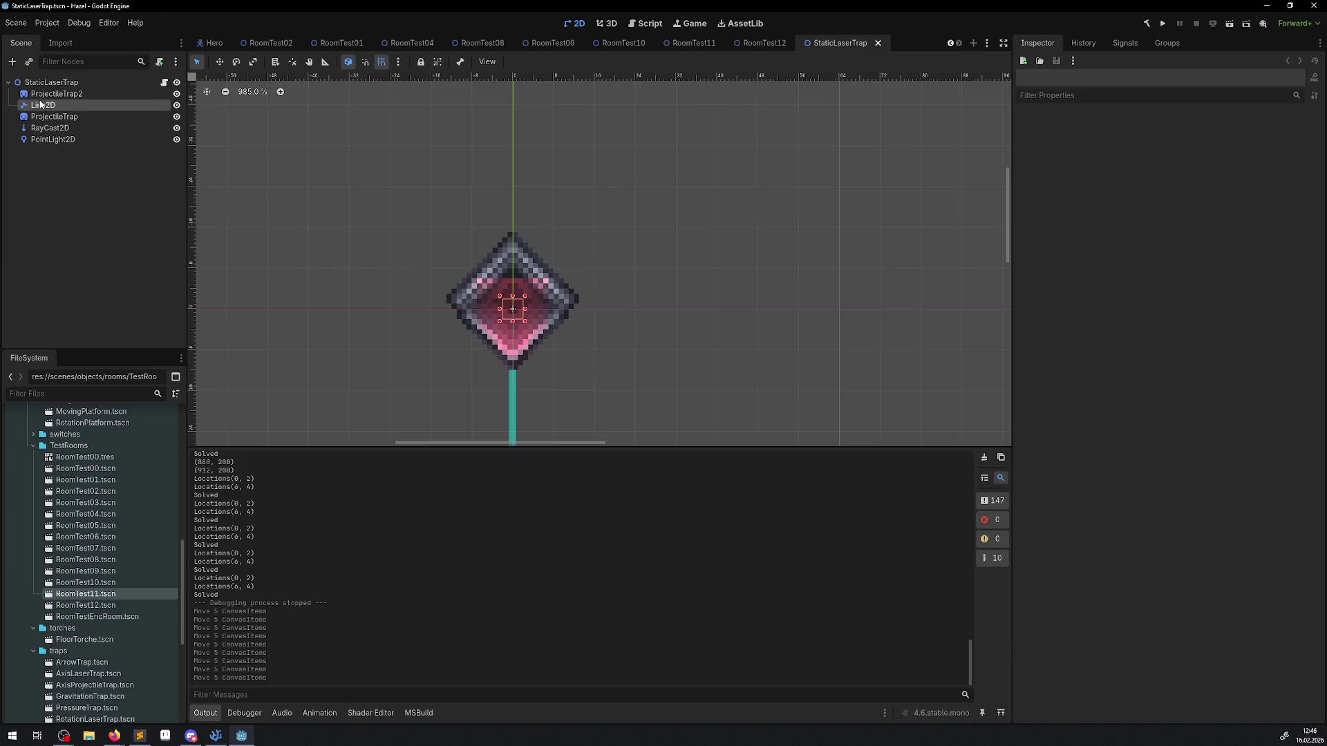
{"action": "scroll", "coordinate": [460, 278], "scroll_direction": "down", "scroll_amount": 6}
{"action": "scroll", "coordinate": [509, 354], "scroll_direction": "up", "scroll_amount": 2}
{"action": "scroll", "coordinate": [510, 354], "scroll_direction": "down", "scroll_amount": 5}
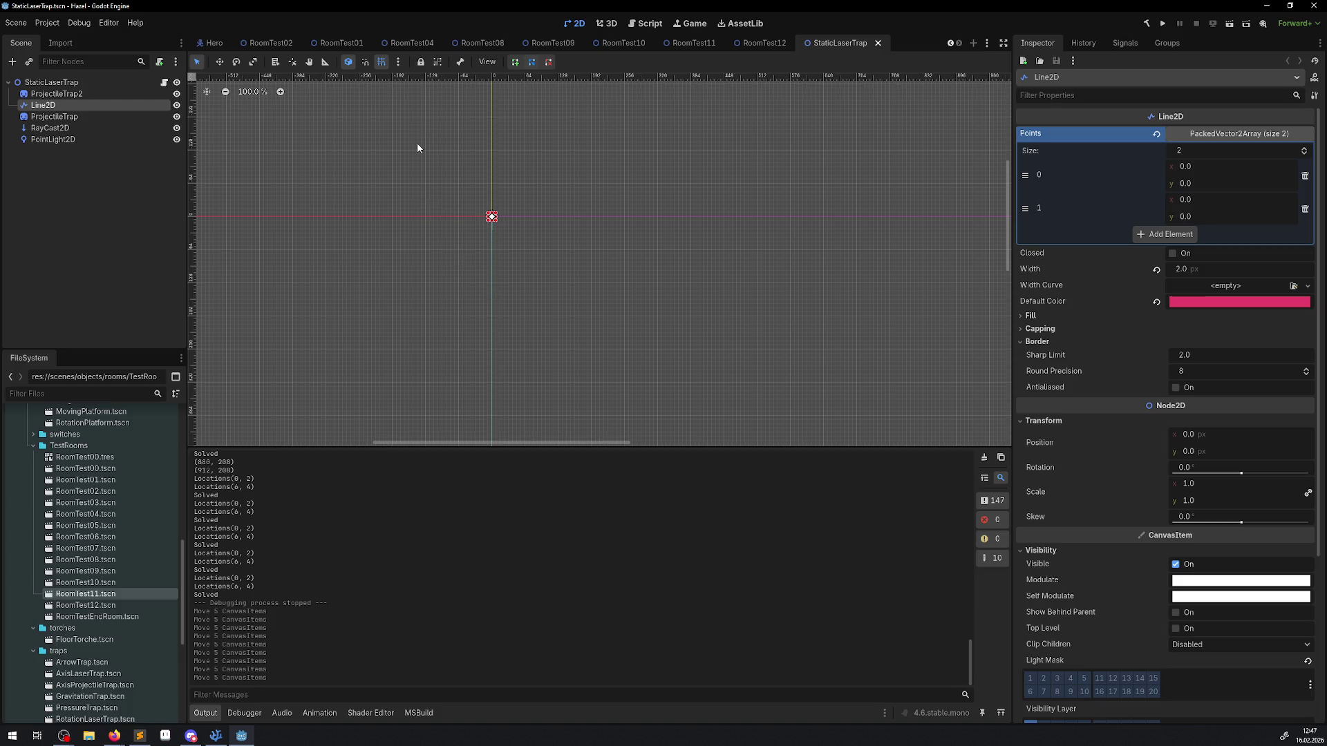
{"action": "scroll", "coordinate": [462, 195], "scroll_direction": "up", "scroll_amount": 8}
{"action": "left_click", "coordinate": [86, 129]}
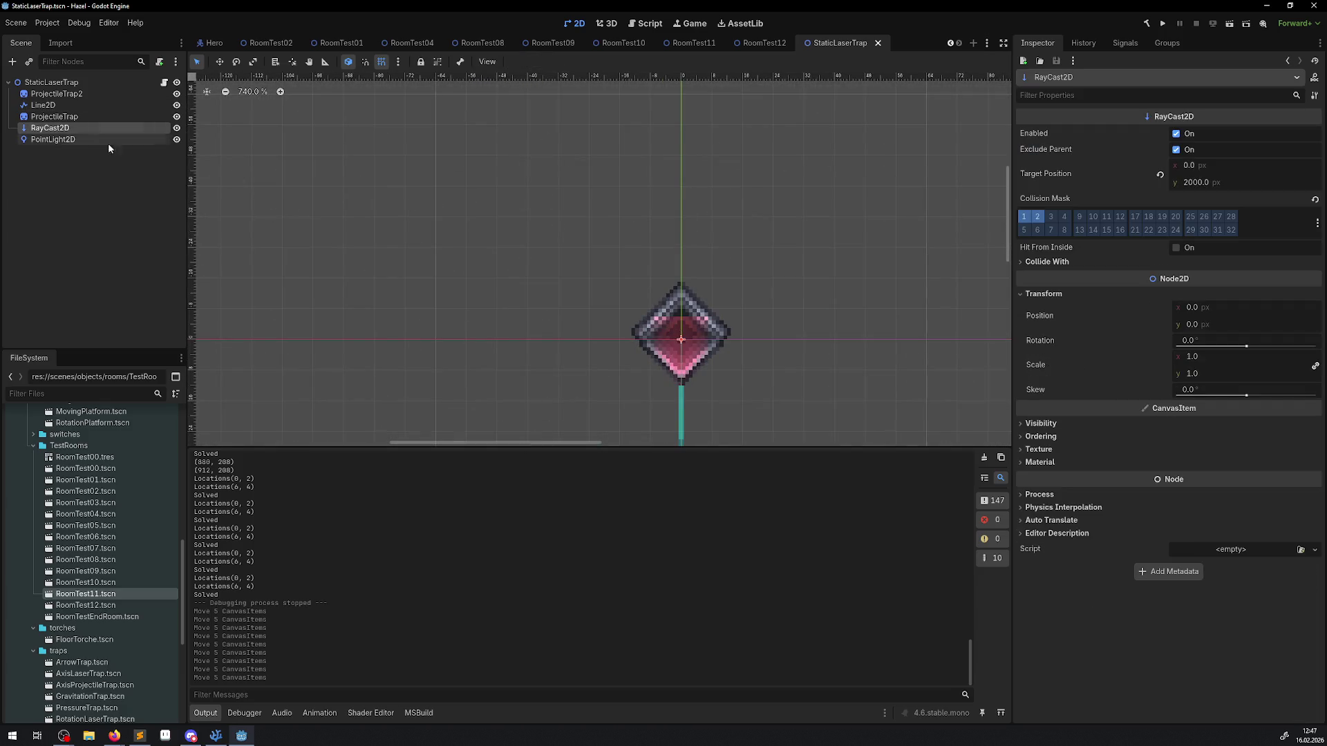
{"action": "scroll", "coordinate": [665, 311], "scroll_direction": "down", "scroll_amount": 6}
{"action": "left_click_drag", "start_coordinate": [666, 310], "coordinate": [572, 131]}
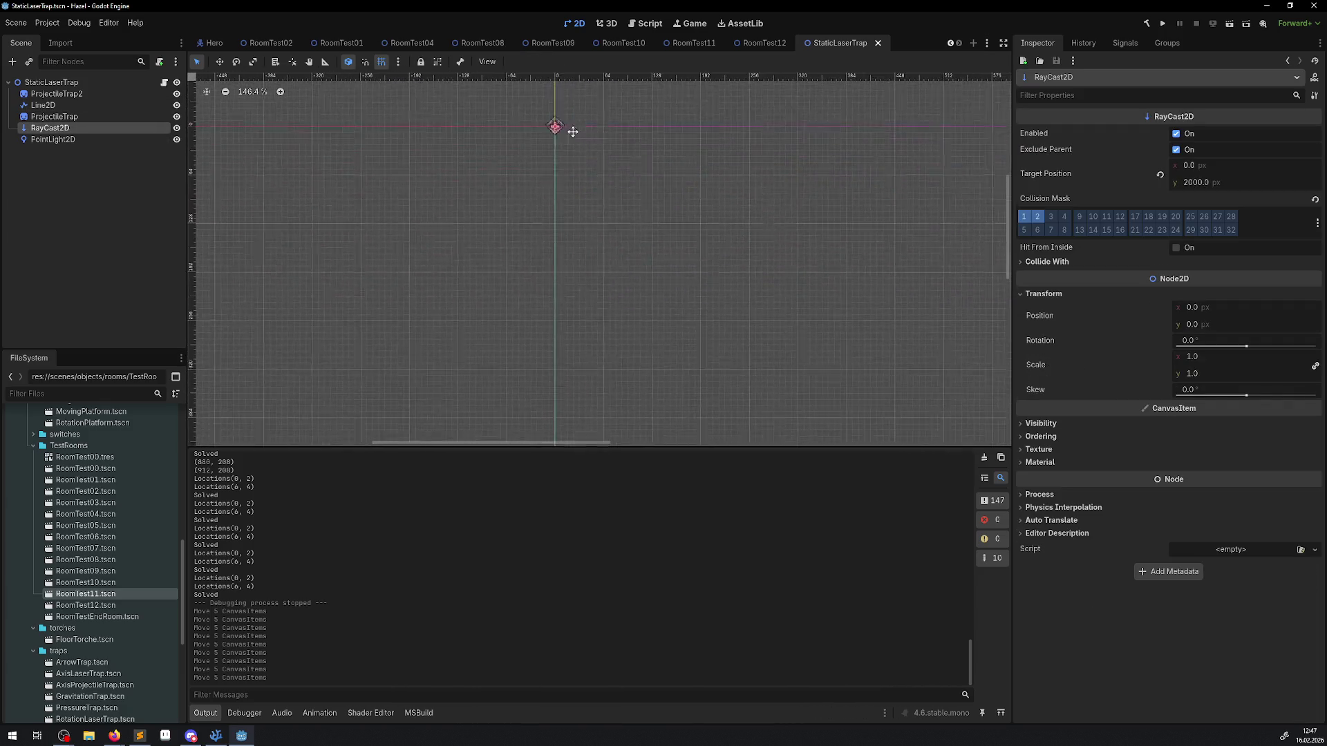
{"action": "left_click", "coordinate": [1191, 183]}
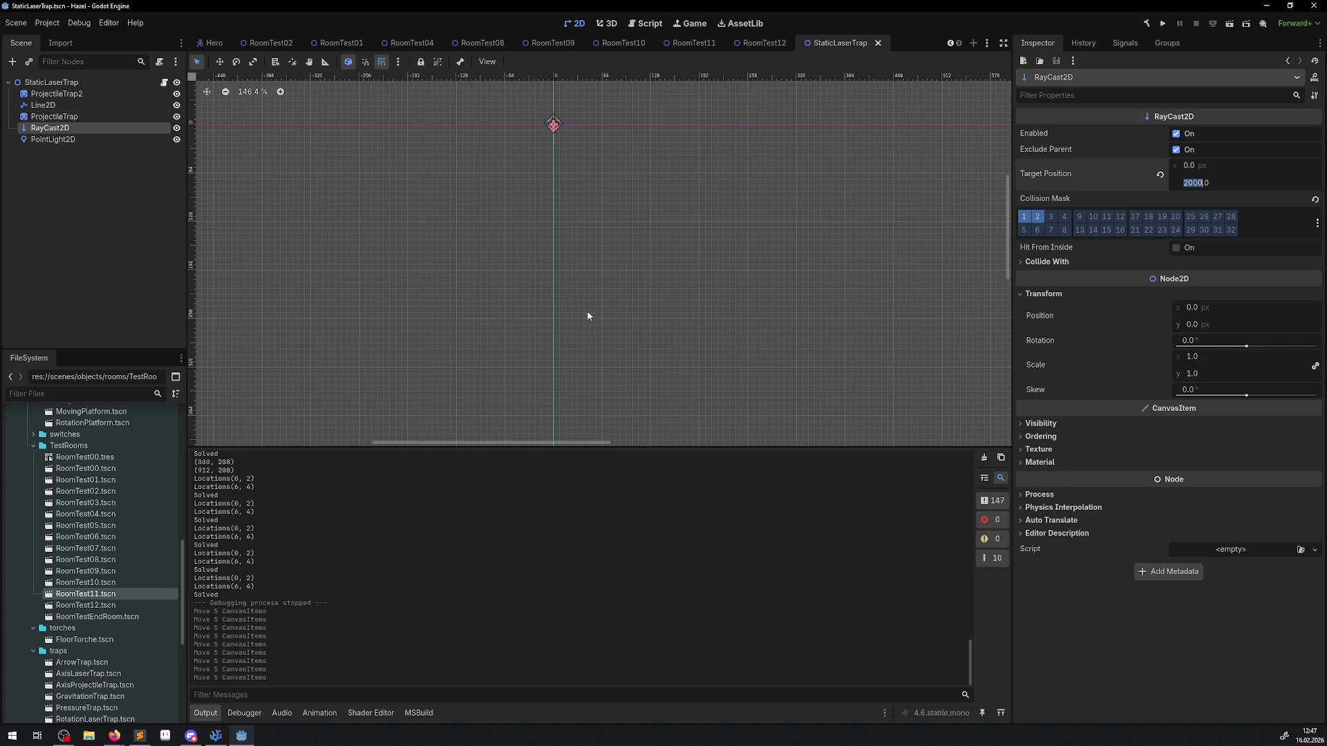
{"action": "left_click", "coordinate": [50, 83]}
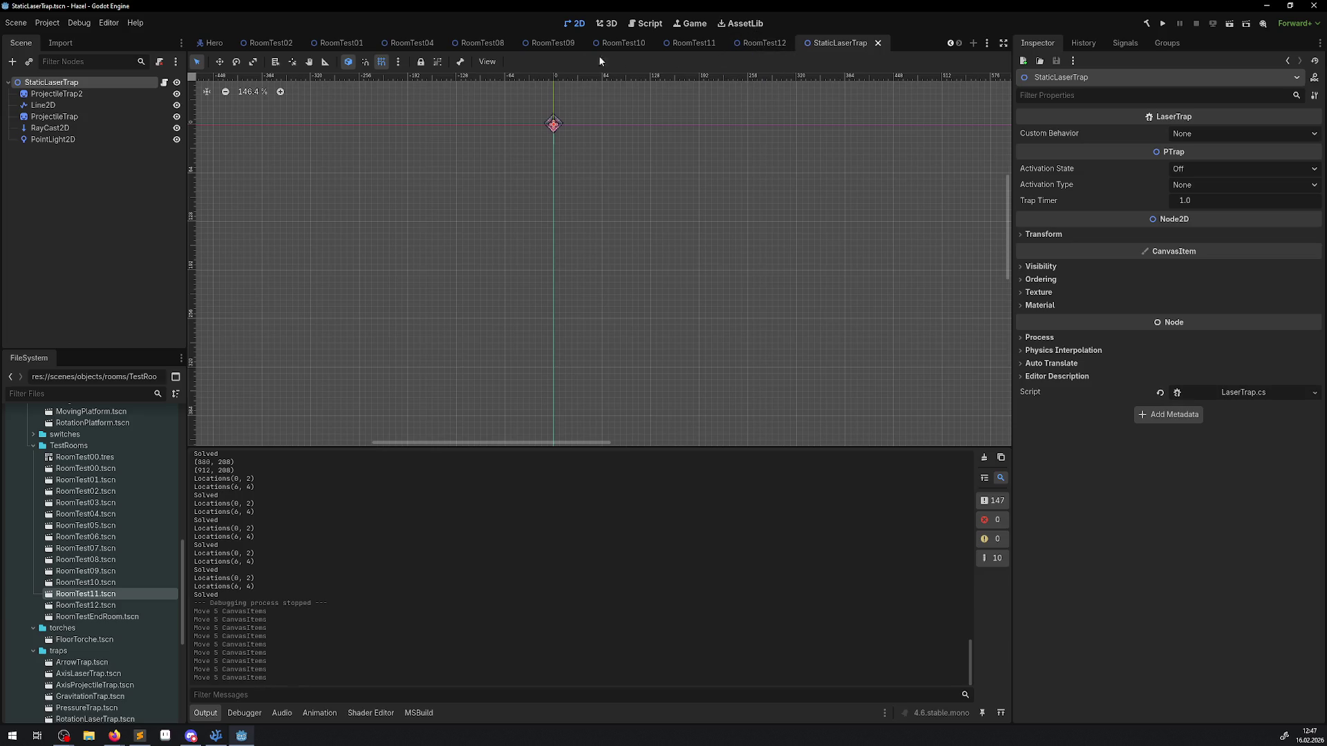
{"action": "left_click", "coordinate": [264, 44]}
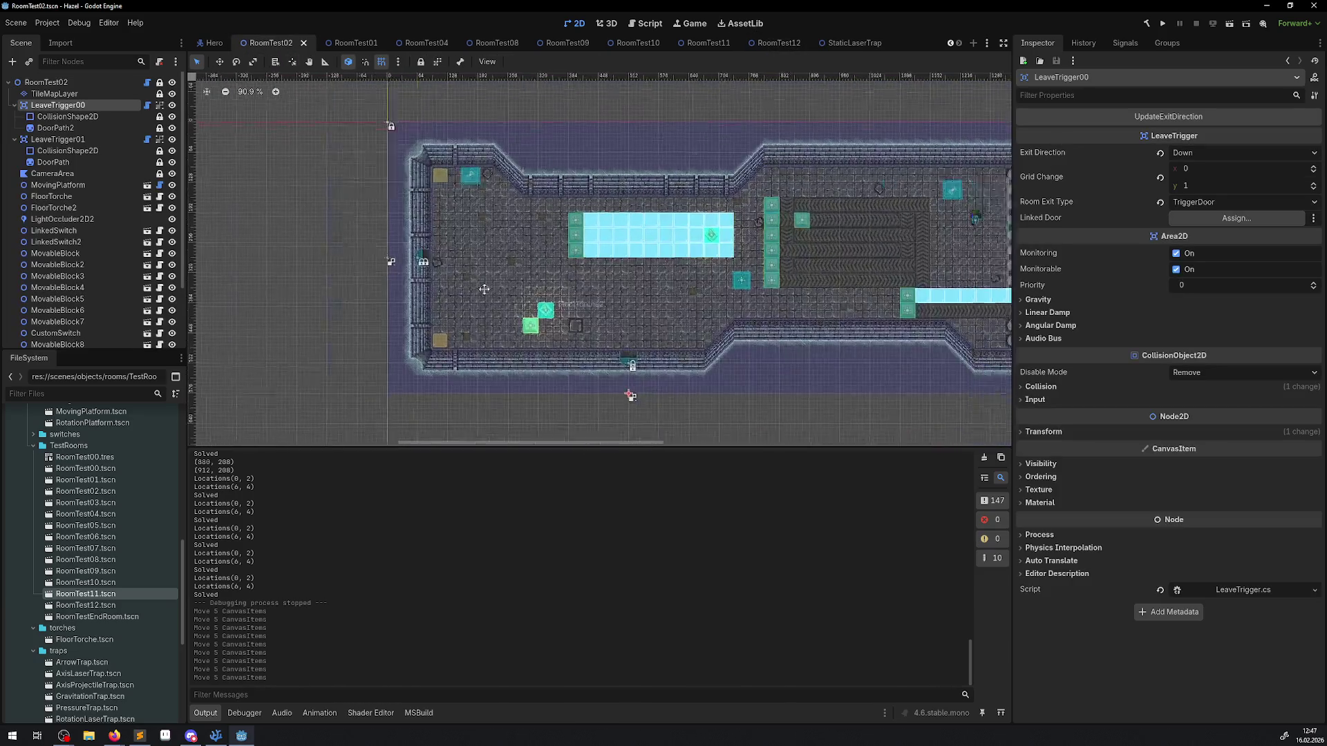
Step: Zoom out over the whole RoomTest01 room, then close the RoomTest04 scene tab
{"action": "left_click_drag", "start_coordinate": [484, 289], "coordinate": [232, 302]}
{"action": "scroll", "coordinate": [232, 302], "scroll_direction": "down", "scroll_amount": 2}
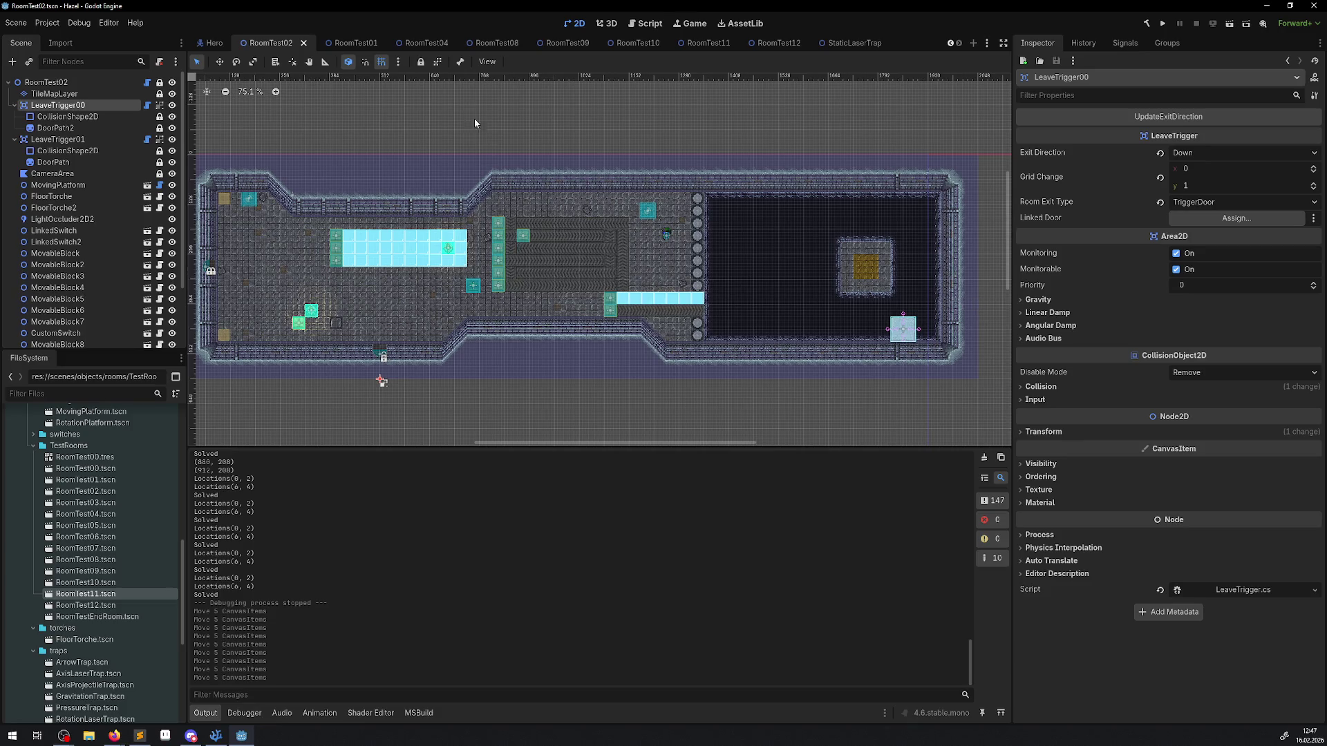
{"action": "left_click", "coordinate": [374, 43]}
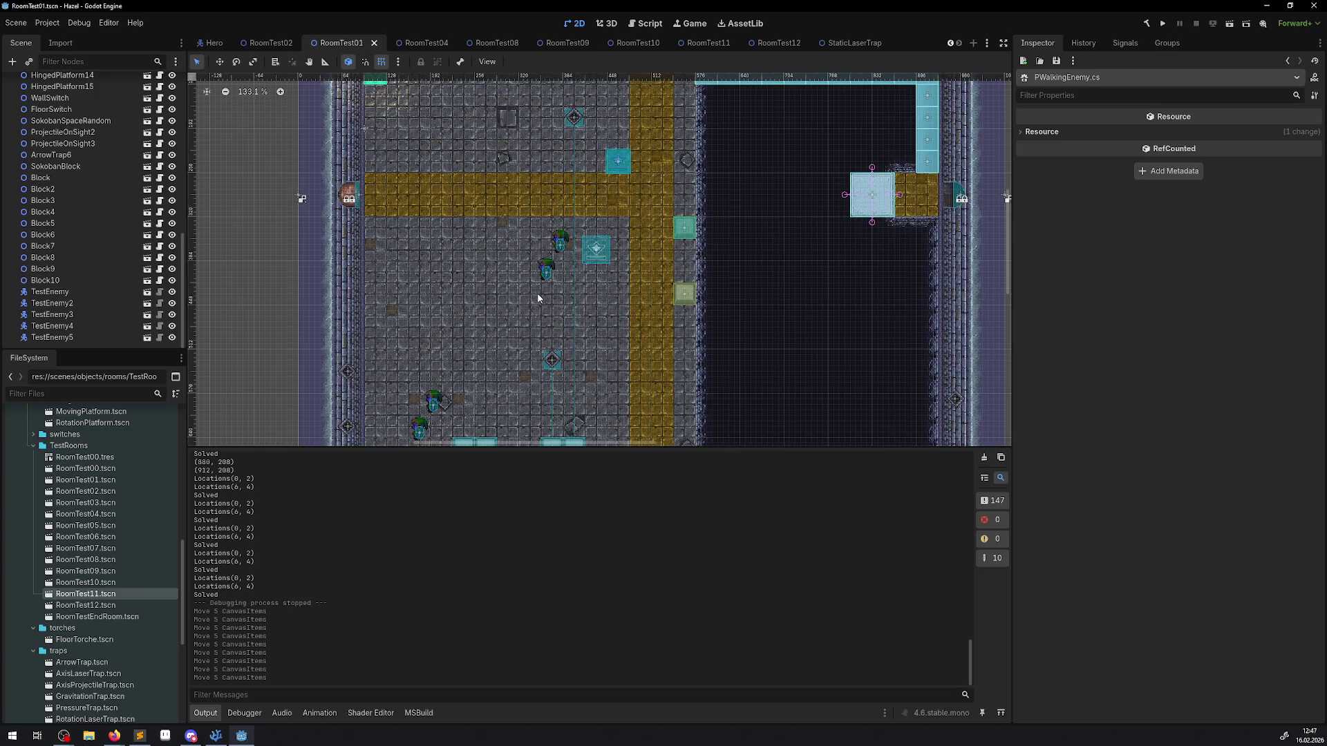
{"action": "scroll", "coordinate": [537, 292], "scroll_direction": "down", "scroll_amount": 3}
{"action": "scroll", "coordinate": [530, 144], "scroll_direction": "down", "scroll_amount": 1}
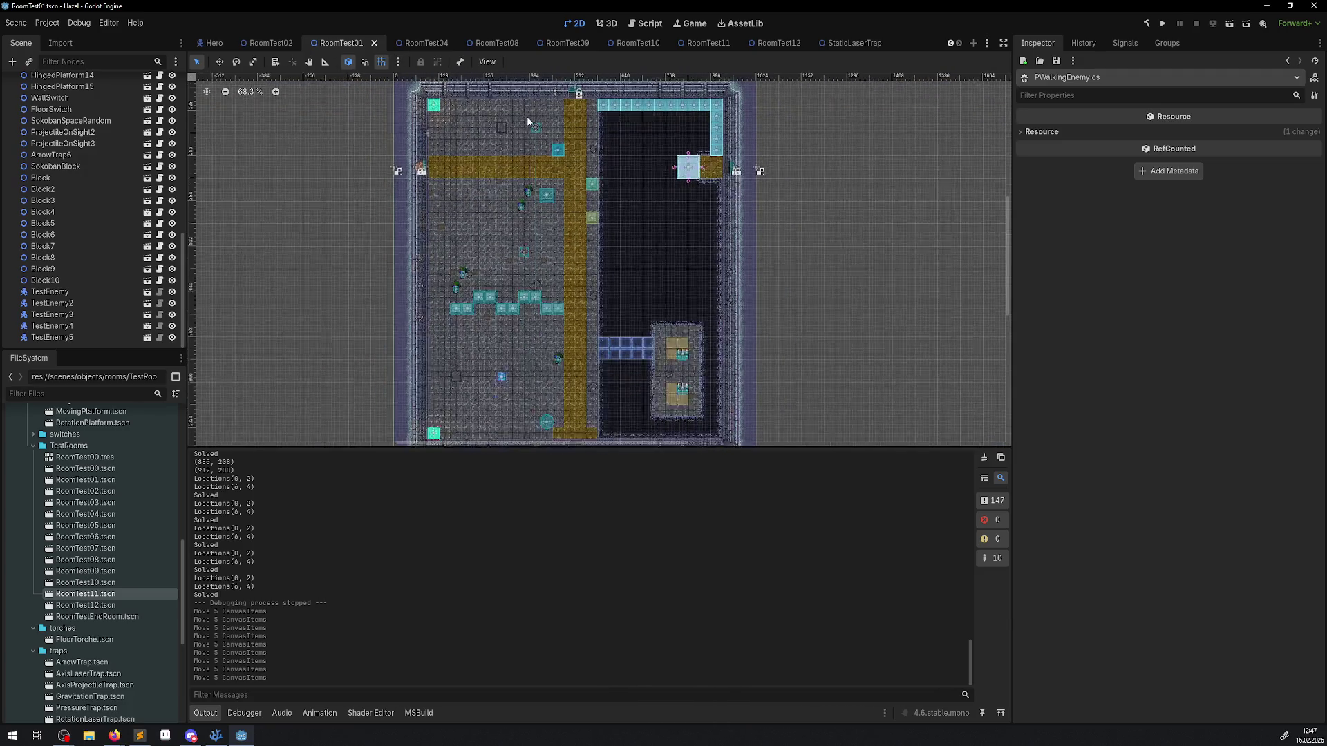
{"action": "left_click", "coordinate": [421, 43]}
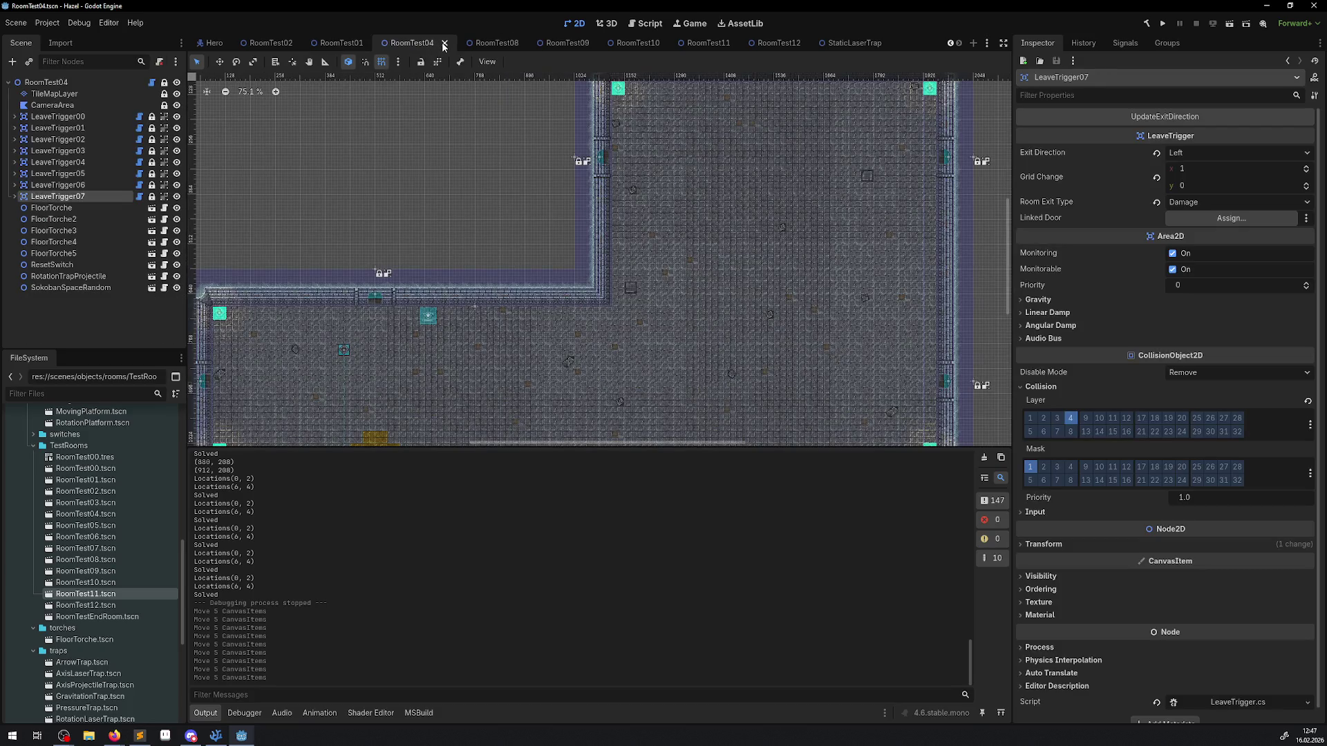
{"action": "left_click", "coordinate": [445, 44]}
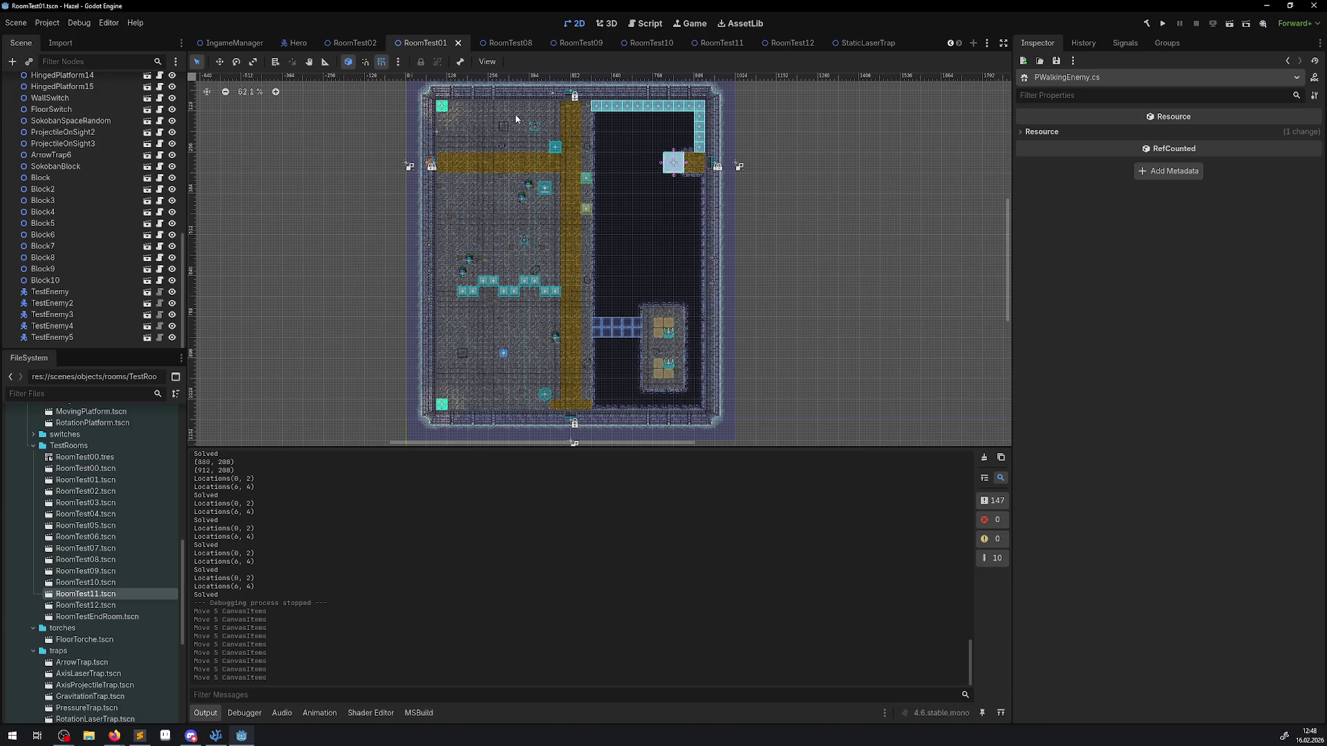
{"action": "mouse_move", "coordinate": [525, 42]}
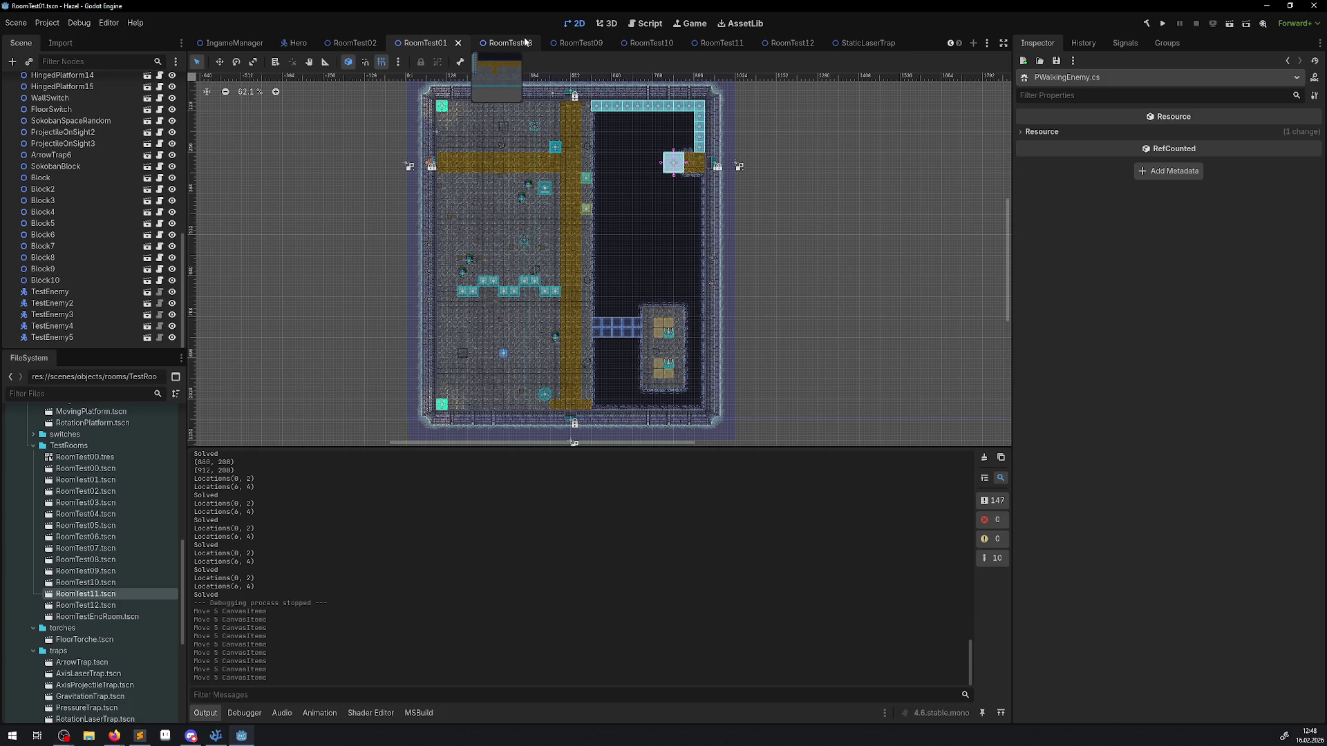
{"action": "left_click", "coordinate": [325, 62]}
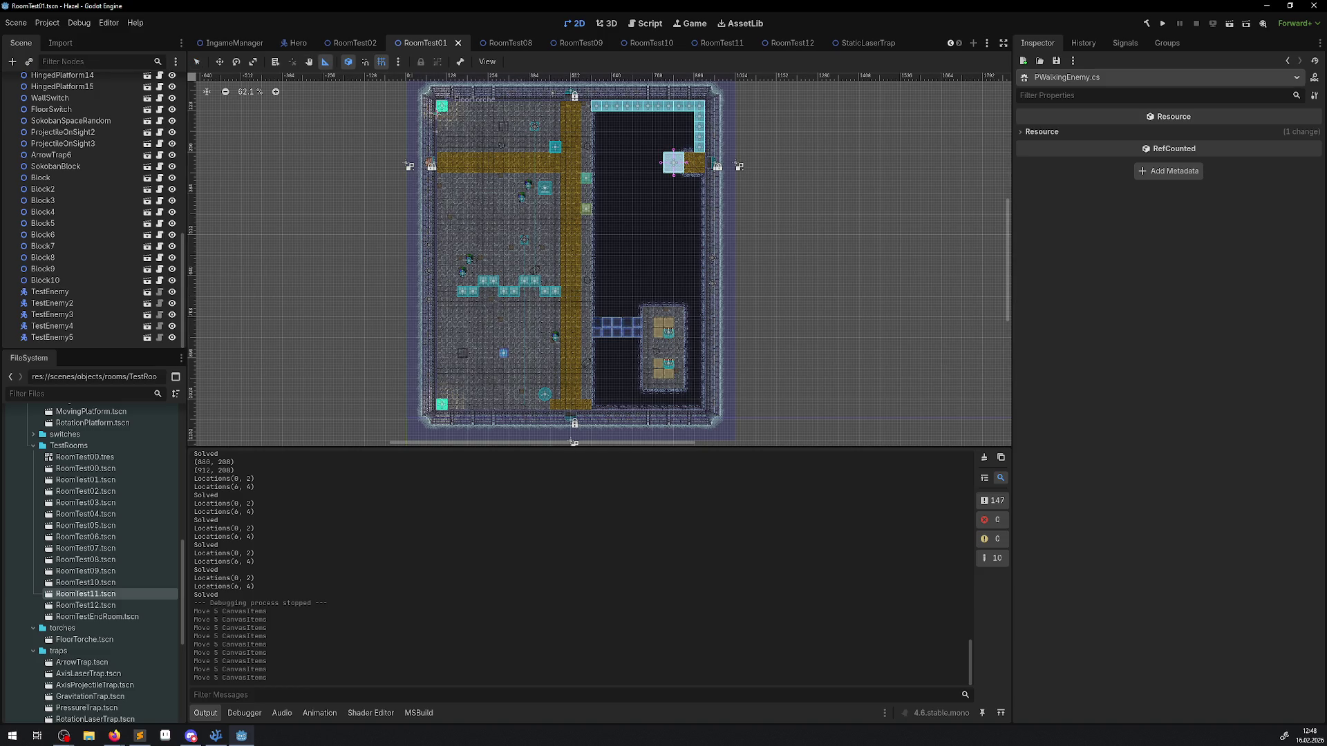
{"action": "mouse_move", "coordinate": [441, 105]}
{"action": "left_mouse_down"}
{"action": "mouse_move", "coordinate": [674, 359]}
{"action": "mouse_move", "coordinate": [705, 414]}
{"action": "mouse_move", "coordinate": [436, 407]}
{"action": "mouse_move", "coordinate": [556, 423]}
{"action": "mouse_move", "coordinate": [703, 411]}
{"action": "mouse_move", "coordinate": [675, 164]}
{"action": "mouse_move", "coordinate": [698, 131]}
{"action": "mouse_move", "coordinate": [712, 142]}
{"action": "mouse_move", "coordinate": [692, 411]}
{"action": "mouse_move", "coordinate": [703, 412]}
{"action": "left_mouse_up"}
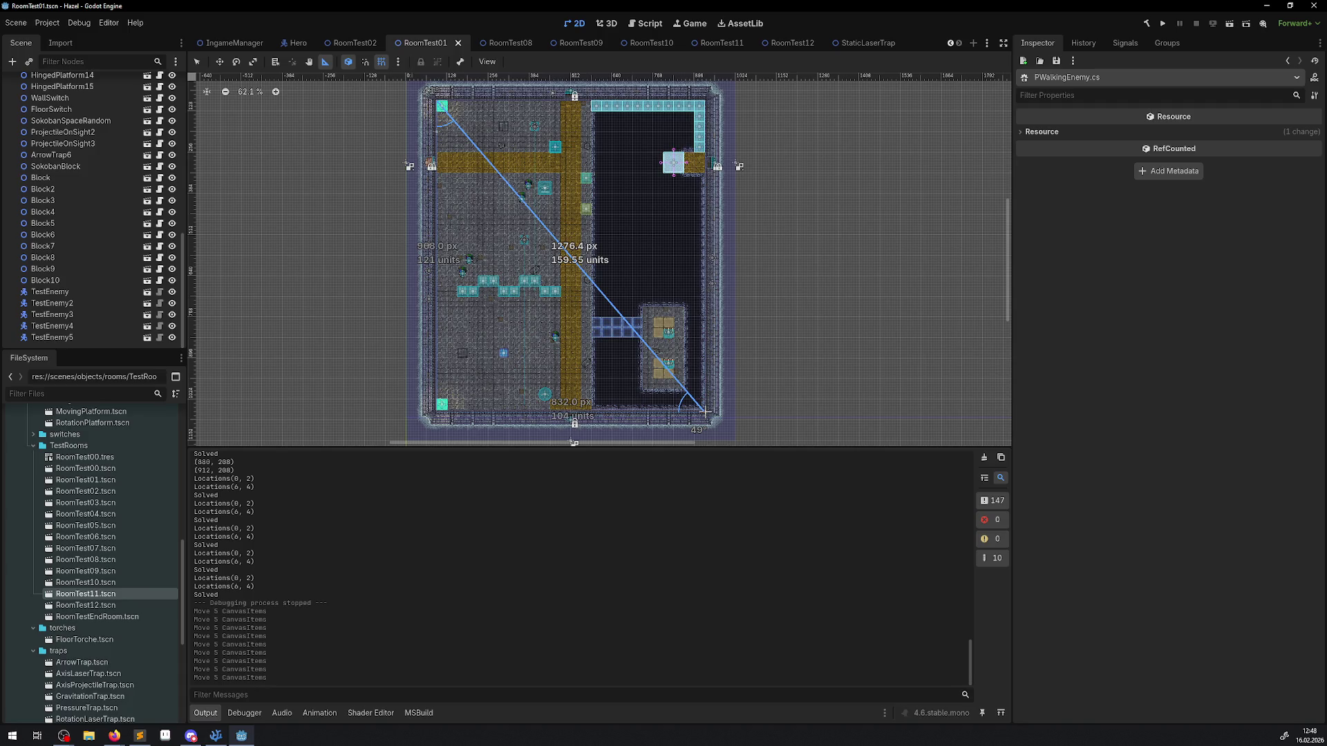
{"action": "left_click_drag", "start_coordinate": [706, 412], "coordinate": [705, 411]}
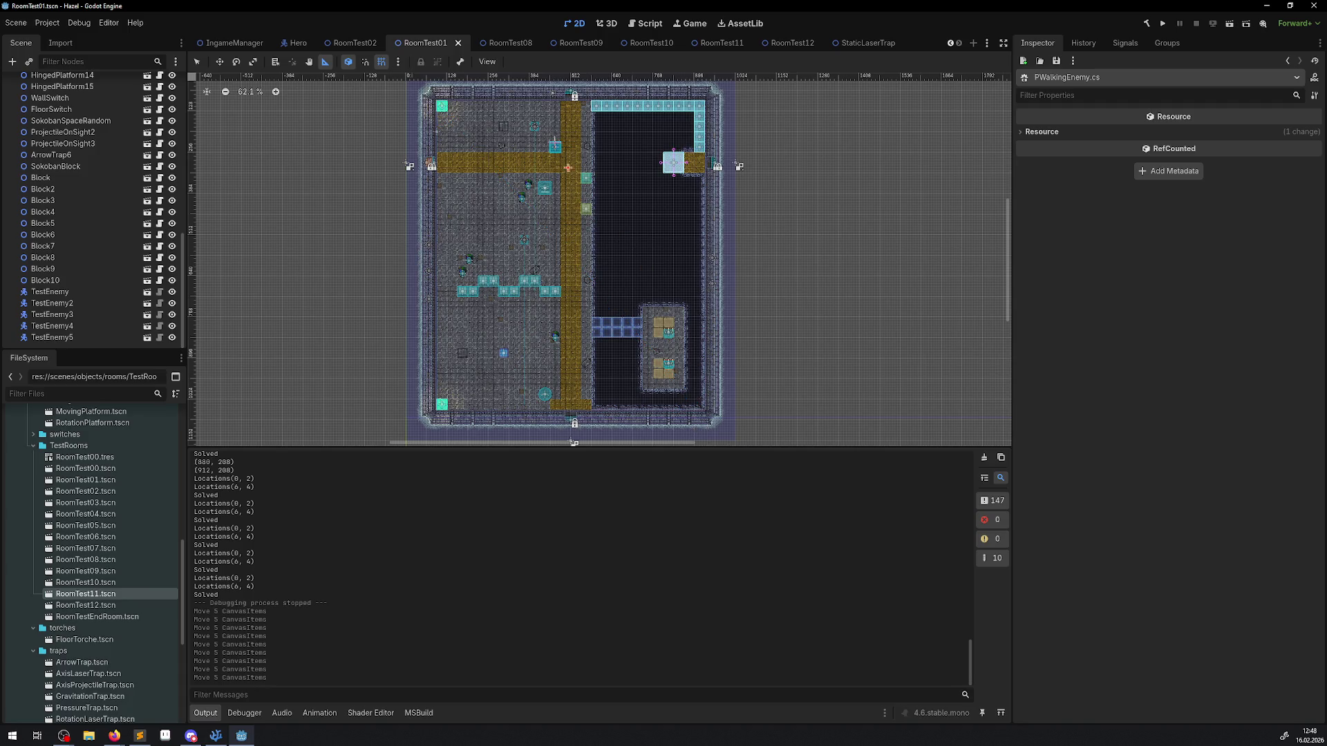
{"action": "mouse_move", "coordinate": [463, 157]}
{"action": "left_mouse_down"}
{"action": "mouse_move", "coordinate": [428, 174]}
{"action": "mouse_move", "coordinate": [445, 210]}
{"action": "mouse_move", "coordinate": [412, 185]}
{"action": "left_mouse_up"}
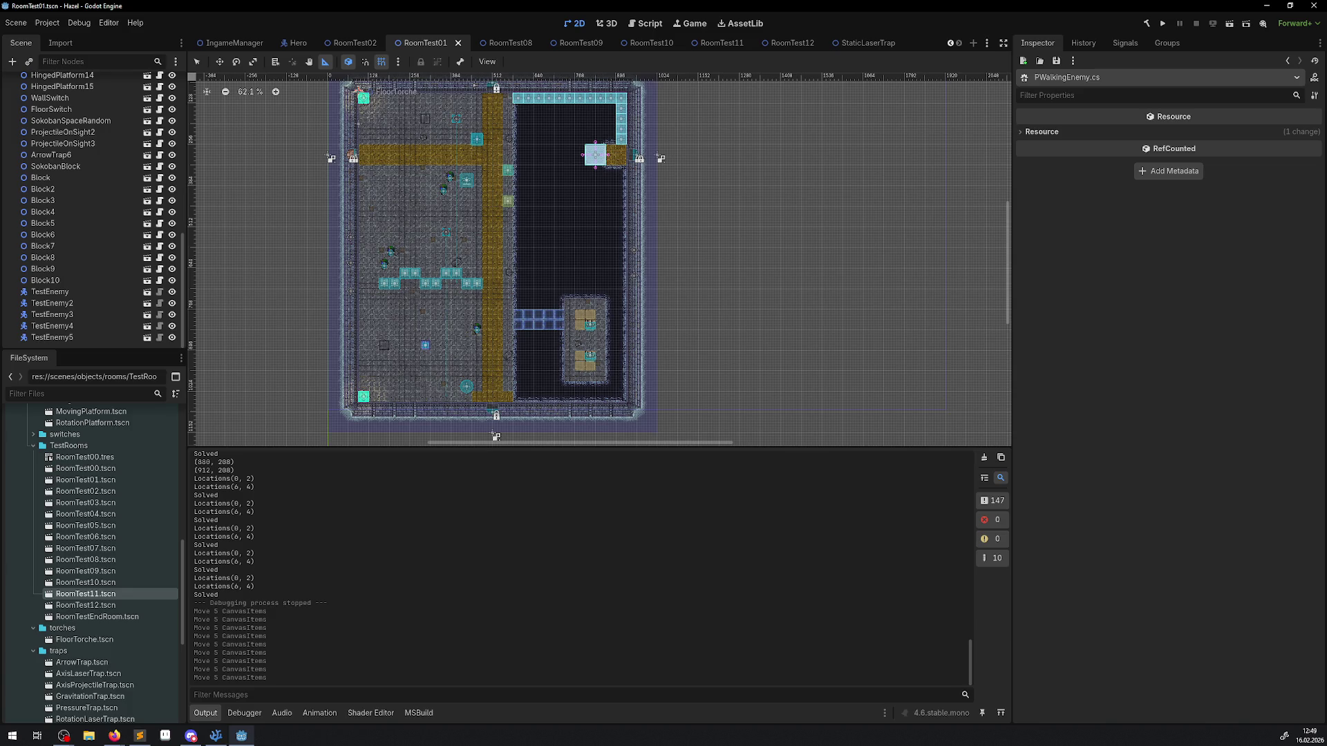
{"action": "left_click_drag", "start_coordinate": [360, 92], "coordinate": [625, 401]}
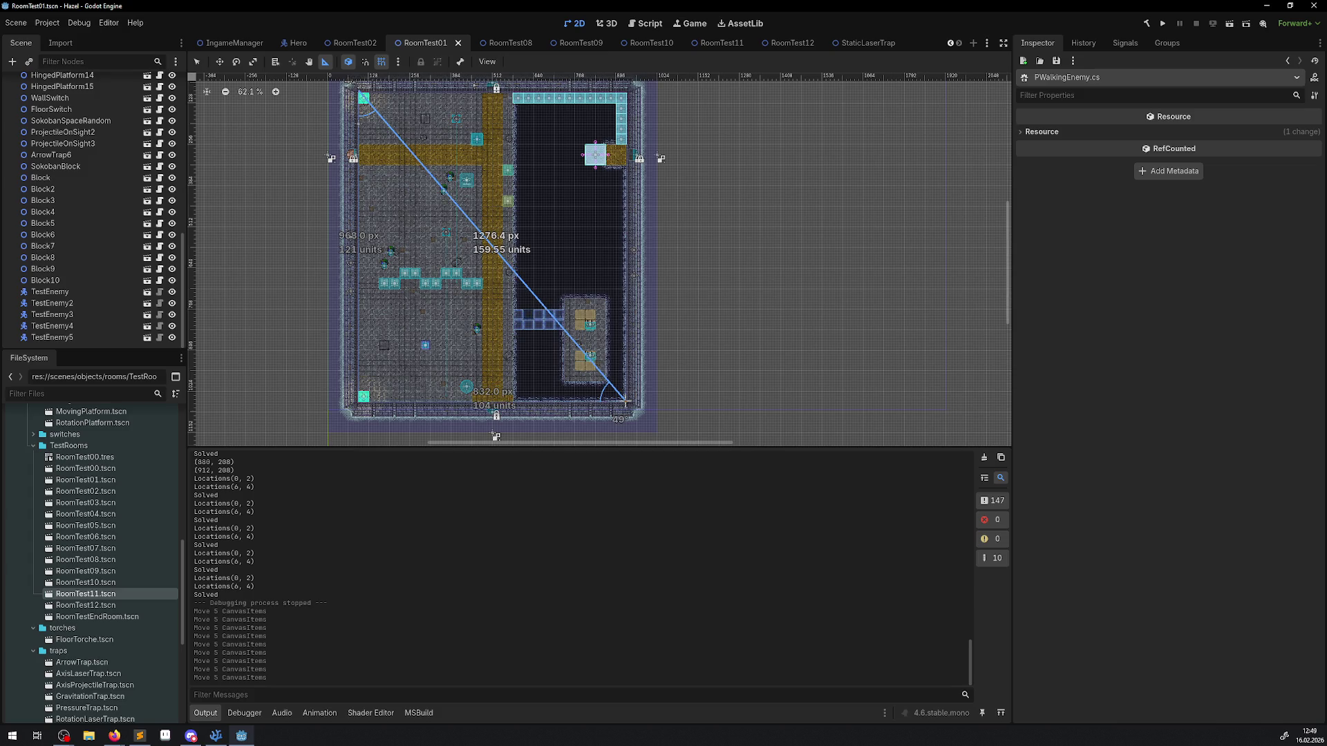
{"action": "left_click_drag", "start_coordinate": [625, 401], "coordinate": [626, 400]}
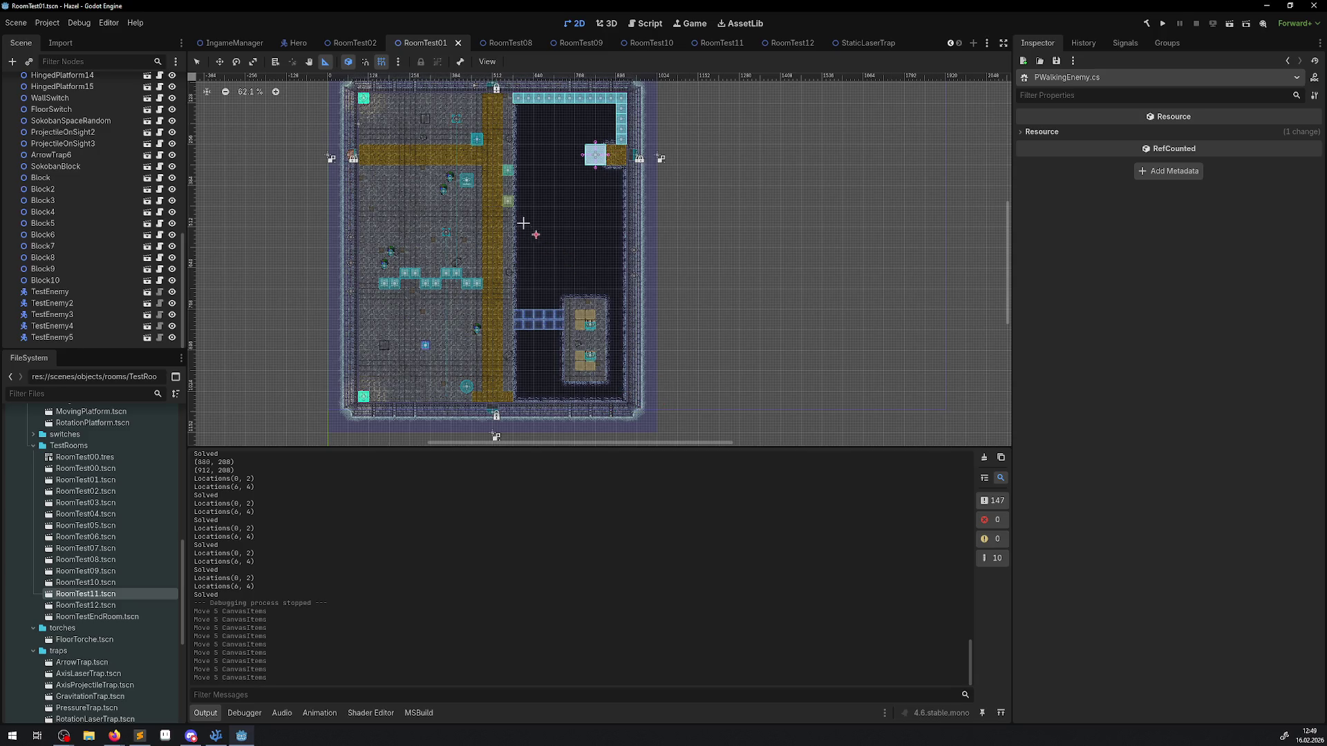
Step: Measure the room diagonal again with the ruler from the top-left tile
{"action": "scroll", "coordinate": [492, 189], "scroll_direction": "up", "scroll_amount": 2}
{"action": "left_click_drag", "start_coordinate": [358, 110], "coordinate": [620, 416]}
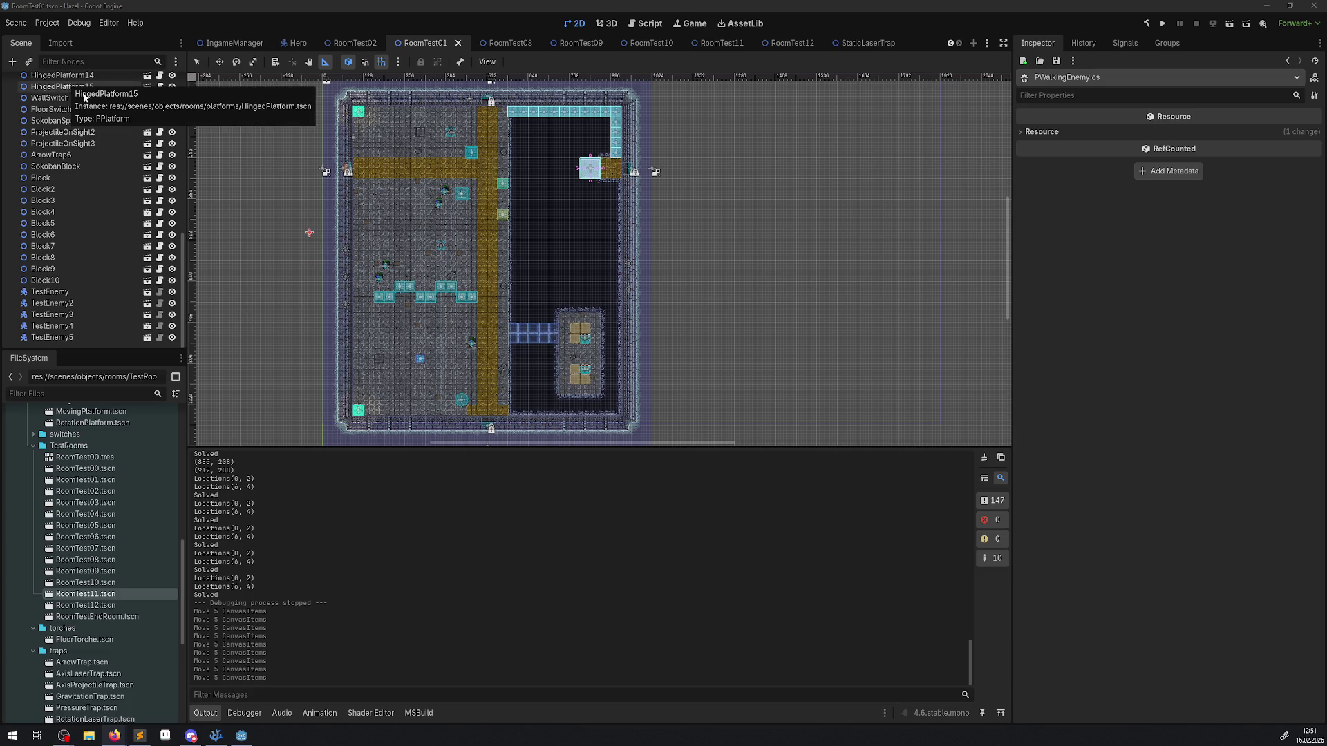
{"action": "left_click_drag", "start_coordinate": [457, 102], "coordinate": [423, 159]}
{"action": "scroll", "coordinate": [423, 159], "scroll_direction": "up", "scroll_amount": 2}
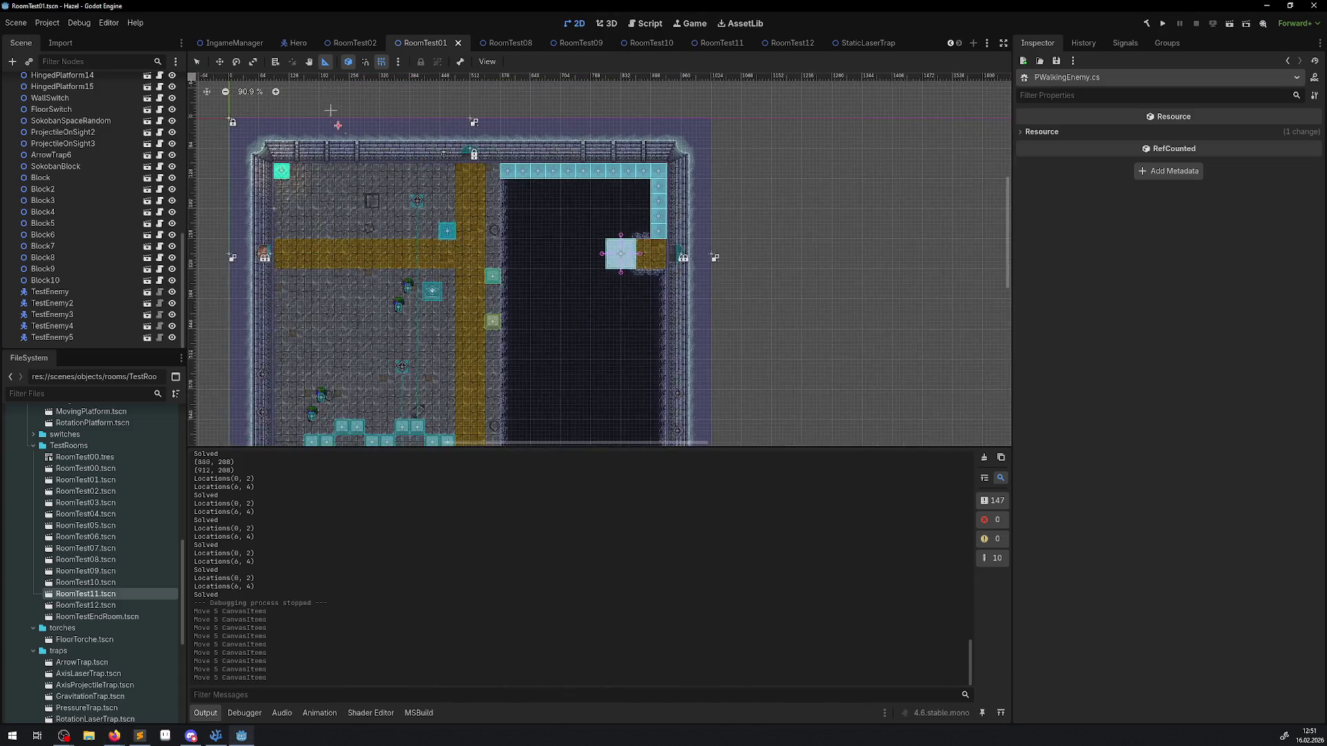
Step: Switch to RoomTest02, return to the Select tool, and locate RoomTest00 in FileSystem
{"action": "left_click", "coordinate": [366, 43]}
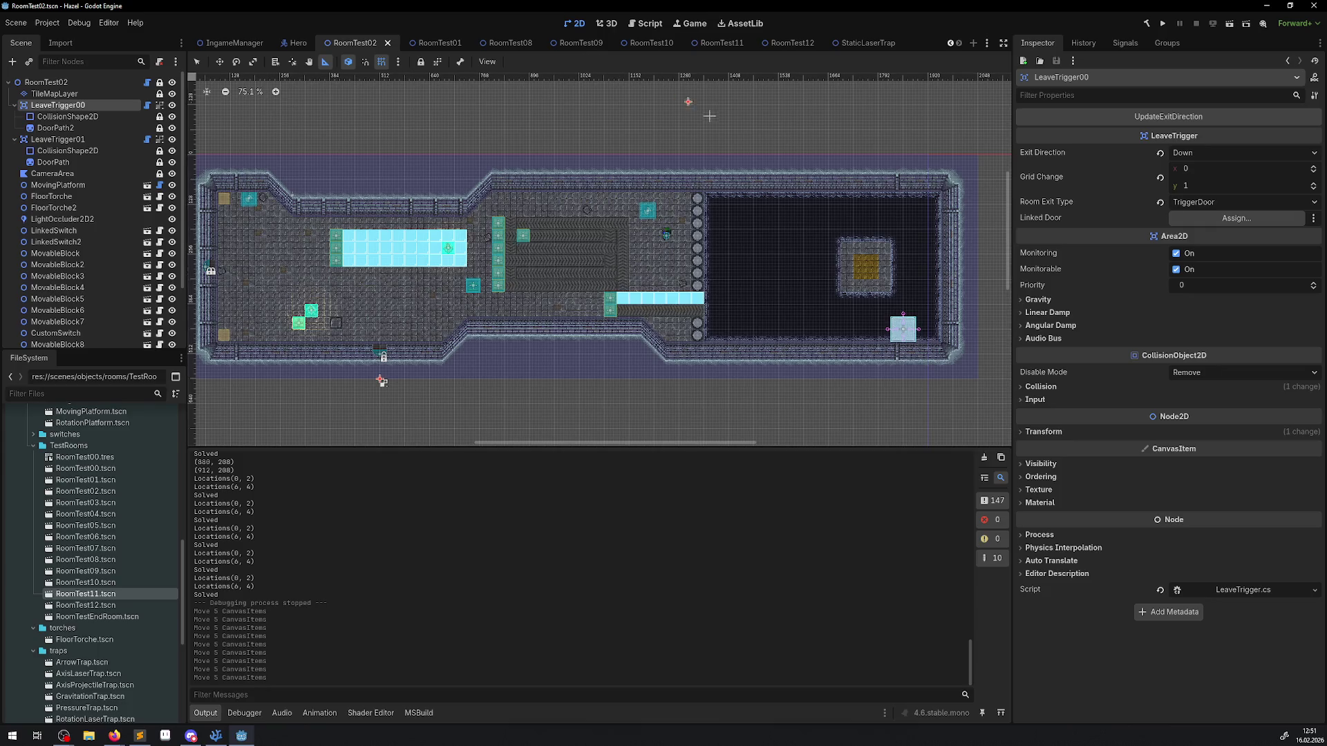
{"action": "left_click", "coordinate": [197, 63]}
{"action": "mouse_move", "coordinate": [468, 43]}
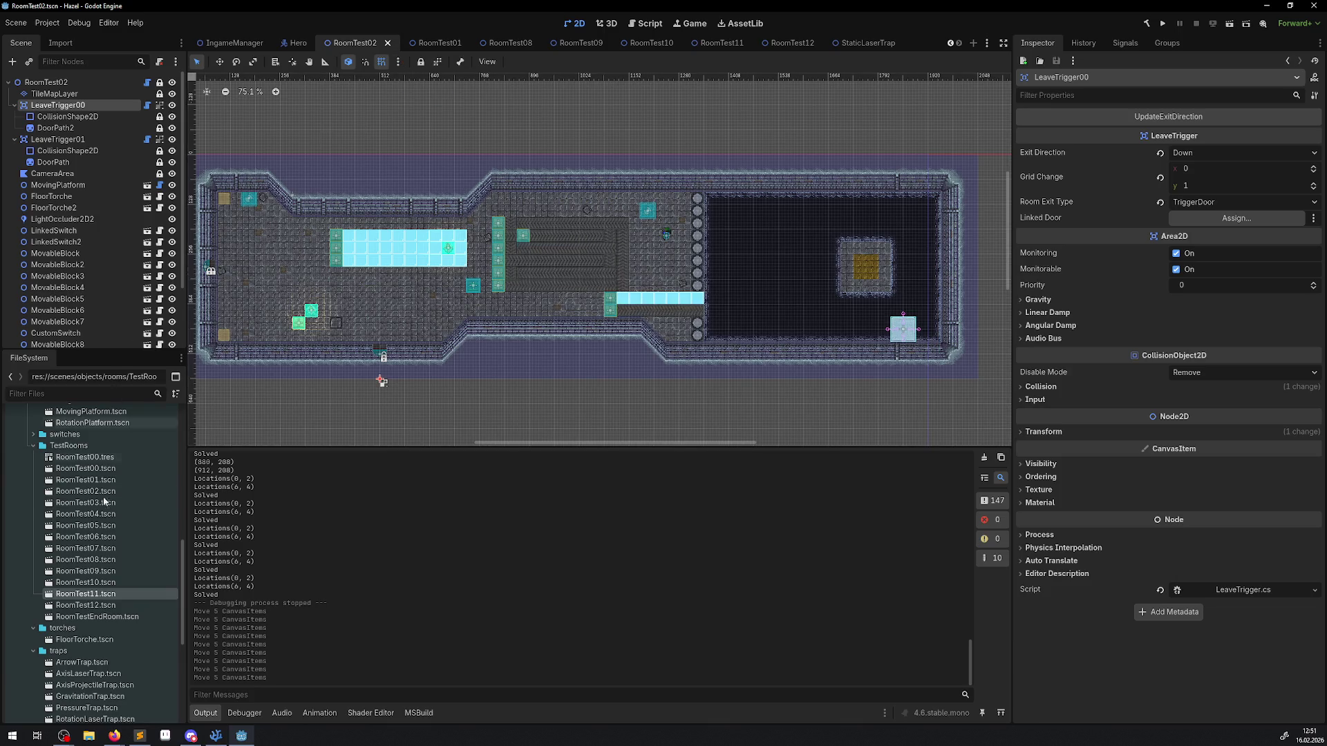
{"action": "left_click", "coordinate": [93, 456]}
Step: Open RoomTest00.tscn and launch the StaticLaserTrap2 node's LaserTrap.cs script
{"action": "double_click", "coordinate": [94, 469]}
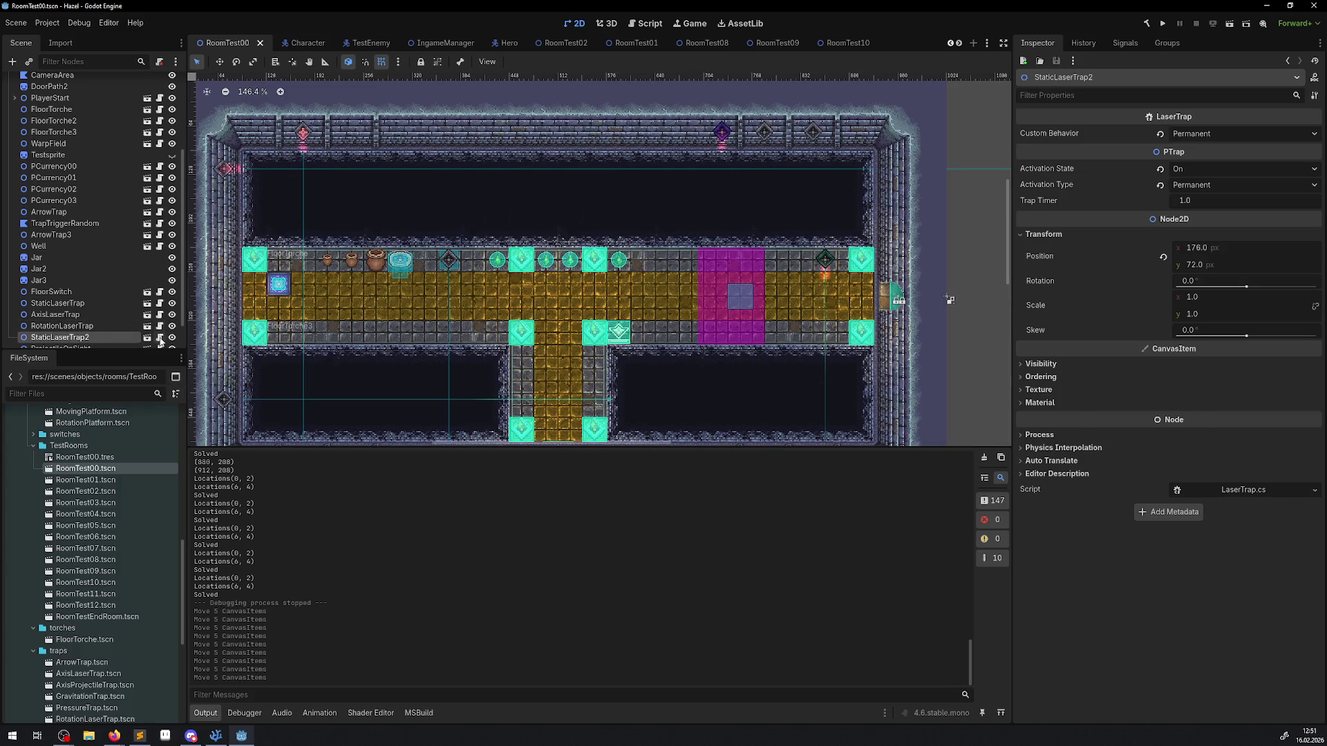
{"action": "left_click", "coordinate": [161, 338]}
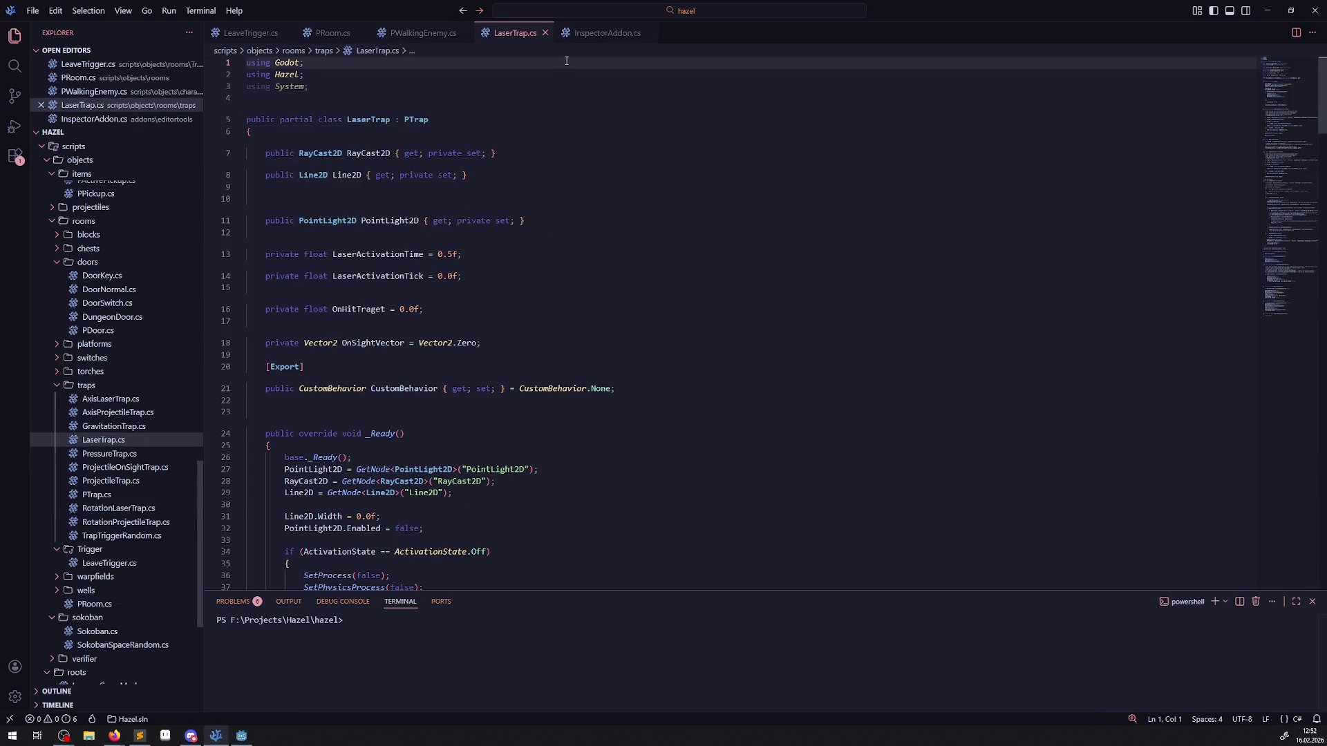
Step: Close InspectorAddon.cs, leaving LaserTrap.cs open, and return to Godot
{"action": "left_click_drag", "start_coordinate": [593, 32], "coordinate": [443, 34]}
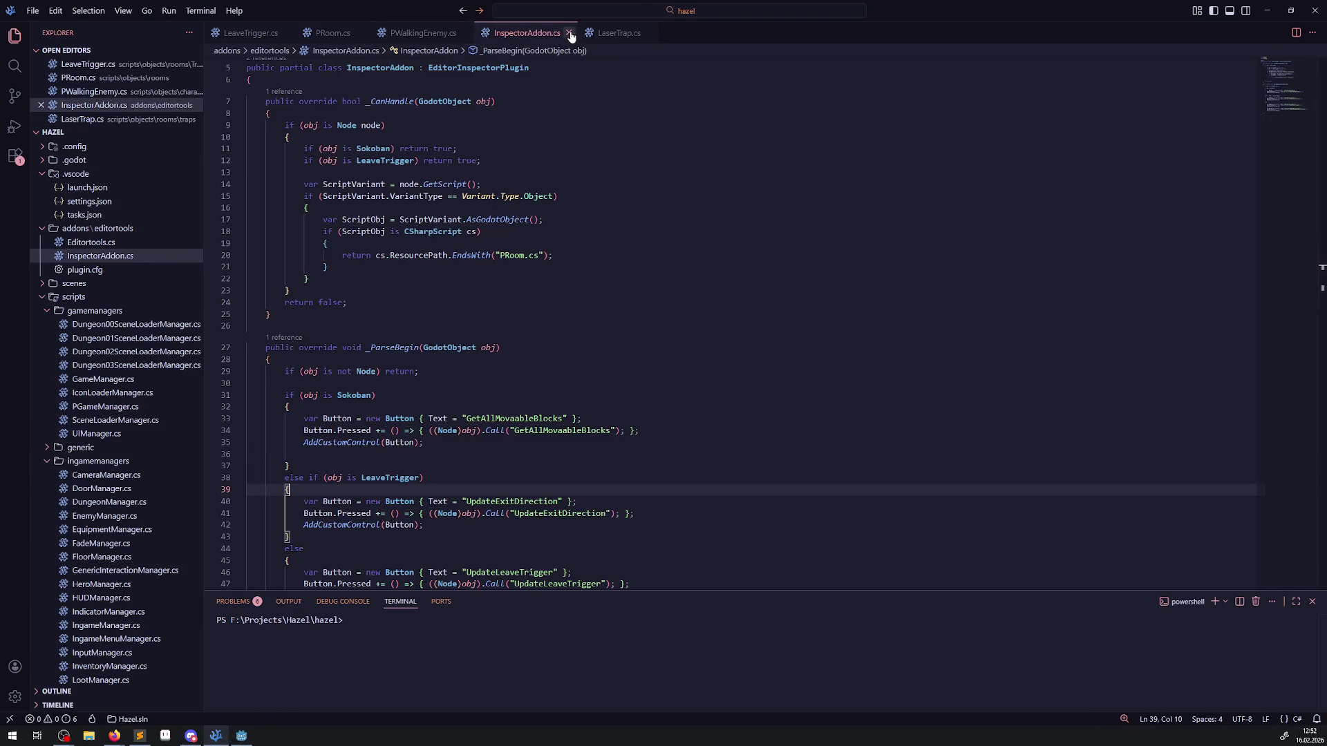
{"action": "left_click", "coordinate": [569, 33]}
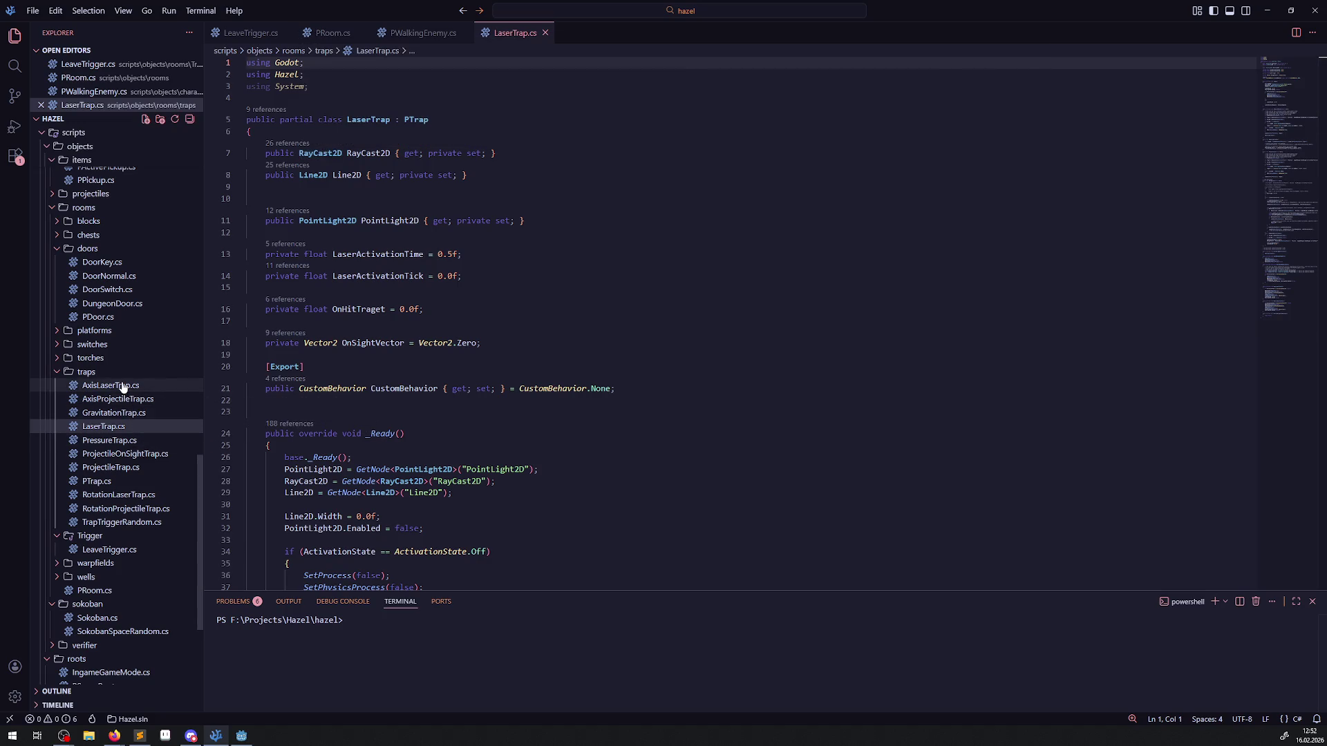
{"action": "left_click", "coordinate": [250, 737]}
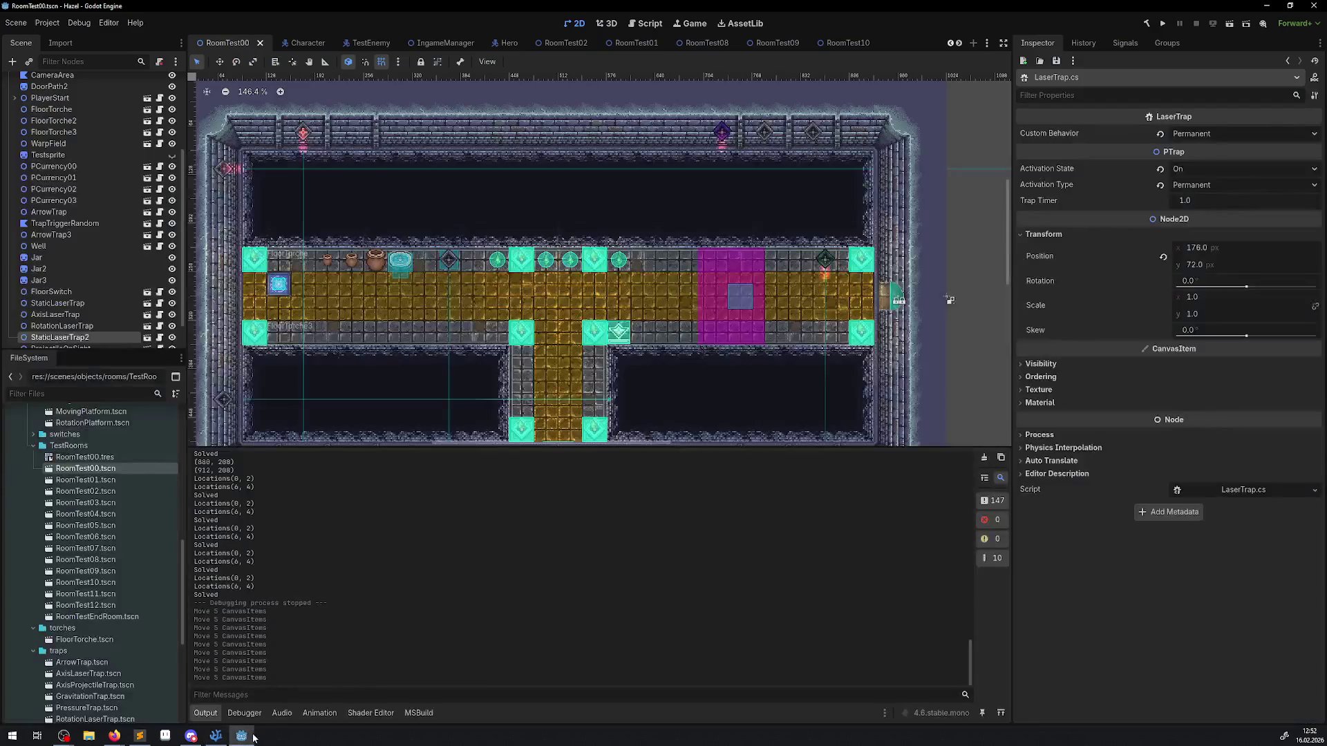
Step: Open the RotationLaserTrap scene and read its RayCast2D Target Position of 0, 2000 px
{"action": "left_click", "coordinate": [828, 262]}
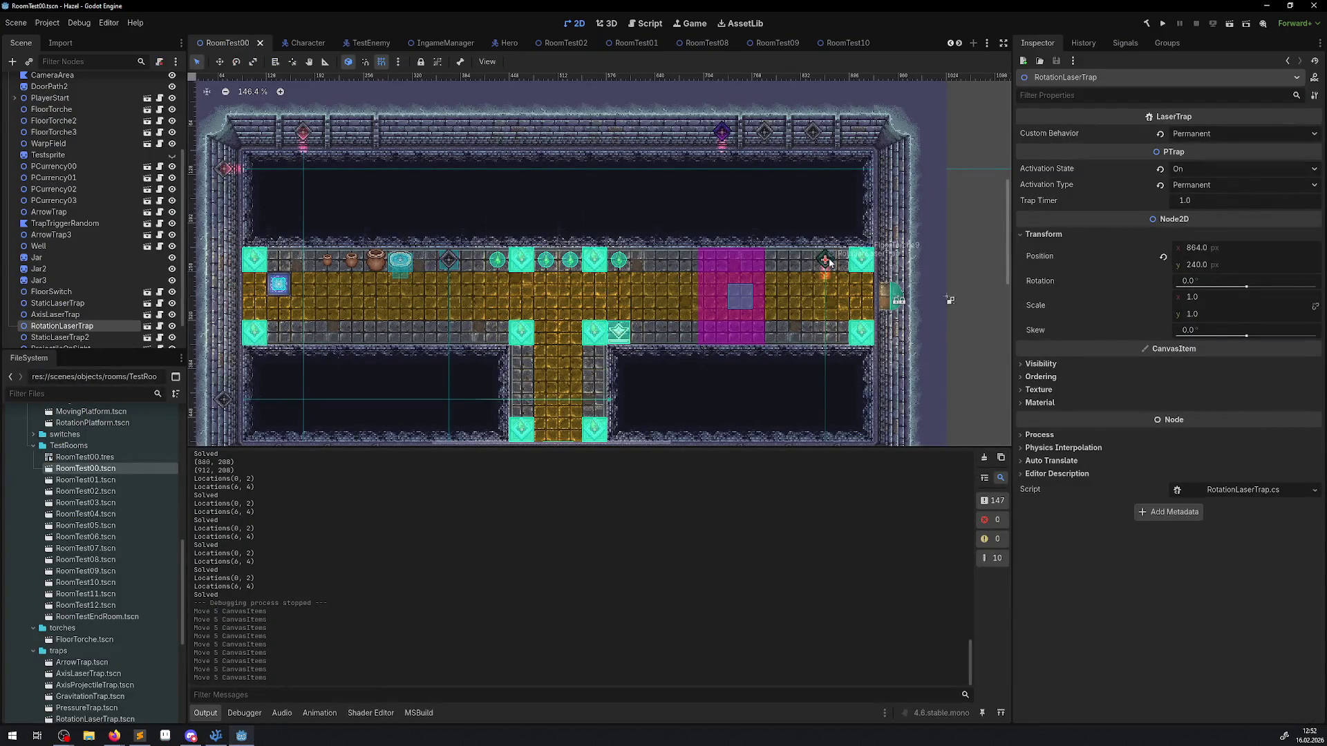
{"action": "left_click", "coordinate": [146, 326]}
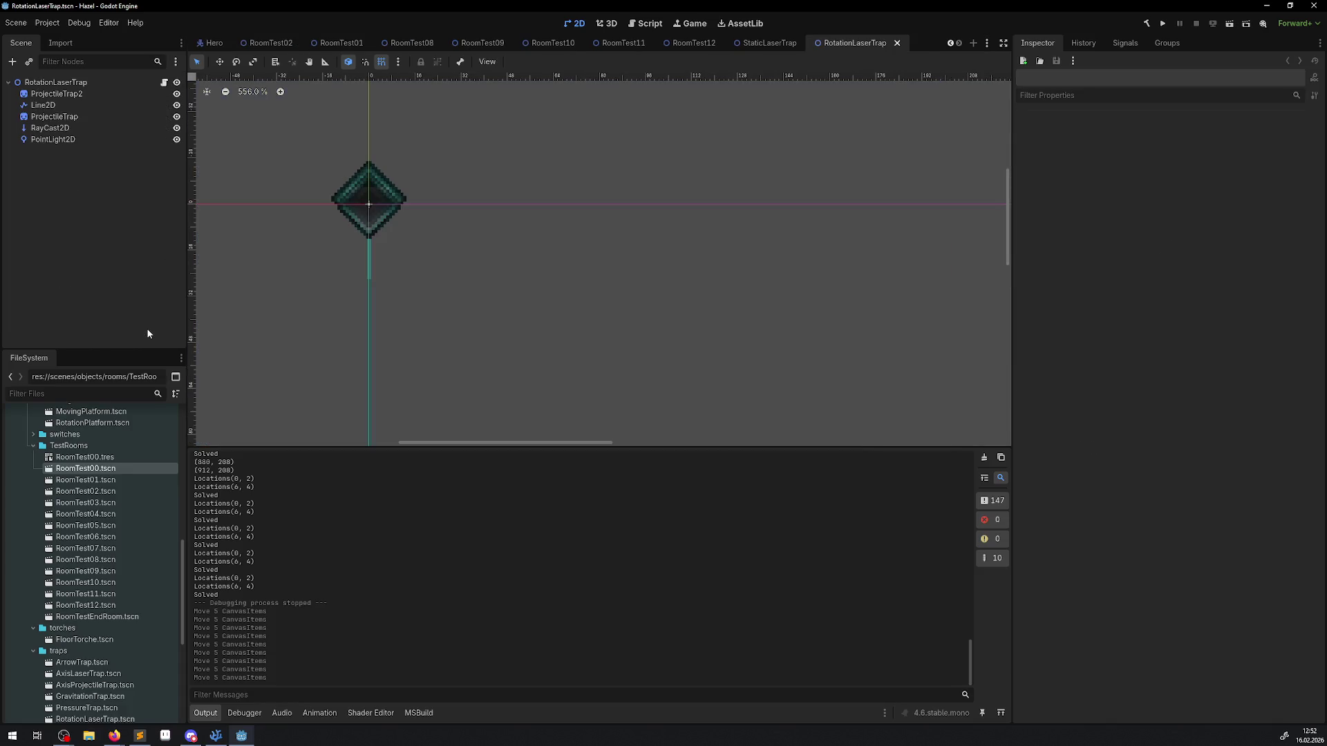
{"action": "left_click", "coordinate": [56, 130]}
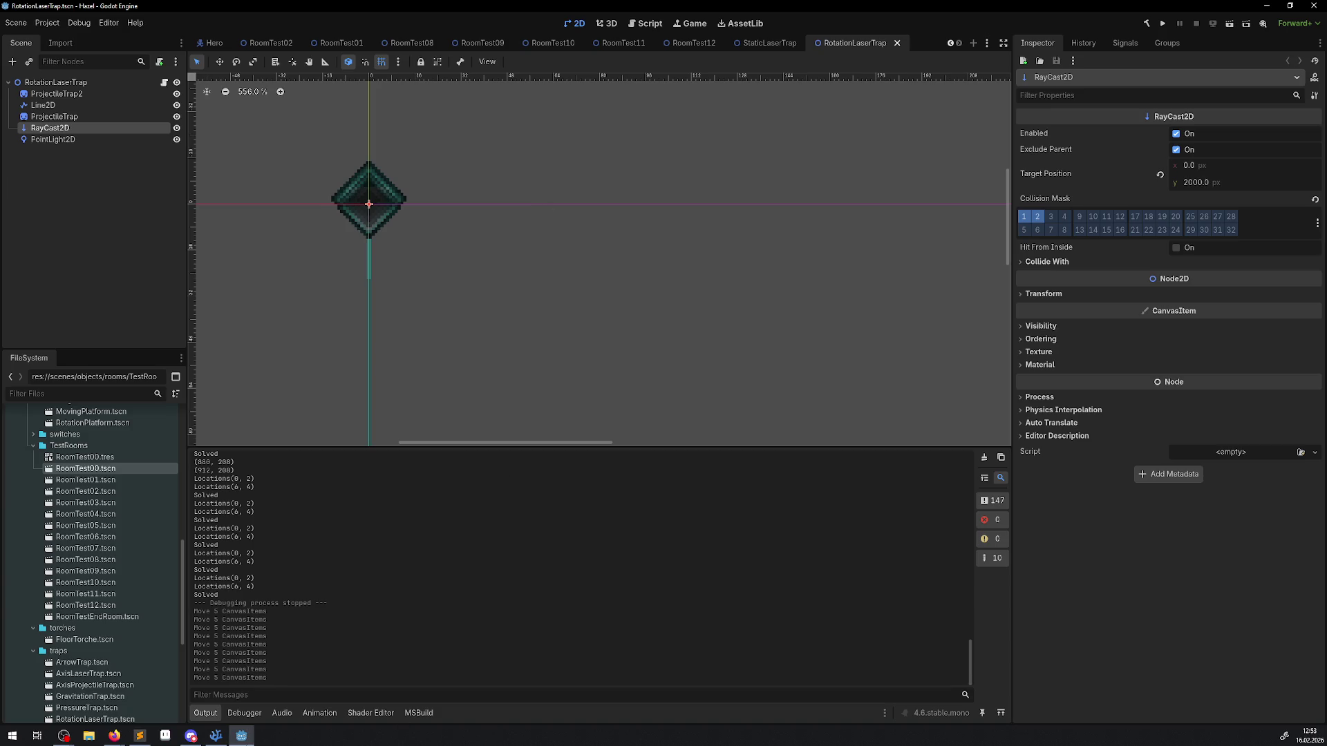
{"action": "left_click", "coordinate": [222, 737]}
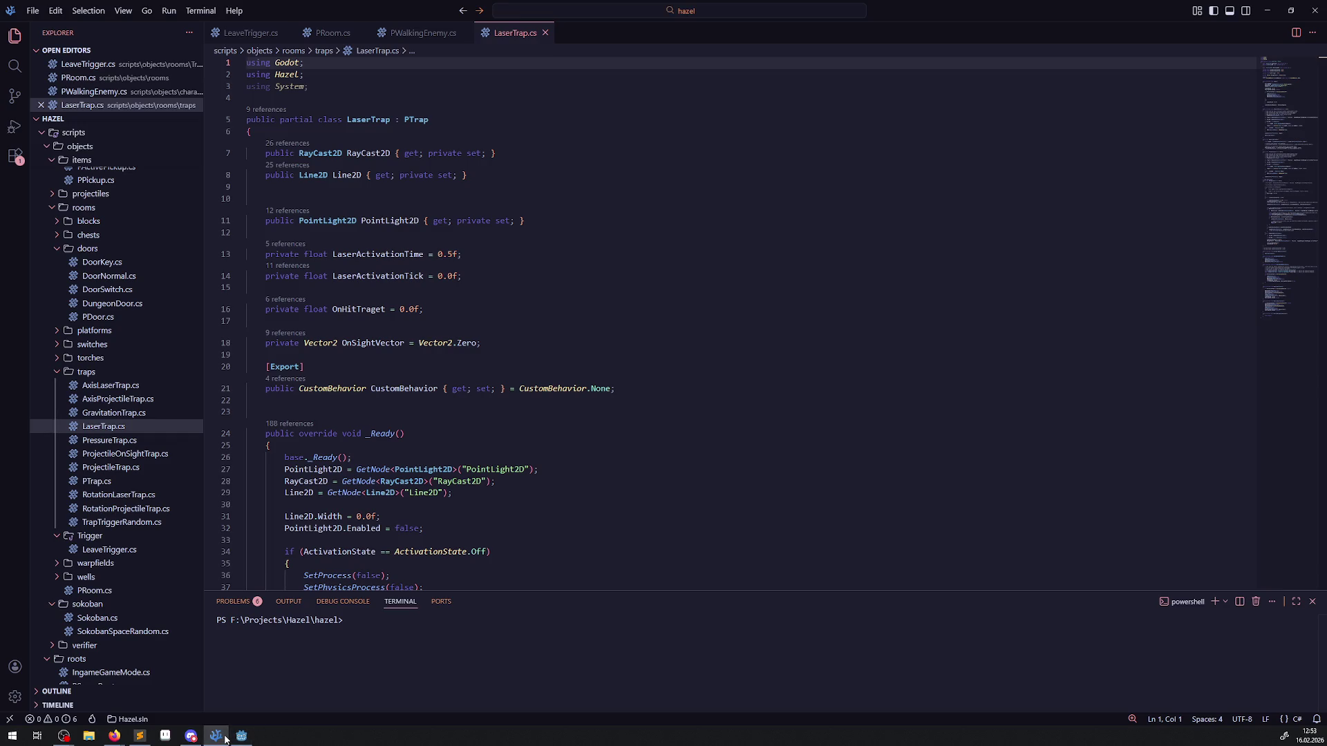
Step: Open RotationLaserTrap.cs and close the PWalkingEnemy.cs, PRoom.cs and LeaveTrigger.cs tabs
{"action": "left_click", "coordinate": [241, 736]}
{"action": "left_click", "coordinate": [163, 82]}
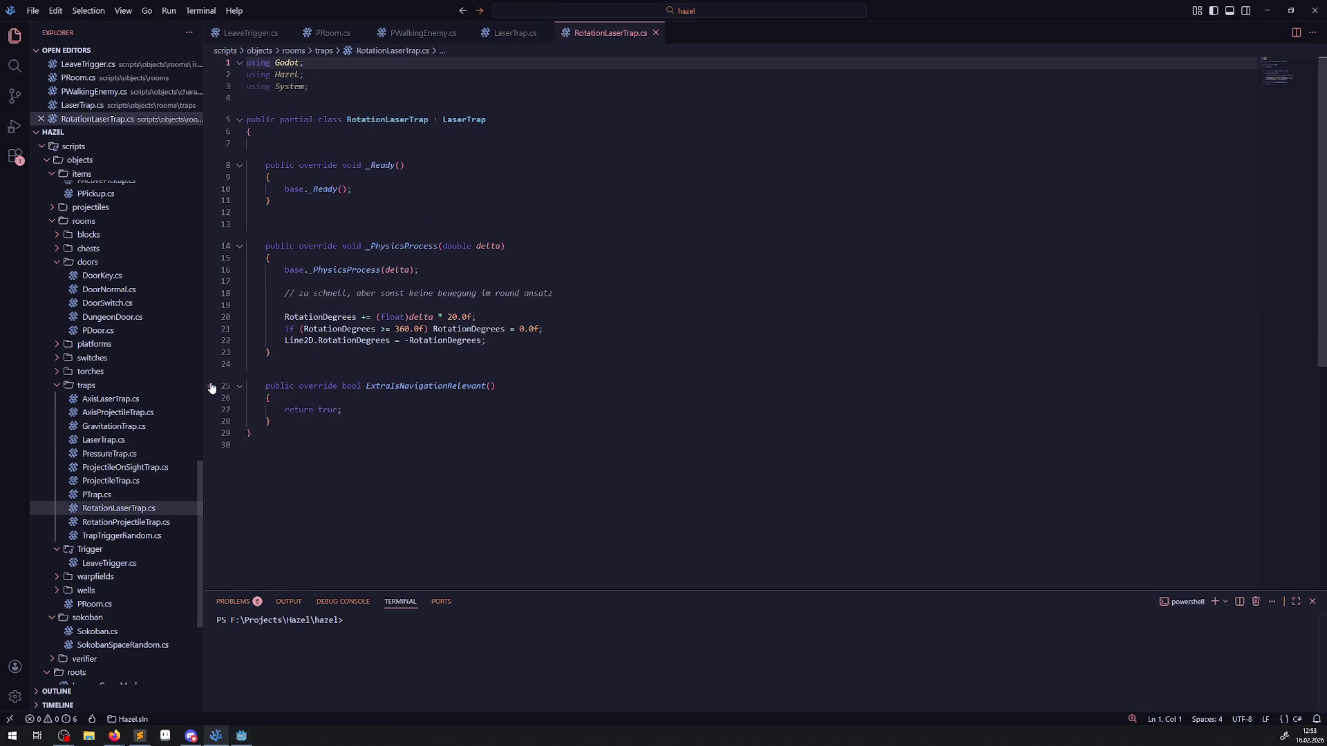
{"action": "left_click", "coordinate": [465, 34]}
{"action": "left_click", "coordinate": [357, 33]}
{"action": "left_click", "coordinate": [287, 34]}
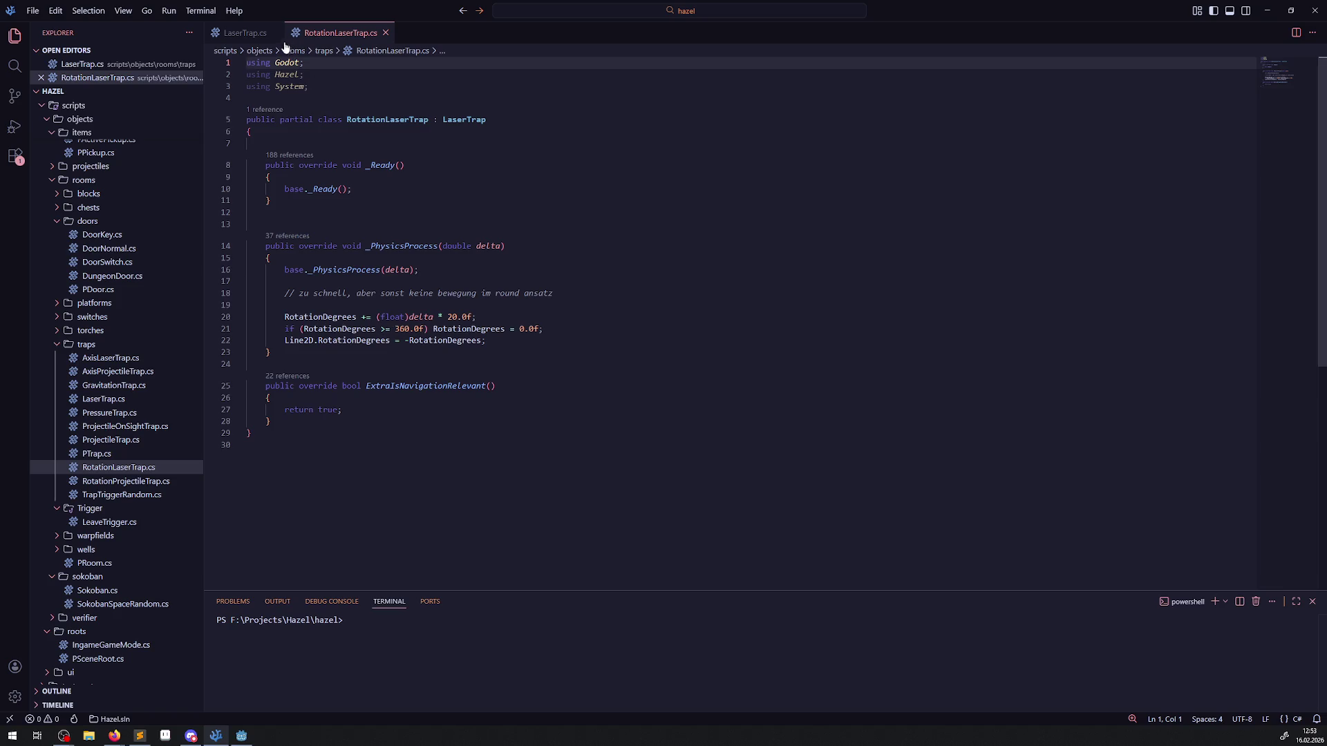
Step: Open AxisLaserTrap.cs from the Explorer and bring LaserTrap.cs back into view
{"action": "left_click", "coordinate": [242, 738]}
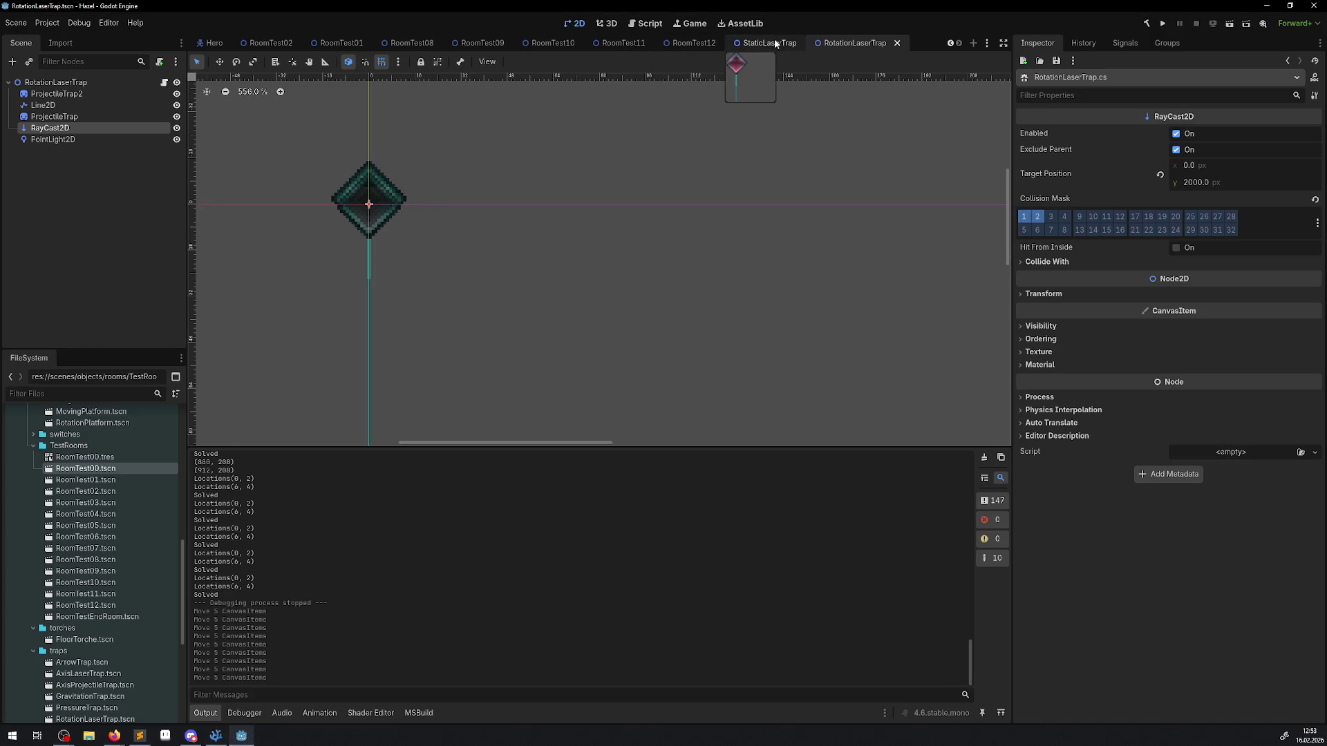
{"action": "left_click", "coordinate": [216, 736]}
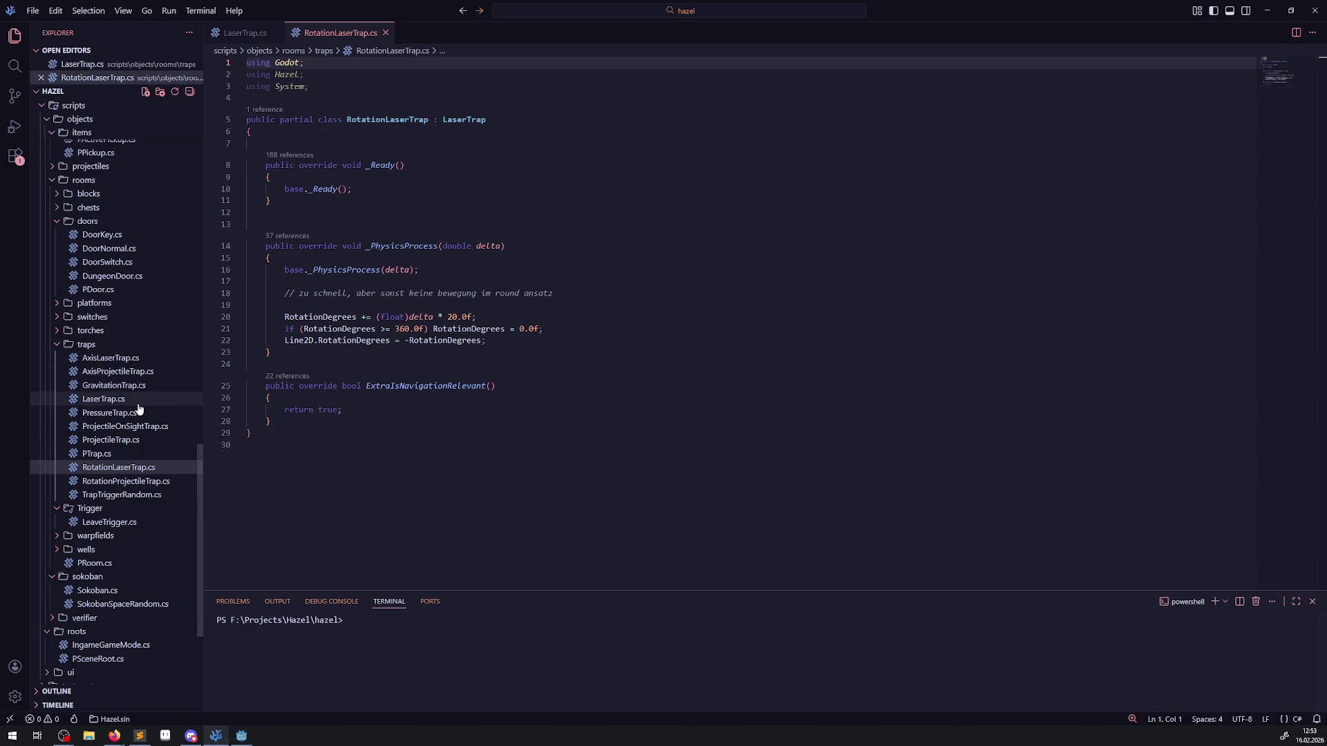
{"action": "left_click", "coordinate": [119, 358]}
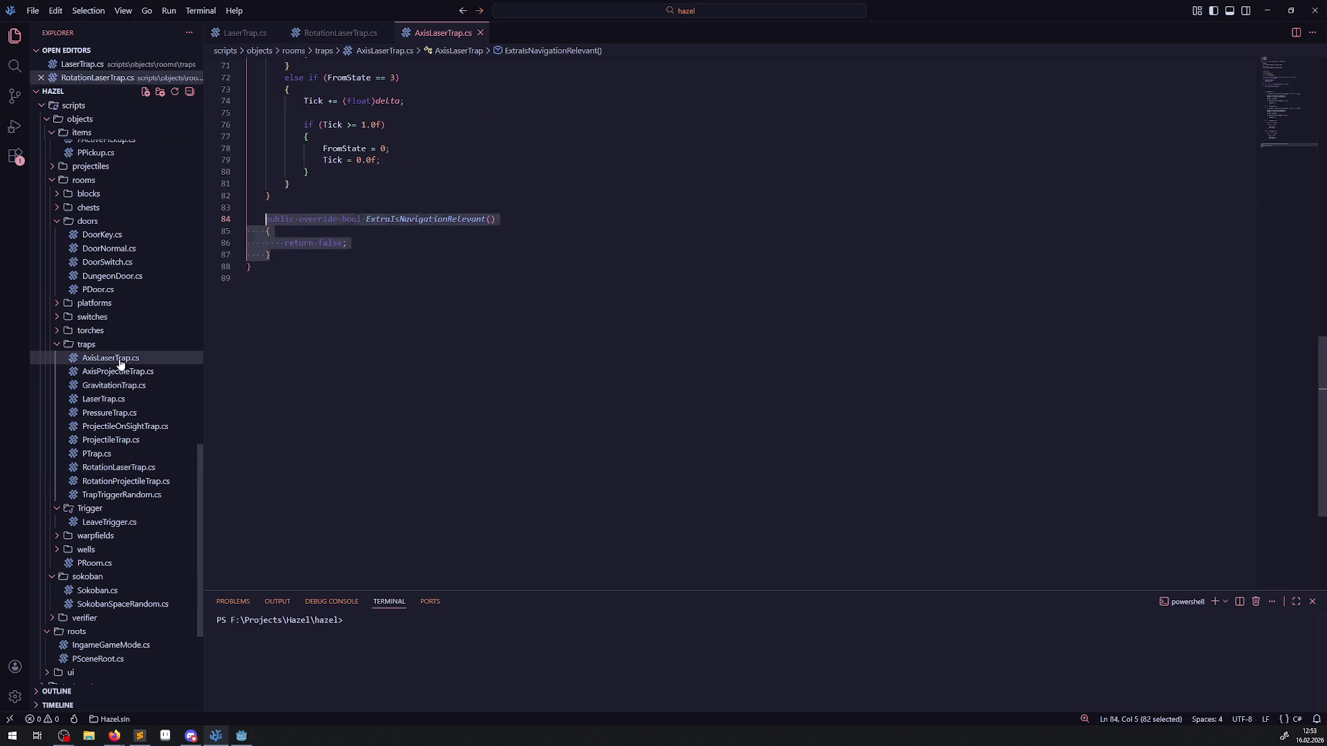
{"action": "scroll", "coordinate": [377, 315], "scroll_direction": "up", "scroll_amount": 15}
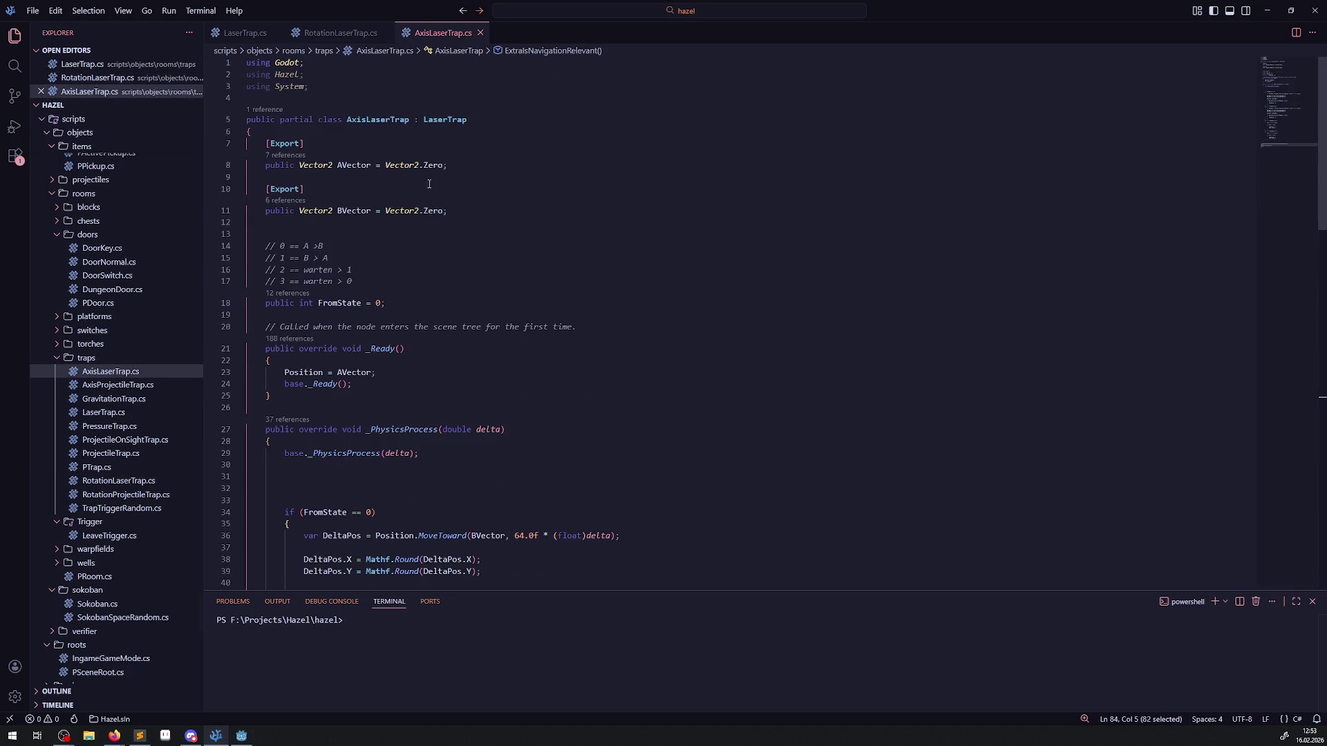
{"action": "left_click", "coordinate": [242, 33]}
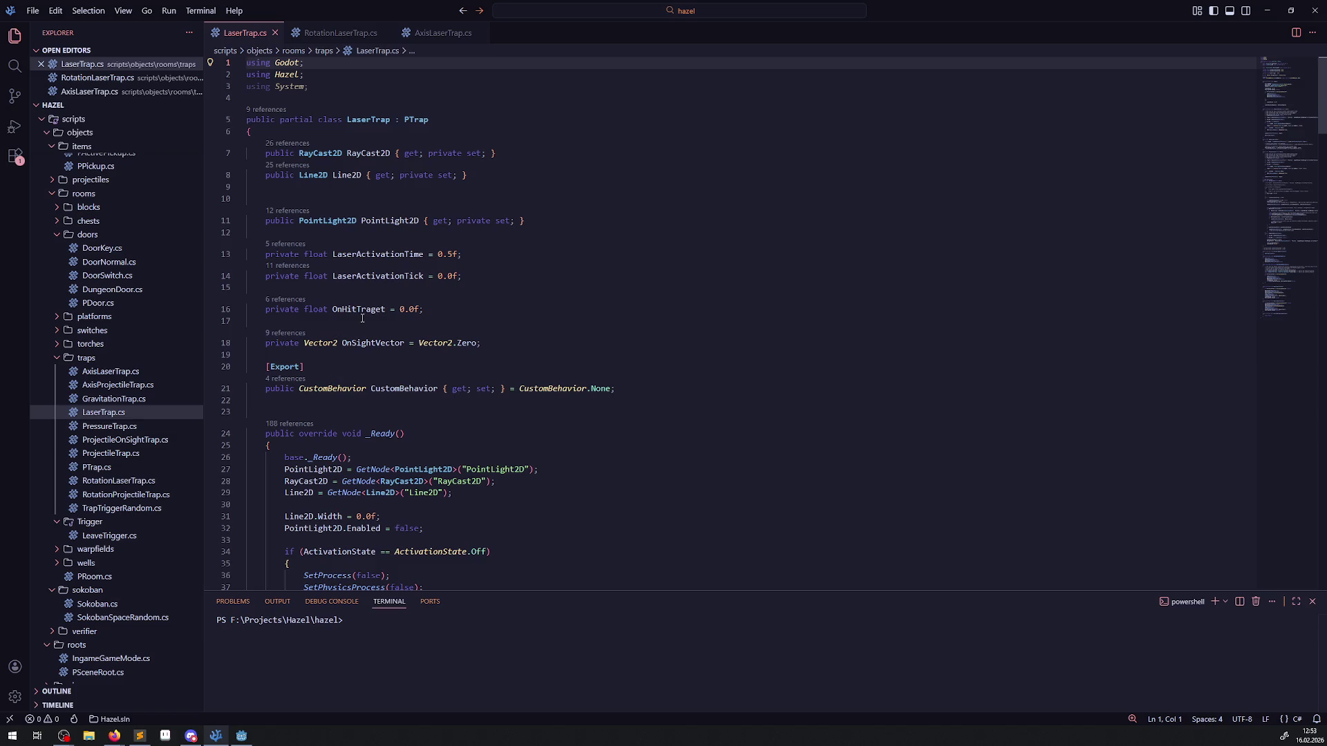
Step: Paste a copy of the _Ready method header below _Ready, close its brace, and save
{"action": "scroll", "coordinate": [442, 242], "scroll_direction": "down", "scroll_amount": 3}
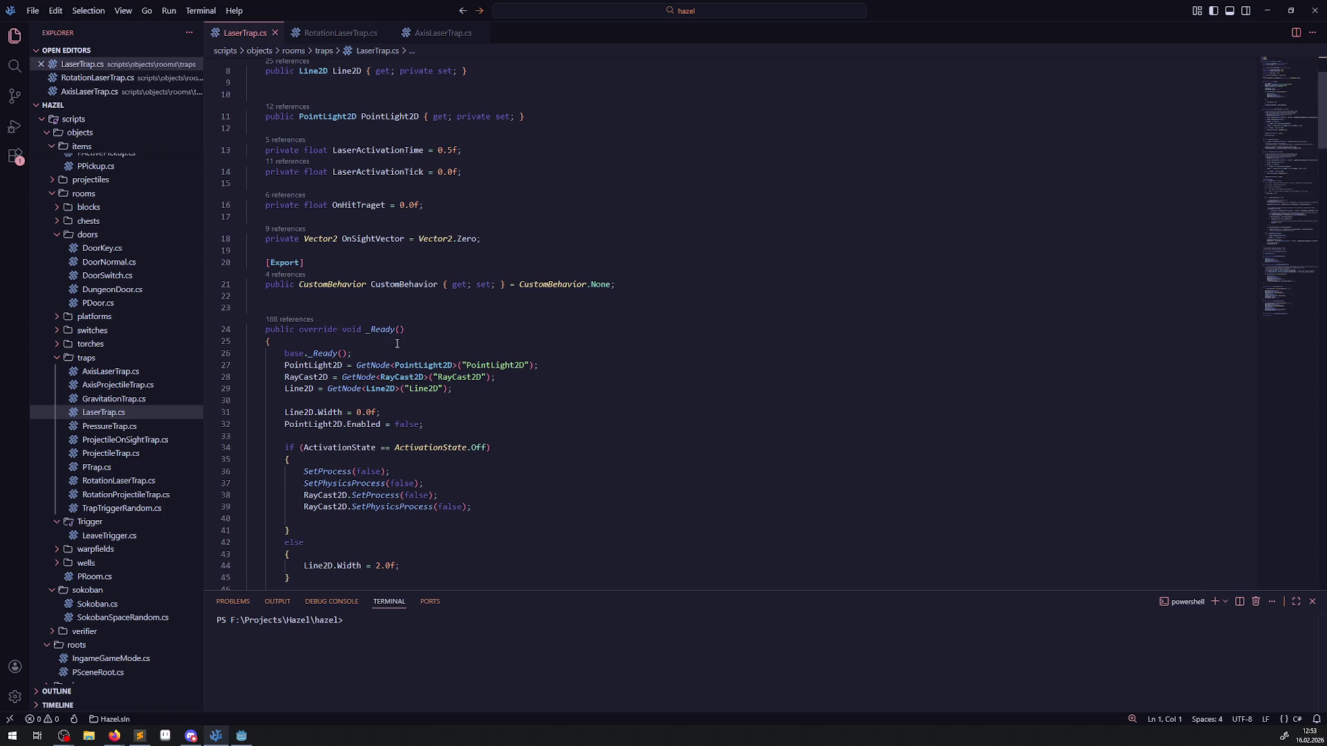
{"action": "scroll", "coordinate": [387, 353], "scroll_direction": "down", "scroll_amount": 3}
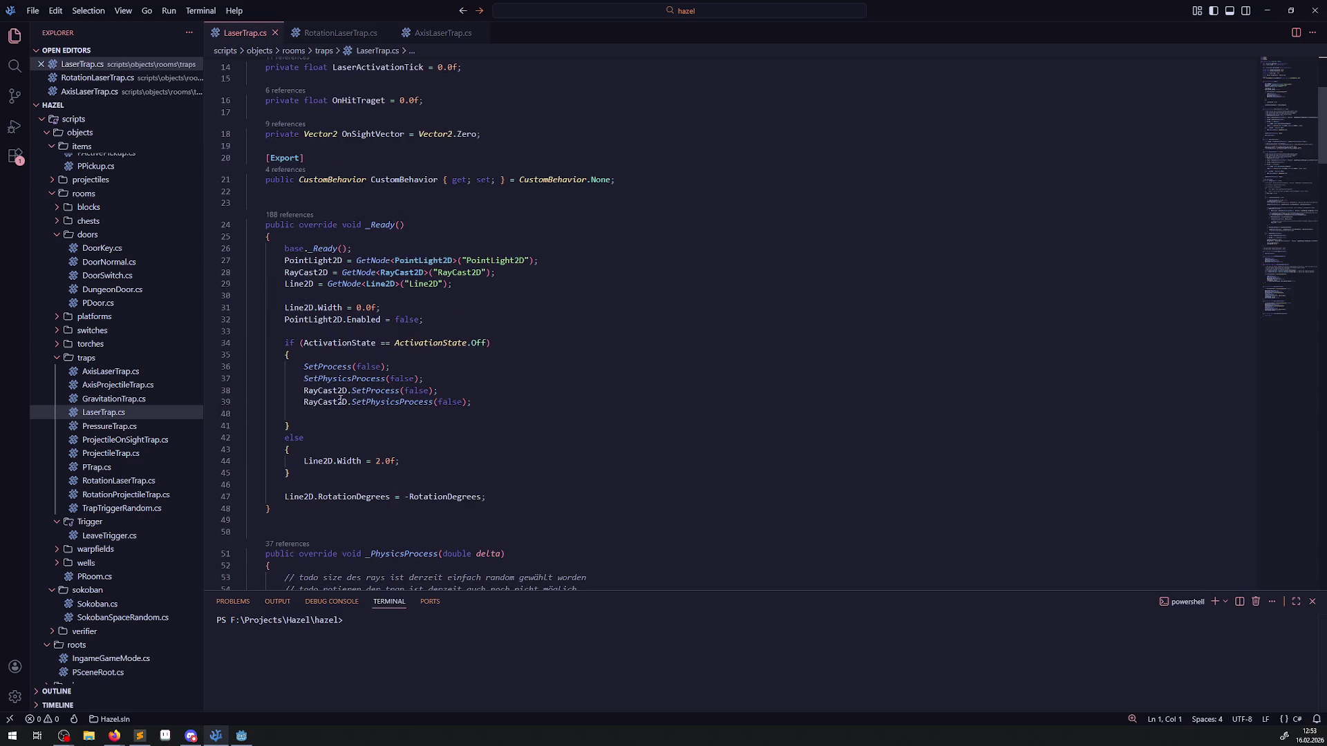
{"action": "scroll", "coordinate": [333, 347], "scroll_direction": "down", "scroll_amount": 2}
{"action": "left_click_drag", "start_coordinate": [272, 185], "coordinate": [242, 180]}
{"action": "key", "text": "ctrl+c"}
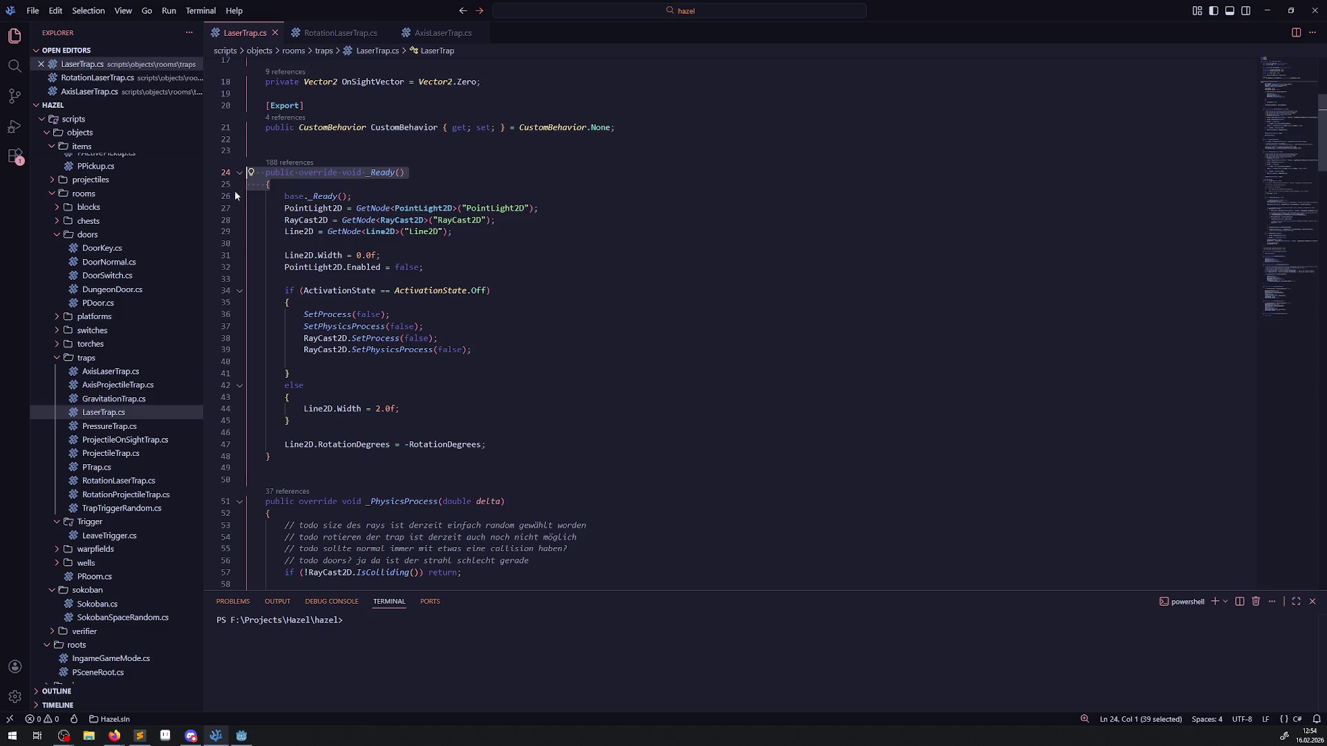
{"action": "scroll", "coordinate": [289, 359], "scroll_direction": "down", "scroll_amount": 2}
{"action": "left_click", "coordinate": [289, 413]}
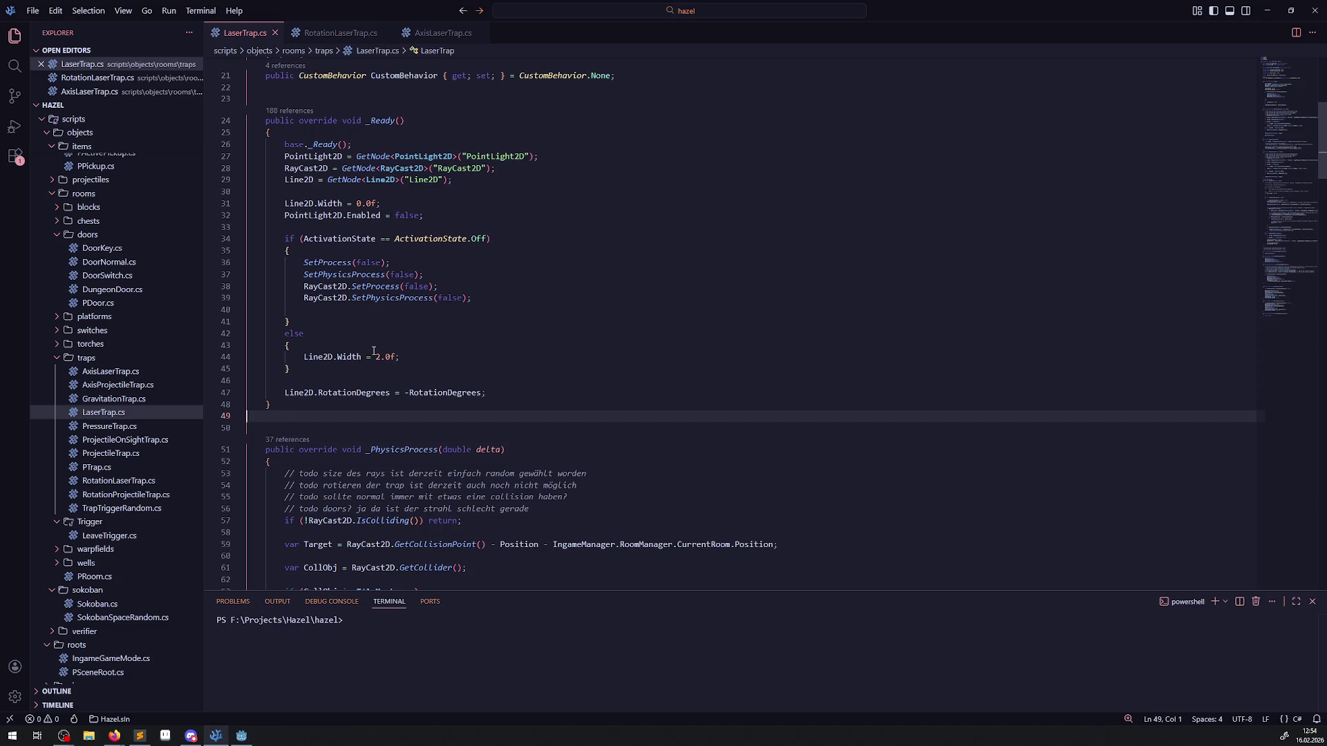
{"action": "key", "text": "Return"}
{"action": "key", "text": "ctrl+v"}
{"action": "key", "text": "Return"}
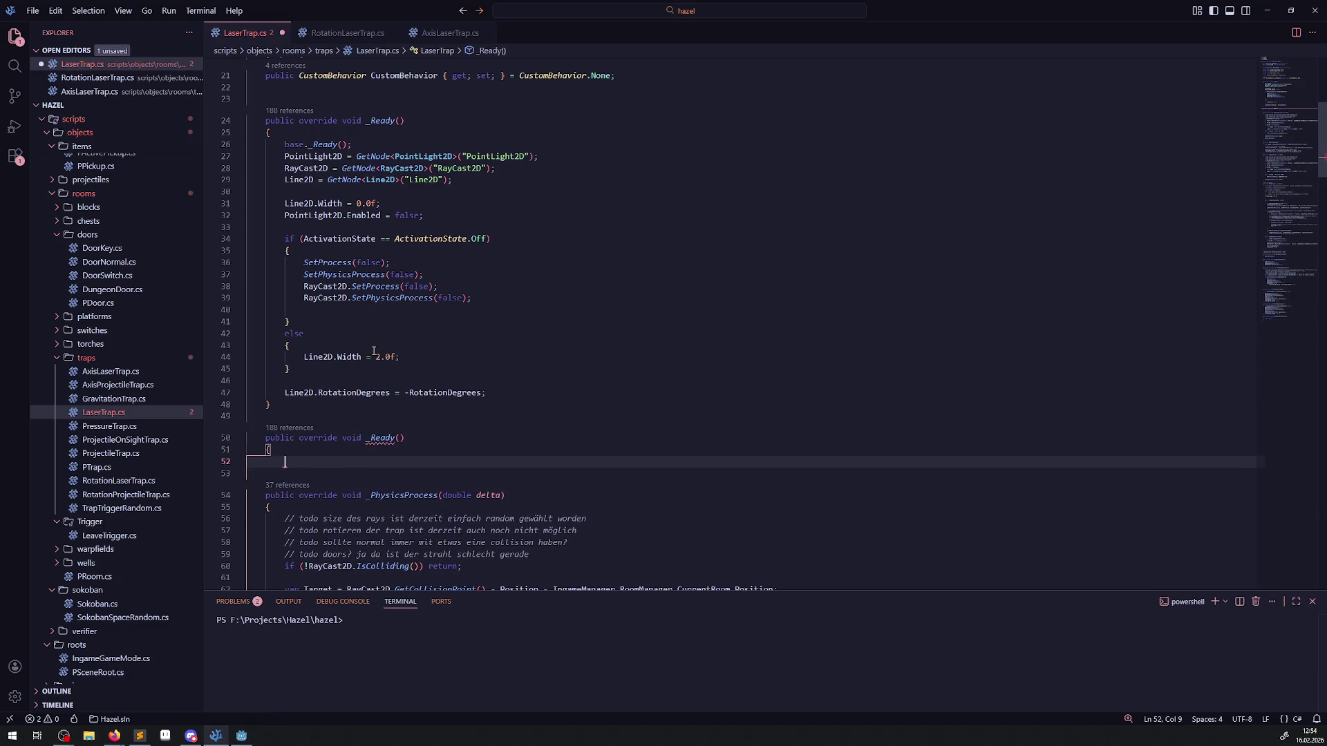
{"action": "type", "text": "}"}
{"action": "key", "text": "ctrl+s"}
Step: Strip override and _Ready from the copied header and name the method Update
{"action": "double_click", "coordinate": [318, 438]}
{"action": "key", "text": "BackSpace"}
{"action": "double_click", "coordinate": [343, 438]}
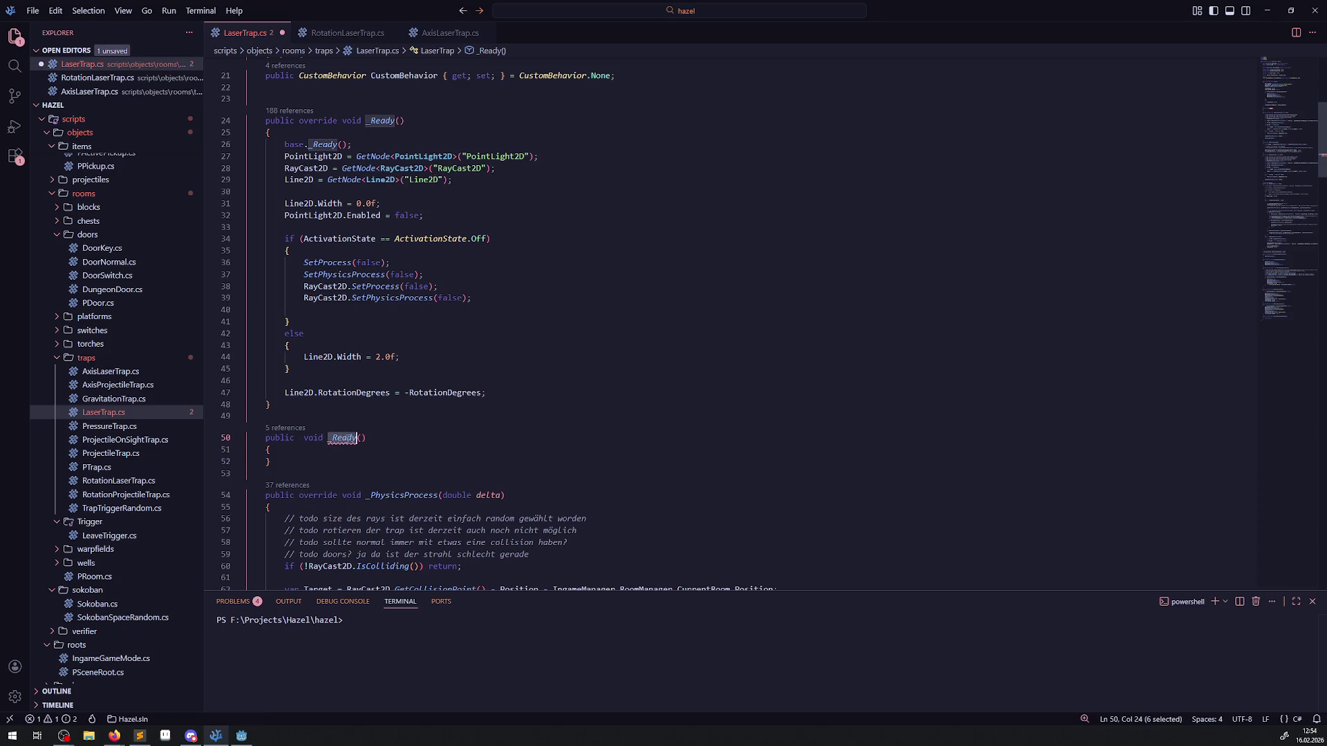
{"action": "key", "text": "BackSpace"}
{"action": "left_click", "coordinate": [294, 428]}
{"action": "key", "text": "Delete"}
{"action": "left_click", "coordinate": [324, 429]}
{"action": "type", "text": "Update"}
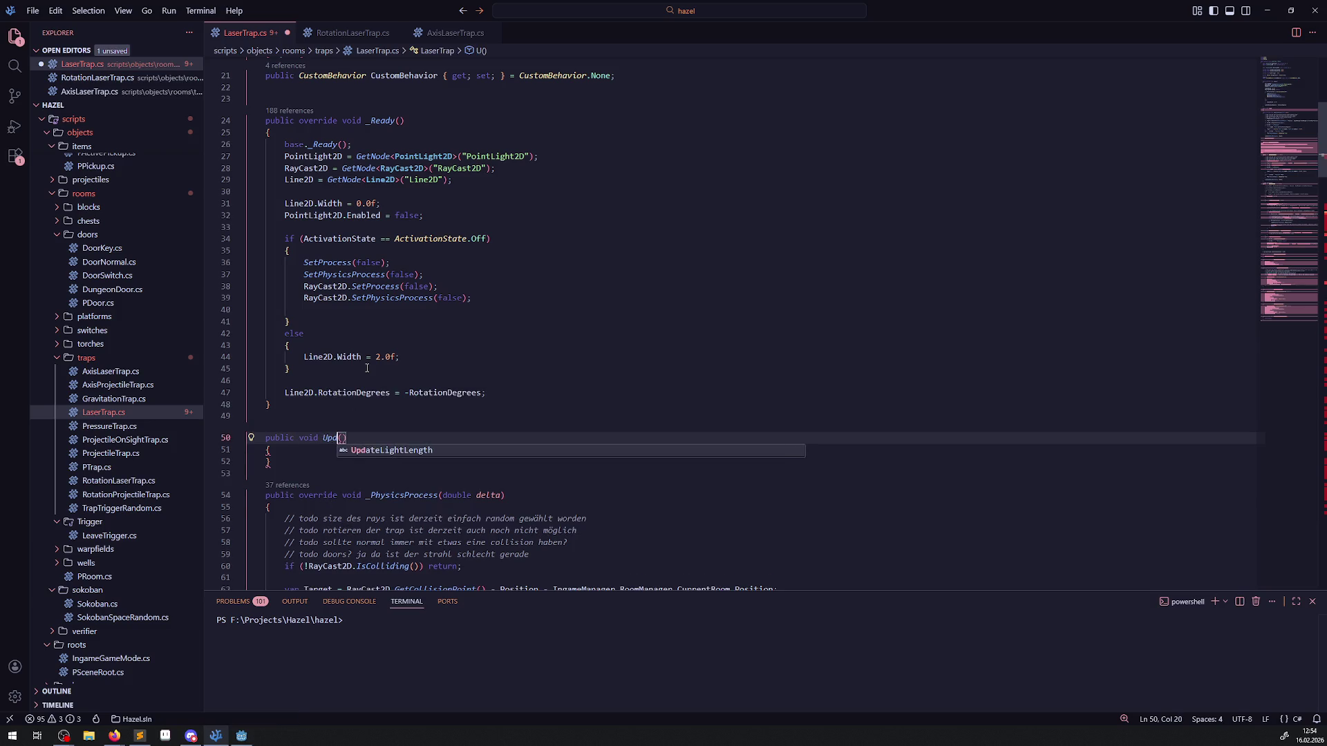
Step: Extend the method name to UpdateRayCast2DLength and save LaserTrap.cs
{"action": "double_click", "coordinate": [300, 168]}
{"action": "key", "text": "ctrl+c"}
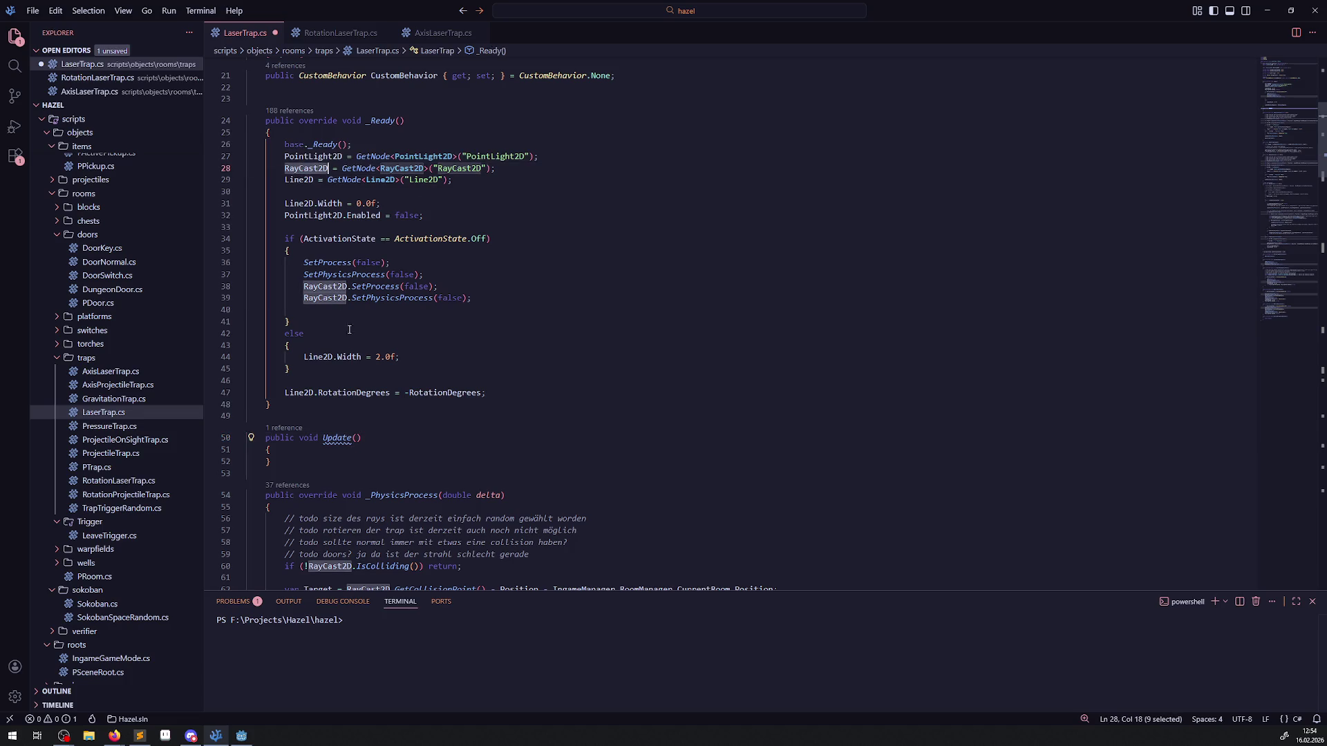
{"action": "left_click", "coordinate": [354, 437]}
{"action": "key", "text": "ctrl+v"}
{"action": "type", "text": "Length"}
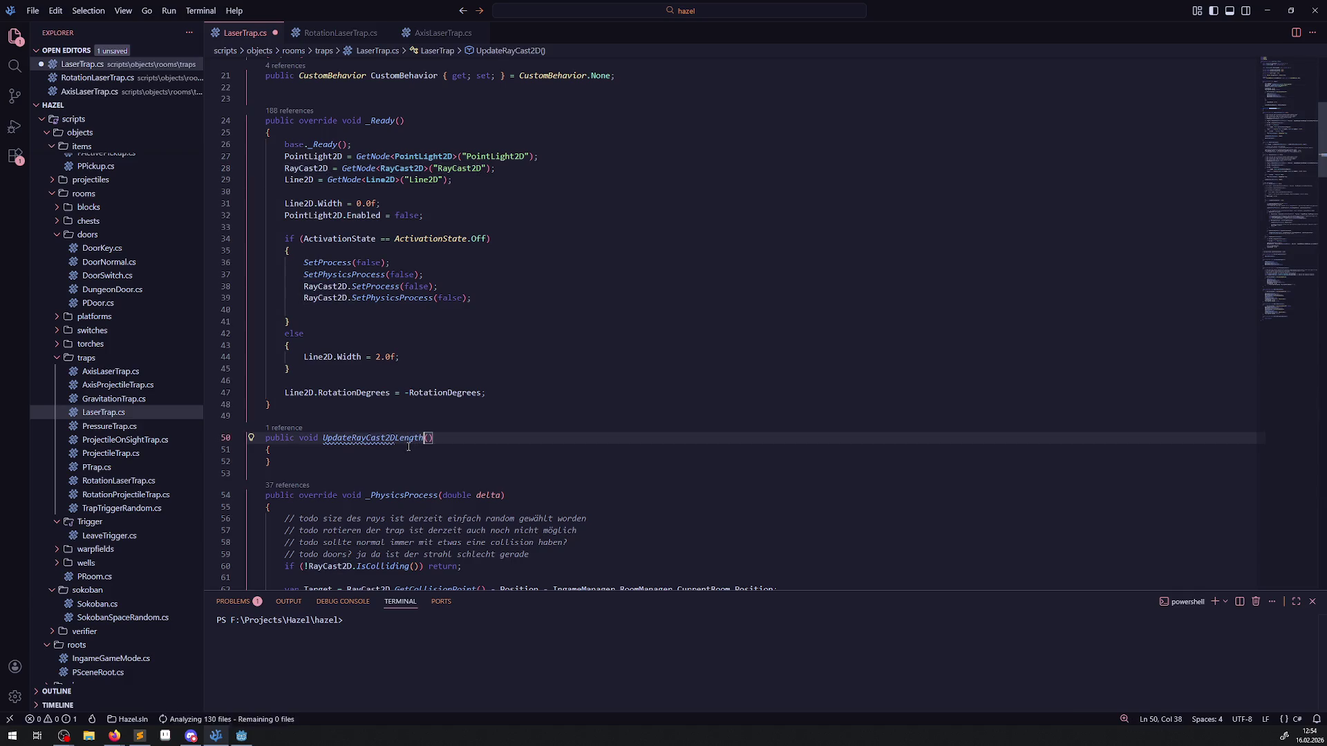
{"action": "key", "text": "ctrl+s"}
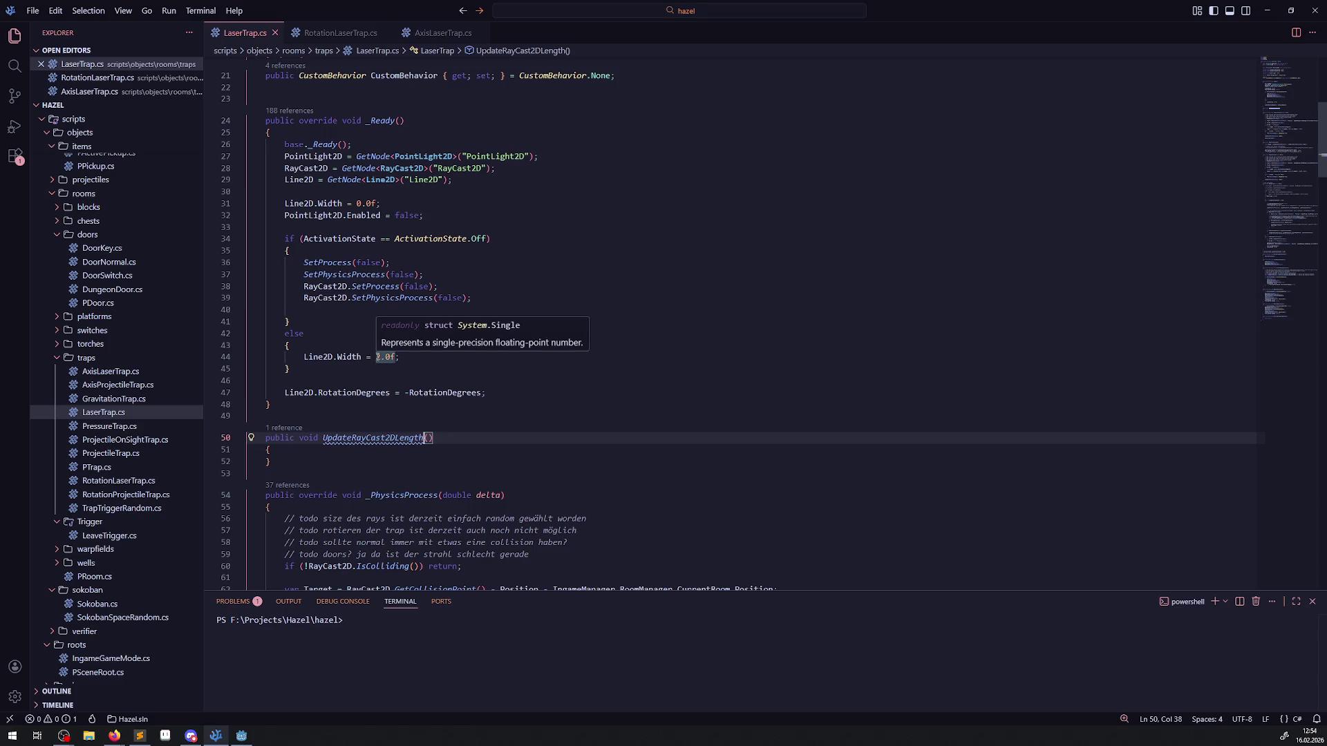
Step: Add the comment '// immer Y+' and a blank line inside UpdateRayCast2DLength
{"action": "left_click", "coordinate": [246, 736]}
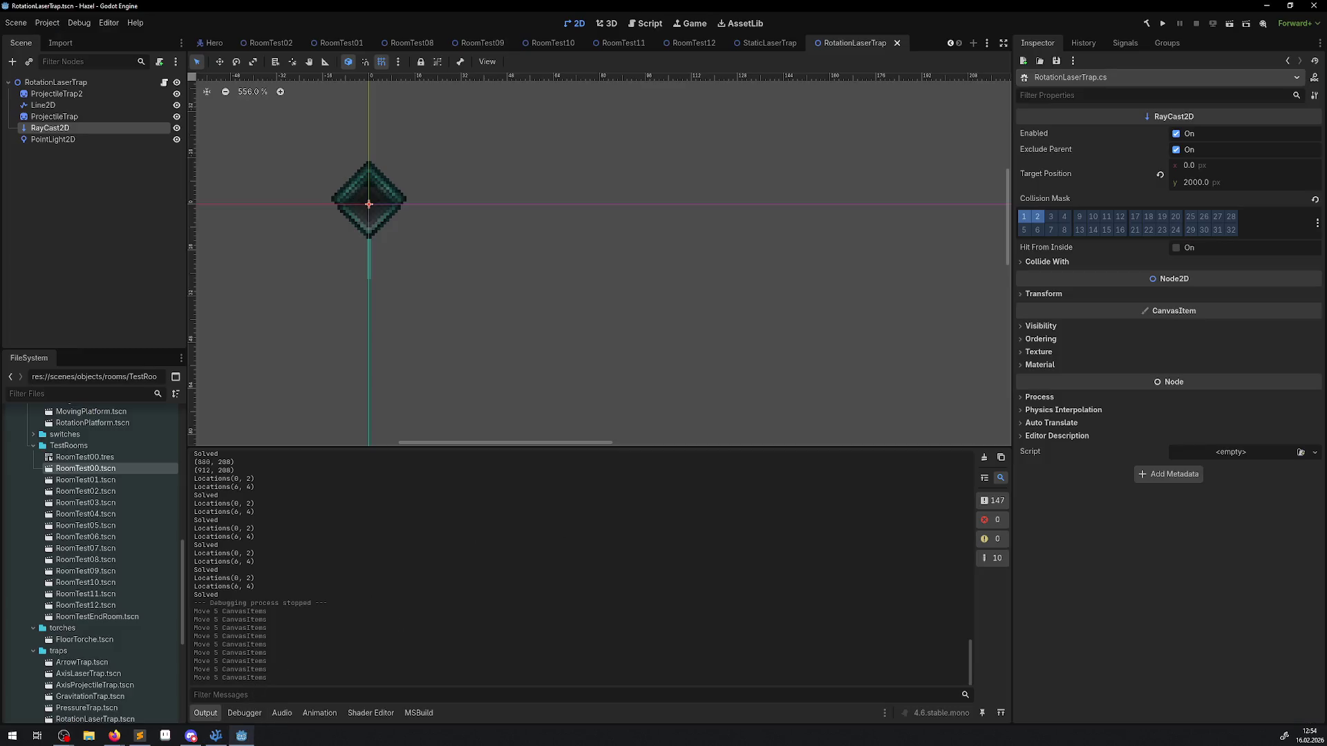
{"action": "left_click", "coordinate": [216, 735]}
{"action": "left_click", "coordinate": [409, 454]}
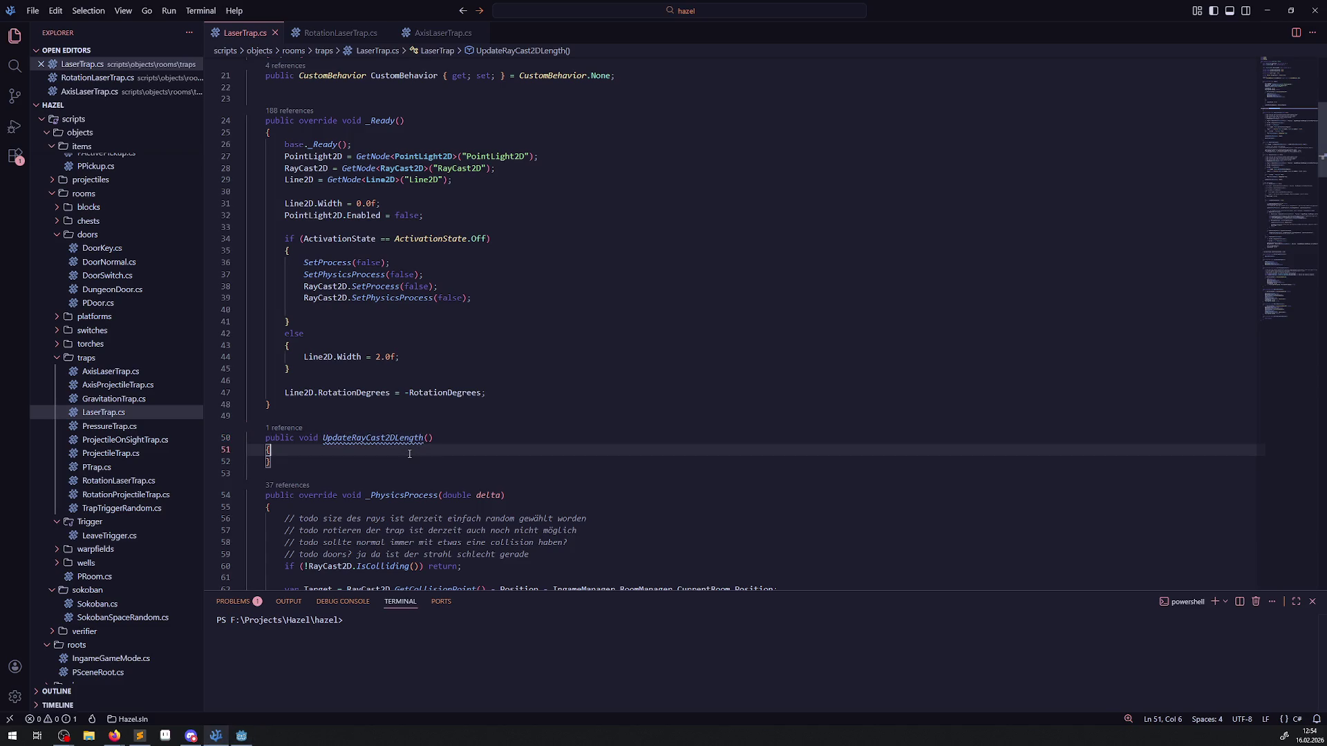
{"action": "key", "text": "Return"}
{"action": "type", "text": "// imme"}
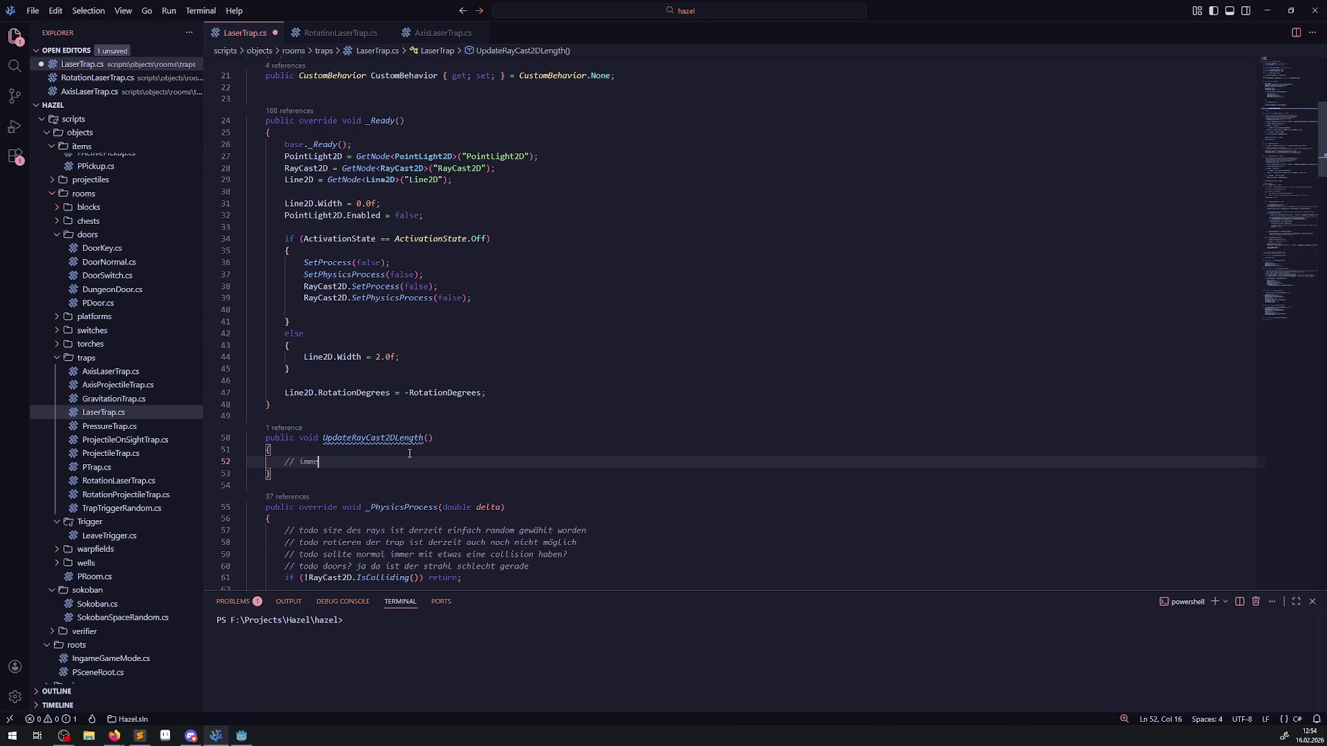
{"action": "type", "text": "r Y+"}
{"action": "key", "text": "Return"}
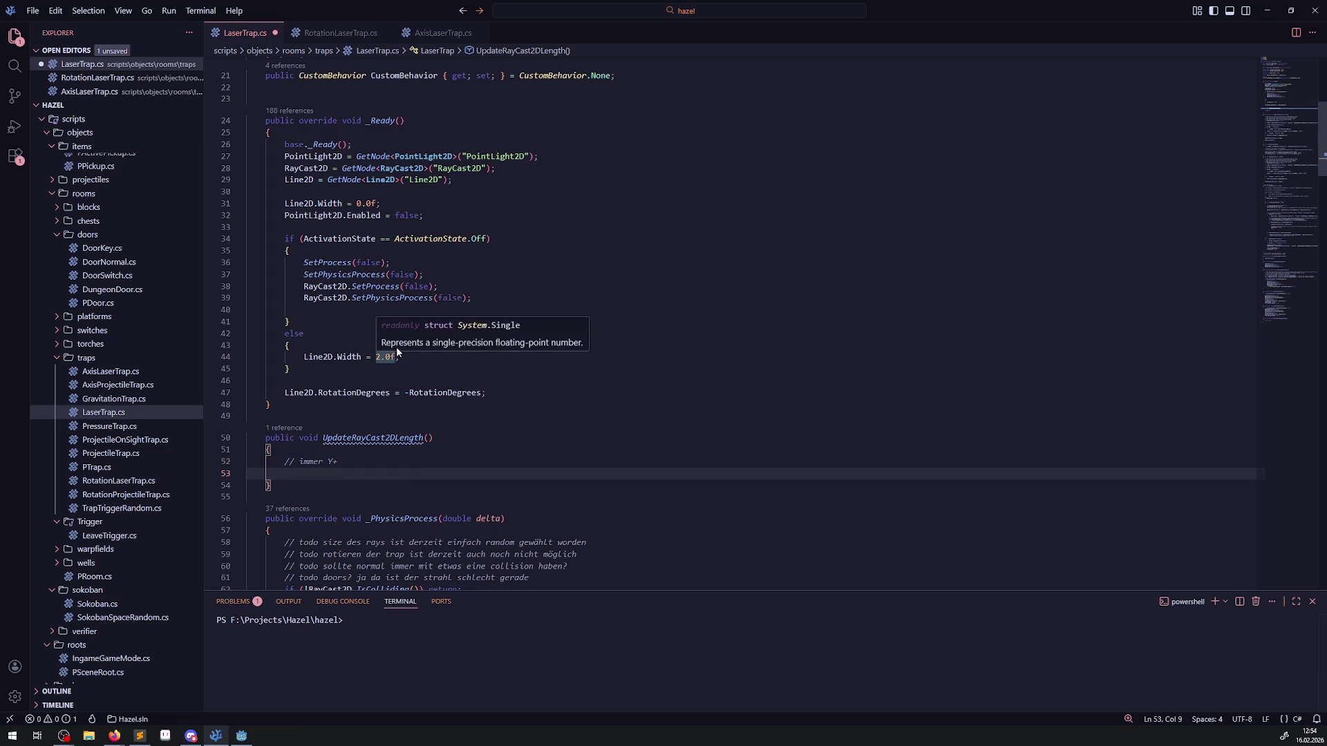
{"action": "scroll", "coordinate": [405, 301], "scroll_direction": "down", "scroll_amount": 20}
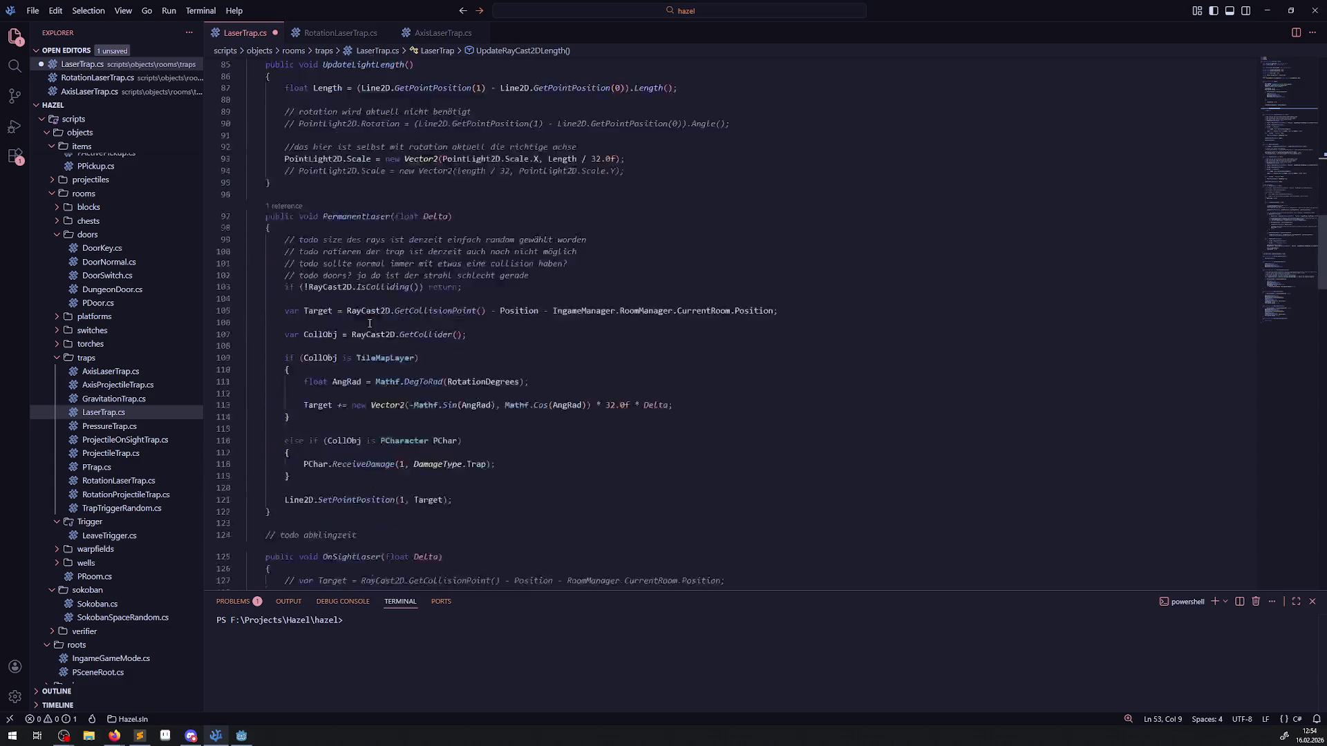
{"action": "scroll", "coordinate": [370, 321], "scroll_direction": "down", "scroll_amount": 20}
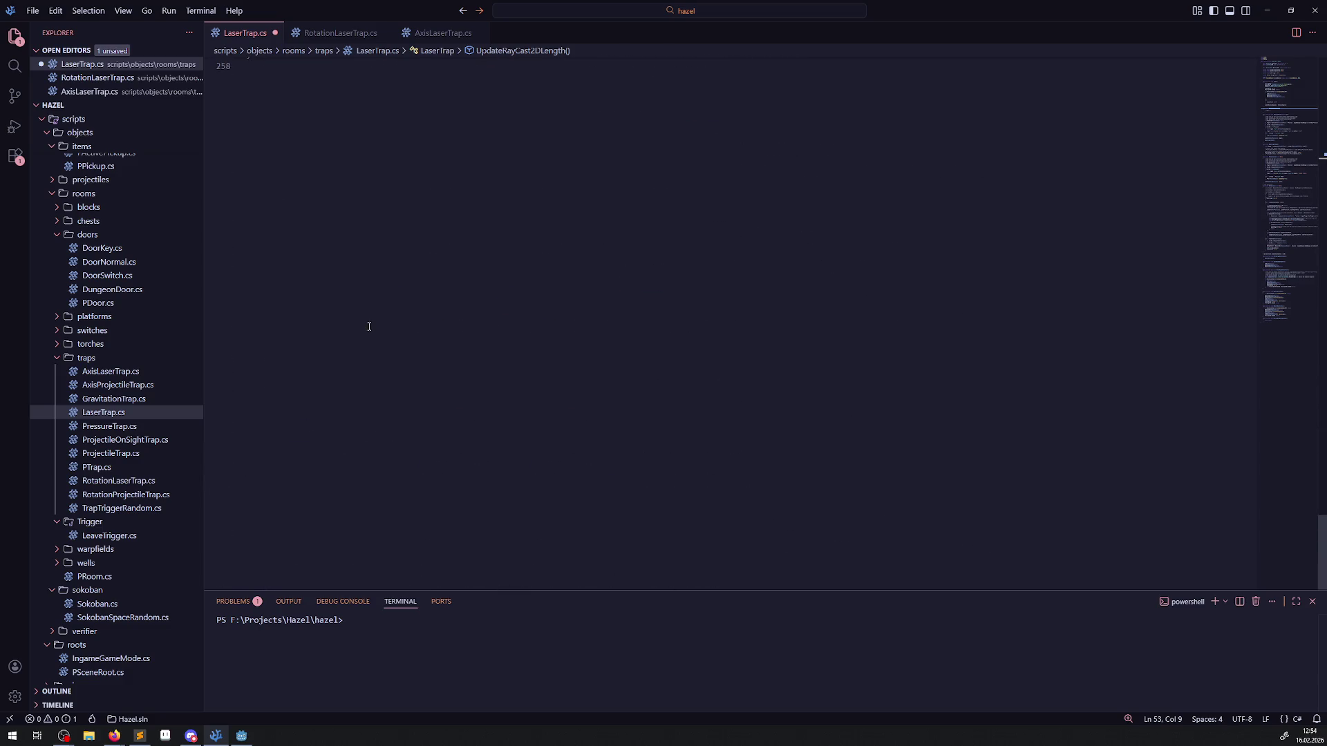
{"action": "scroll", "coordinate": [369, 326], "scroll_direction": "up", "scroll_amount": 10}
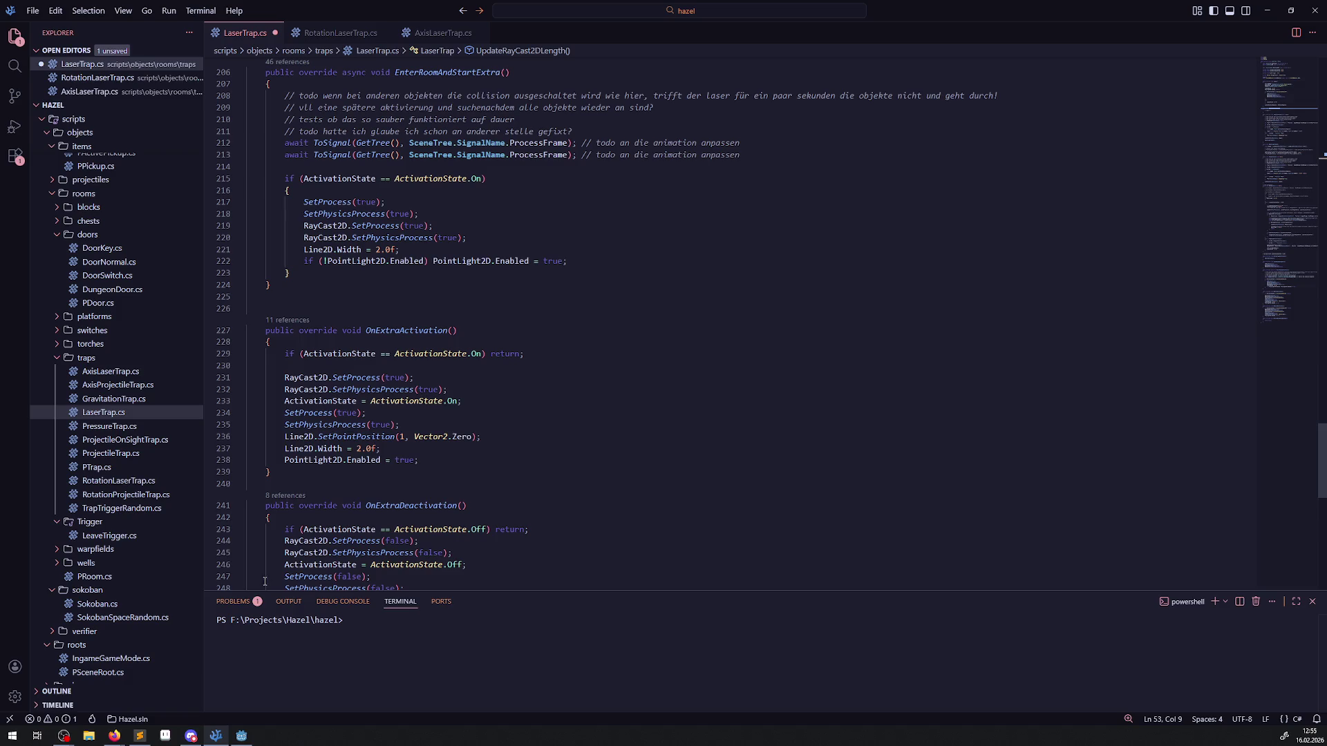
{"action": "scroll", "coordinate": [122, 606], "scroll_direction": "up", "scroll_amount": 3}
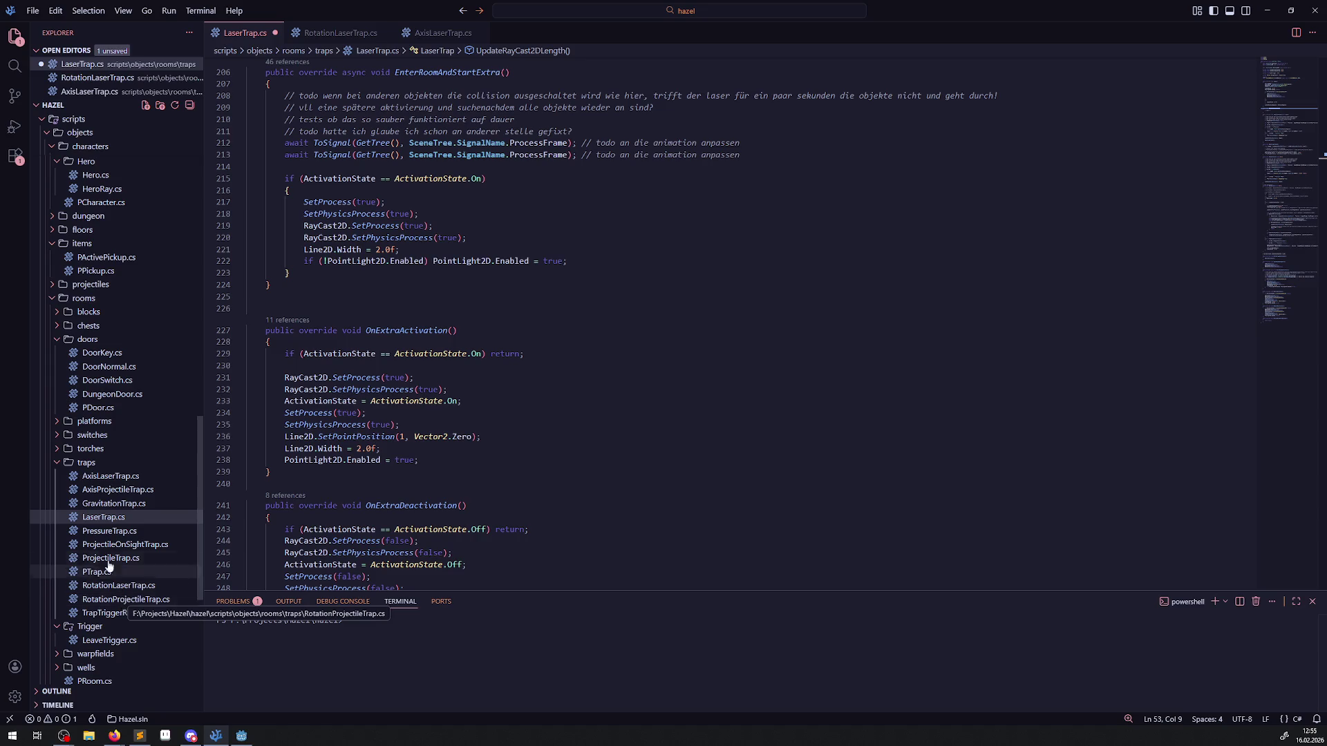
{"action": "scroll", "coordinate": [117, 484], "scroll_direction": "up", "scroll_amount": 9}
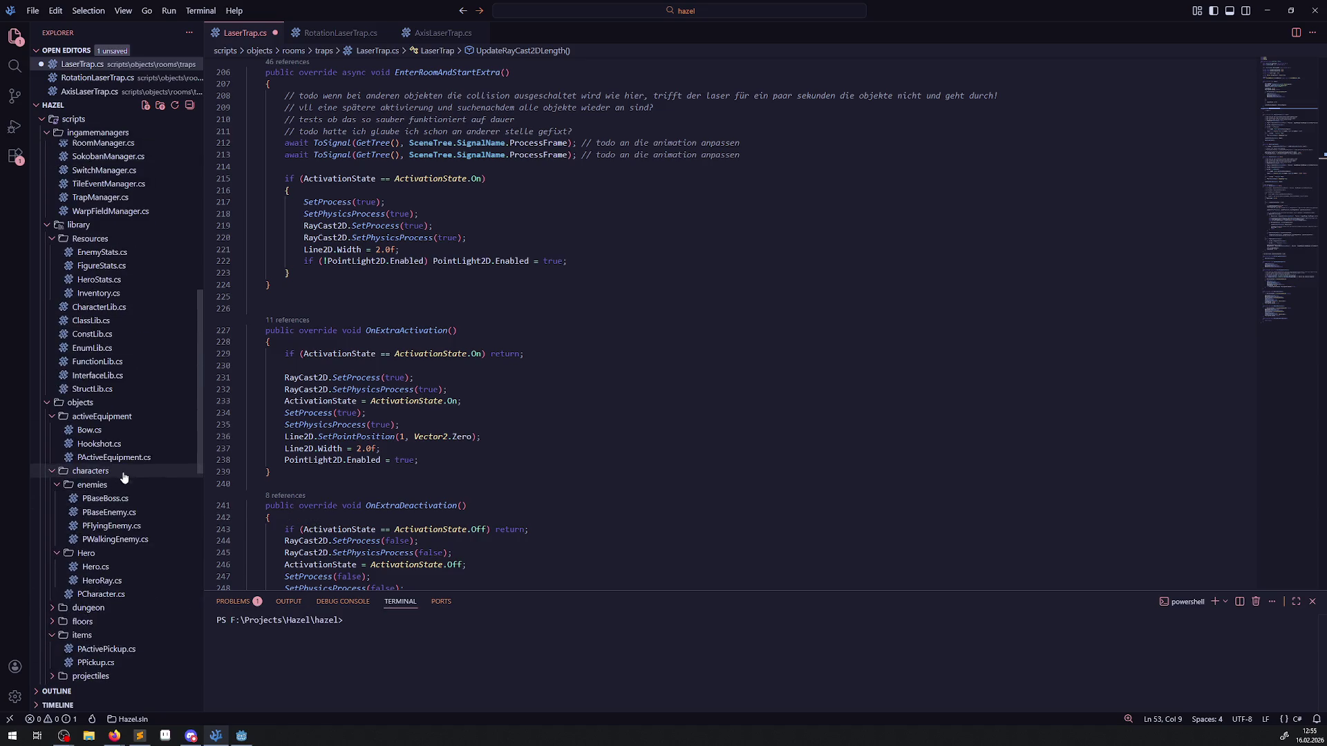
Step: Peek references to GetRelatedRoom in FunctionLib.cs and view its call in SokobanBlock.cs
{"action": "left_click", "coordinate": [105, 363]}
{"action": "scroll", "coordinate": [428, 367], "scroll_direction": "down", "scroll_amount": 15}
{"action": "scroll", "coordinate": [445, 347], "scroll_direction": "up", "scroll_amount": 15}
{"action": "left_click", "coordinate": [390, 415]}
{"action": "left_click", "coordinate": [306, 411]}
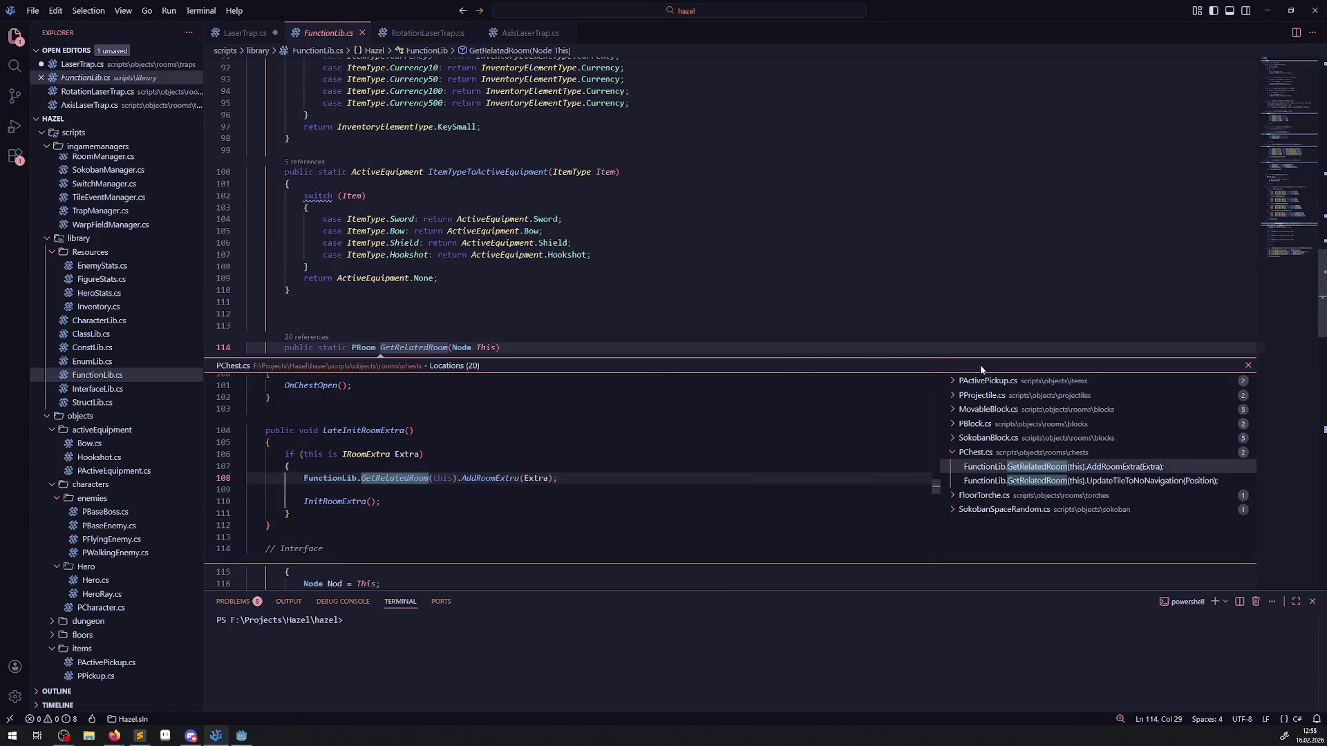
{"action": "left_click", "coordinate": [988, 438]}
{"action": "left_click", "coordinate": [997, 454]}
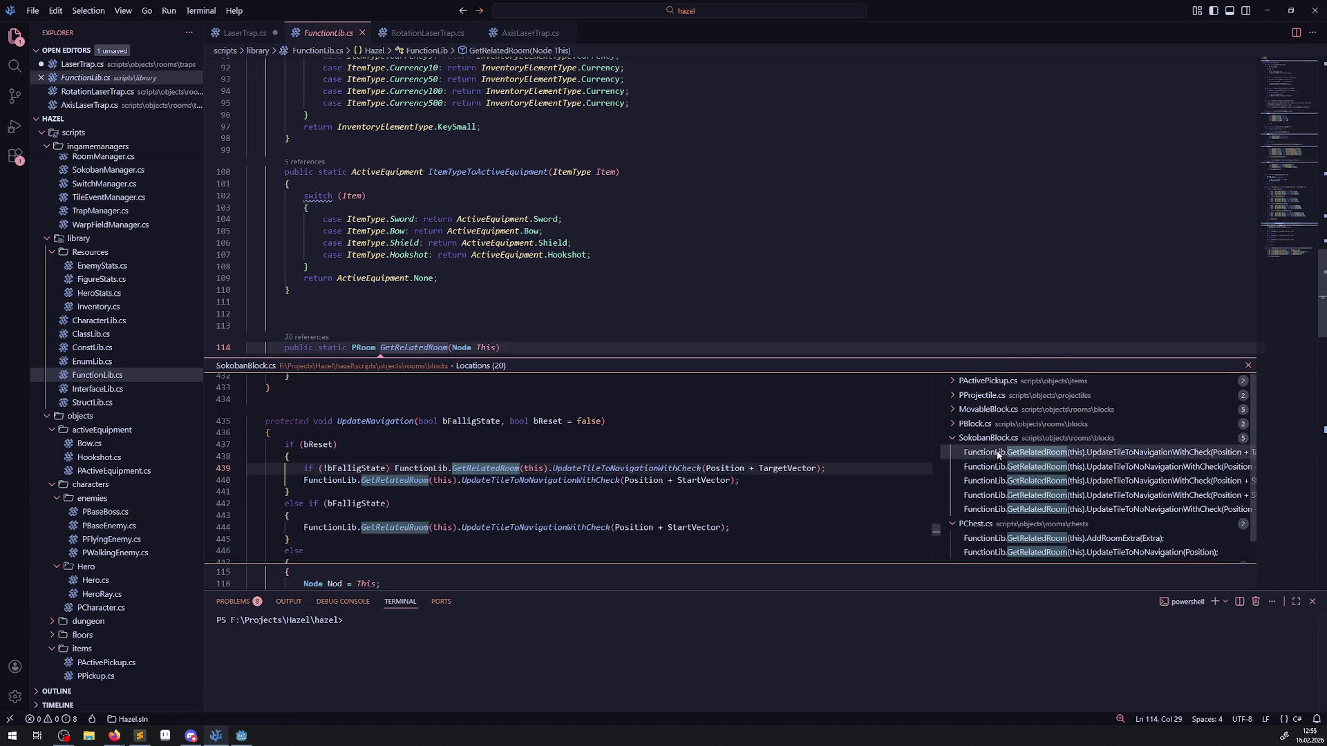
{"action": "double_click", "coordinate": [997, 453]}
{"action": "left_click_drag", "start_coordinate": [290, 456], "coordinate": [496, 457]}
{"action": "key", "text": "ctrl+c"}
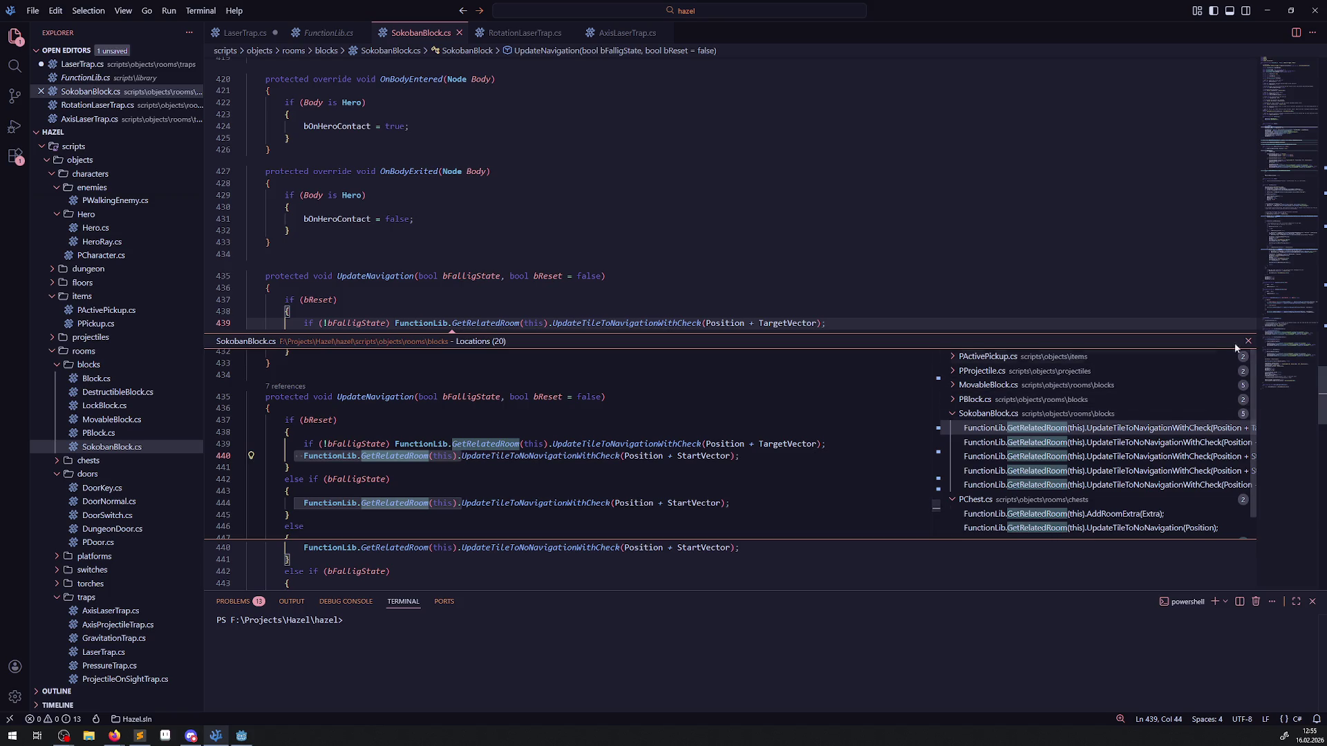
{"action": "left_click", "coordinate": [1248, 340]}
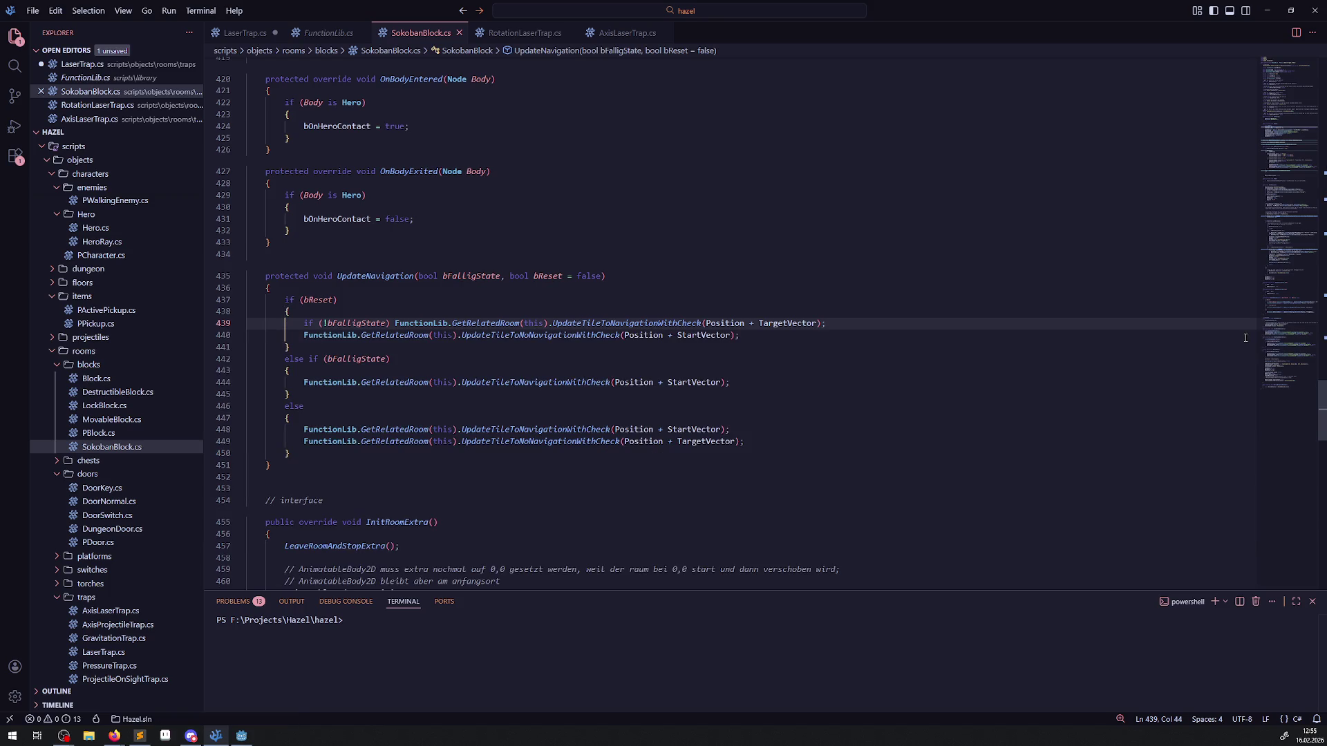
Step: Paste FunctionLib.GetRelatedRoom(this) into line 53 of LaserTrap.cs
{"action": "left_click", "coordinate": [458, 33]}
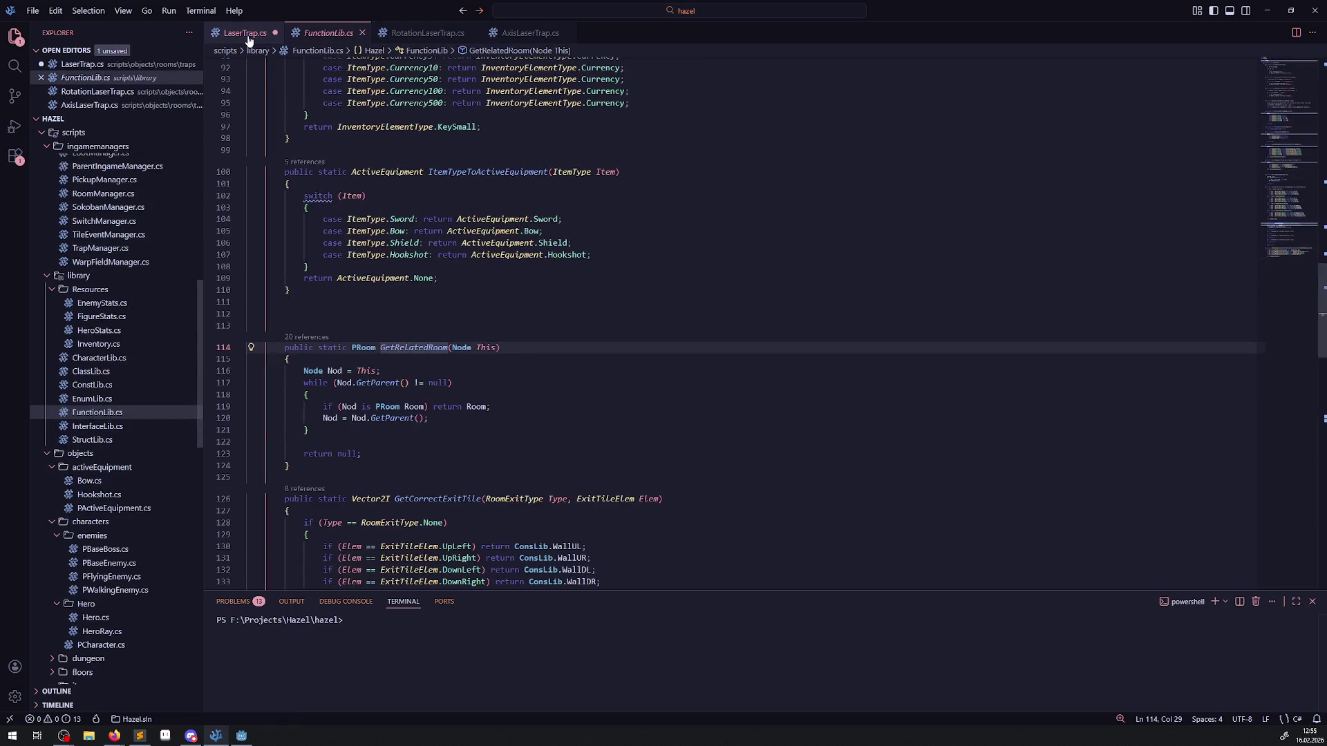
{"action": "scroll", "coordinate": [398, 277], "scroll_direction": "up", "scroll_amount": 20}
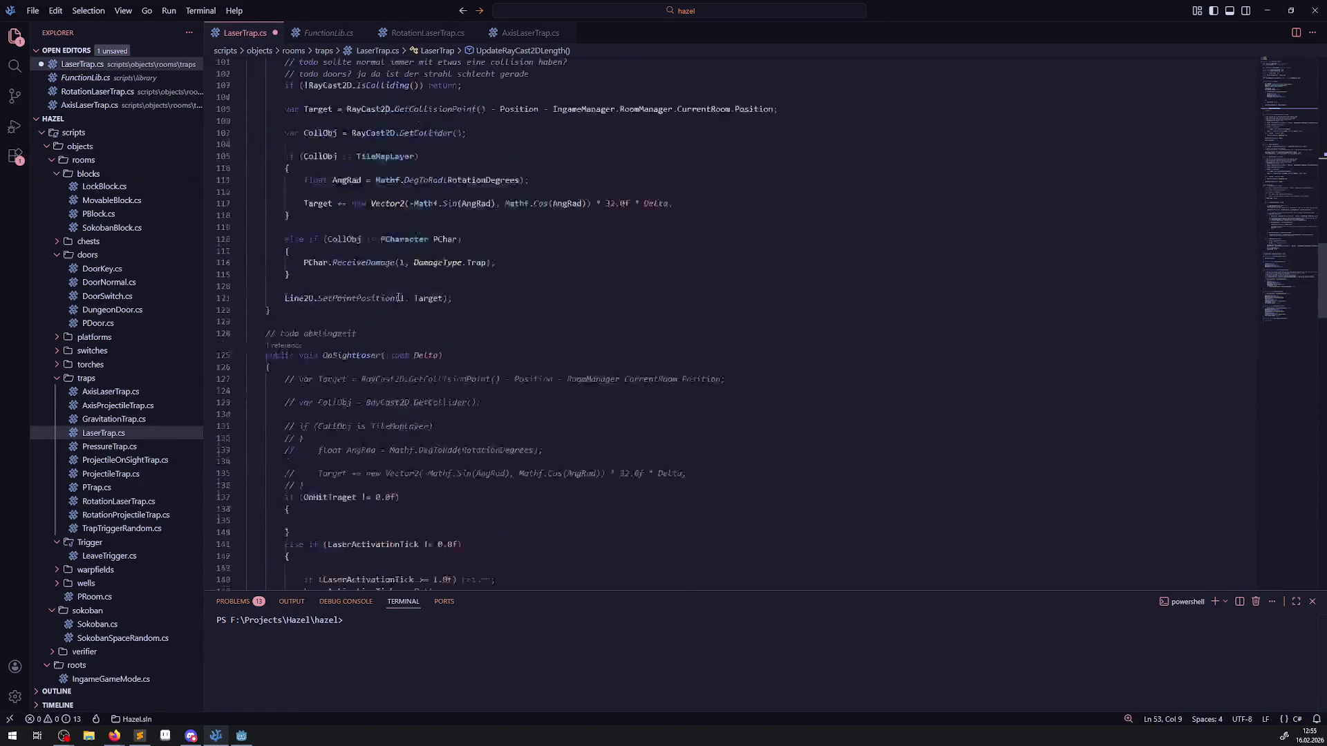
{"action": "scroll", "coordinate": [359, 305], "scroll_direction": "down", "scroll_amount": 6}
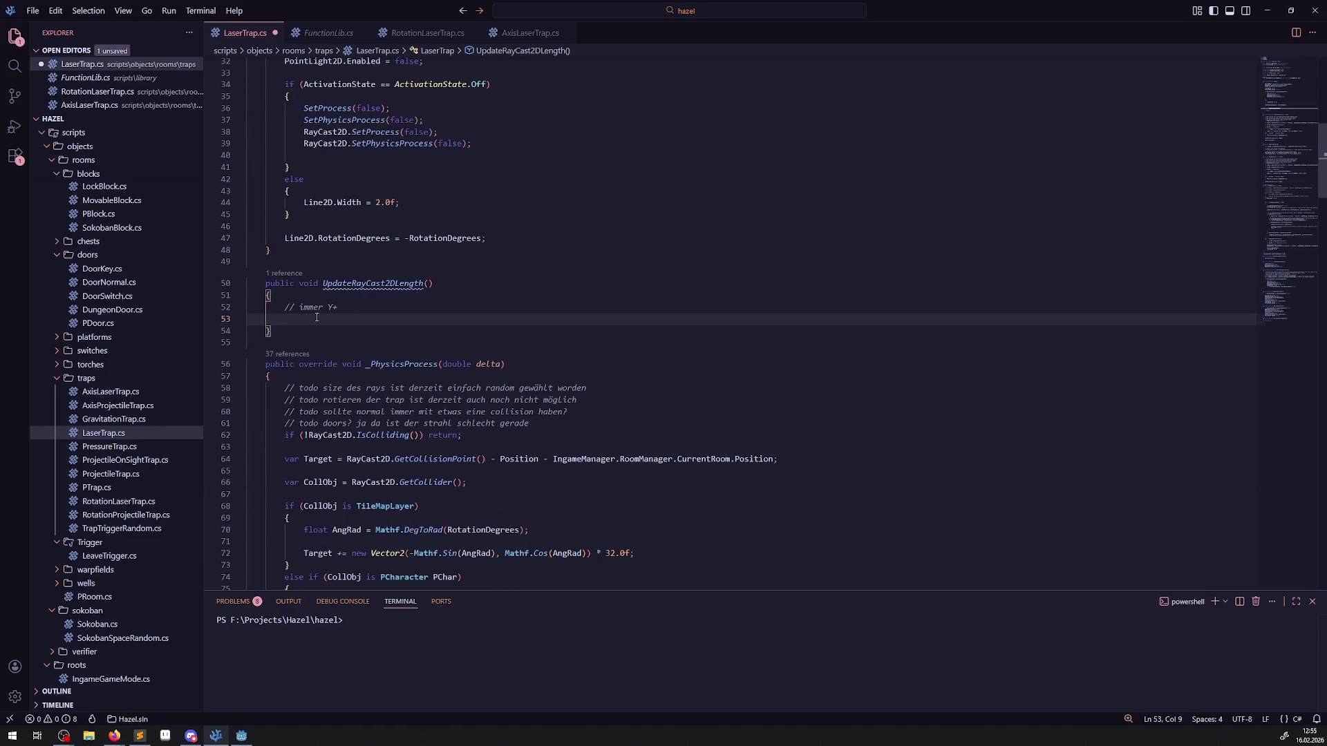
{"action": "key", "text": "ctrl+v"}
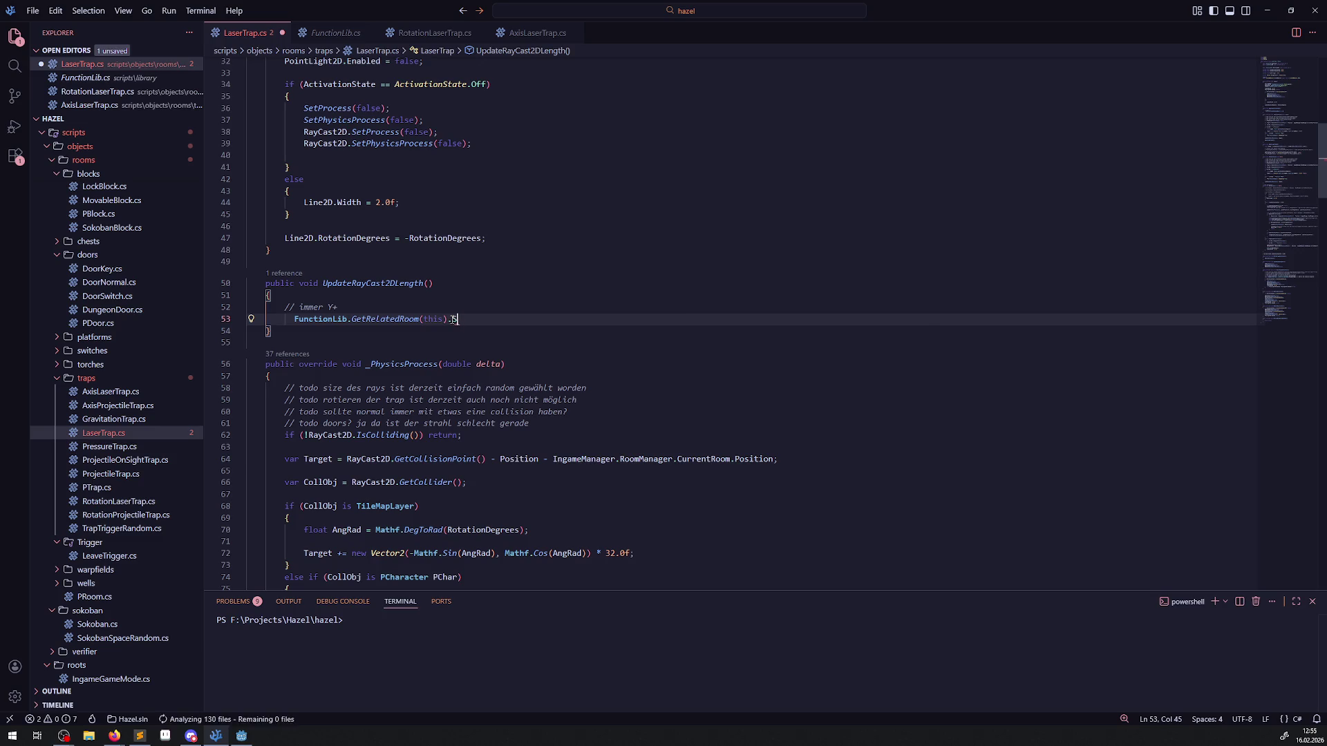
Step: Complete line 53 to FunctionLib.GetRelatedRoom(this).RoomSize
{"action": "type", "text": "Si"}
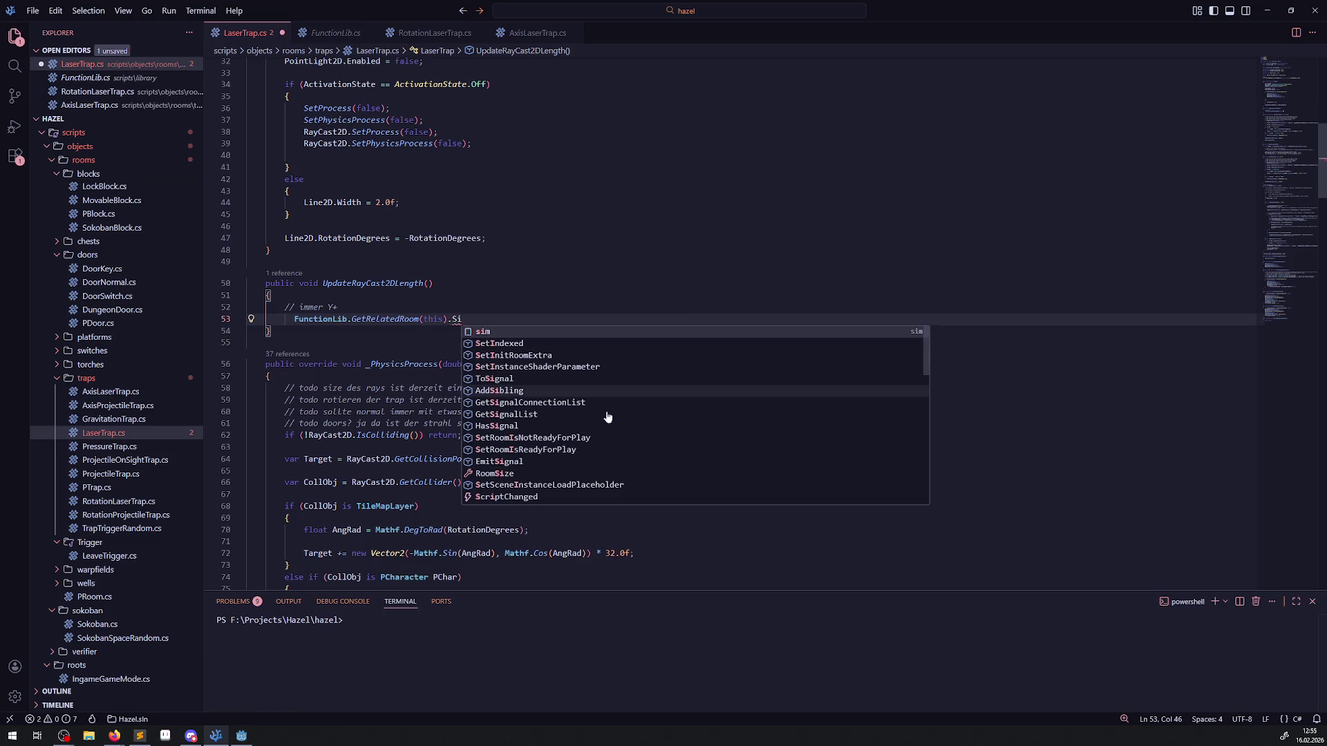
{"action": "left_click", "coordinate": [488, 474]}
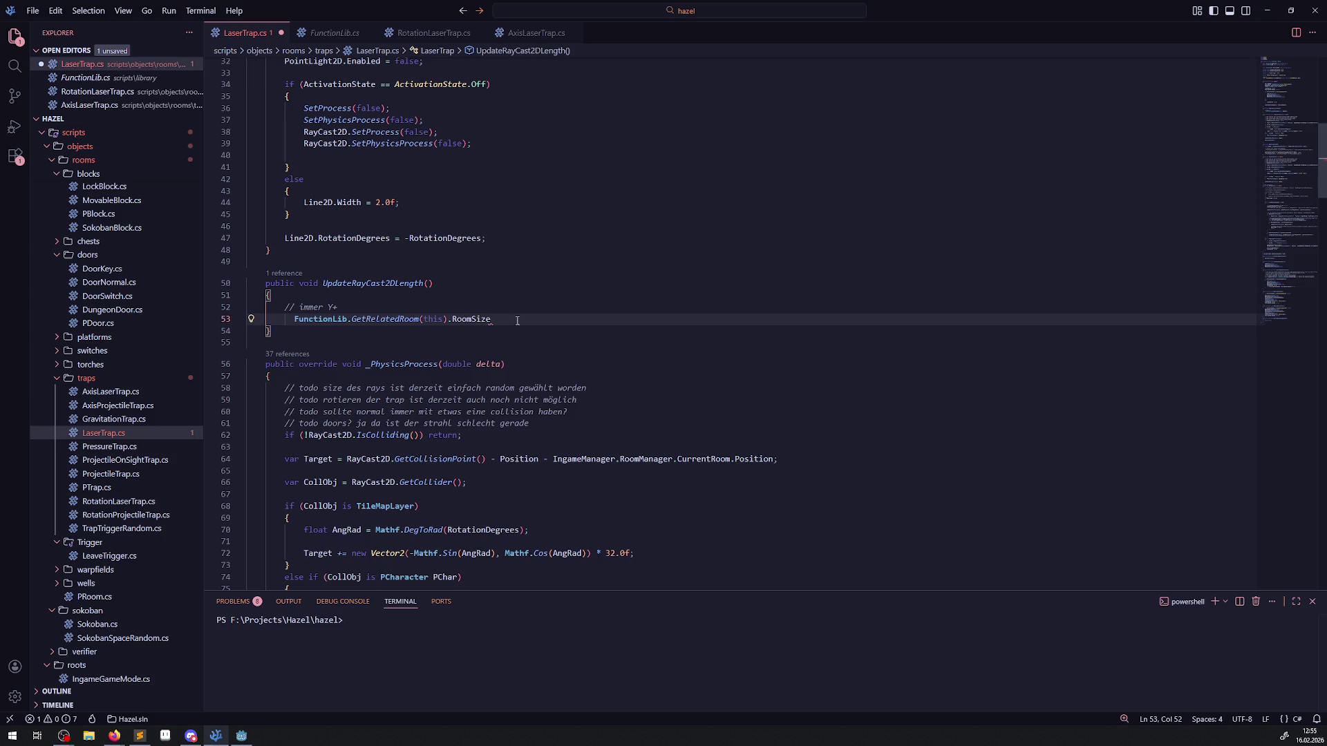
{"action": "mouse_move", "coordinate": [477, 324]}
{"action": "key", "text": "alt+Tab"}
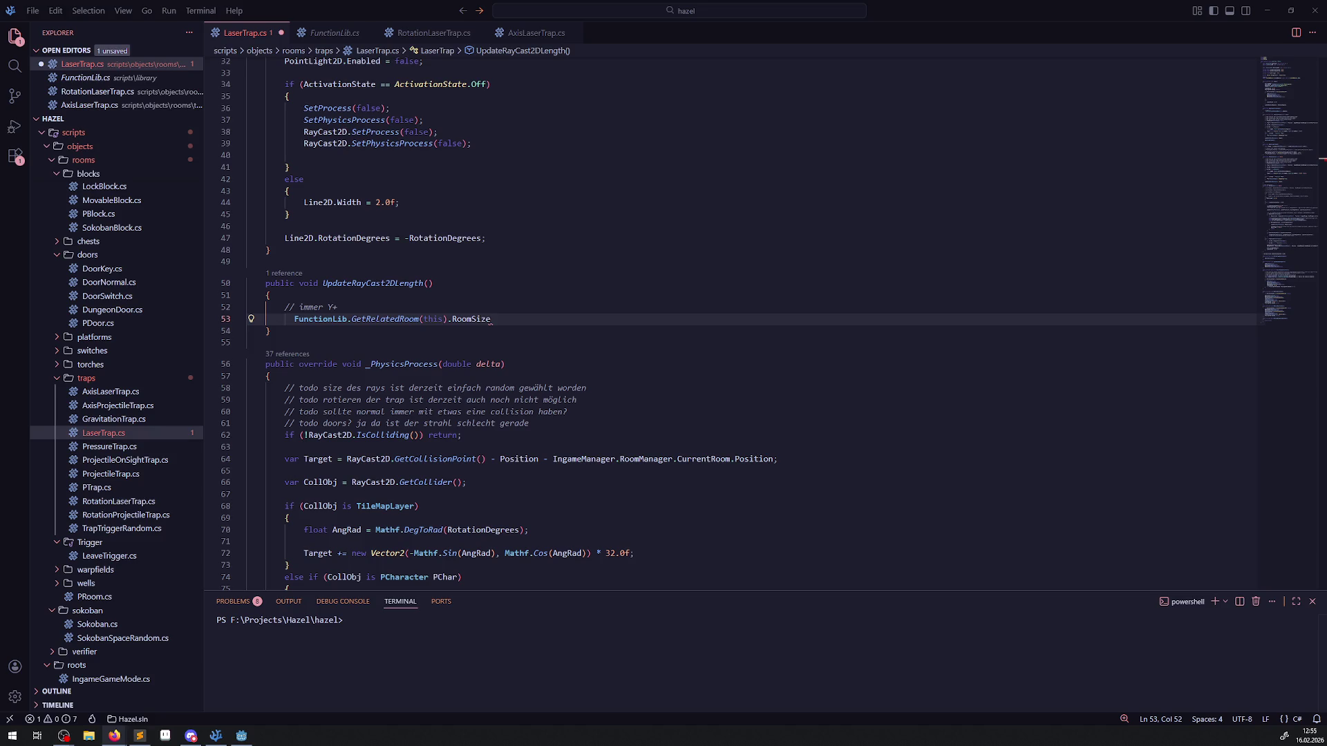
Step: Assign that expression to a new variable var Dia = and save LaserTrap.cs
{"action": "left_click", "coordinate": [290, 319]}
{"action": "type", "text": "var Dia "}
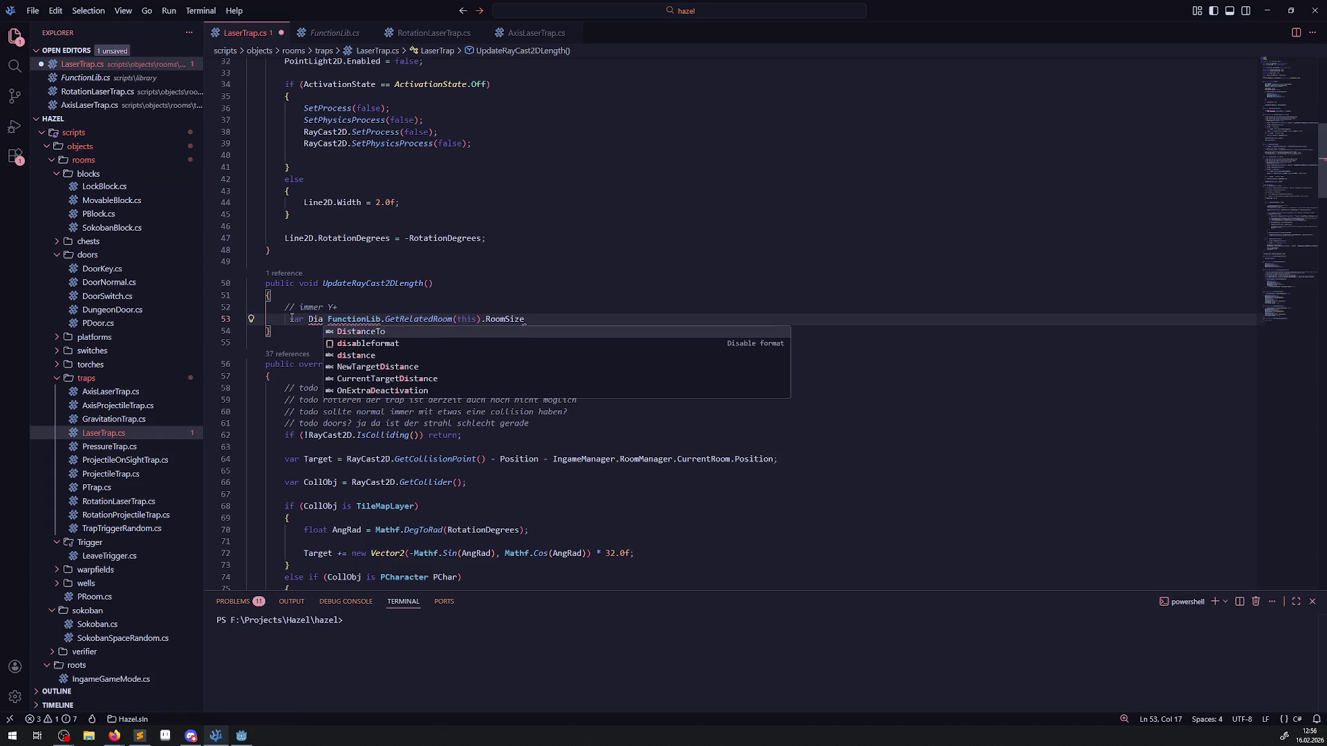
{"action": "type", "text": "gonal"}
{"action": "key", "text": "BackSpace"}
{"action": "key", "text": "BackSpace"}
{"action": "key", "text": "BackSpace"}
{"action": "type", "text": "="}
{"action": "key", "text": "Right"}
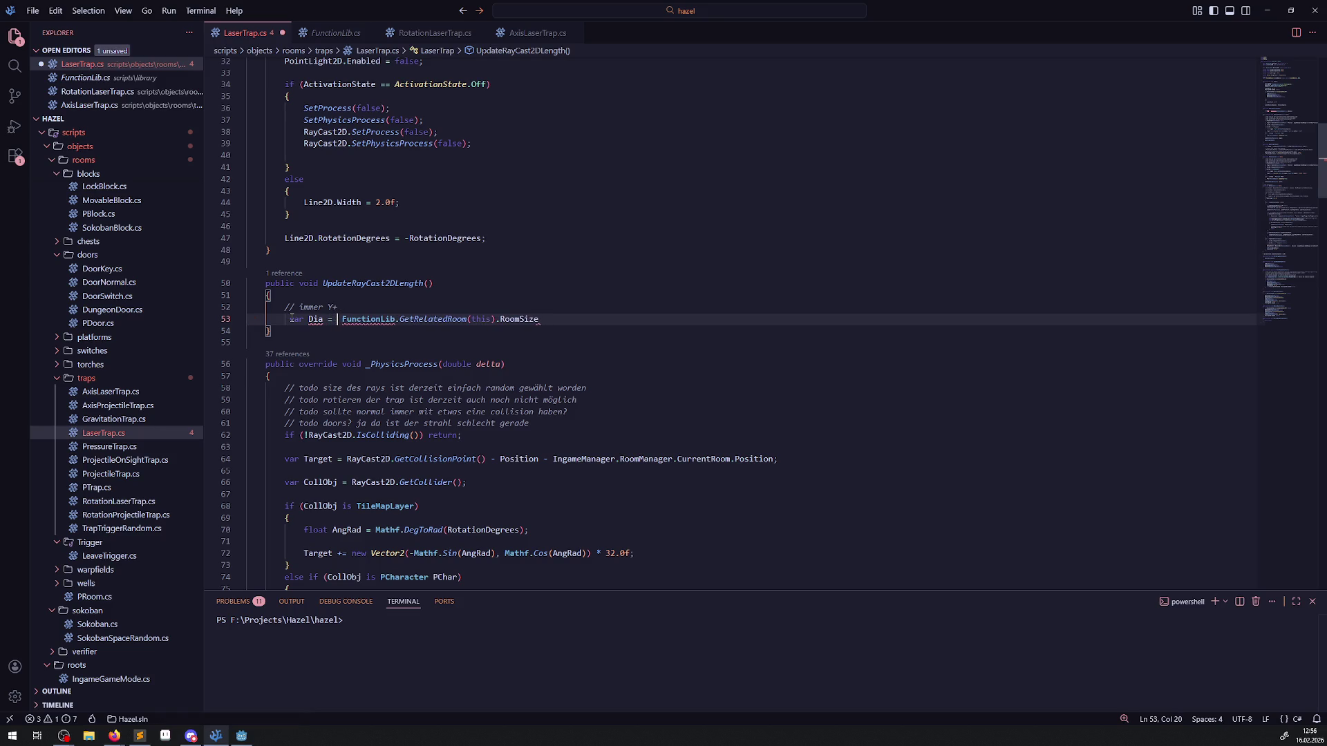
{"action": "key", "text": "ctrl+s"}
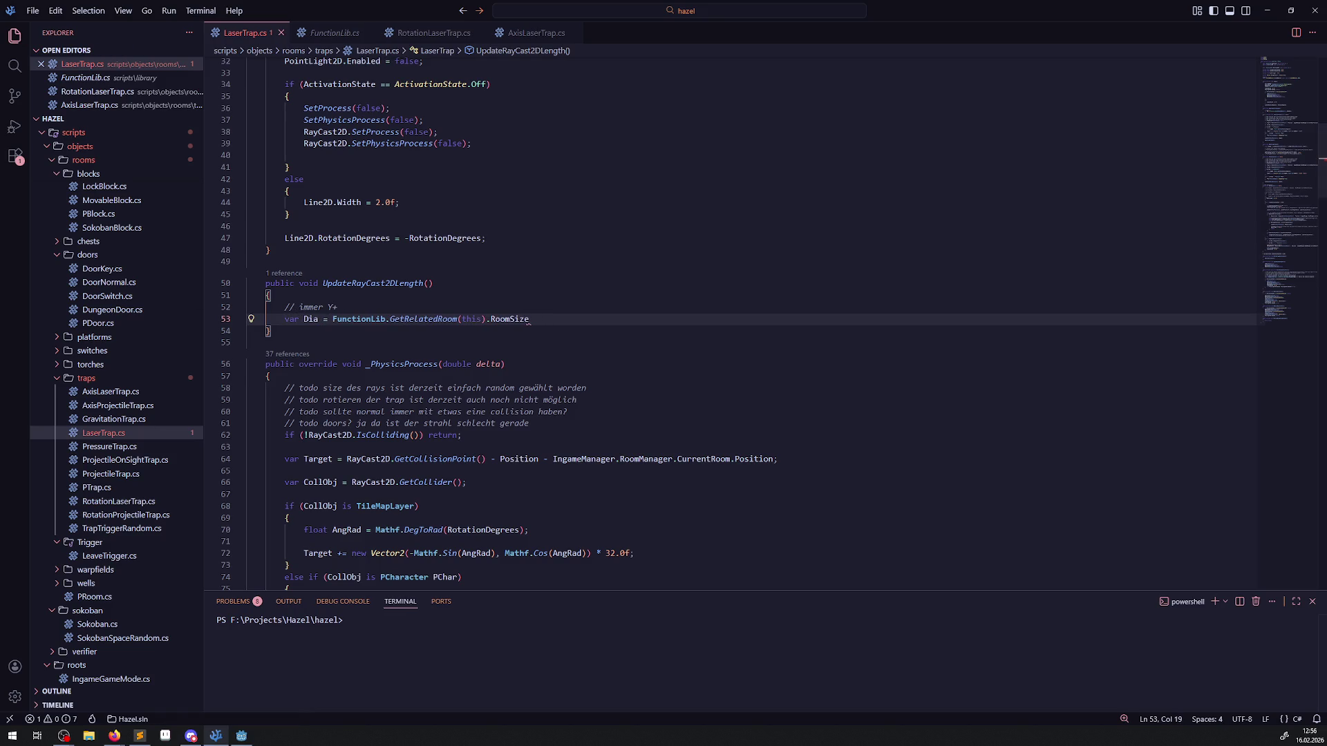
Step: Append .X so Dia holds the room size's X component
{"action": "left_click", "coordinate": [534, 319]}
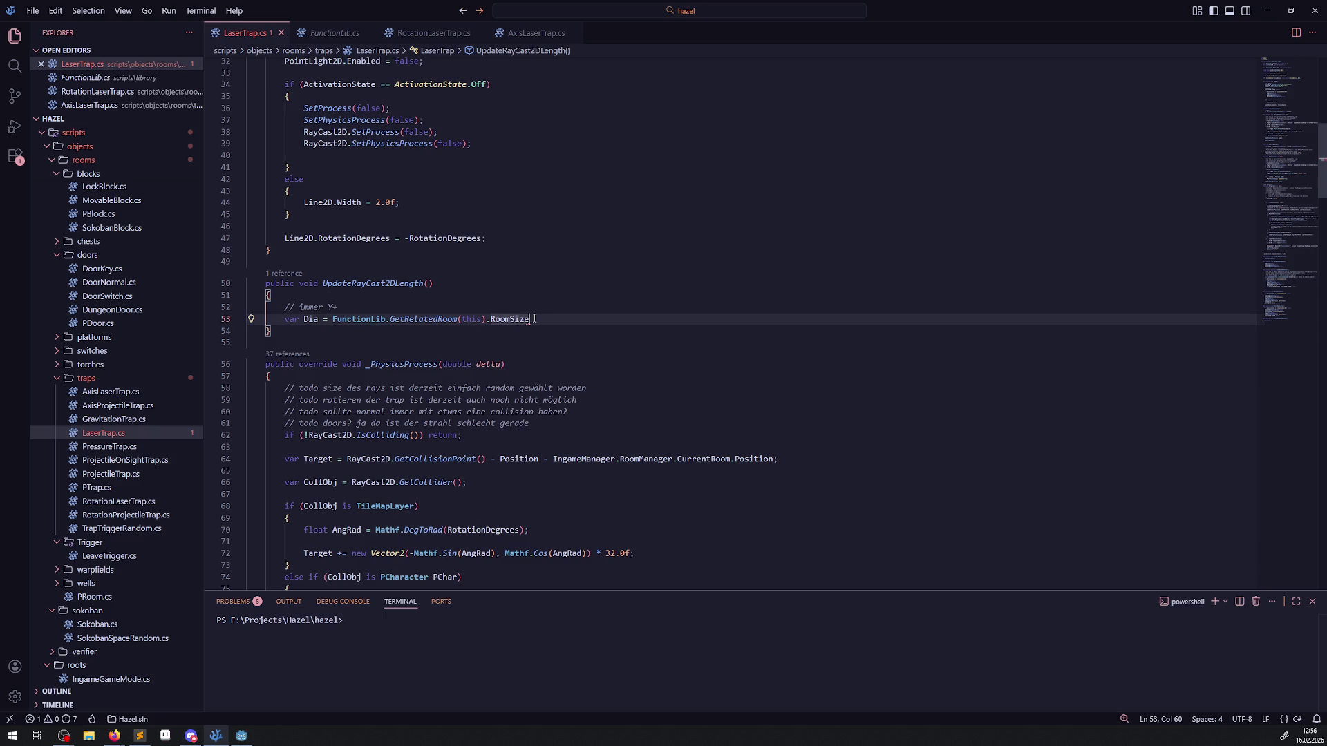
{"action": "type", "text": ".X"}
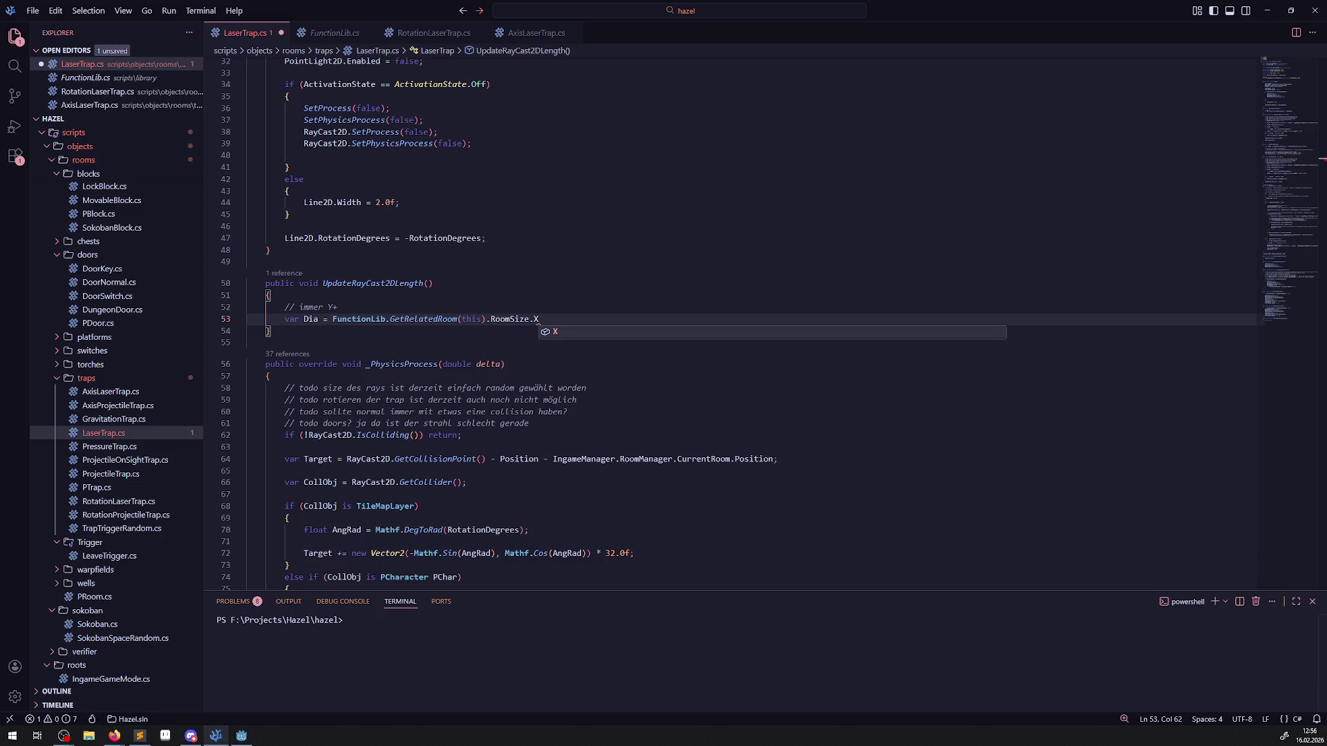
{"action": "key", "text": "Escape"}
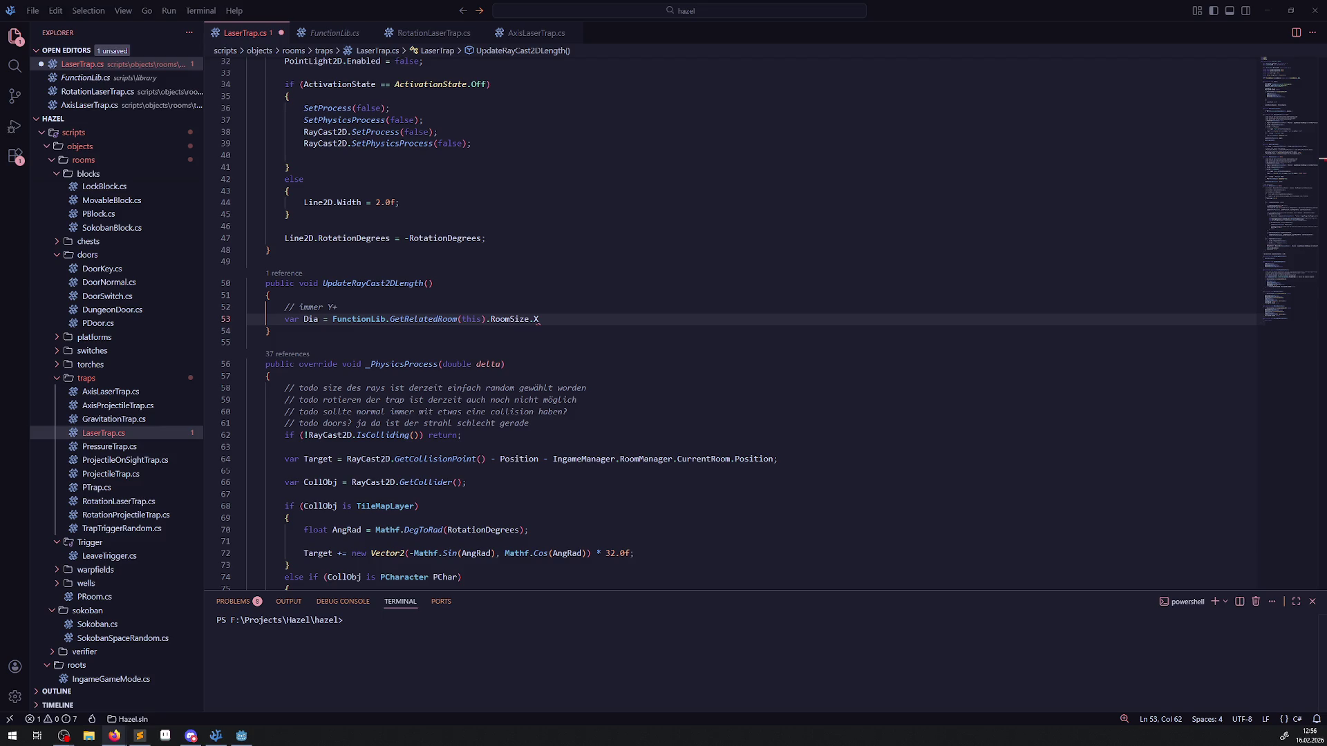
{"action": "left_click", "coordinate": [329, 318]}
Step: Start Dia with Mathf.Sqrt() and add 'var Size = FunctionLib.GetRelatedRoom(this).RoomSize;' above it, then save
{"action": "type", "text": "Mathf"}
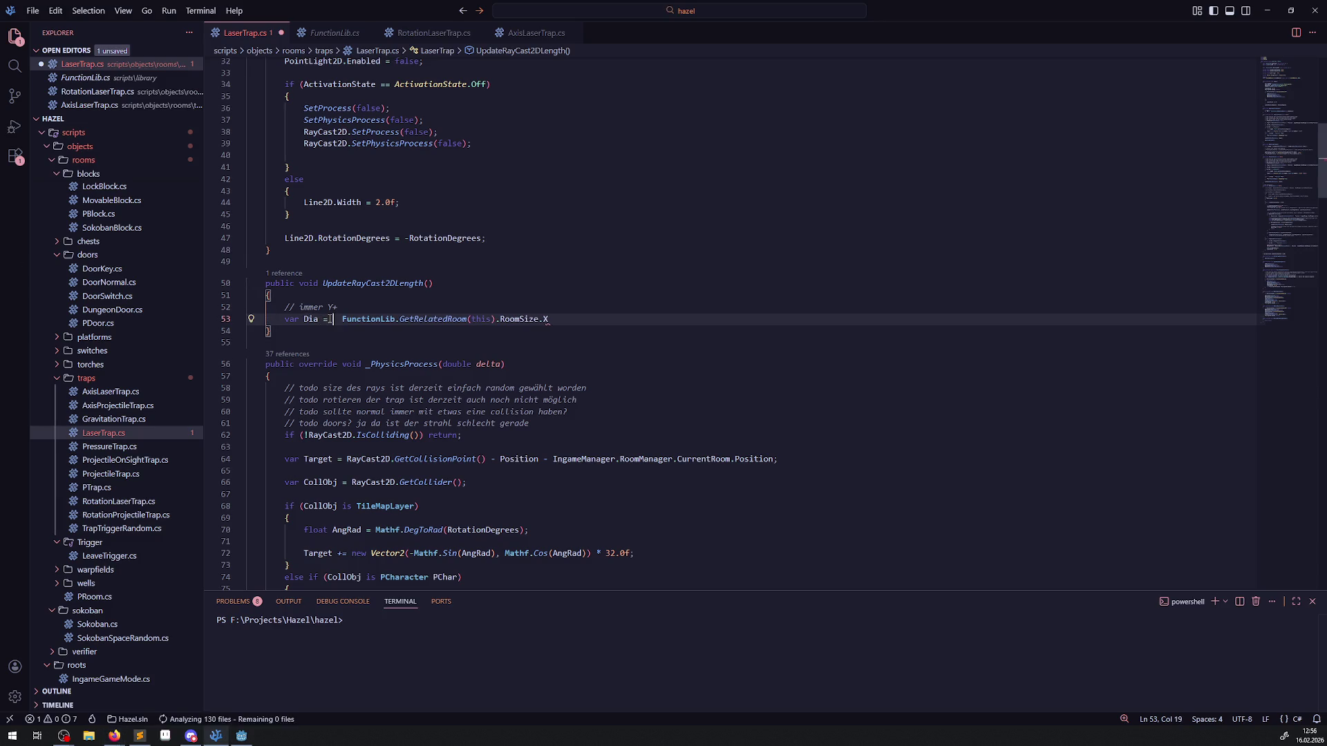
{"action": "type", "text": ".Sq"}
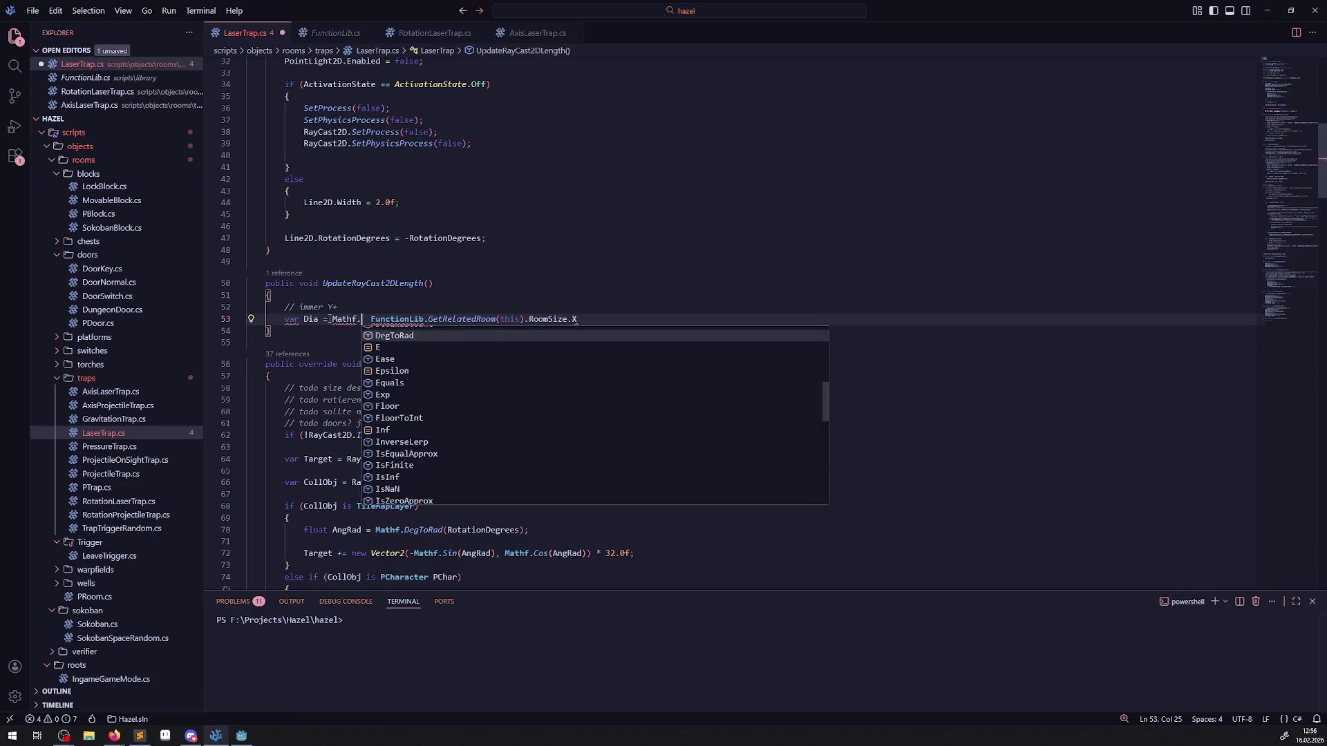
{"action": "key", "text": "Tab"}
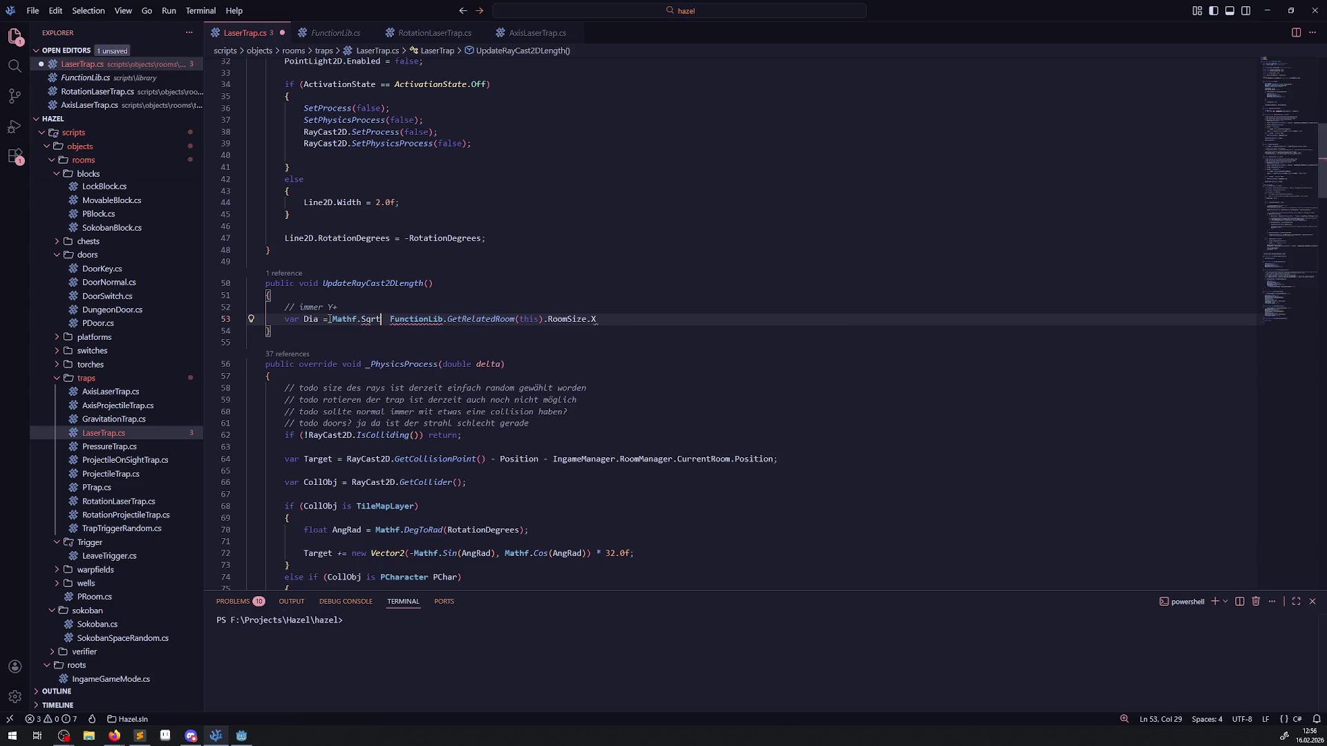
{"action": "type", "text": "()"}
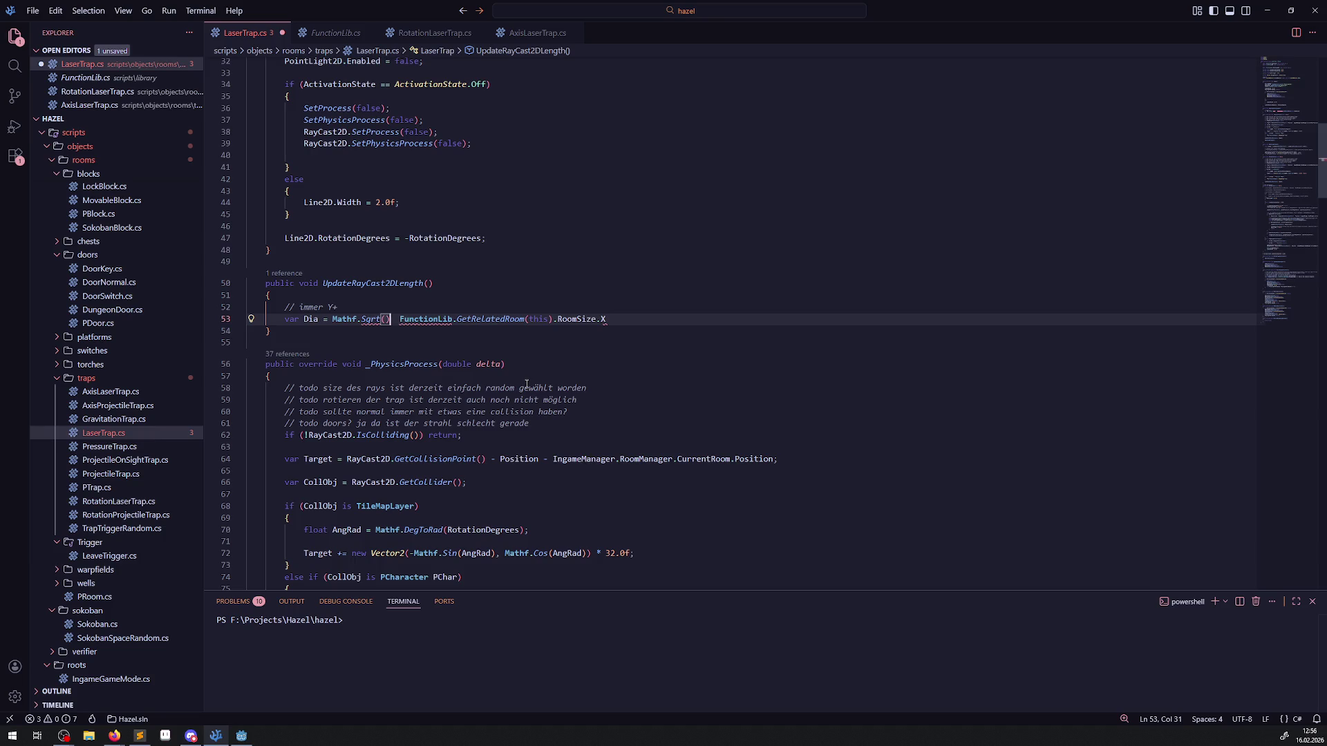
{"action": "left_click_drag", "start_coordinate": [400, 319], "coordinate": [607, 319]}
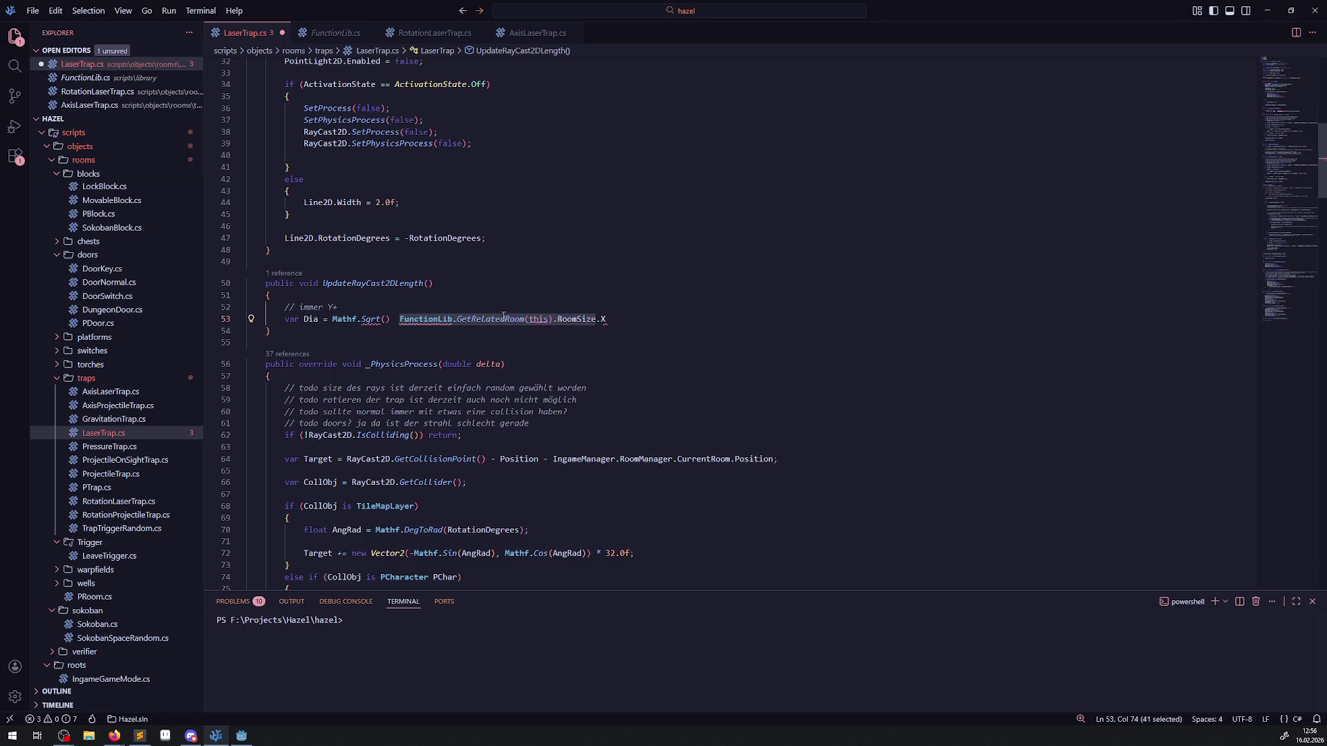
{"action": "left_click", "coordinate": [410, 309]}
{"action": "key", "text": "Return"}
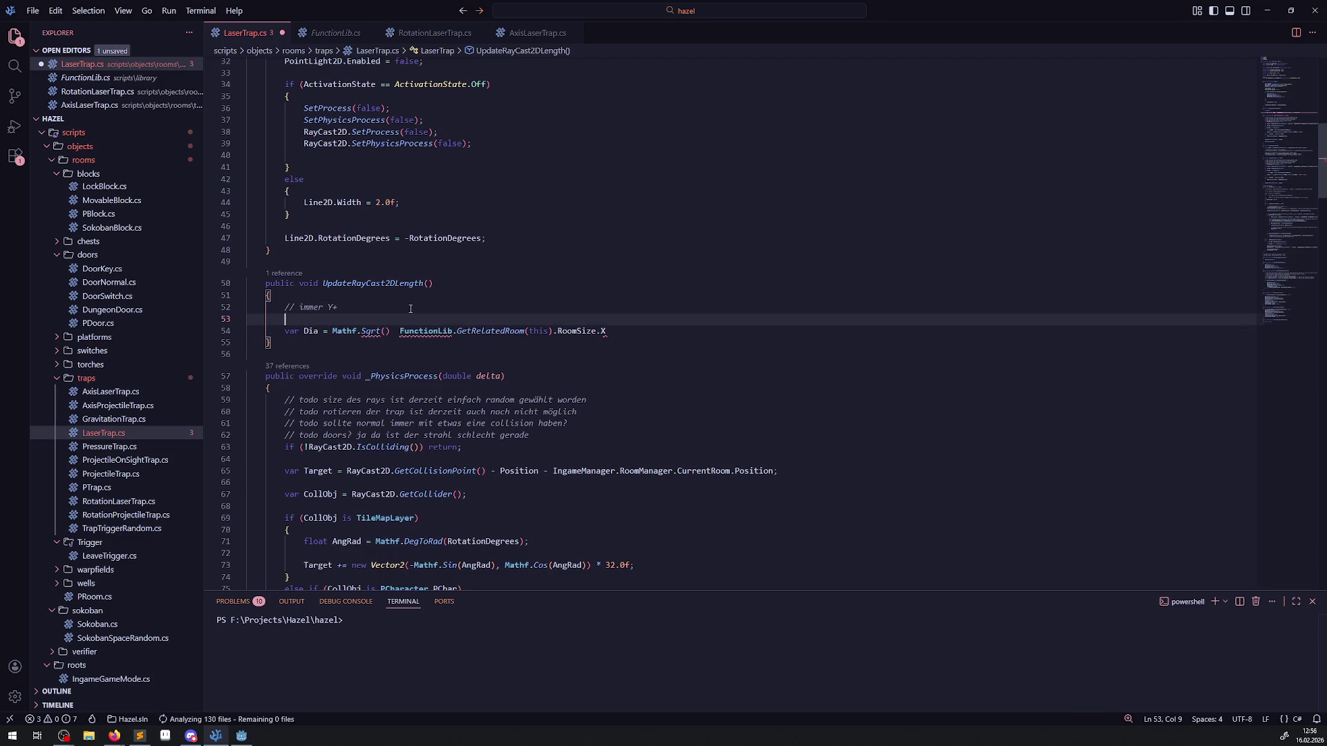
{"action": "type", "text": "var Size ="}
{"action": "type", "text": "FunctionLib.GetRelatedRoom(this).RoomSize.X"}
{"action": "key", "text": "BackSpace"}
{"action": "key", "text": "BackSpace"}
{"action": "type", "text": ";"}
{"action": "key", "text": "ctrl+s"}
Step: Make Dia = Mathf.Sqrt(Size.X * Size.X + Size.Y * Size.Y); and save
{"action": "double_click", "coordinate": [312, 319]}
{"action": "left_click_drag", "start_coordinate": [400, 331], "coordinate": [607, 331]}
{"action": "key", "text": "ctrl+x"}
{"action": "mouse_move", "coordinate": [373, 331]}
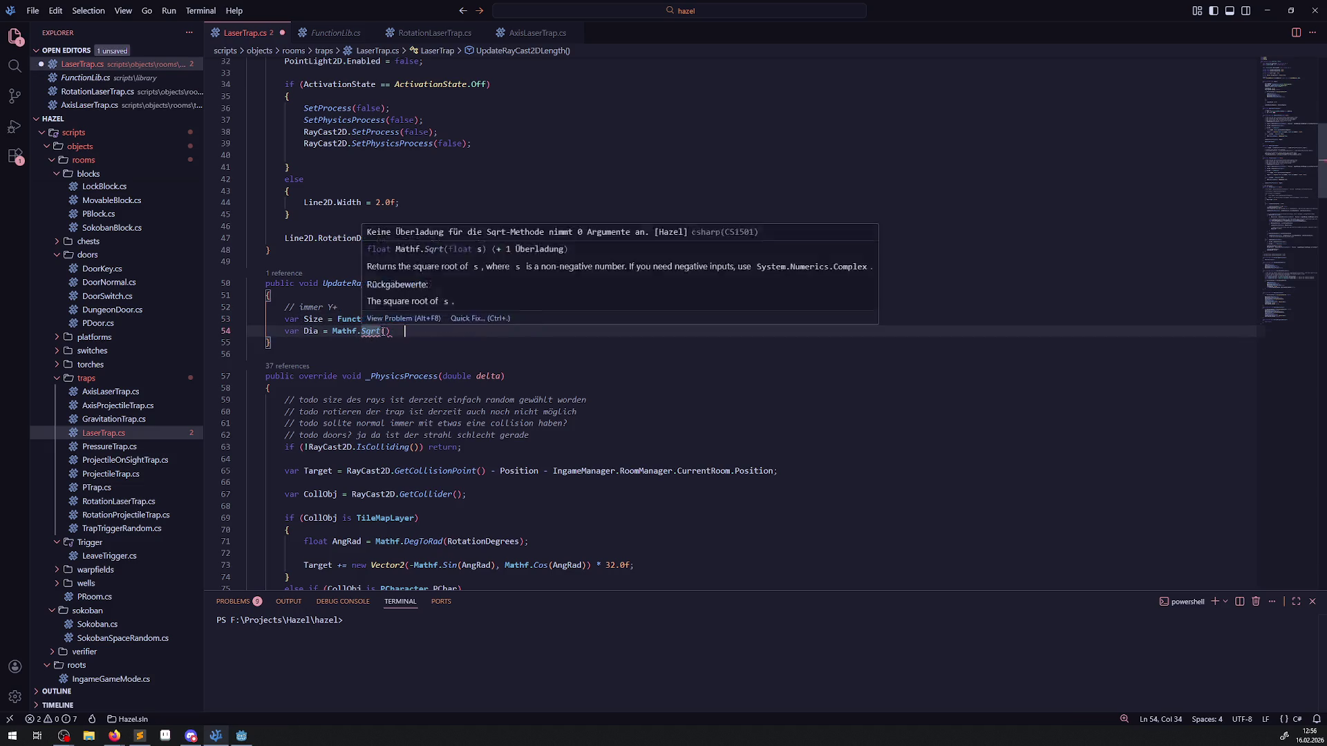
{"action": "type", "text": "Size."}
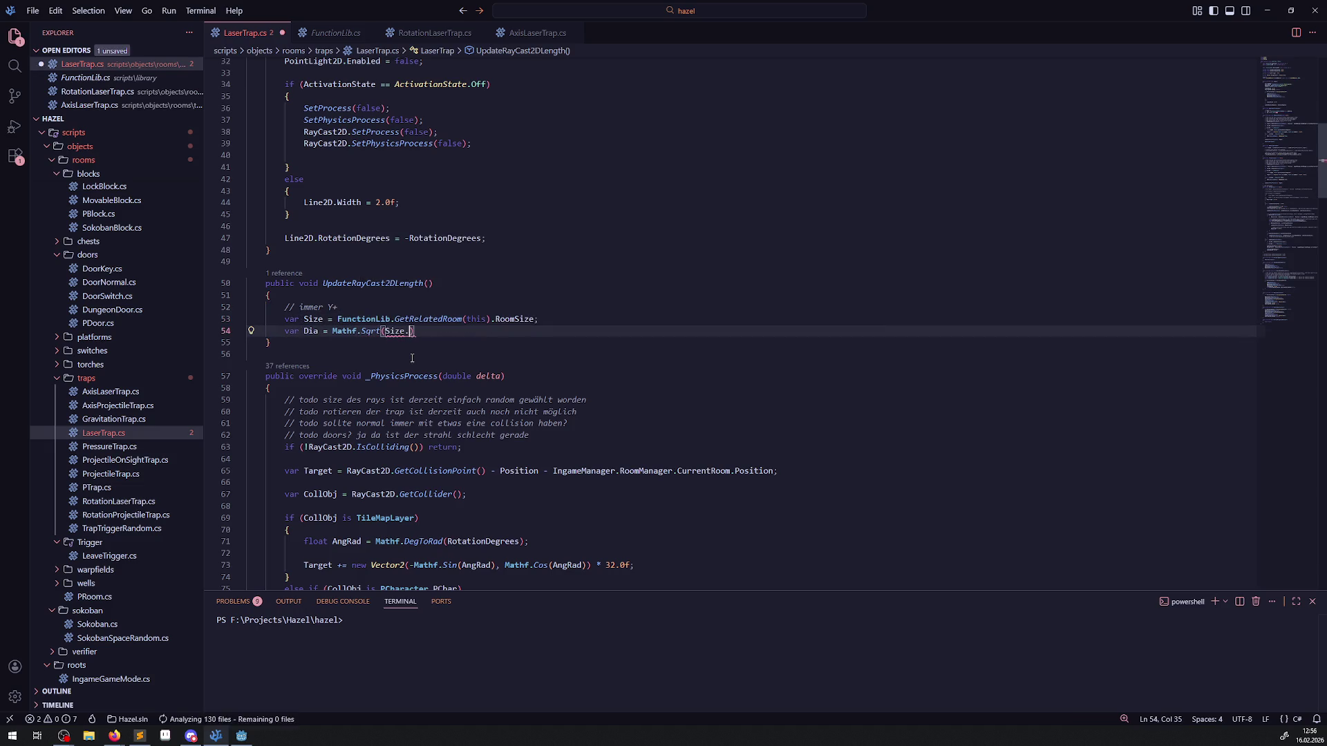
{"action": "type", "text": "X * Size."}
{"action": "type", "text": "X + Size.Y"}
{"action": "type", "text": " * Size."}
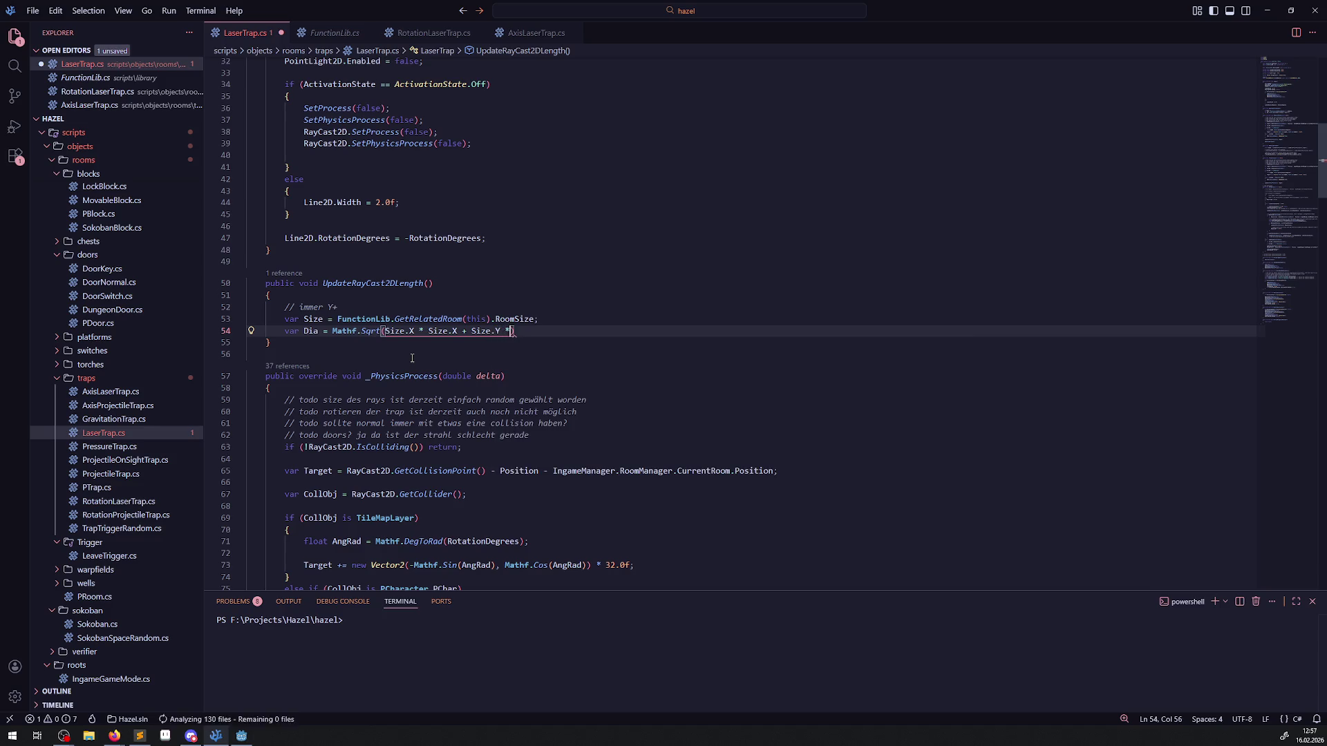
{"action": "type", "text": "Y)"}
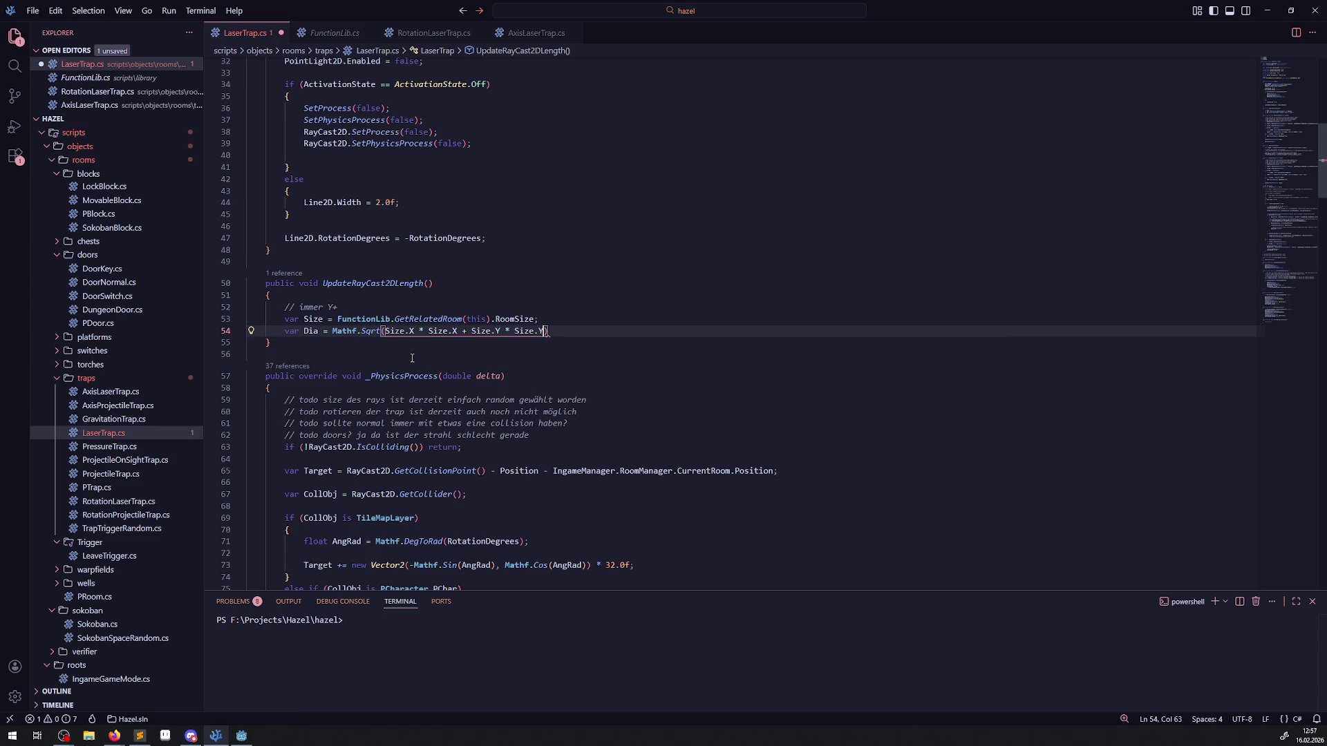
{"action": "type", "text": ";"}
{"action": "key", "text": "ctrl+s"}
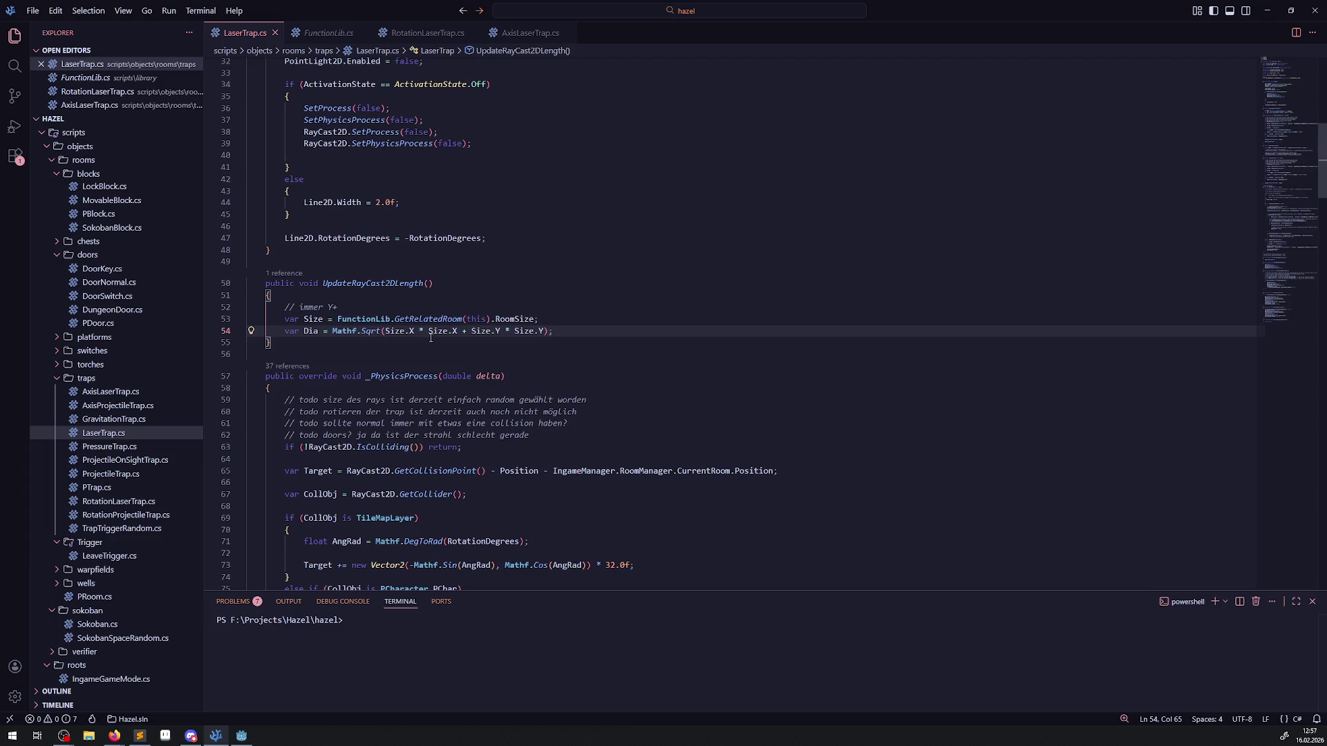
Step: Append .LengthSquared to RoomSize on the Size line
{"action": "left_click", "coordinate": [536, 318]}
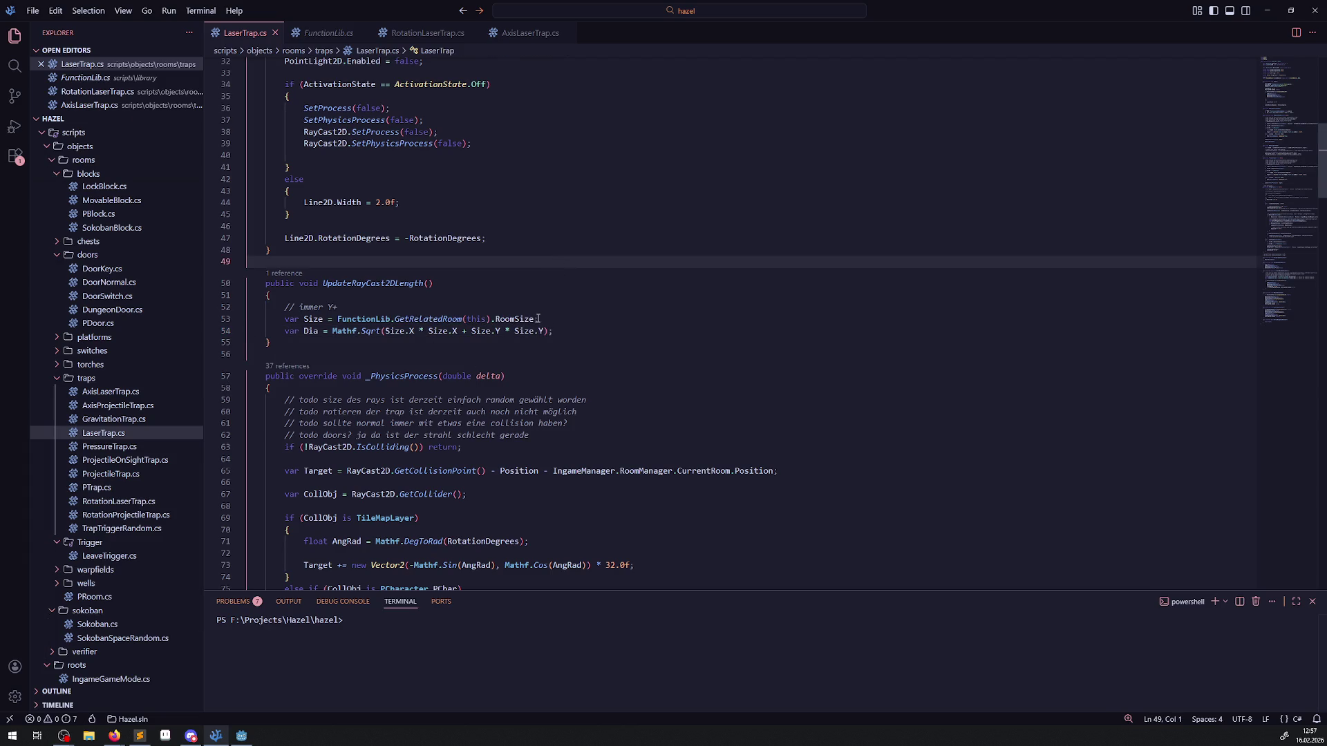
{"action": "type", "text": ".Len"}
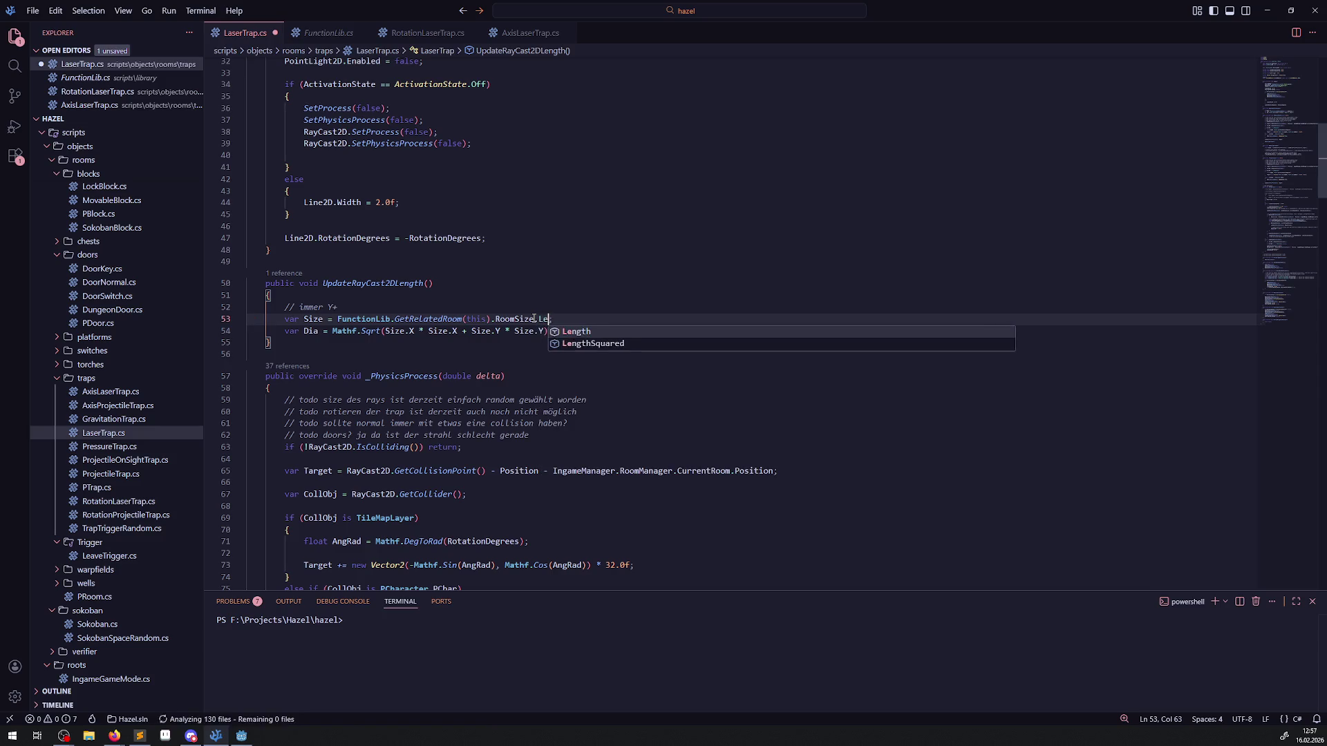
{"action": "left_click", "coordinate": [588, 332]}
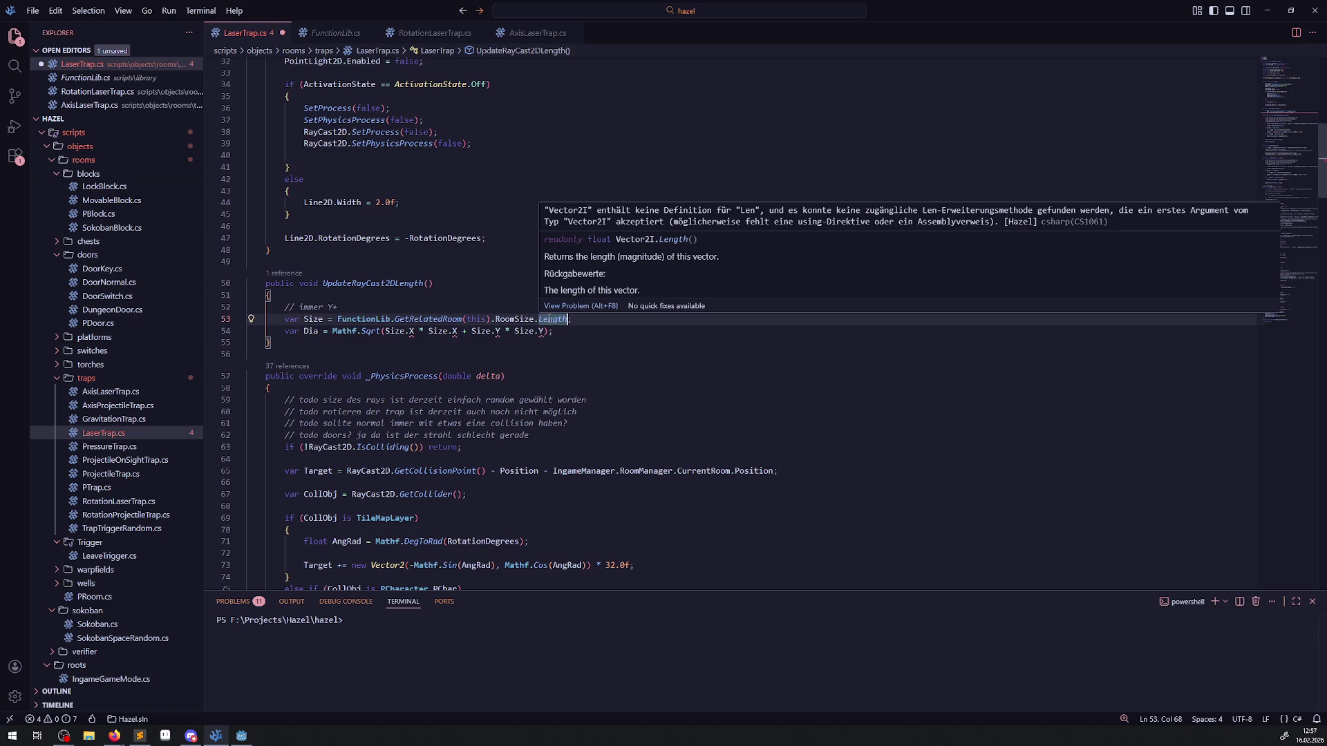
{"action": "key", "text": "BackSpace"}
{"action": "type", "text": "Len"}
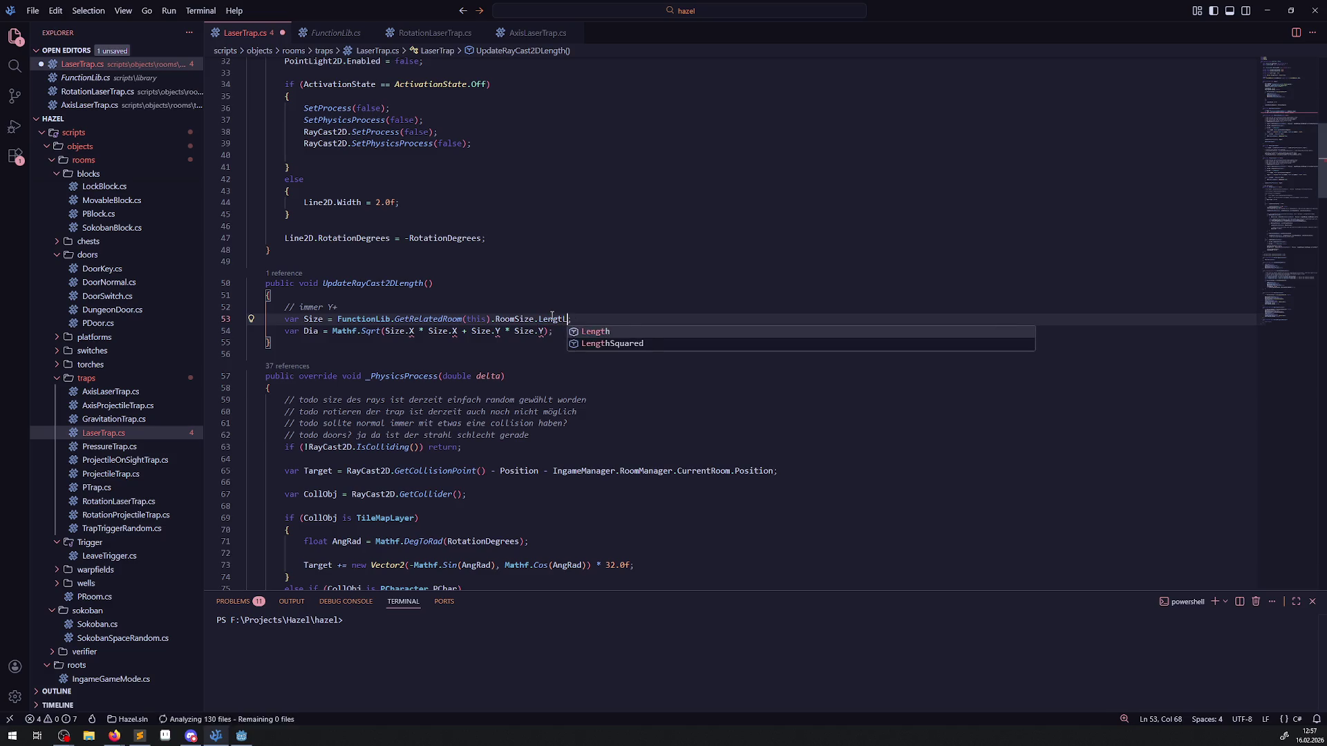
{"action": "left_click", "coordinate": [640, 344]}
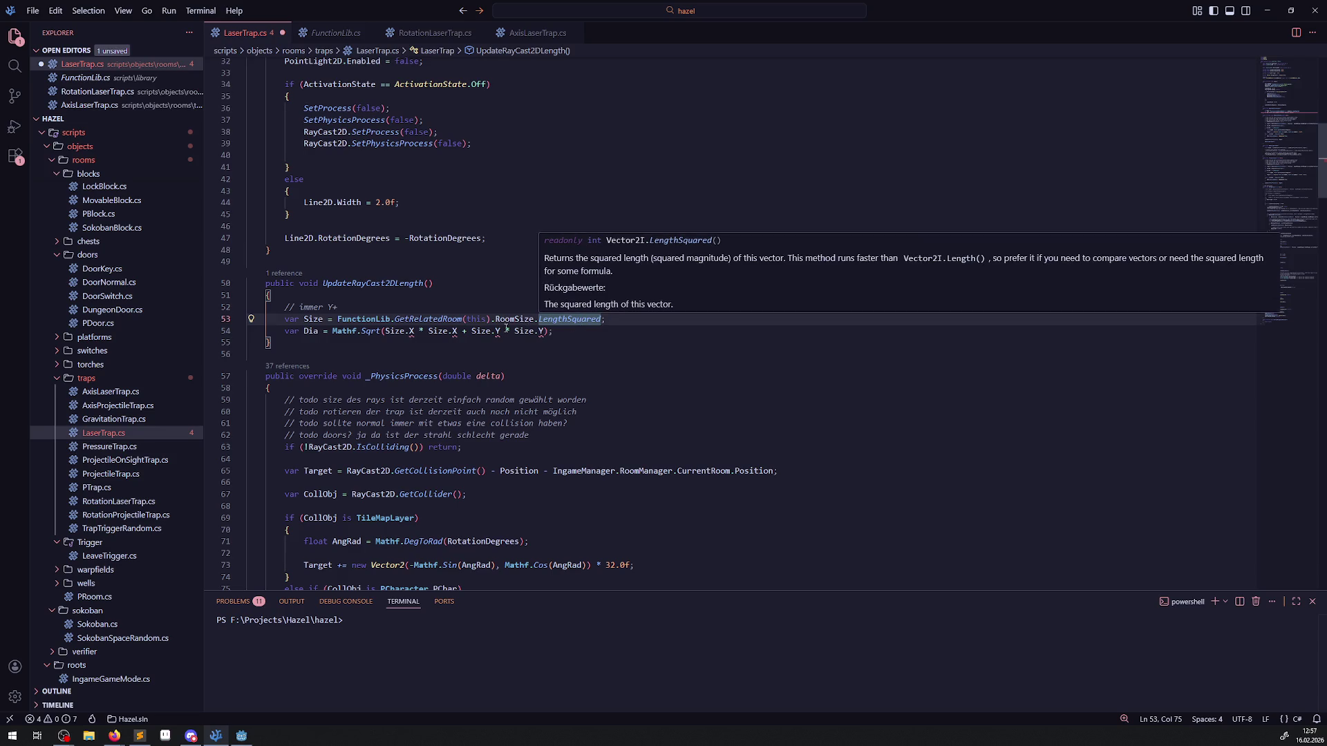
Step: Select the RoomSize.LengthSquared expression and insert blank lines above the Size line
{"action": "left_click", "coordinate": [334, 321]}
{"action": "left_click_drag", "start_coordinate": [335, 320], "coordinate": [602, 319]}
{"action": "key", "text": "ctrl+c"}
{"action": "left_click", "coordinate": [426, 309]}
{"action": "key", "text": "Return"}
{"action": "key", "text": "Return"}
{"action": "left_click", "coordinate": [309, 322]}
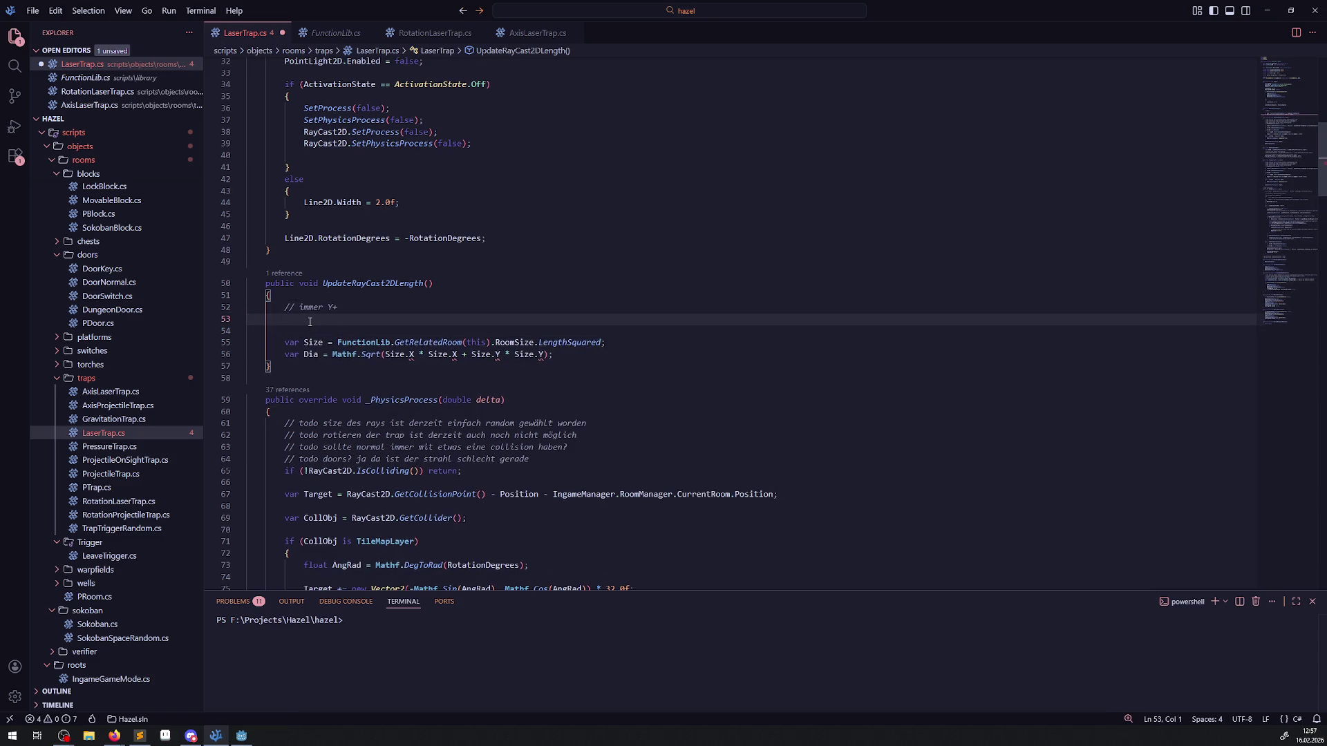
Step: Add GD.Print lines for RoomSize.LengthSquared and RoomSize.Length() and save
{"action": "type", "text": "GD.Print()"}
{"action": "key", "text": "Left"}
{"action": "key", "text": "ctrl+v"}
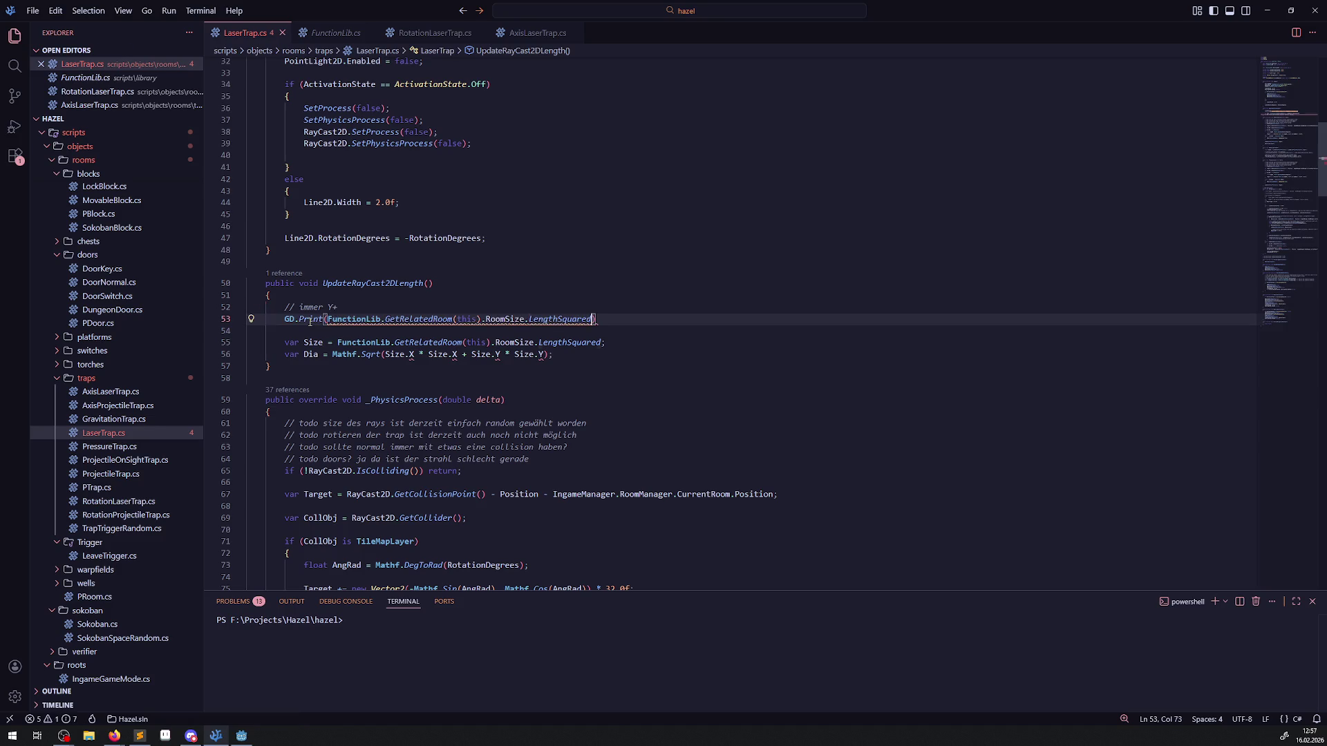
{"action": "type", "text": "()"}
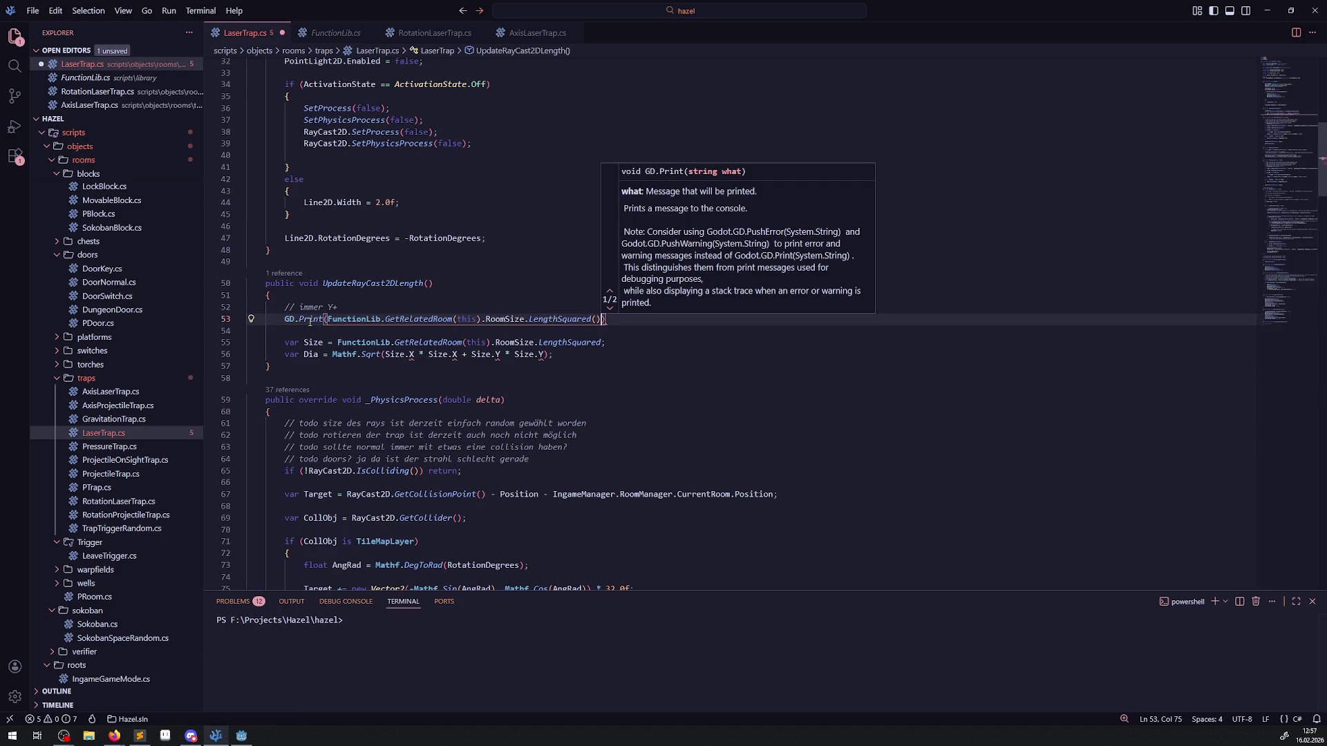
{"action": "type", "text": ");"}
{"action": "key", "text": "shift+alt+Down"}
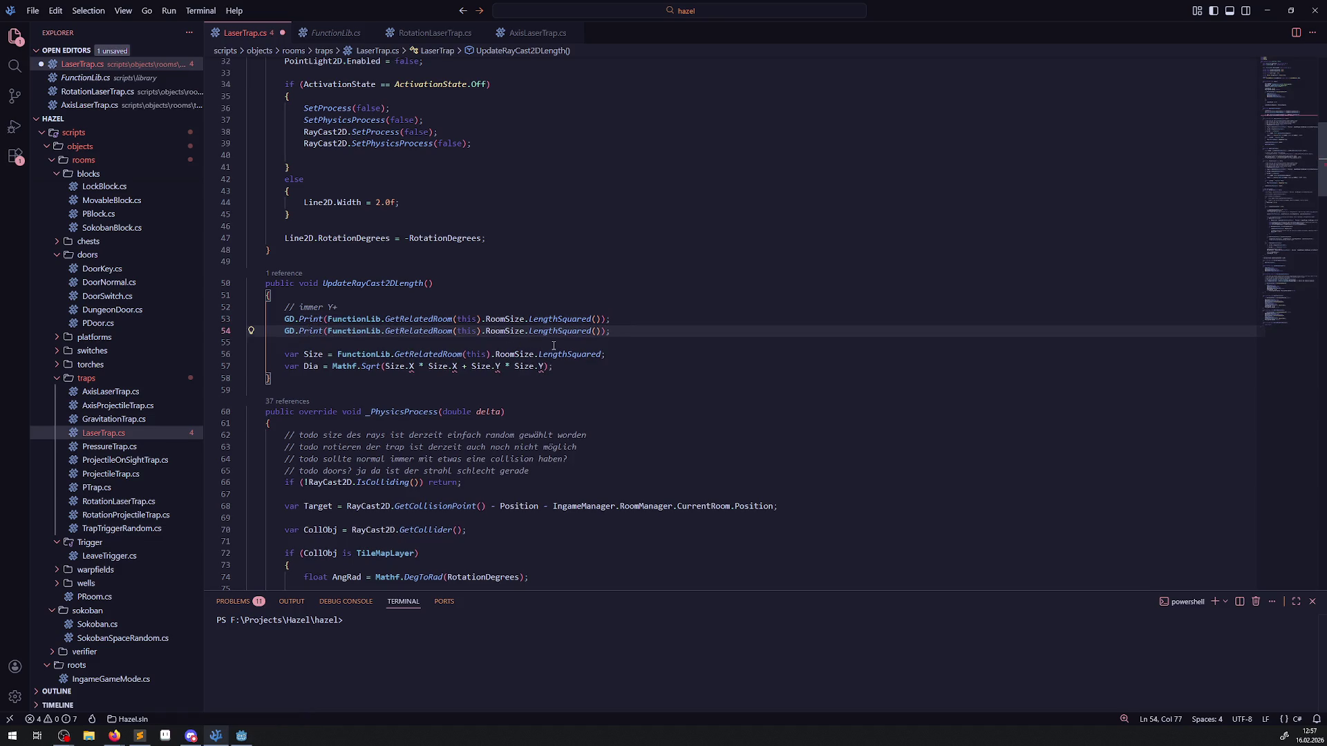
{"action": "double_click", "coordinate": [560, 333]}
{"action": "type", "text": "Length"}
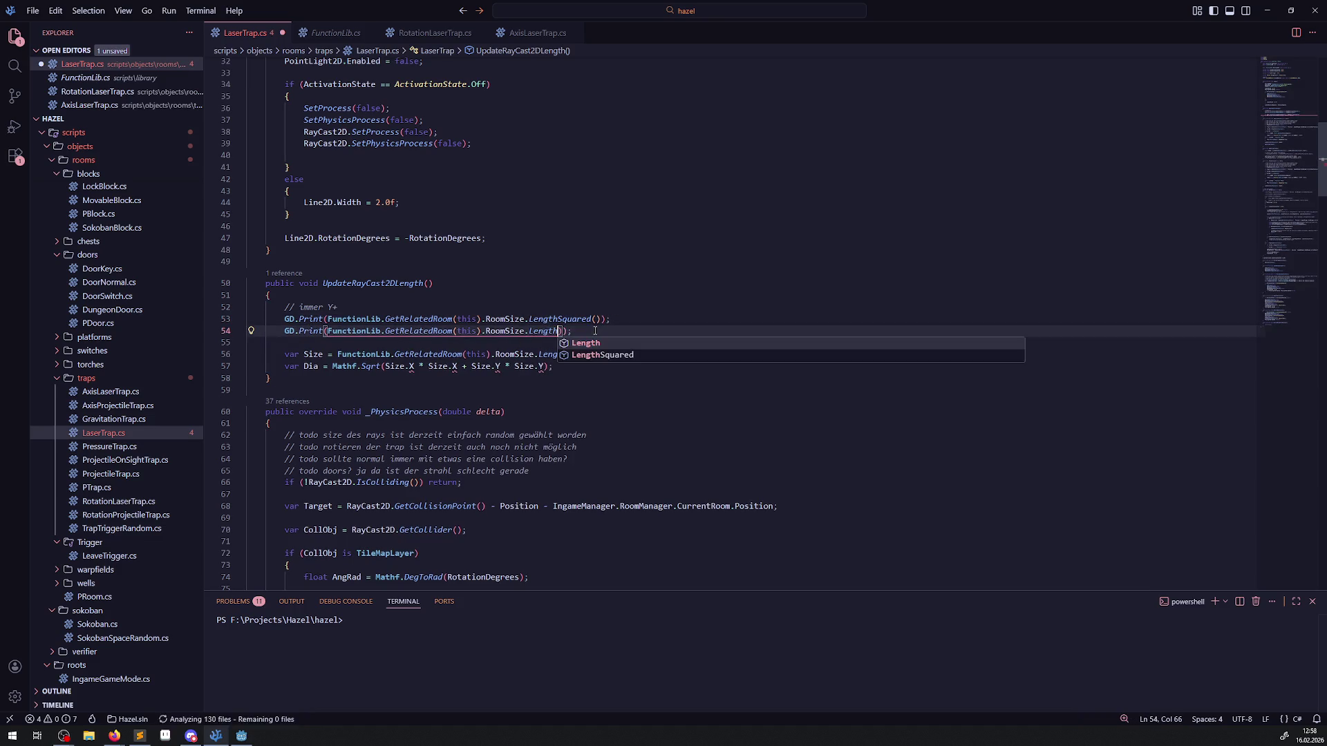
{"action": "key", "text": "Escape"}
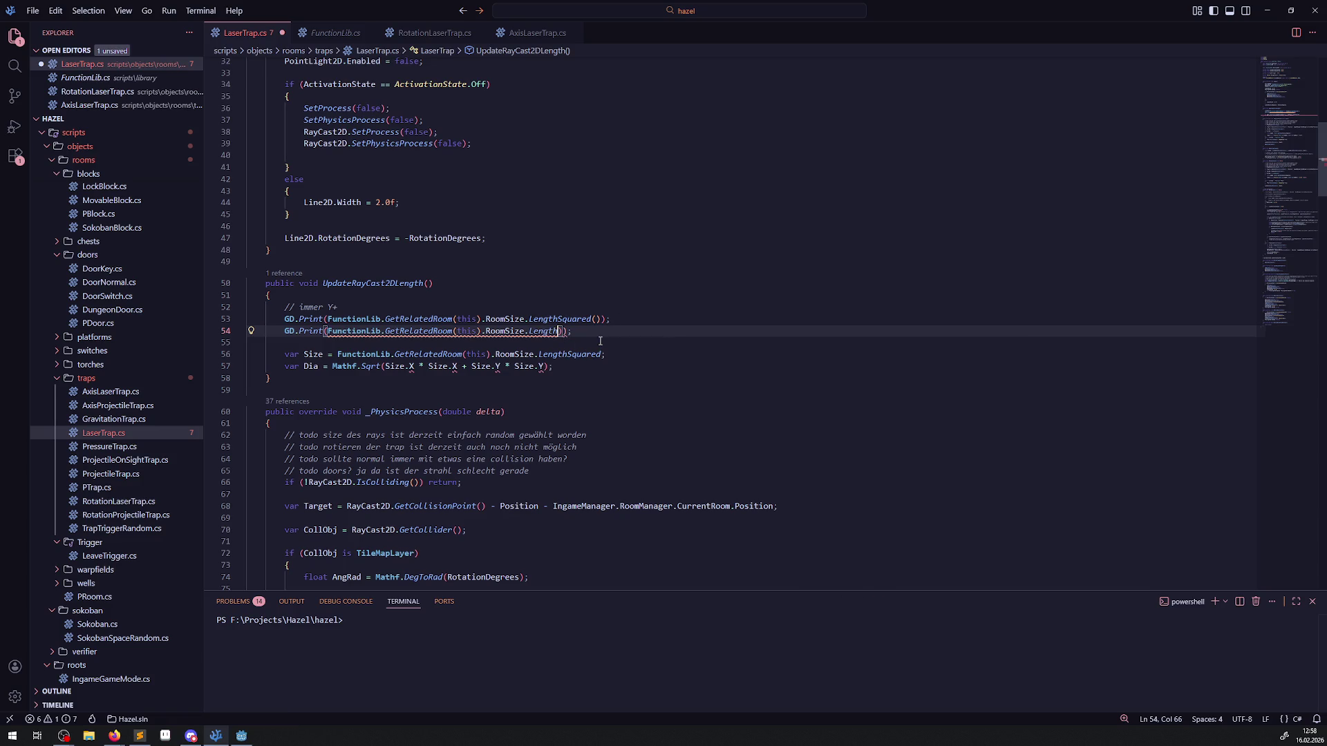
{"action": "type", "text": "()"}
{"action": "key", "text": "ctrl+s"}
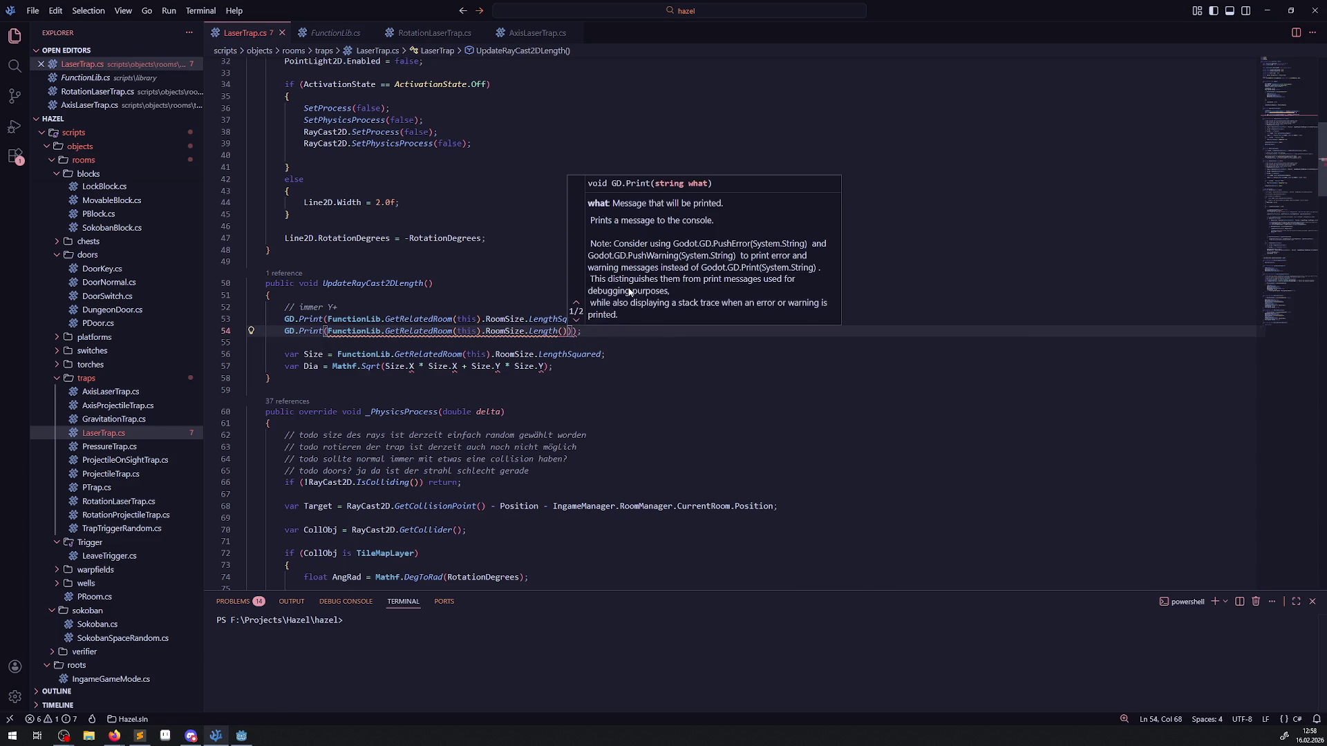
Step: Label the two print lines with "A" + and "B" + and save
{"action": "left_click", "coordinate": [328, 319]}
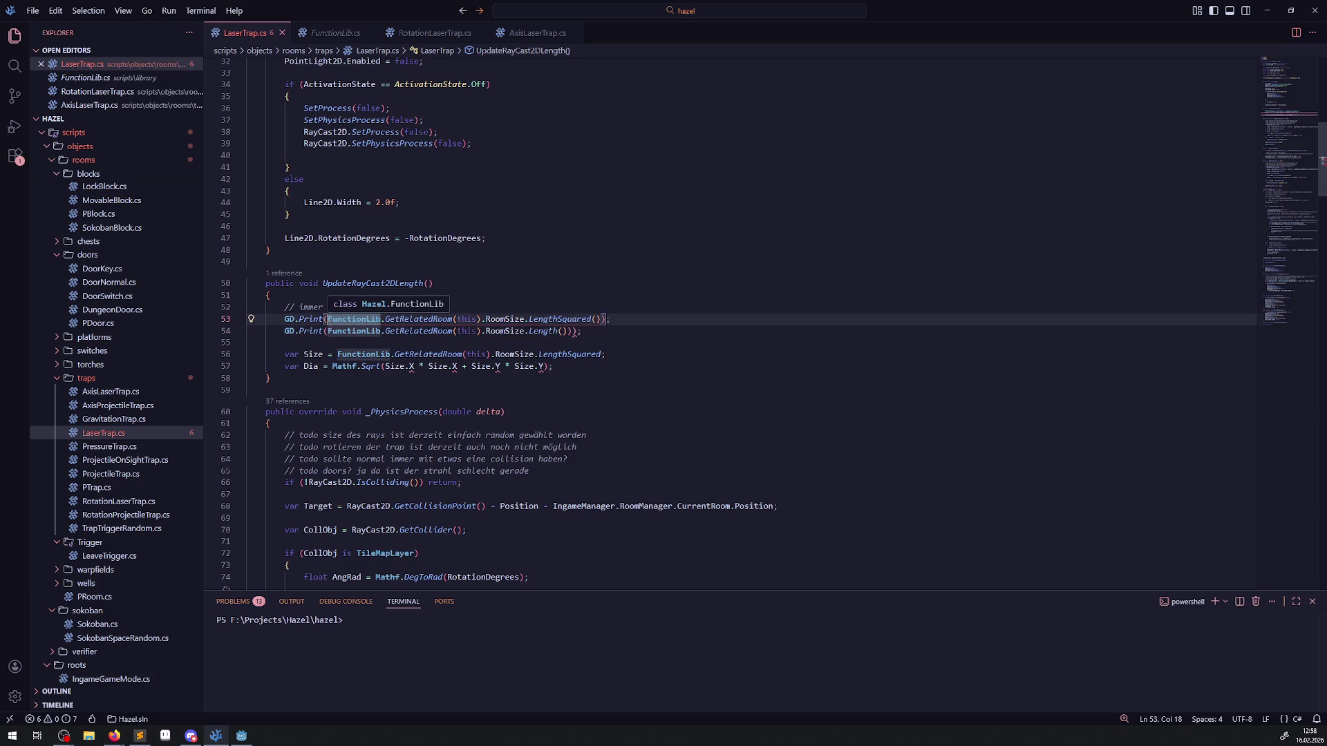
{"action": "type", "text": "\"A\" +"}
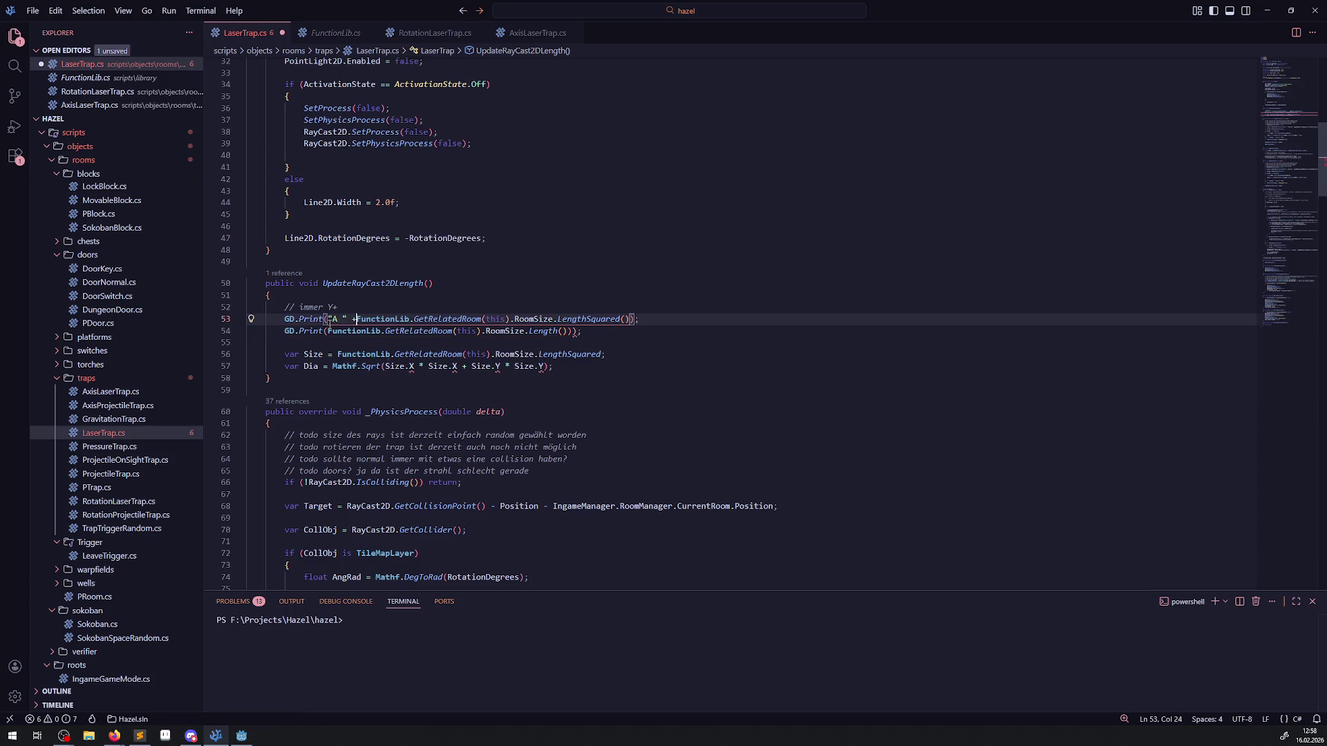
{"action": "key", "text": "Down"}
{"action": "key", "text": "ctrl+Left"}
{"action": "type", "text": "\""}
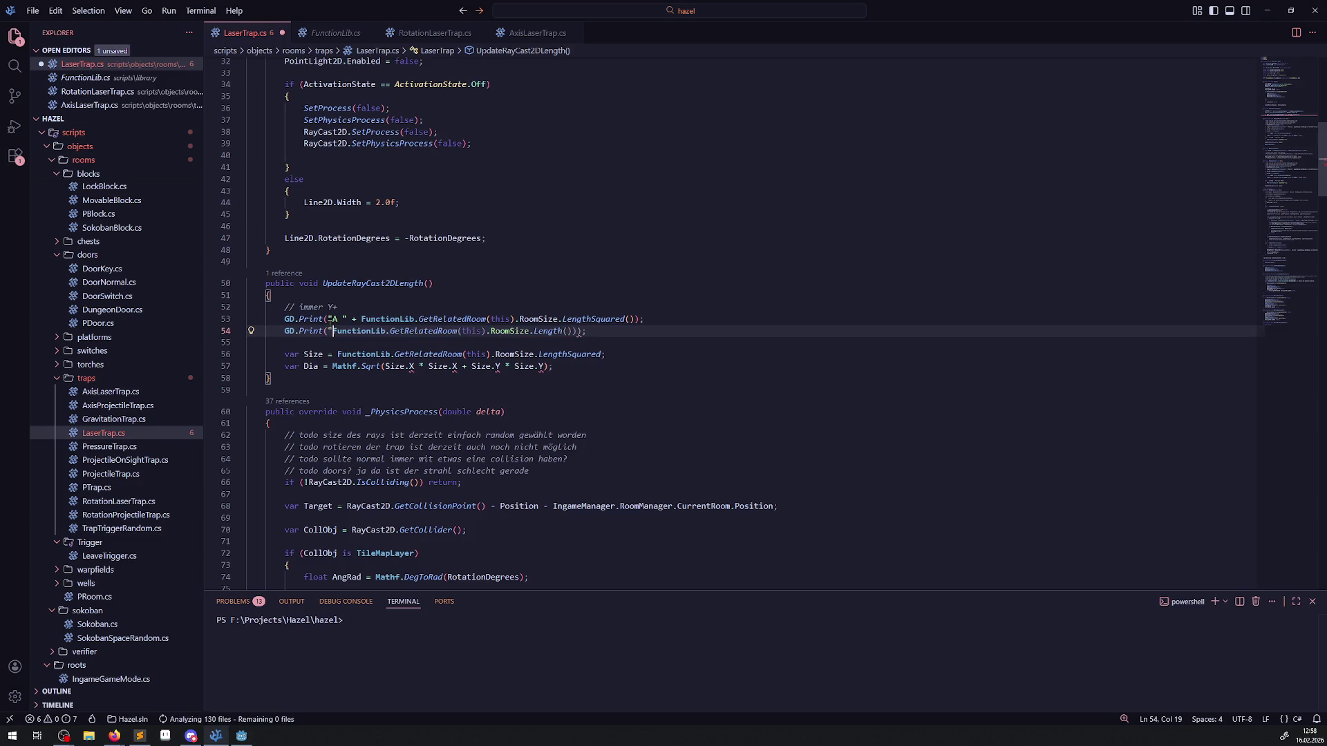
{"action": "type", "text": "B\" +"}
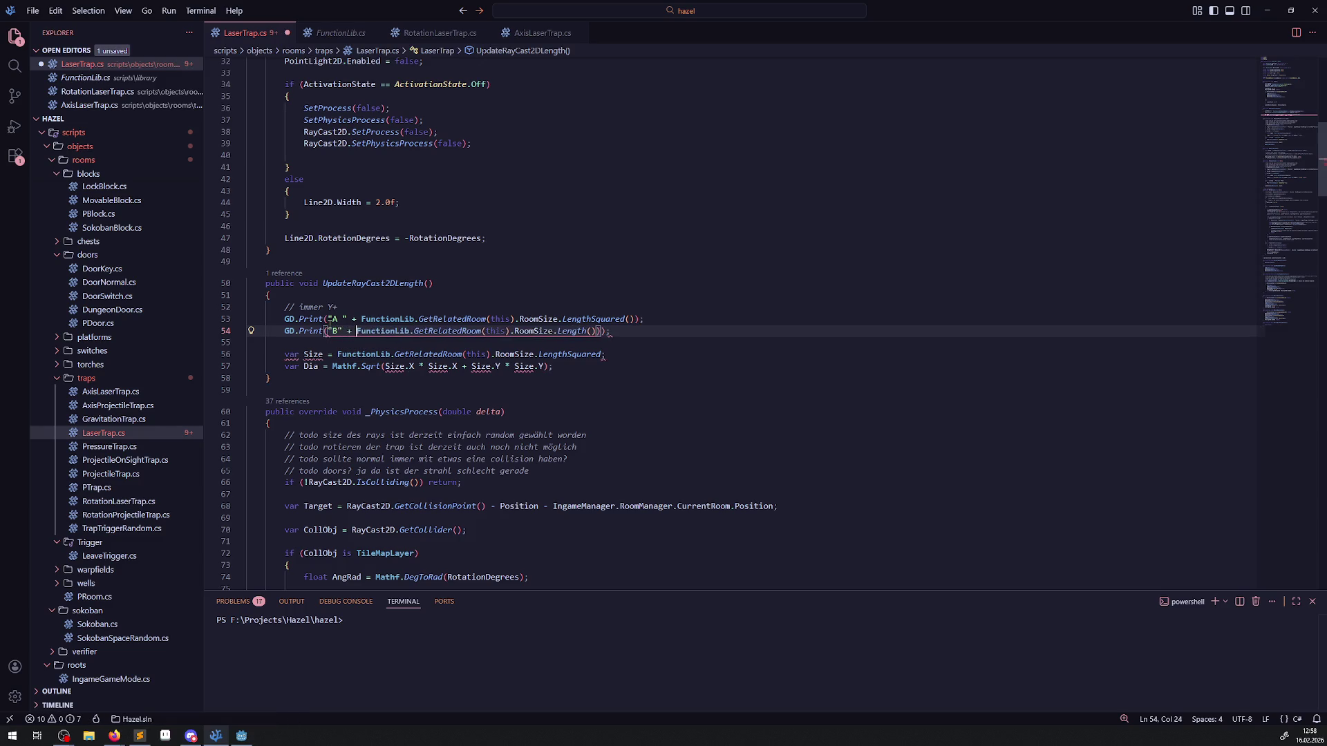
{"action": "key", "text": "ctrl+s"}
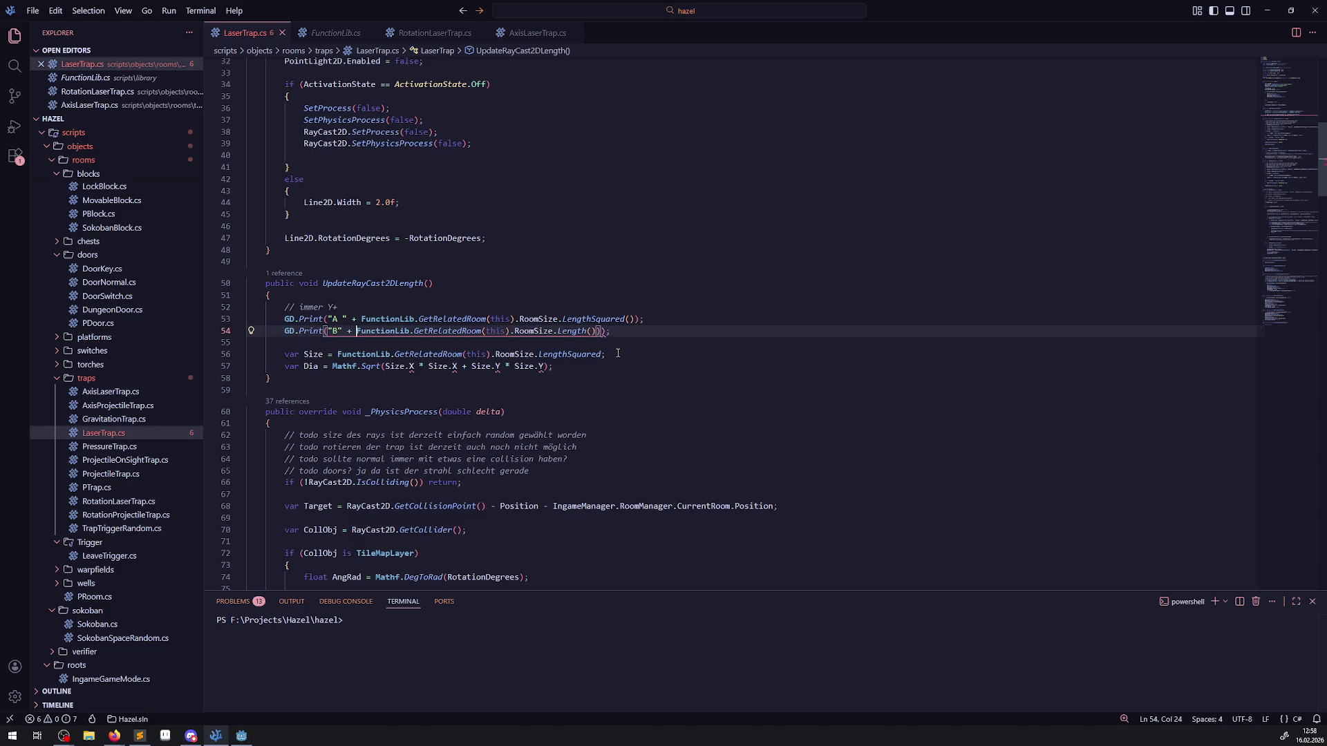
Step: Remove .LengthSquared from the Size line, restoring it after an accidental deletion
{"action": "left_click_drag", "start_coordinate": [620, 353], "coordinate": [294, 353]}
{"action": "key", "text": "BackSpace"}
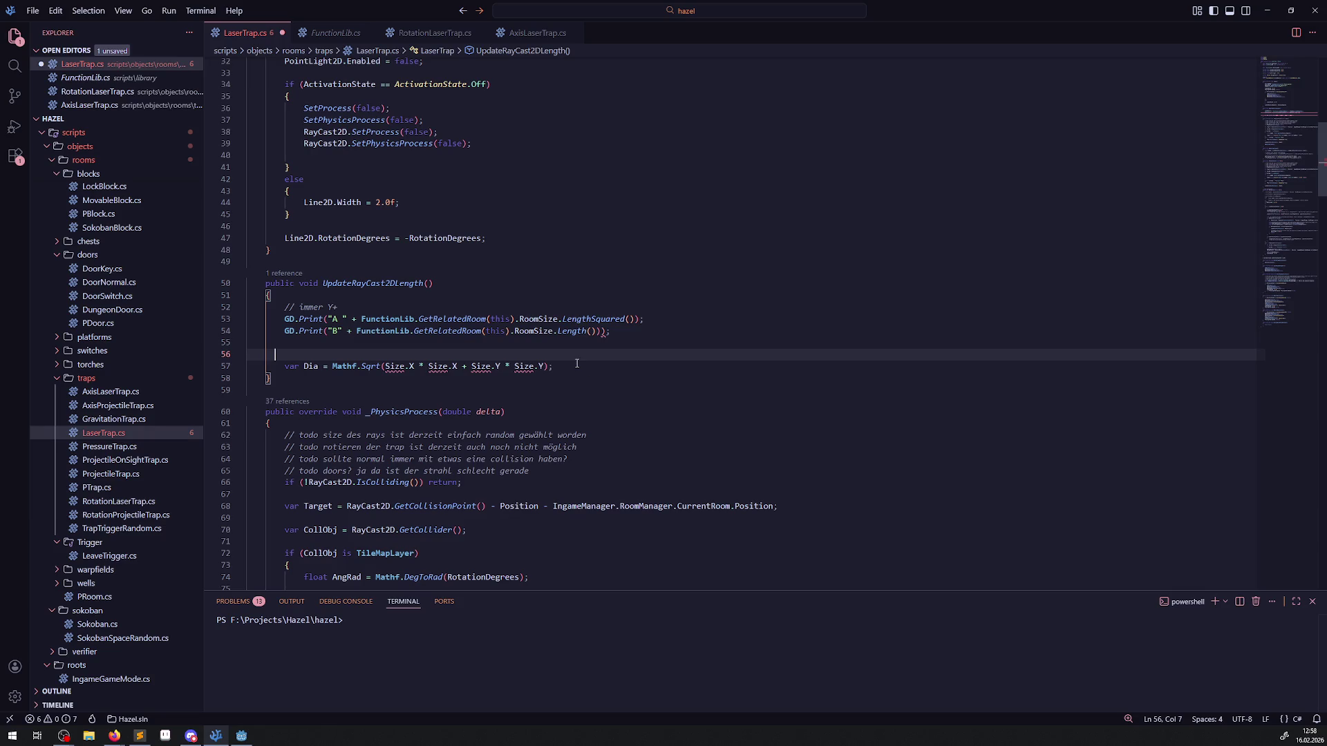
{"action": "key", "text": "ctrl+z"}
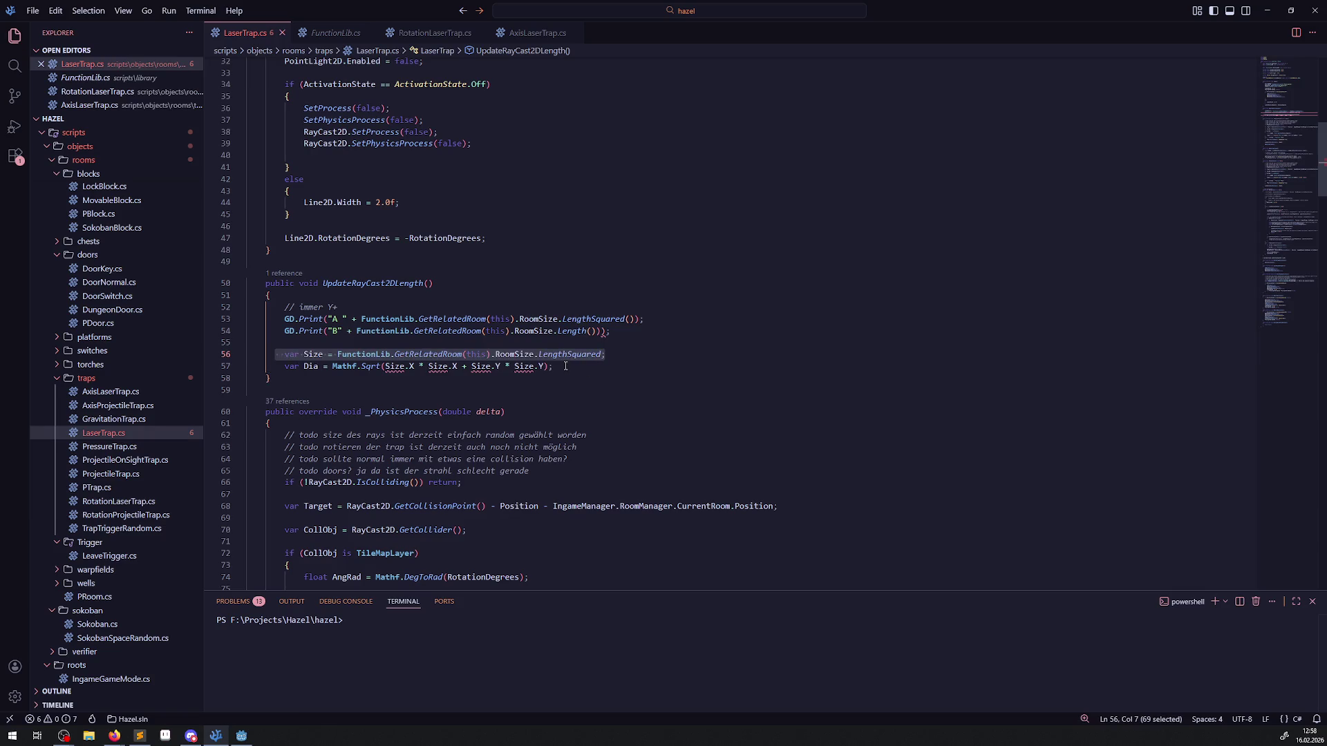
{"action": "left_click", "coordinate": [563, 366]}
{"action": "double_click", "coordinate": [552, 354]}
{"action": "key", "text": "BackSpace"}
{"action": "key", "text": "BackSpace"}
{"action": "left_click", "coordinate": [557, 367]}
Step: Add GD.Print("C" + Dia); below the Dia calculation and save
{"action": "key", "text": "Return"}
{"action": "key", "text": "Return"}
{"action": "type", "text": "GD"}
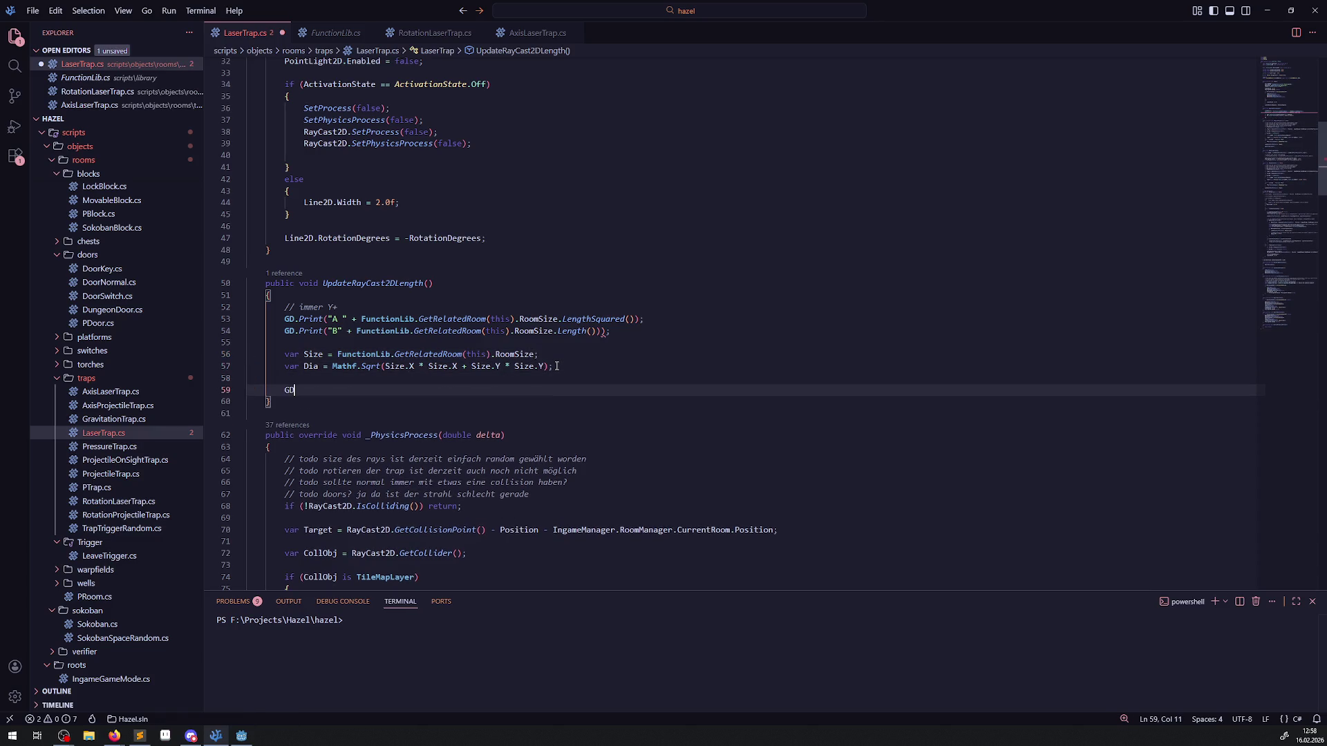
{"action": "type", "text": ".Pr"}
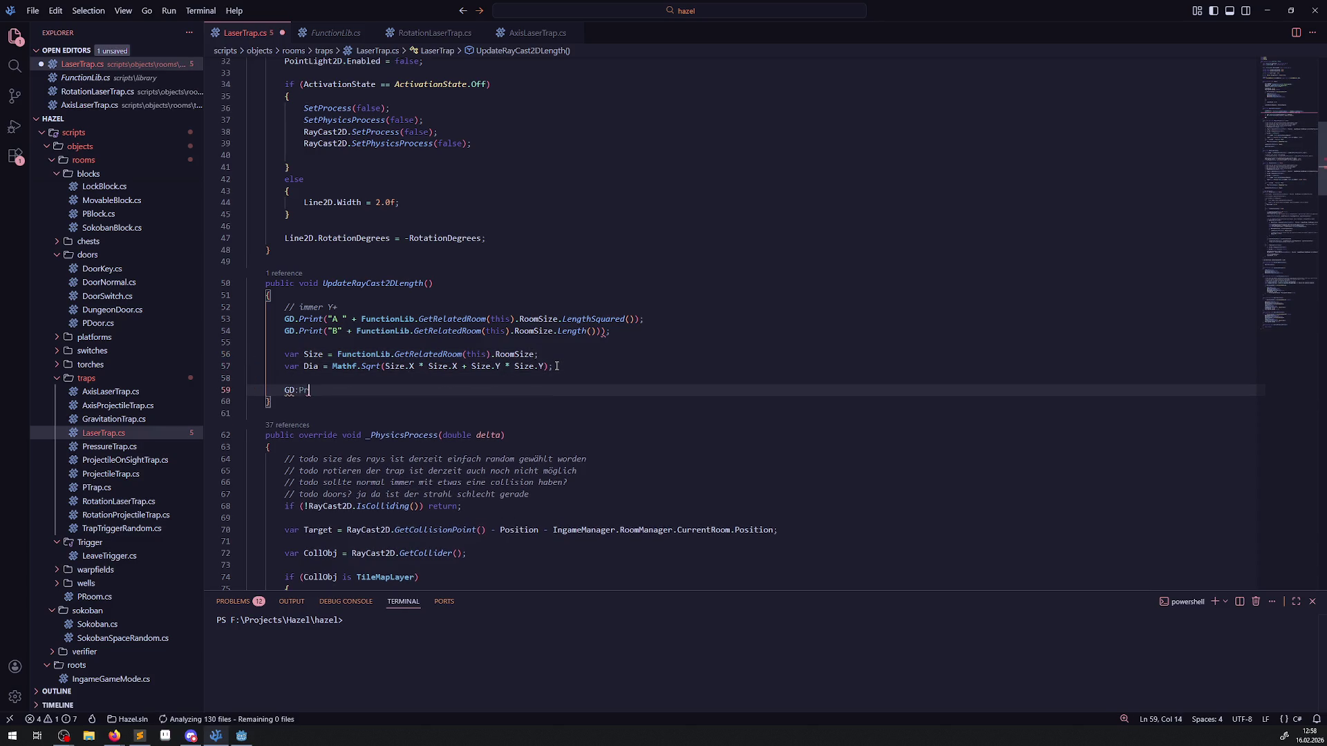
{"action": "type", "text": "int()Dia"}
{"action": "type", "text": ";"}
{"action": "key", "text": "ctrl+s"}
{"action": "key", "text": "Left"}
{"action": "key", "text": "Left"}
{"action": "key", "text": "Left"}
{"action": "key", "text": "Left"}
{"action": "key", "text": "Left"}
{"action": "key", "text": "Left"}
{"action": "key", "text": "BackSpace"}
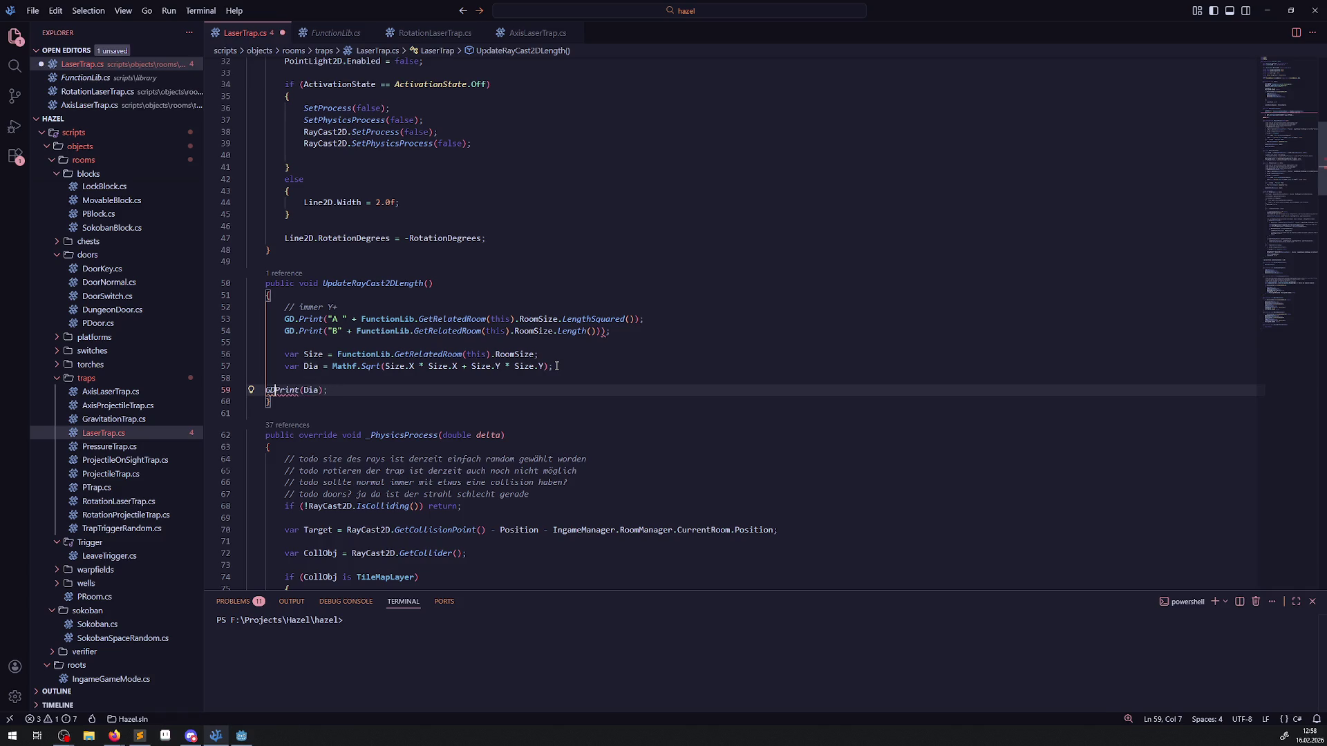
{"action": "key", "text": "ctrl+s"}
{"action": "key", "text": "Right"}
{"action": "key", "text": "Right"}
{"action": "key", "text": "Right"}
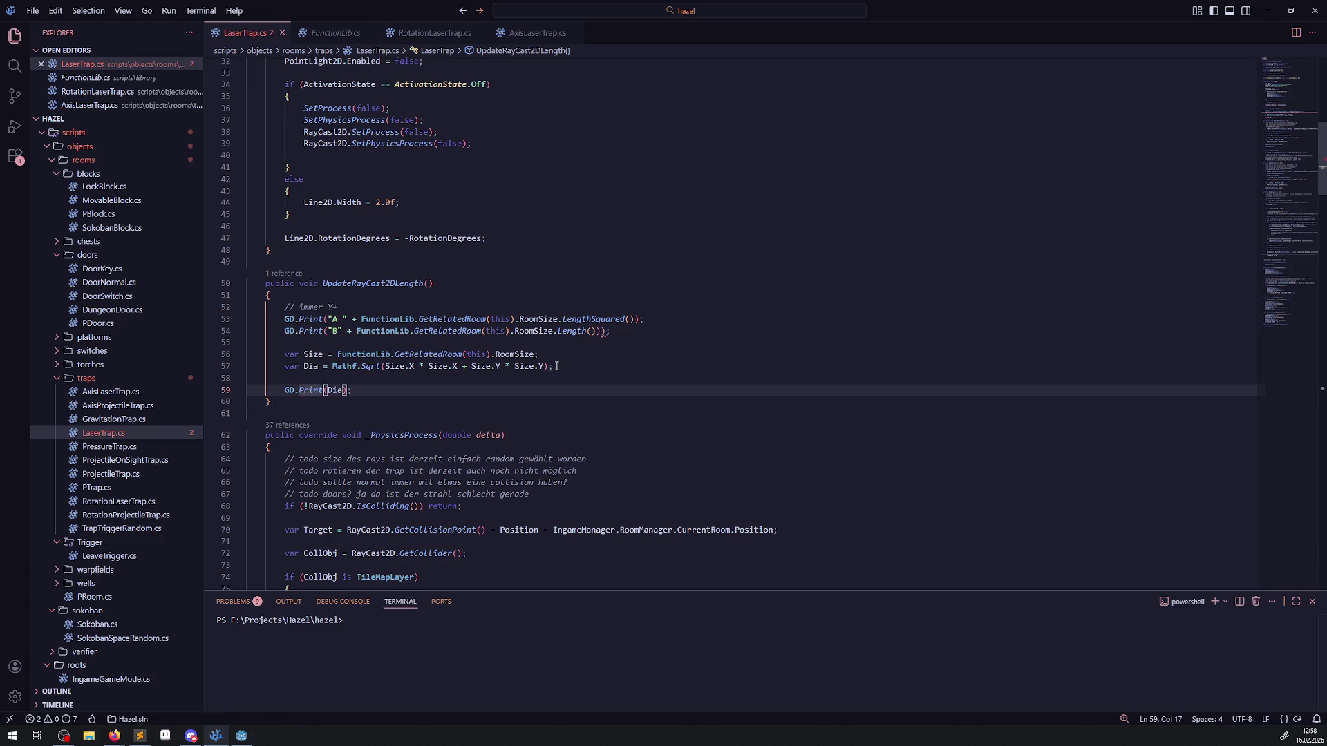
{"action": "type", "text": "\"C\" +"}
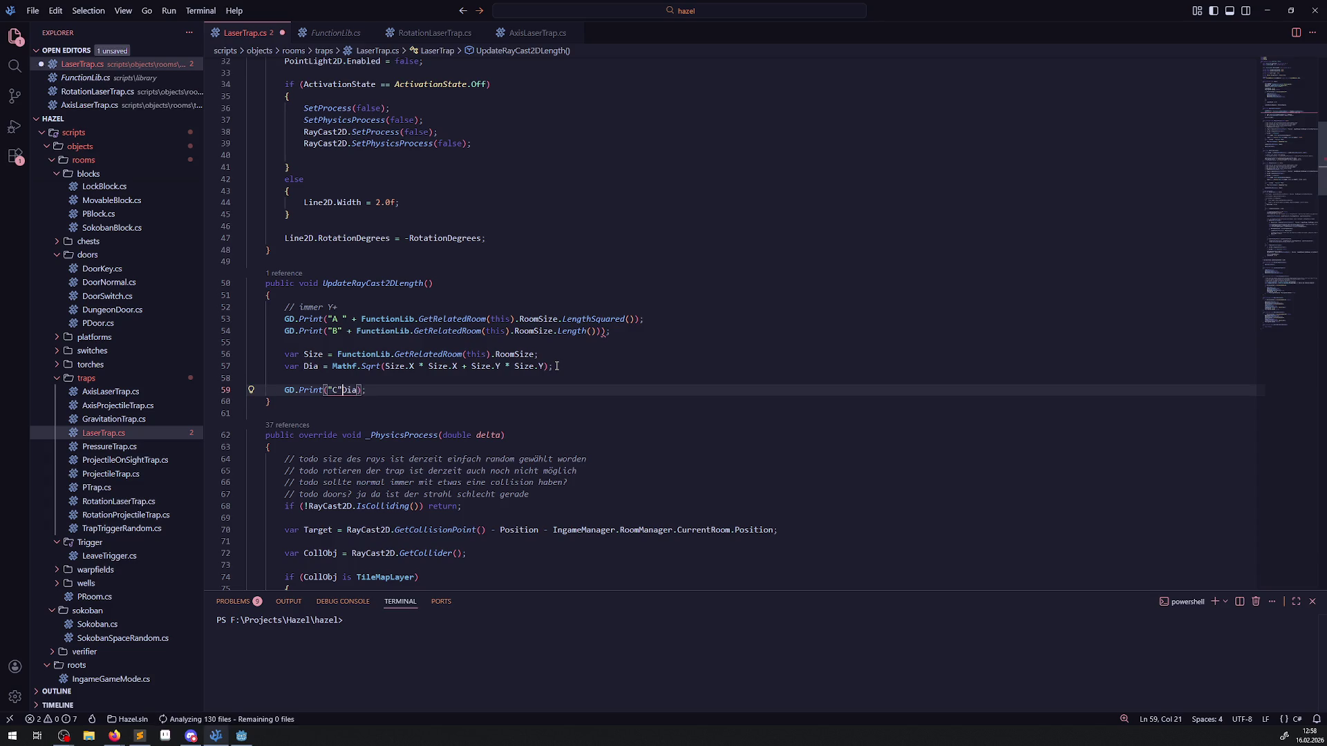
Step: Delete the extra closing bracket on line 54, save, and return to Godot
{"action": "left_click", "coordinate": [610, 358]}
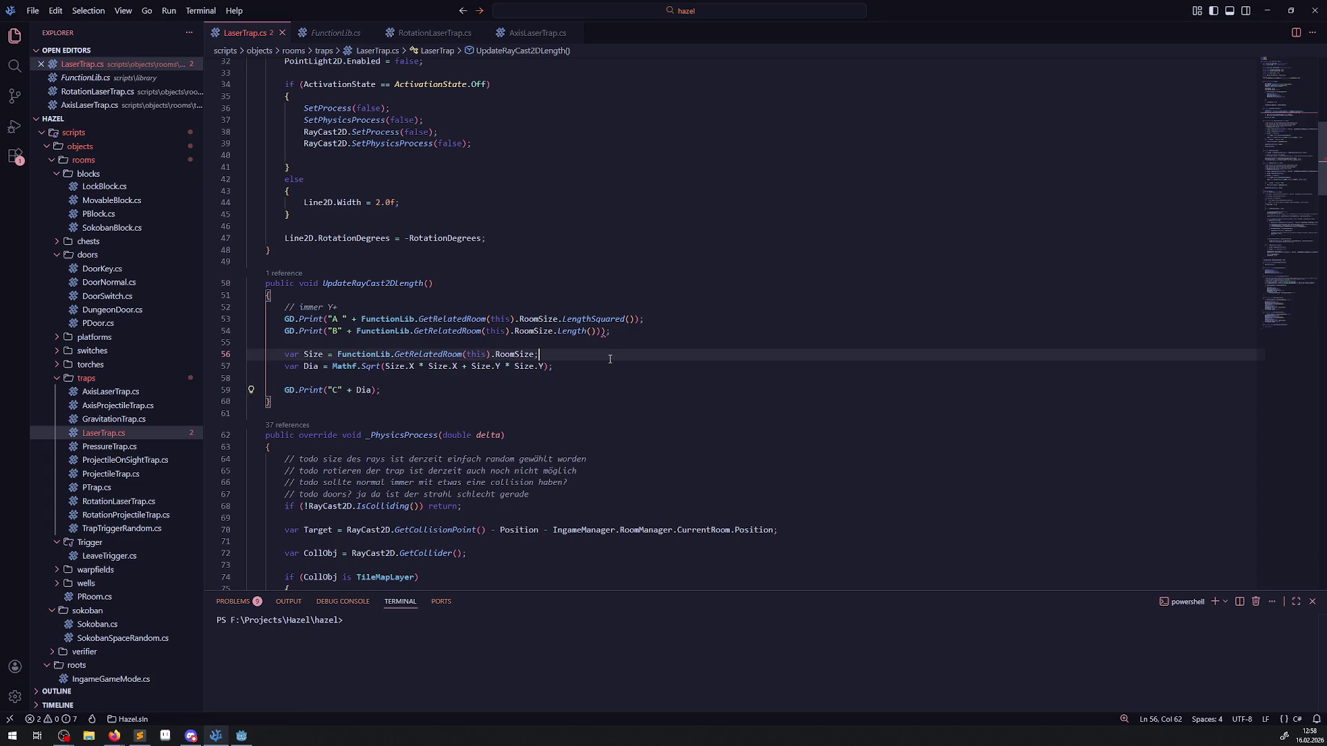
{"action": "left_click", "coordinate": [604, 332]}
{"action": "key", "text": "BackSpace"}
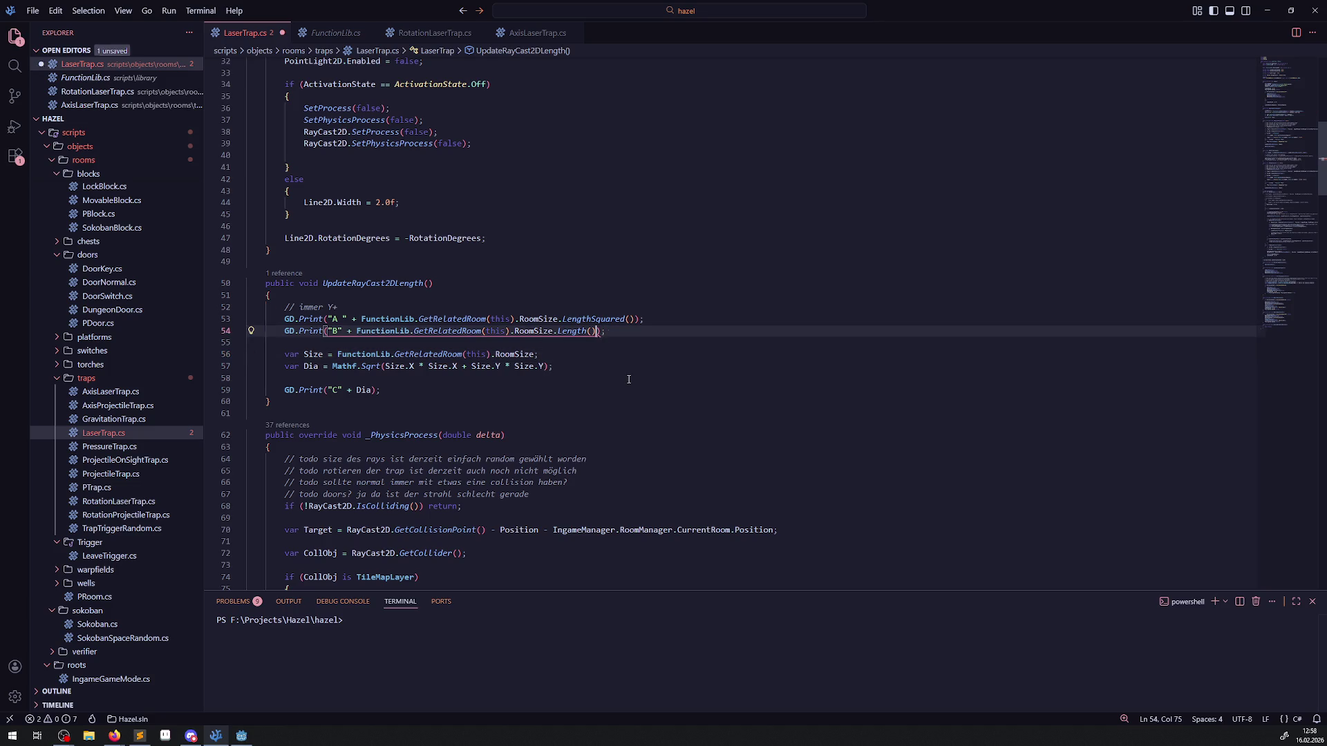
{"action": "left_click", "coordinate": [624, 355]}
{"action": "key", "text": "ctrl+s"}
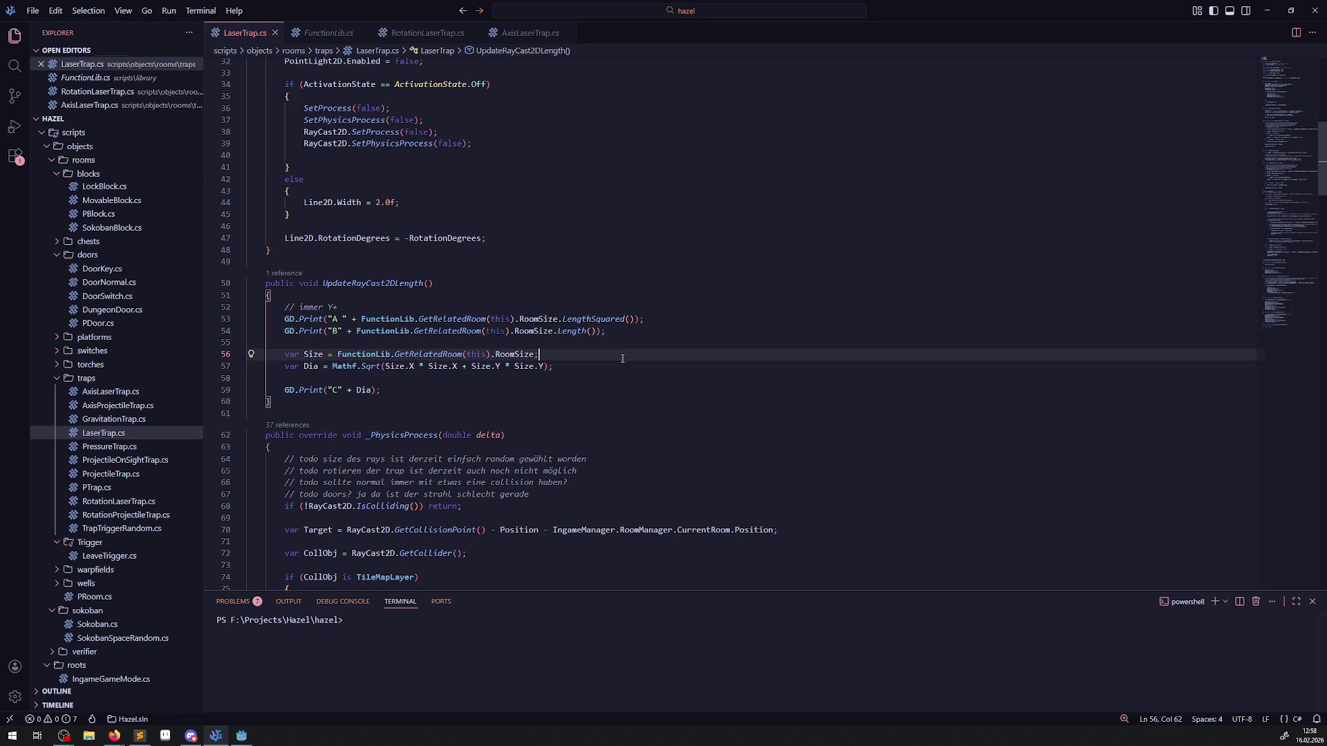
{"action": "key", "text": "alt+Tab"}
{"action": "key", "text": "alt+b"}
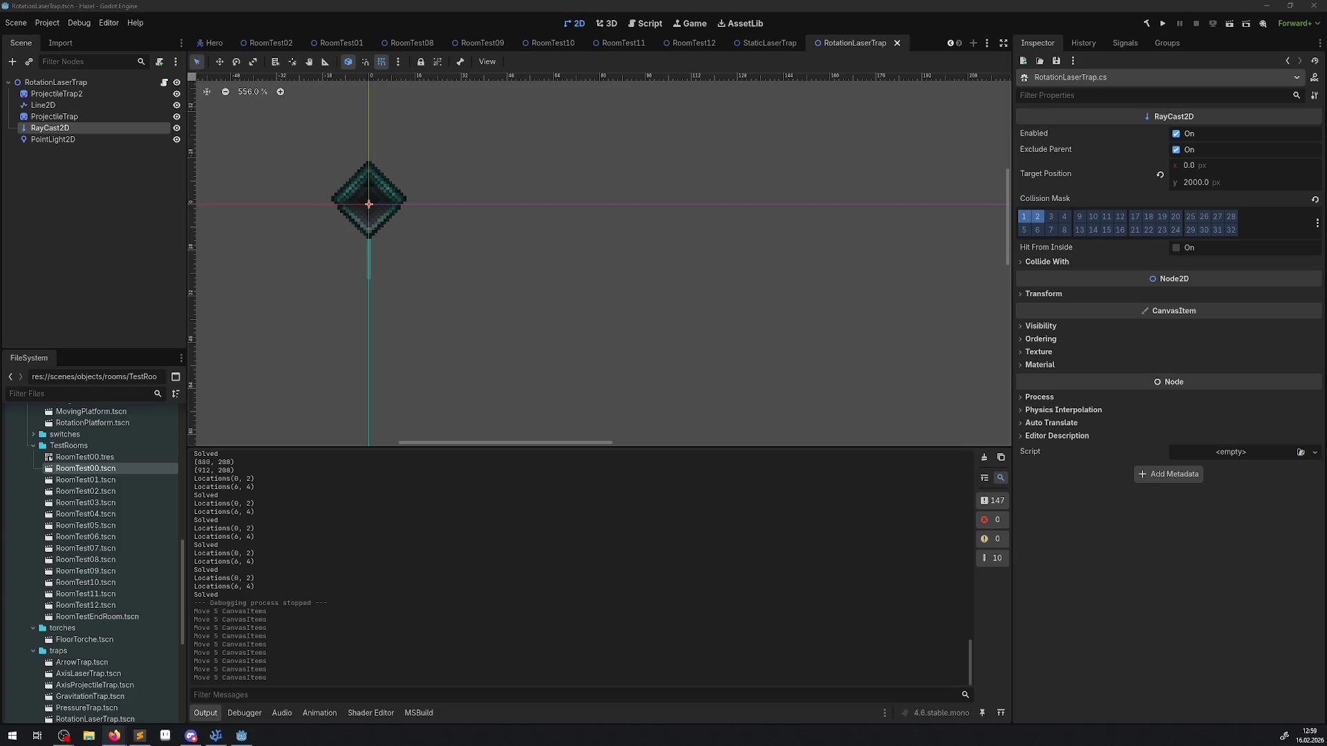
Step: Run the project, watch the lasers, stop with F8, and select UpdateRayCast2DLength in VS Code
{"action": "key", "text": "alt+Tab"}
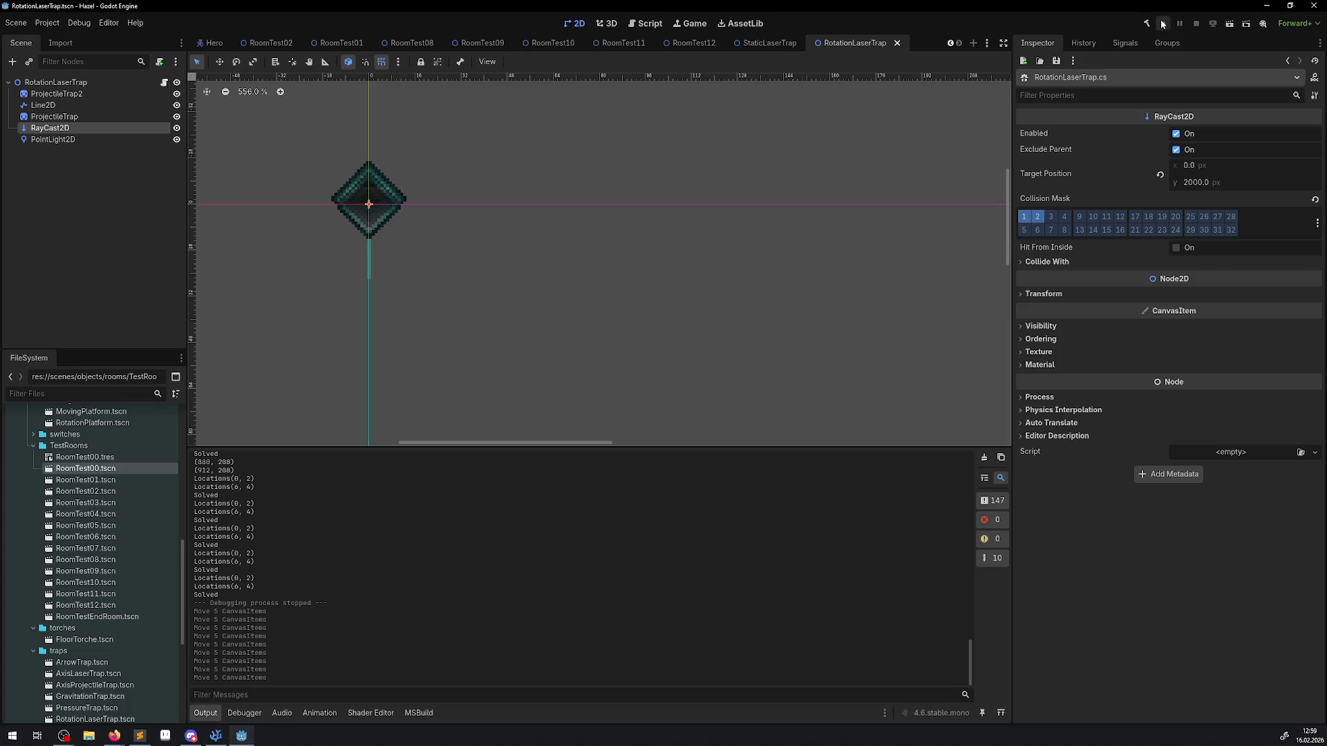
{"action": "left_click", "coordinate": [1156, 24]}
{"action": "key", "text": "alt+Tab"}
{"action": "mouse_move", "coordinate": [480, 530]}
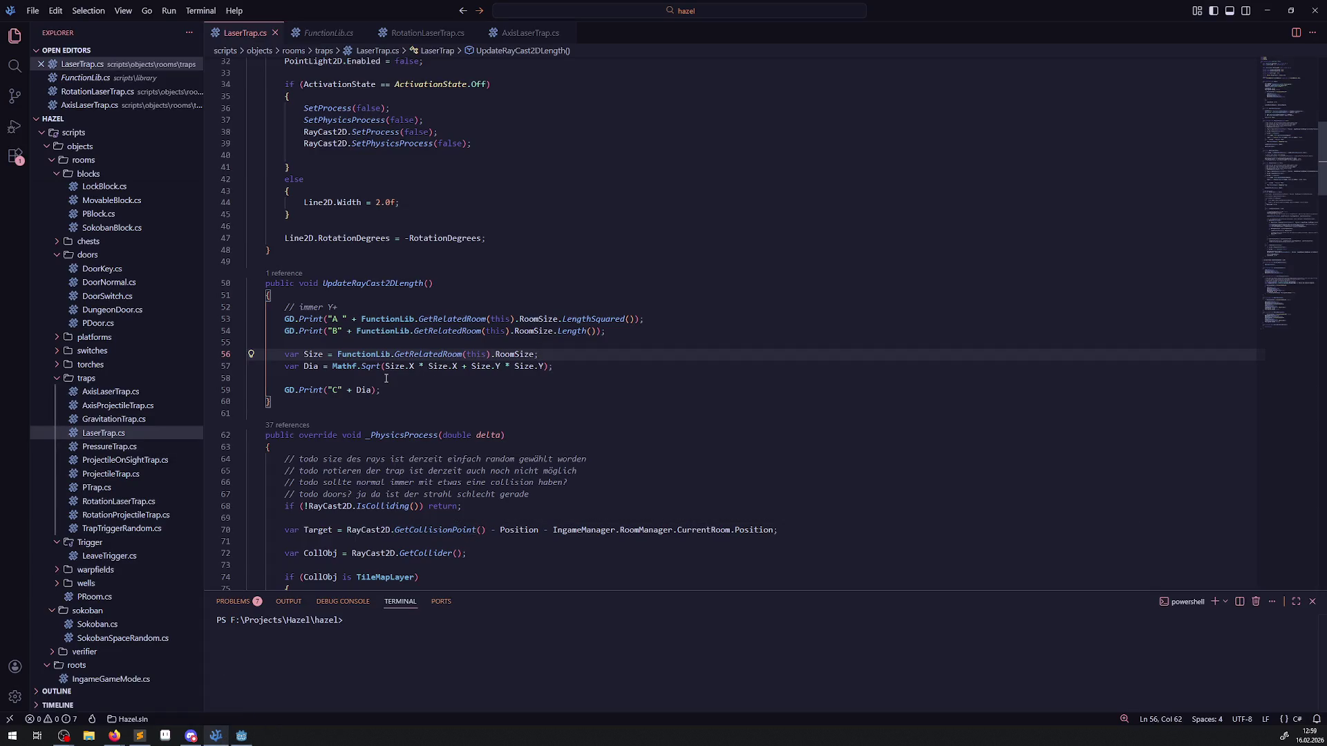
{"action": "left_click", "coordinate": [242, 735]}
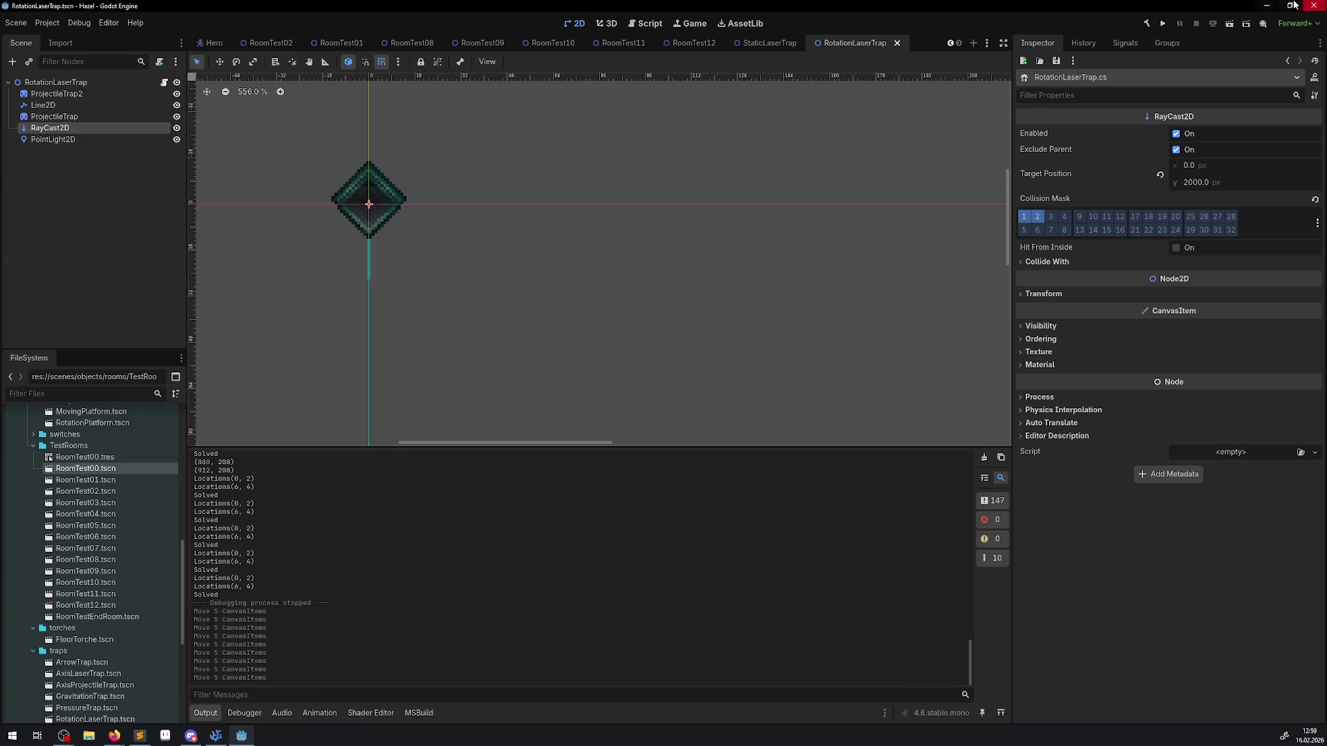
{"action": "left_click", "coordinate": [1161, 25]}
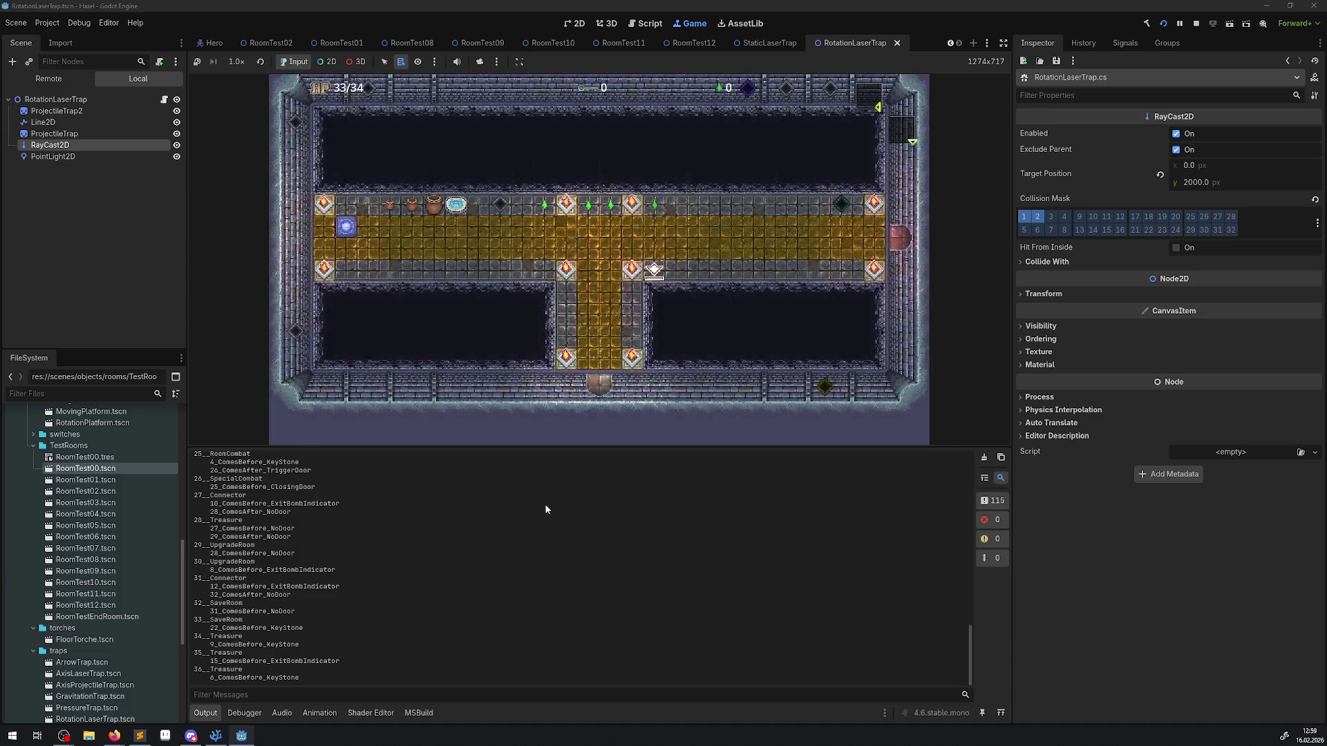
{"action": "scroll", "coordinate": [408, 553], "scroll_direction": "up", "scroll_amount": 15}
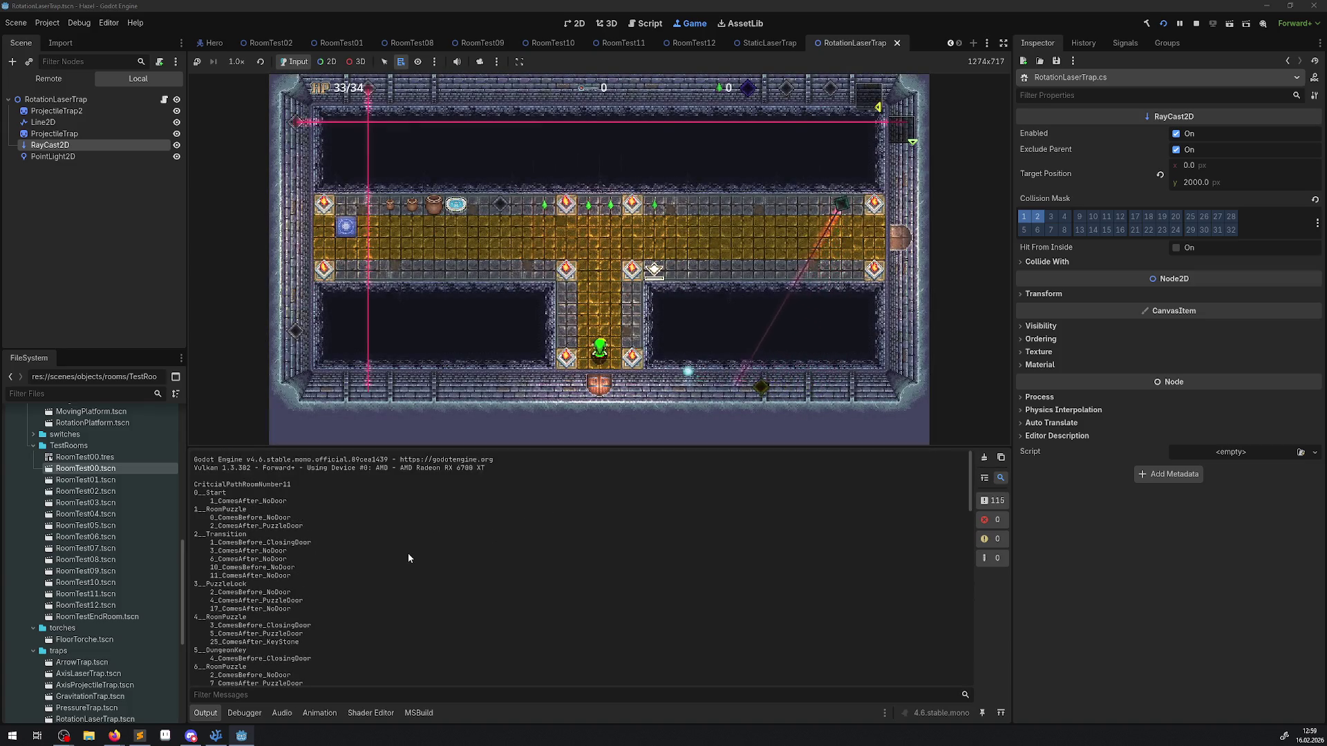
{"action": "key", "text": "F8"}
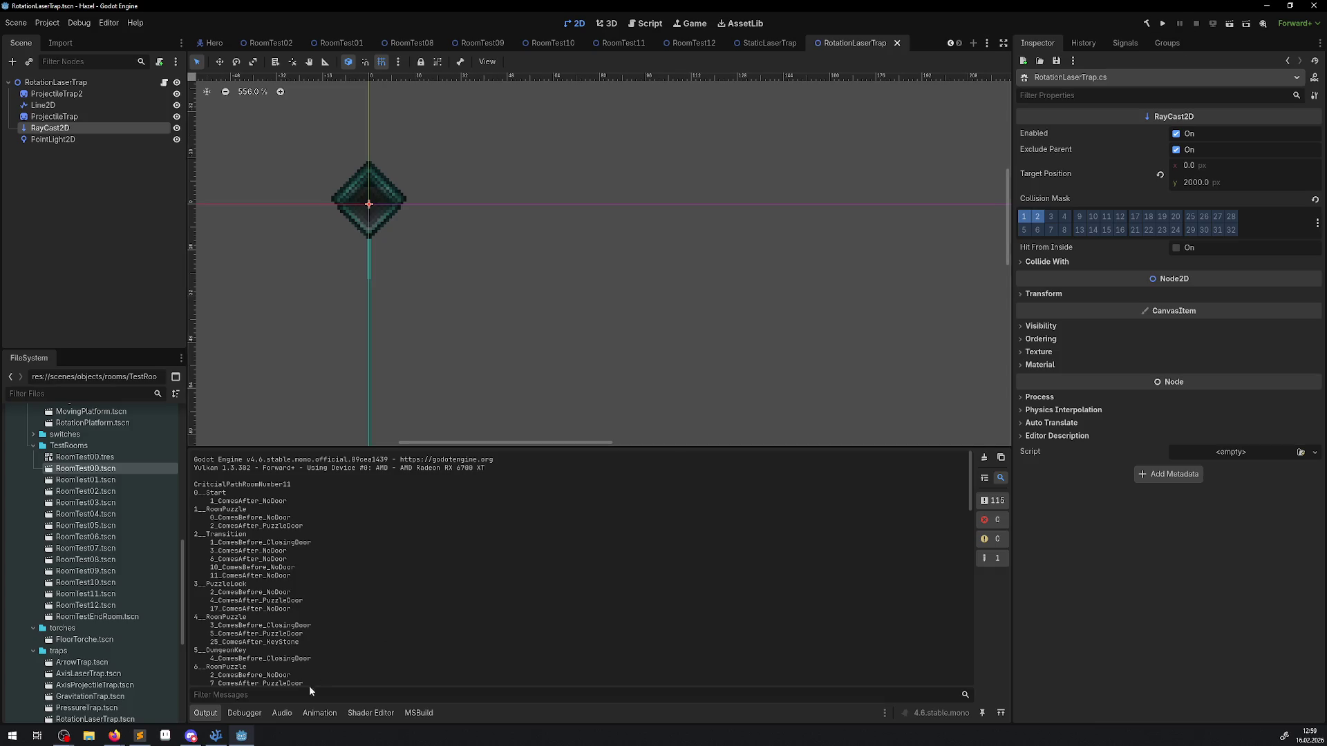
{"action": "key", "text": "alt+Tab"}
{"action": "double_click", "coordinate": [373, 283]}
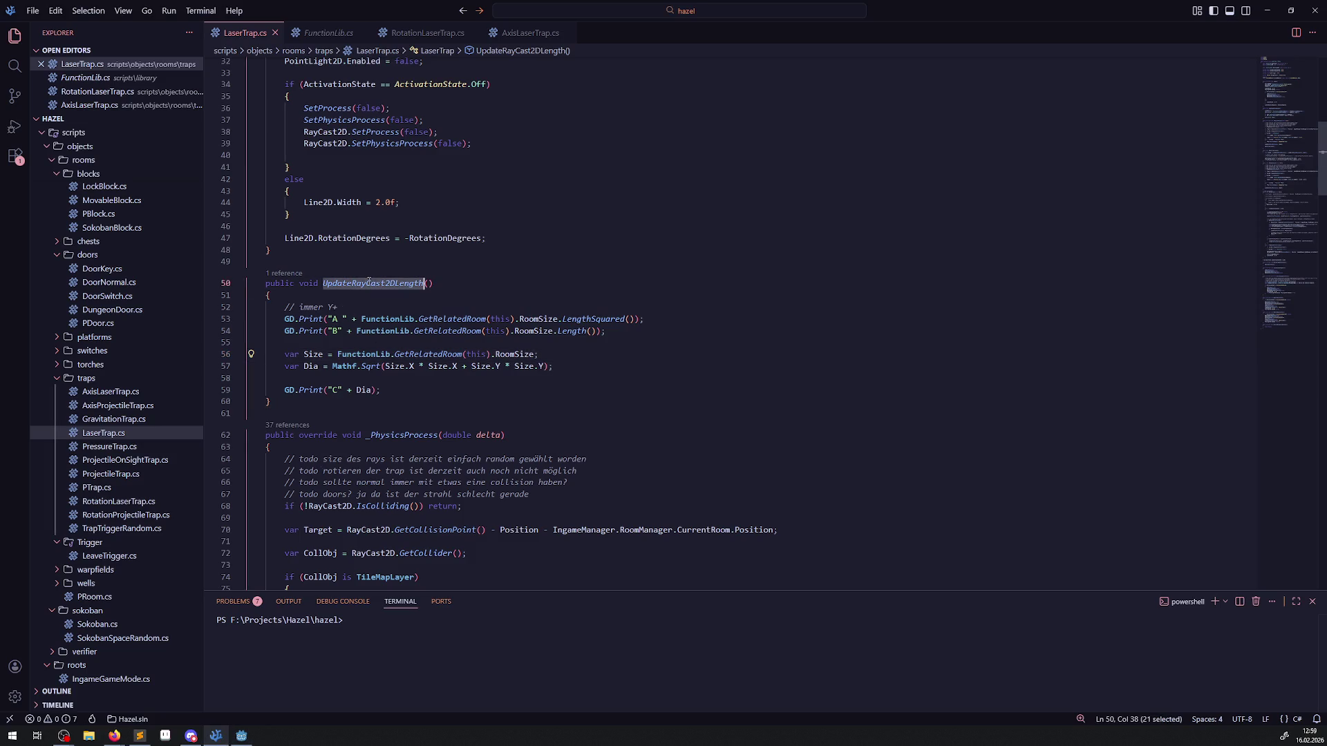
Step: Add UpdateRayCast2DLength(); after line 47 in _Ready, save, and rerun the game in Godot
{"action": "key", "text": "ctrl+c"}
{"action": "left_click", "coordinate": [495, 239]}
{"action": "key", "text": "Return"}
{"action": "key", "text": "ctrl+v"}
{"action": "type", "text": "();"}
{"action": "key", "text": "ctrl+s"}
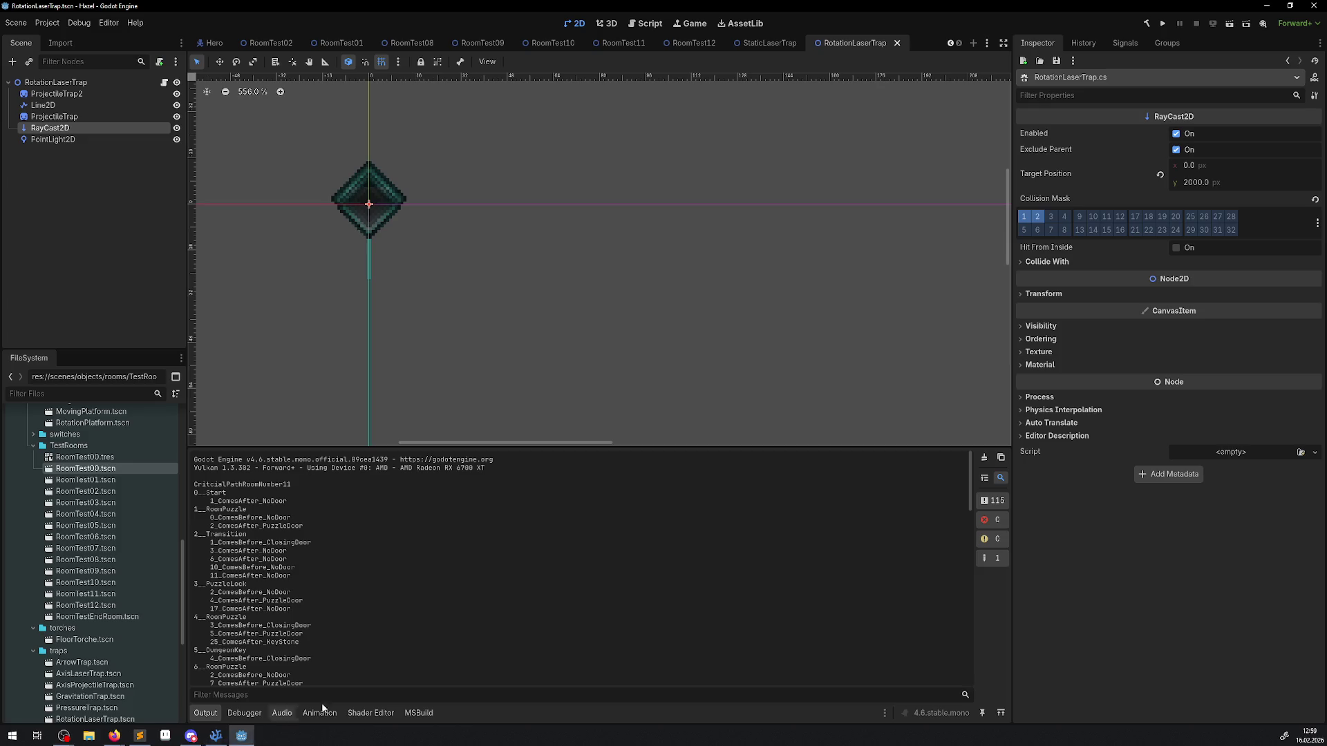
{"action": "key", "text": "alt+Tab"}
{"action": "left_click", "coordinate": [1163, 23]}
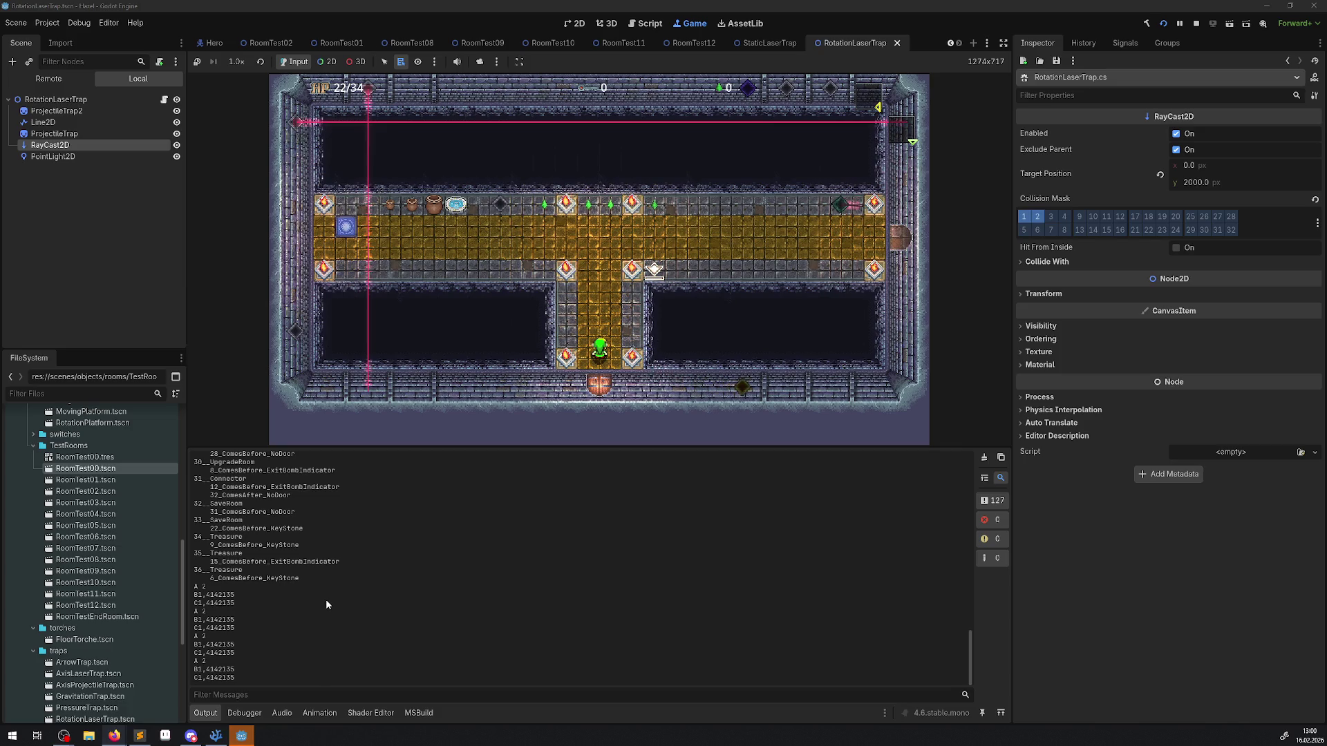
Step: Stop the running game once the A, B and C values are logged, then return to LaserTrap.cs
{"action": "left_click", "coordinate": [216, 738]}
{"action": "left_click", "coordinate": [216, 738]}
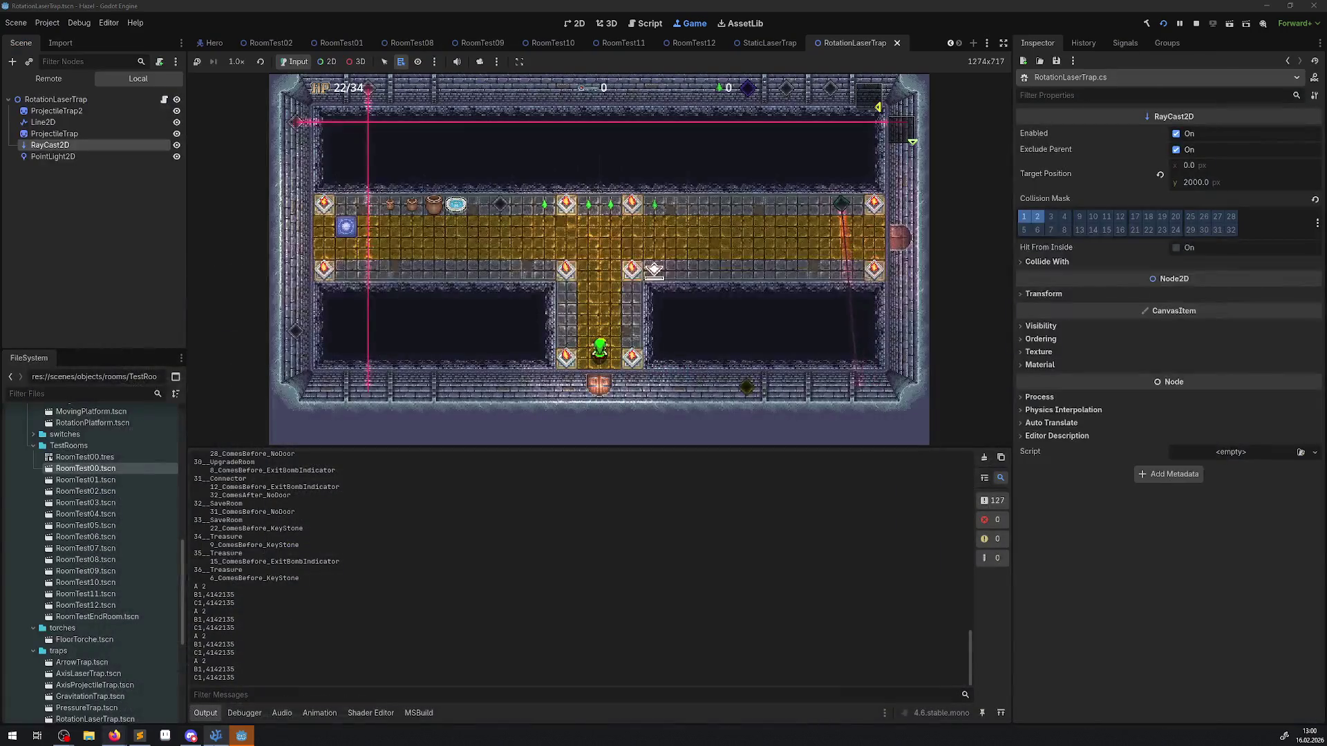
{"action": "left_click", "coordinate": [216, 738]}
{"action": "left_click", "coordinate": [216, 738]}
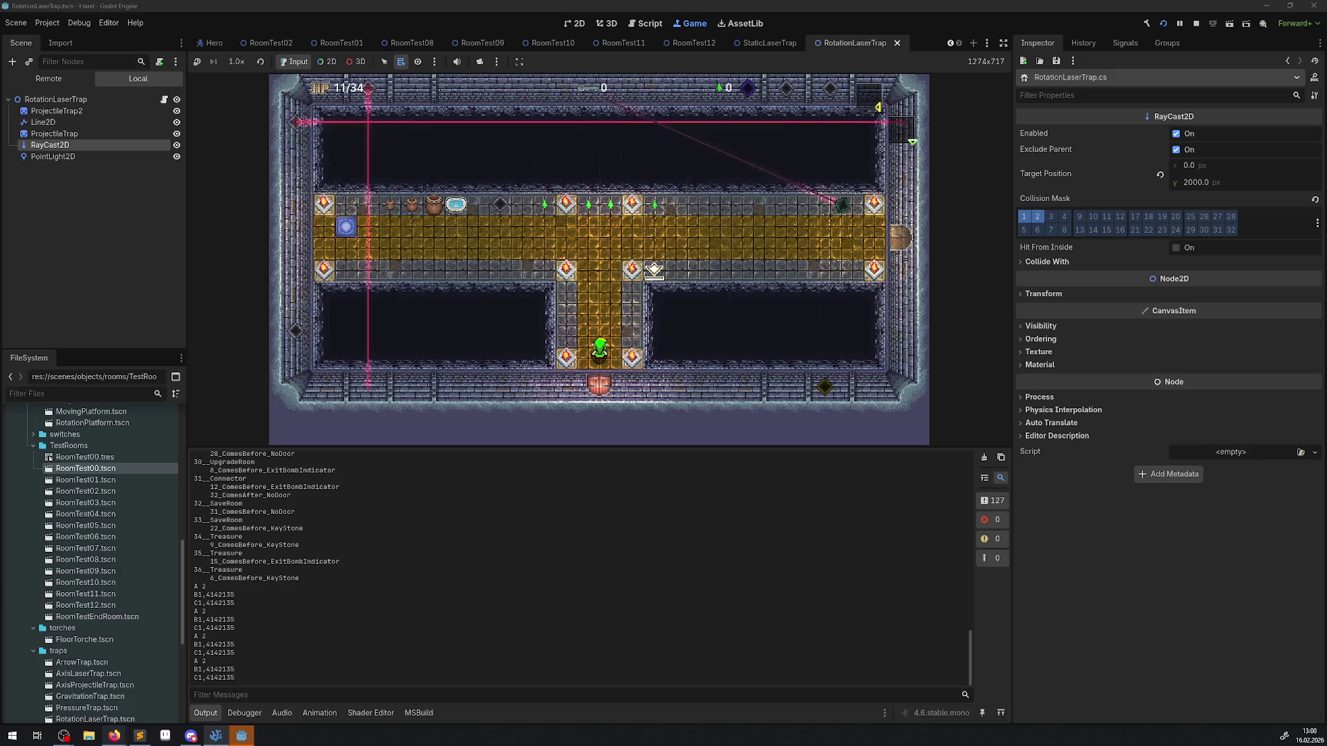
{"action": "left_click", "coordinate": [1196, 23]}
{"action": "left_click", "coordinate": [216, 735]}
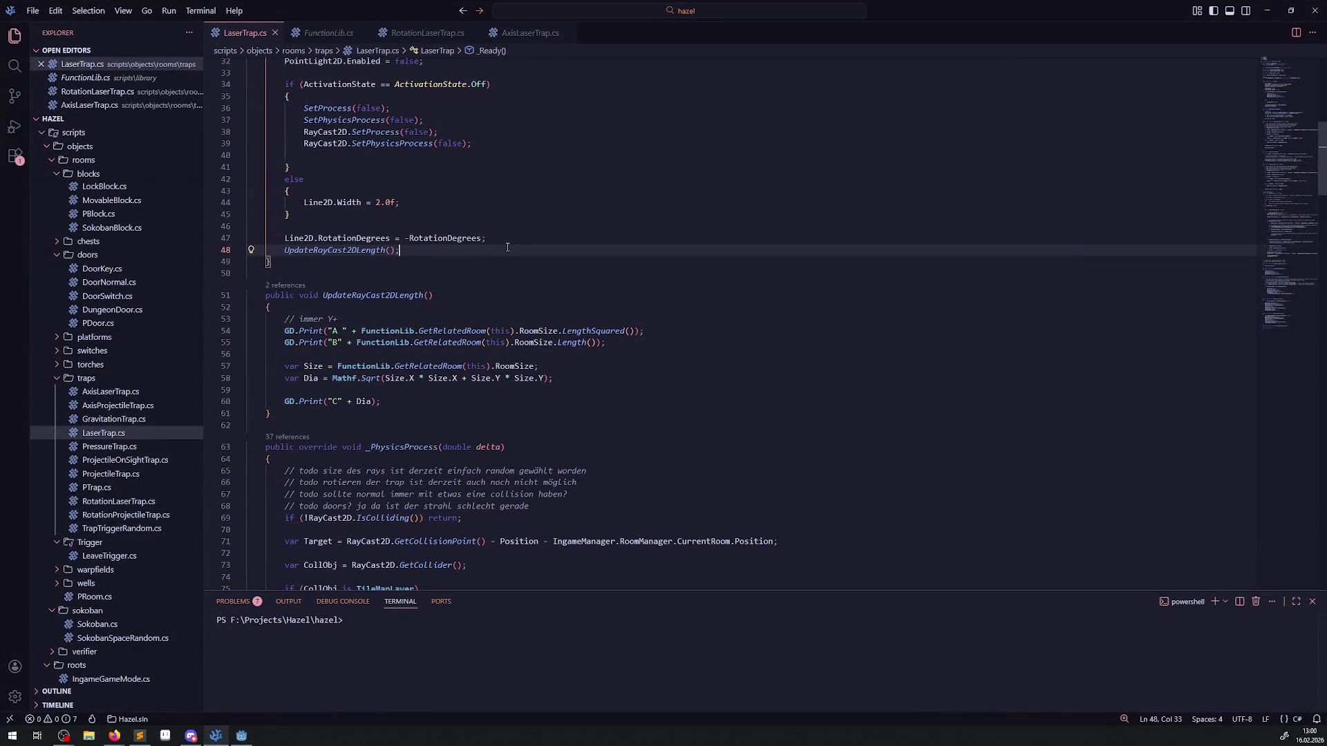
Step: Delete the "A" debug print line on line 54
{"action": "mouse_move", "coordinate": [542, 348]}
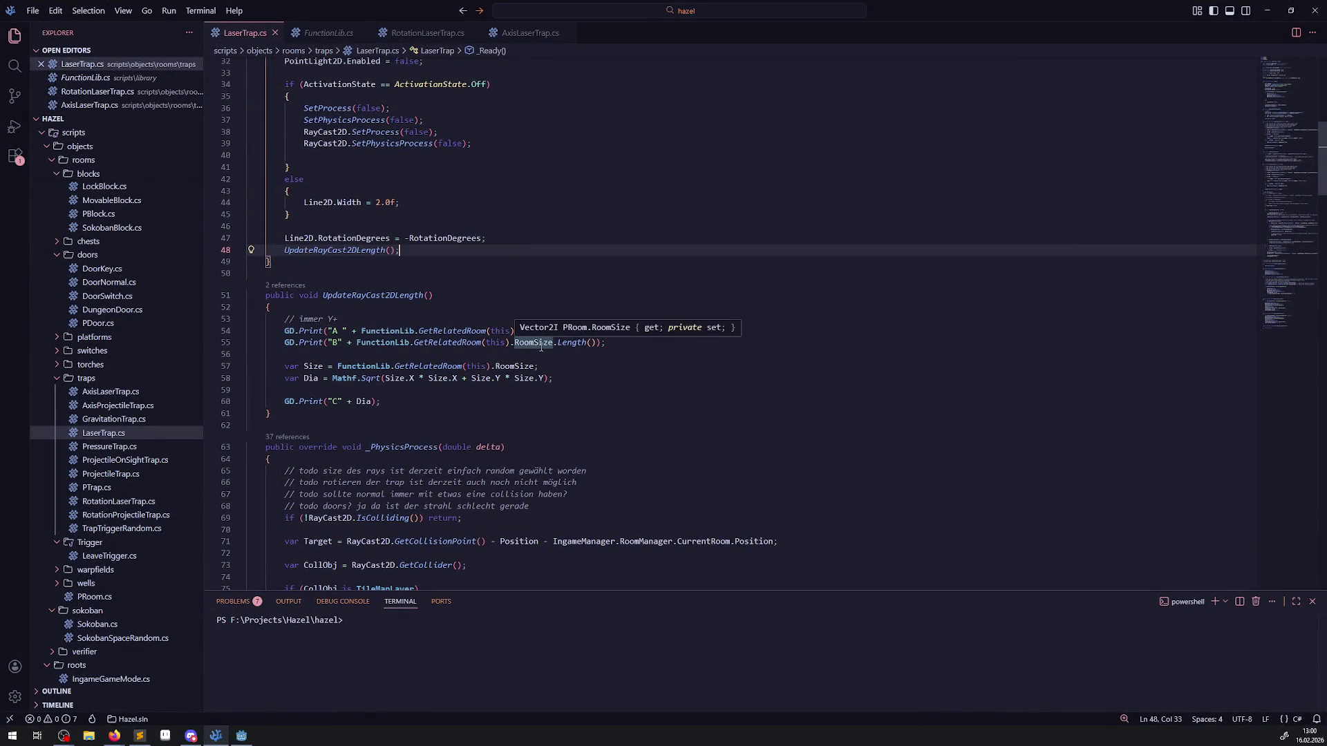
{"action": "left_click", "coordinate": [575, 342]}
{"action": "left_click", "coordinate": [669, 335]}
{"action": "key", "text": "shift+Home"}
{"action": "key", "text": "shift+Home"}
{"action": "key", "text": "BackSpace"}
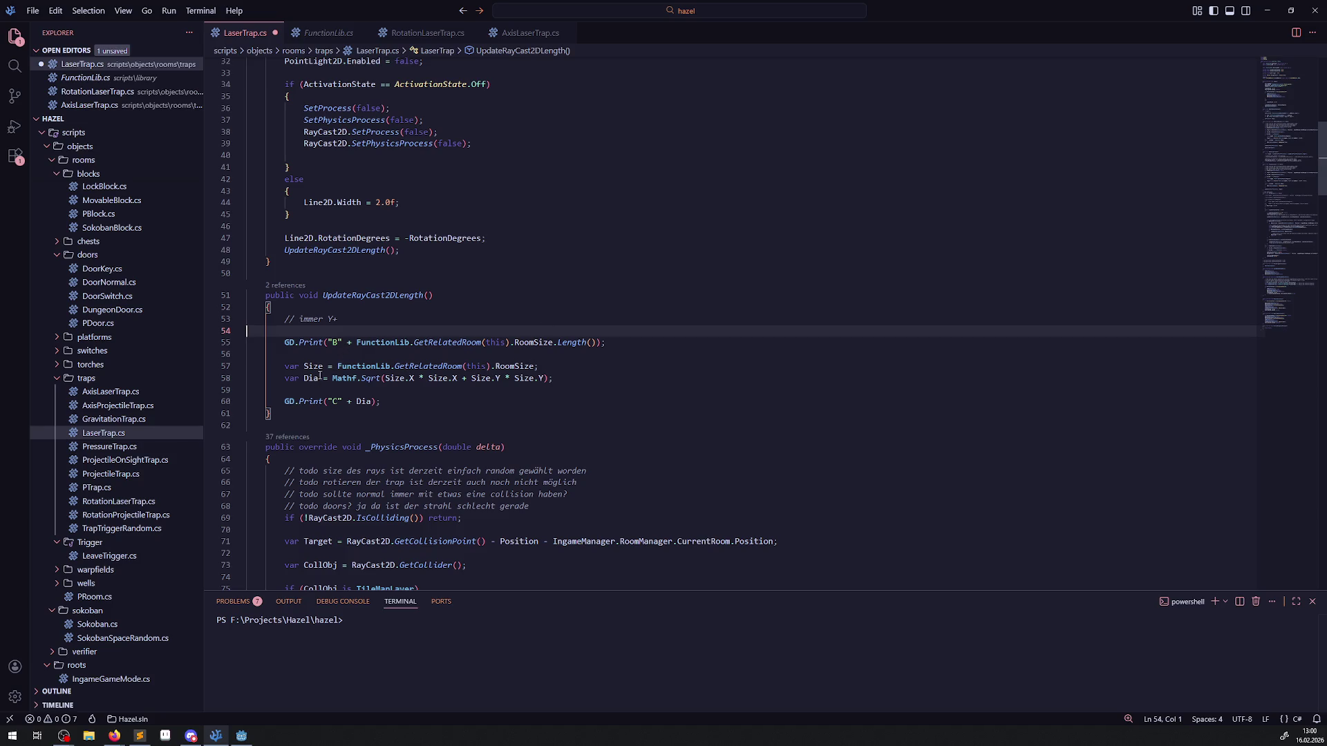
Step: Replace the square-root diagonal formula with Size.Length() and save
{"action": "left_click", "coordinate": [414, 382]}
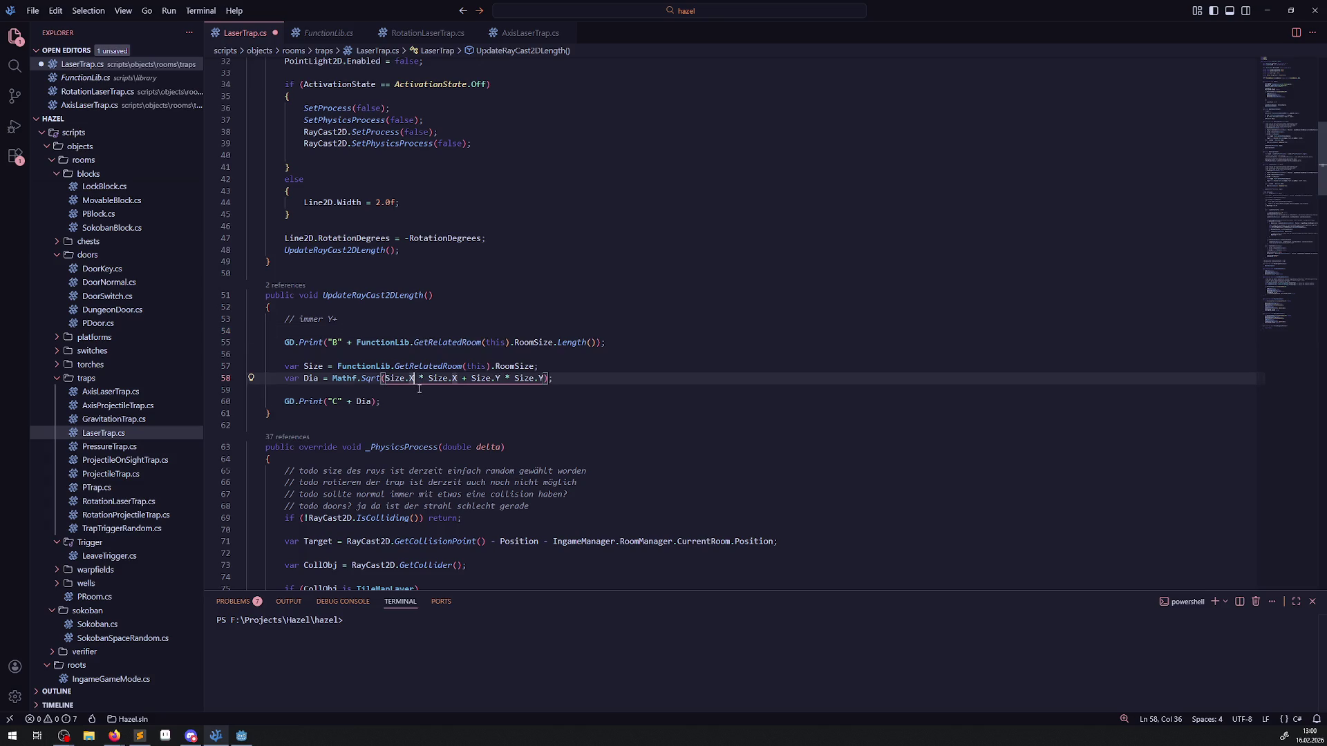
{"action": "double_click", "coordinate": [315, 366]}
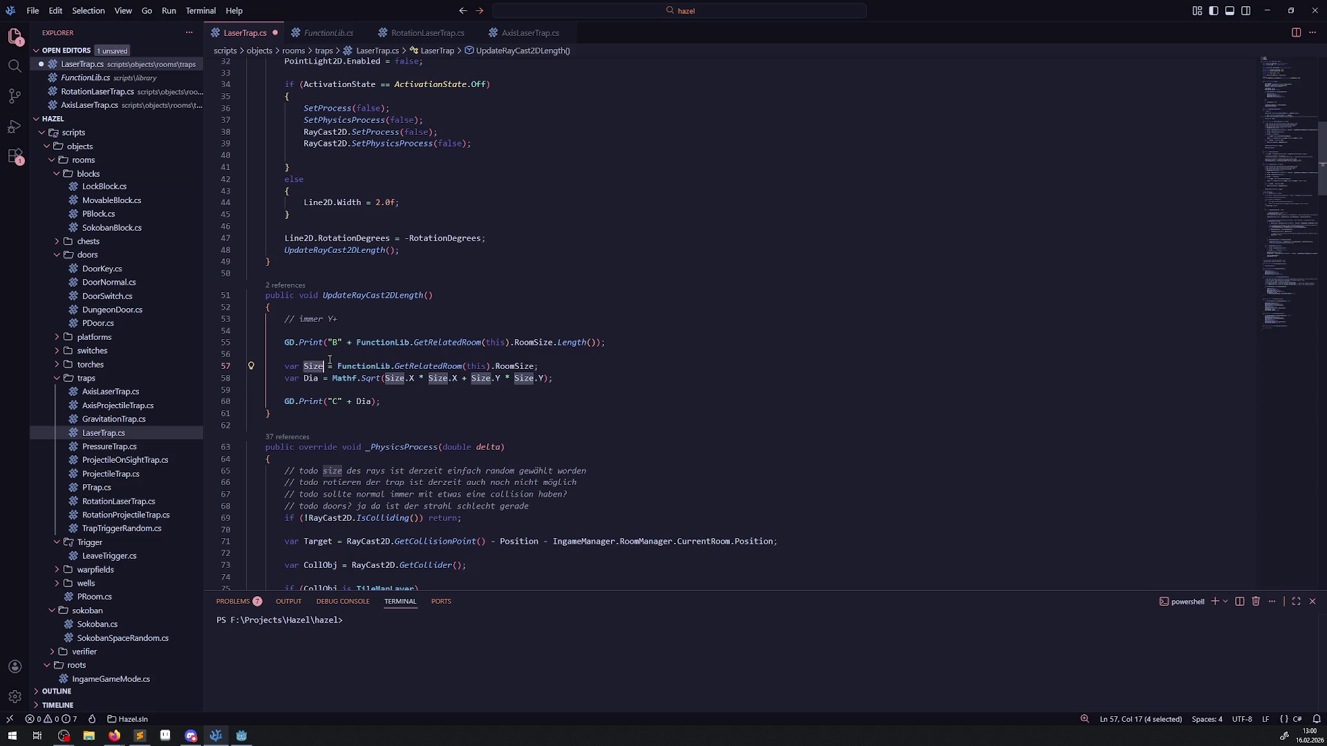
{"action": "left_click_drag", "start_coordinate": [333, 378], "coordinate": [552, 377]}
{"action": "type", "text": "Size."}
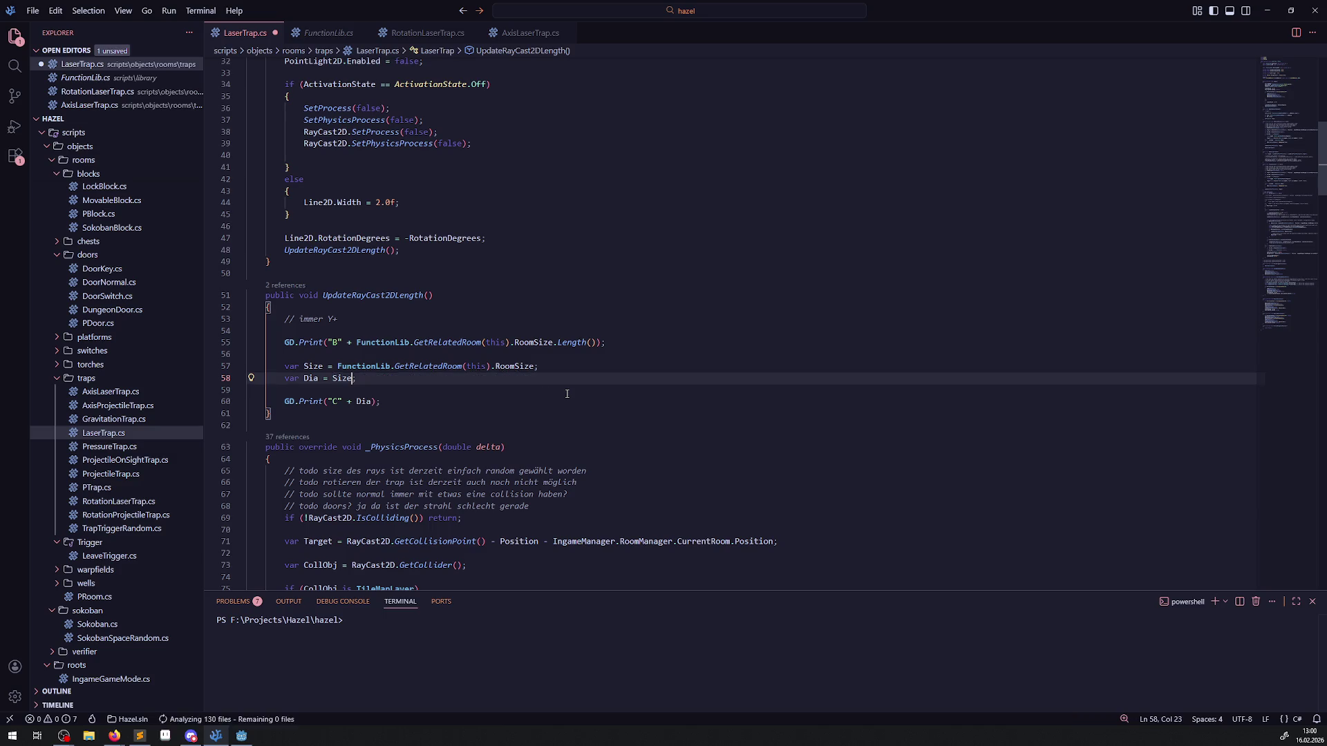
{"action": "type", "text": "Length"}
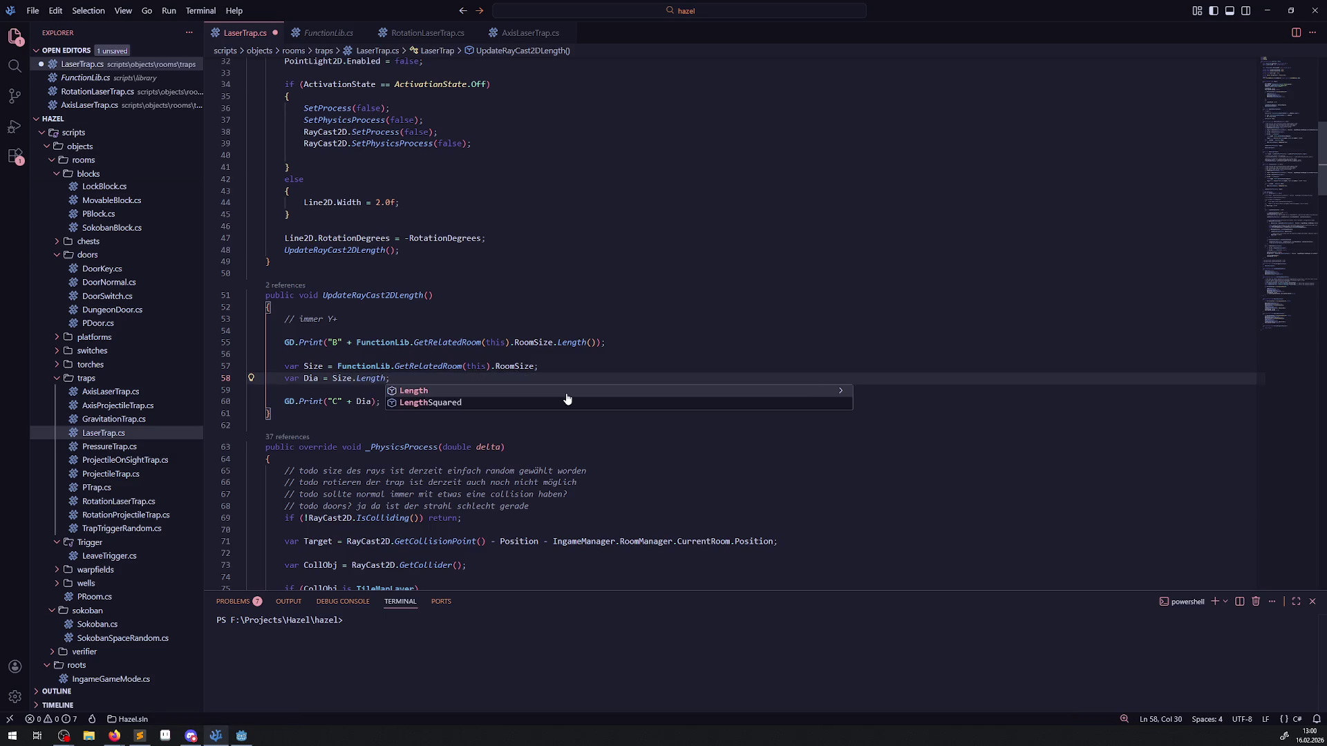
{"action": "type", "text": "()"}
{"action": "key", "text": "ctrl+s"}
Step: Add a new line after the Size line starting Size.X *= FunctionLib
{"action": "left_click", "coordinate": [565, 367]}
{"action": "key", "text": "Return"}
{"action": "type", "text": "Size"}
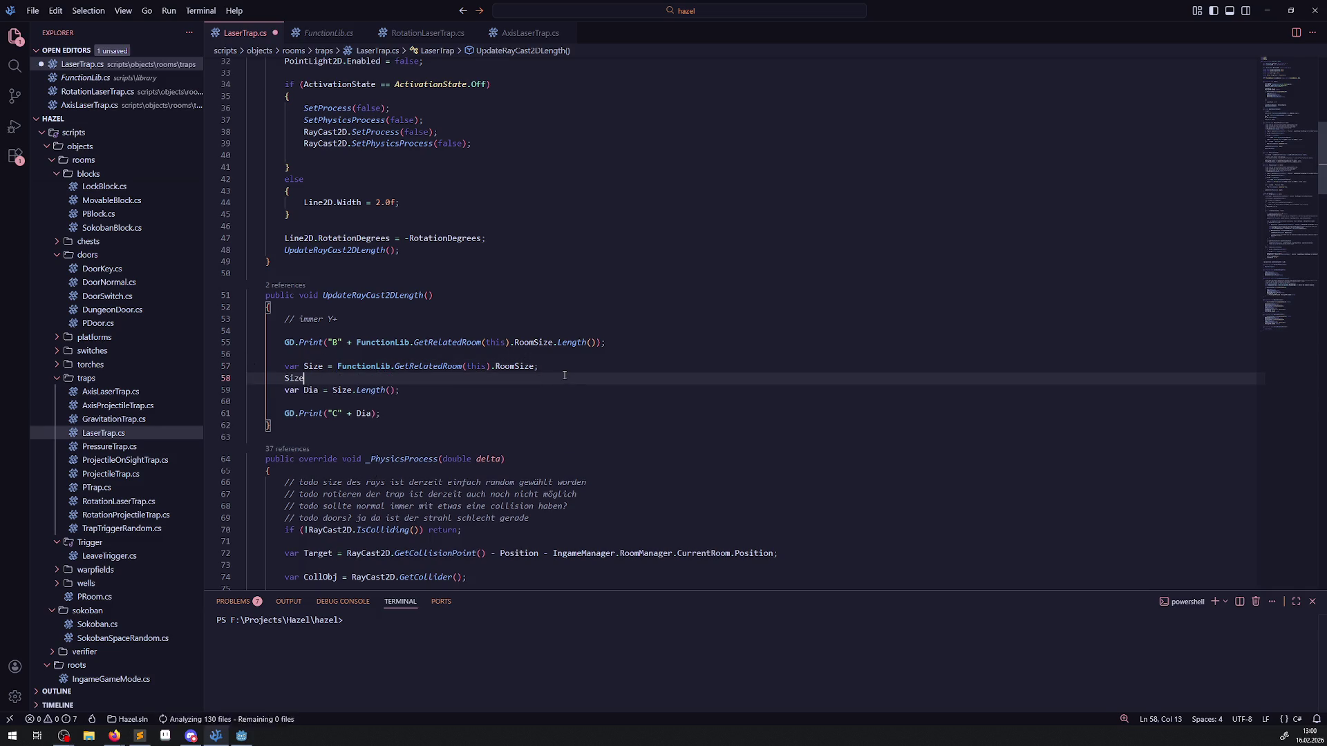
{"action": "type", "text": ".X ="}
{"action": "key", "text": "Left"}
{"action": "key", "text": "Left"}
{"action": "key", "text": "BackSpace"}
{"action": "type", "text": "*= "}
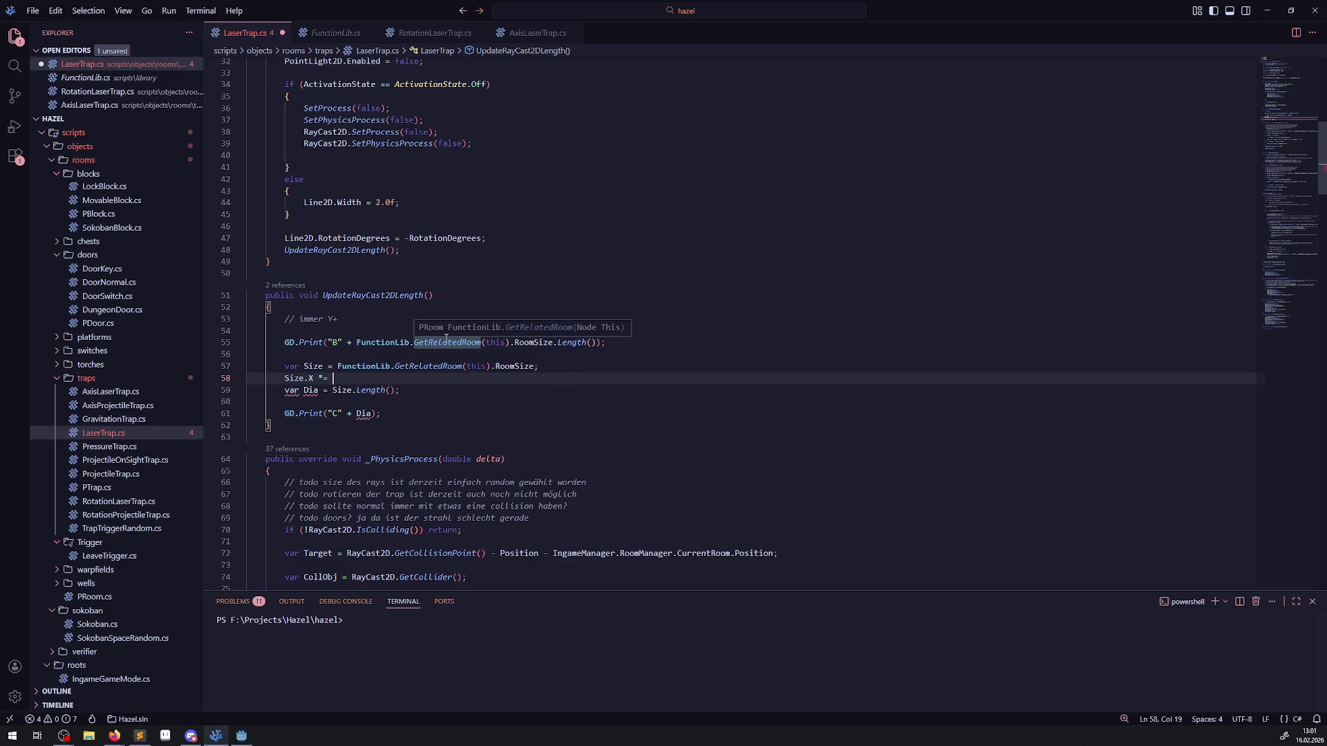
{"action": "type", "text": "Func"}
{"action": "key", "text": "Down"}
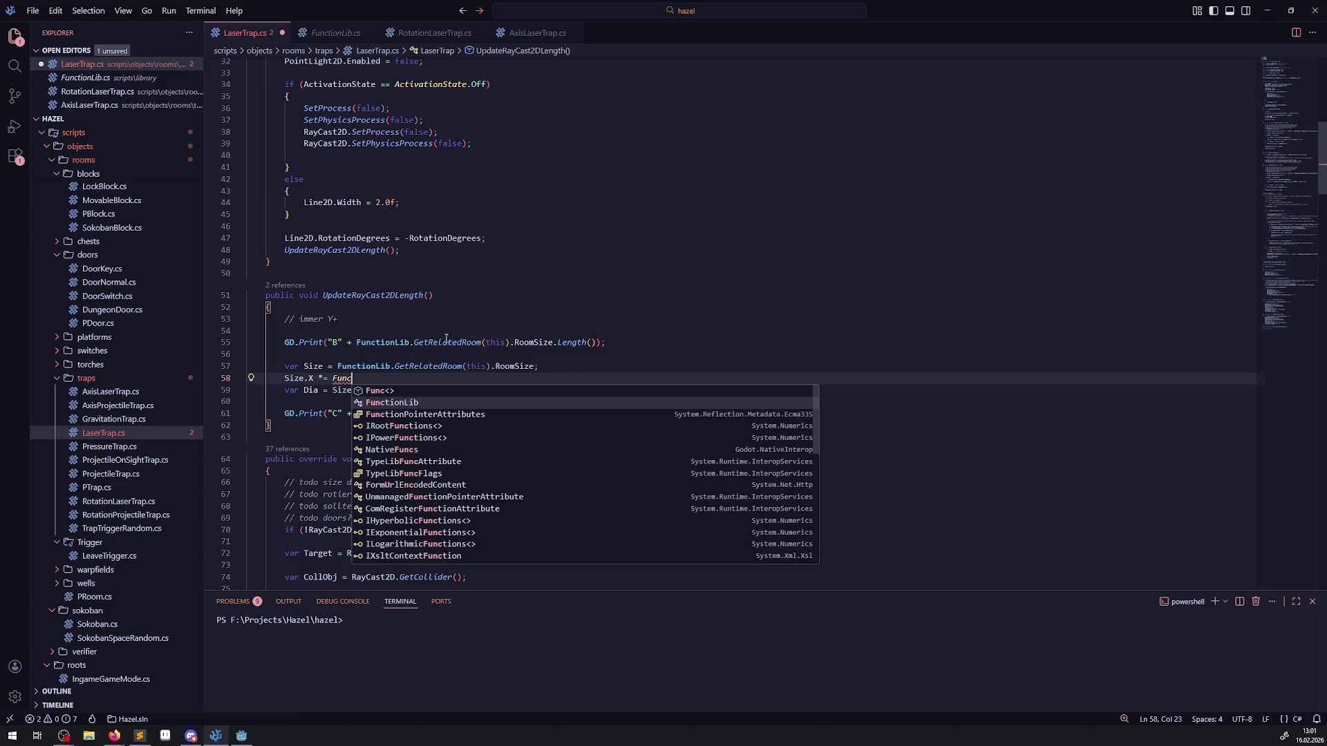
{"action": "key", "text": "Tab"}
{"action": "type", "text": "."}
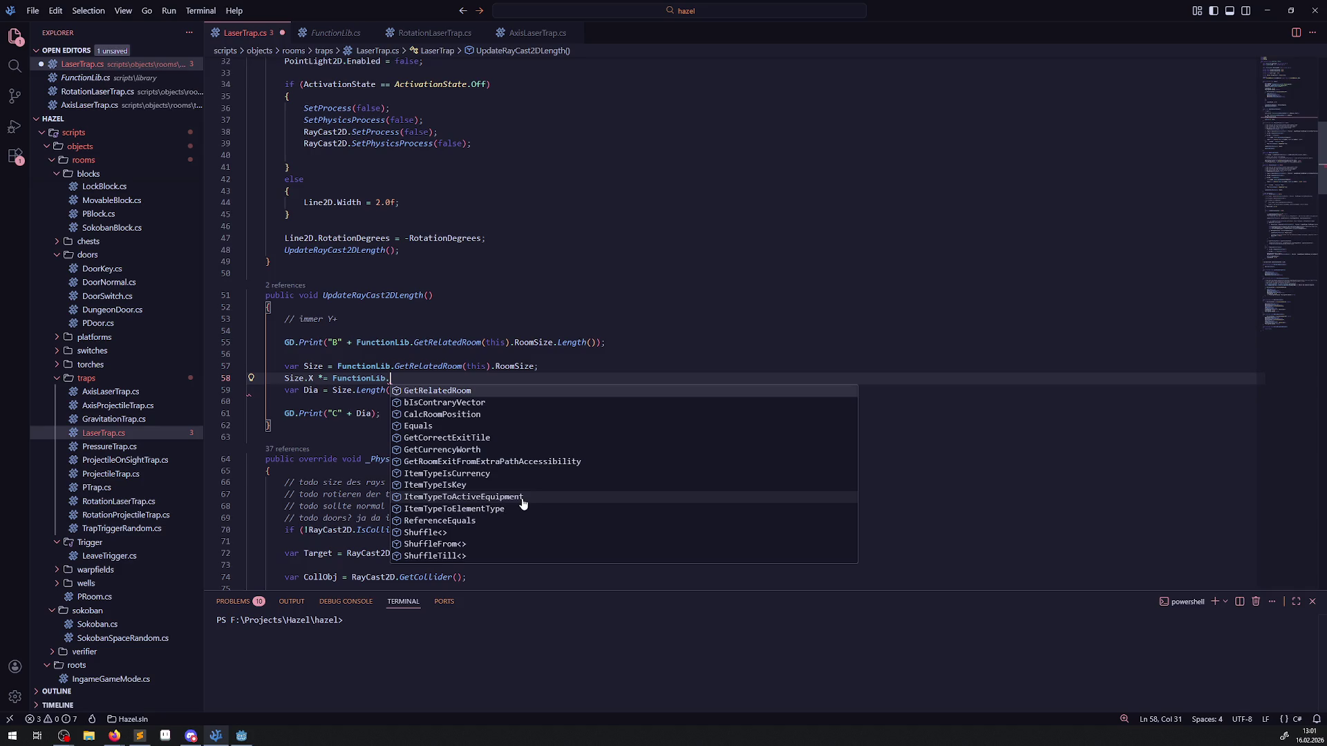
Step: Change it to Size.X *= ConsLib.RoomSize.X; and save LaserTrap.cs
{"action": "key", "text": "BackSpace"}
{"action": "key", "text": "ctrl+BackSpace"}
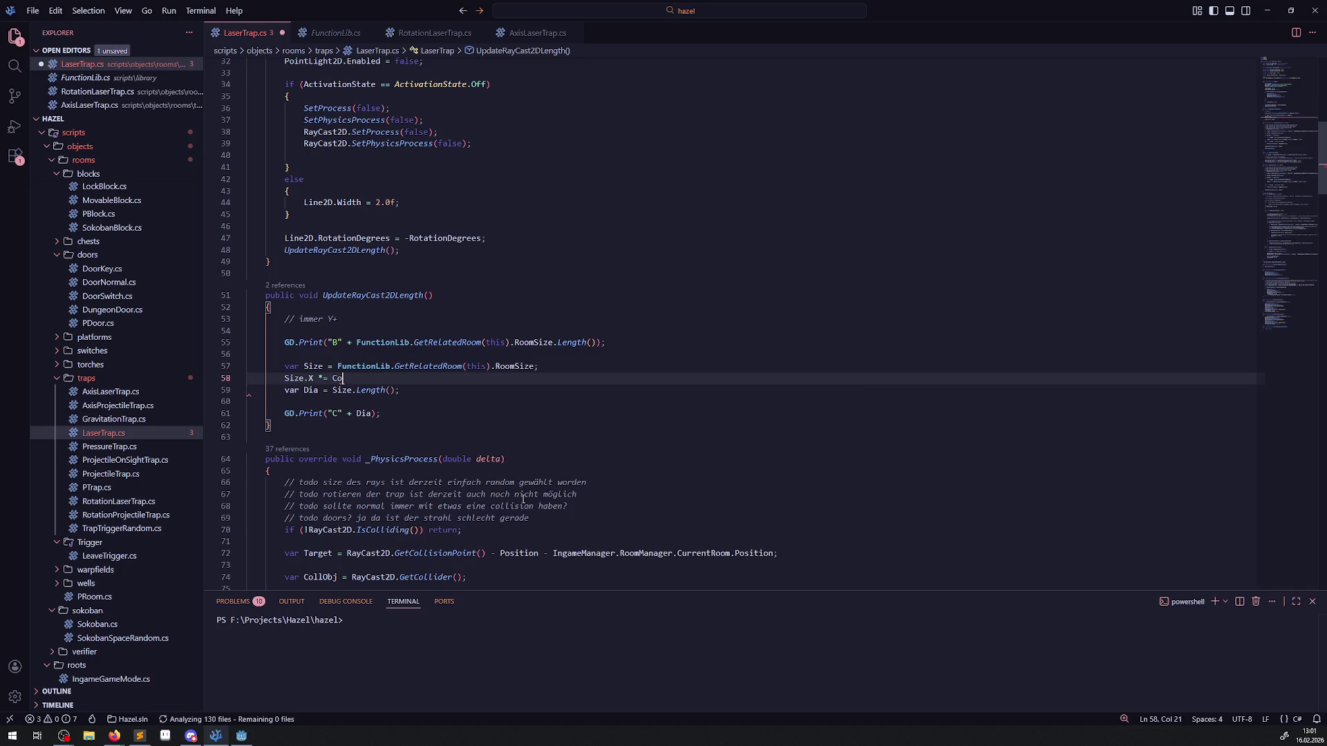
{"action": "type", "text": "Cons"}
{"action": "key", "text": "Tab"}
{"action": "type", "text": "."}
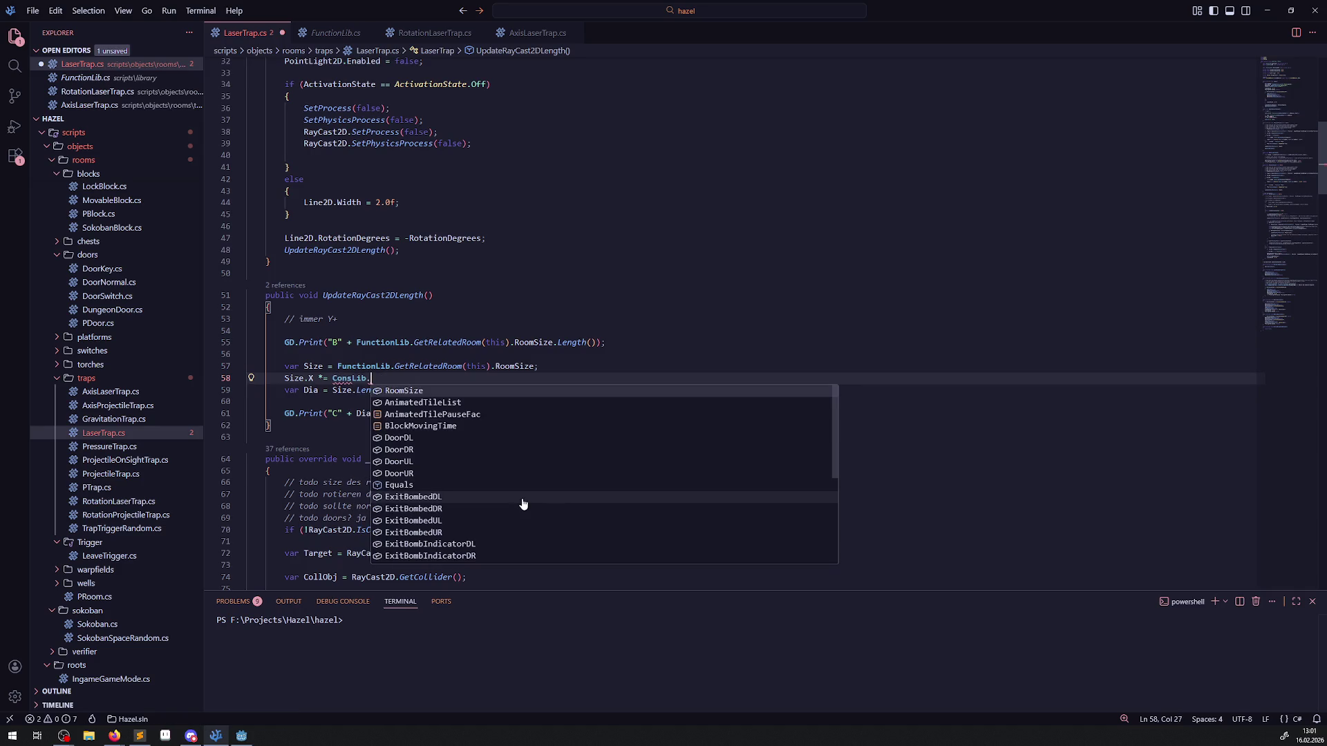
{"action": "left_click", "coordinate": [418, 395]}
{"action": "type", "text": ".X"}
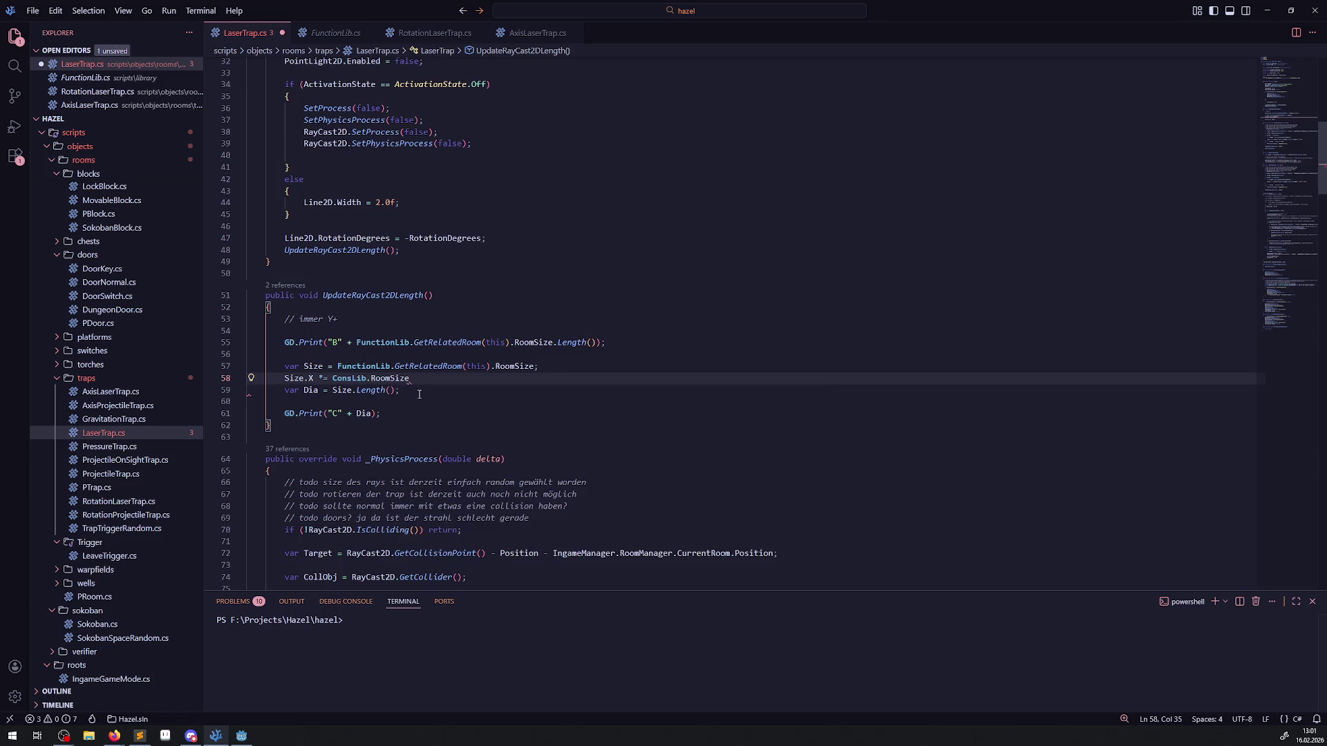
{"action": "type", "text": ";"}
{"action": "key", "text": "ctrl+s"}
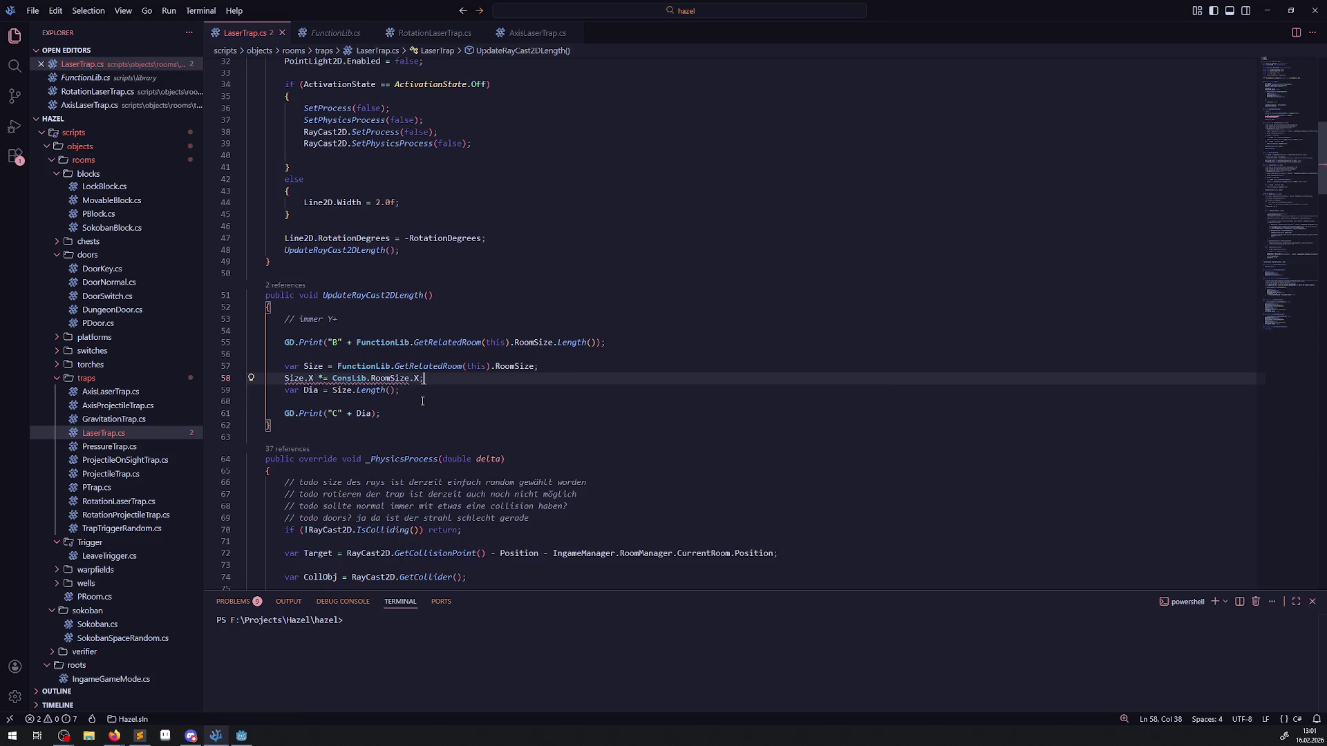
{"action": "left_click", "coordinate": [423, 403]}
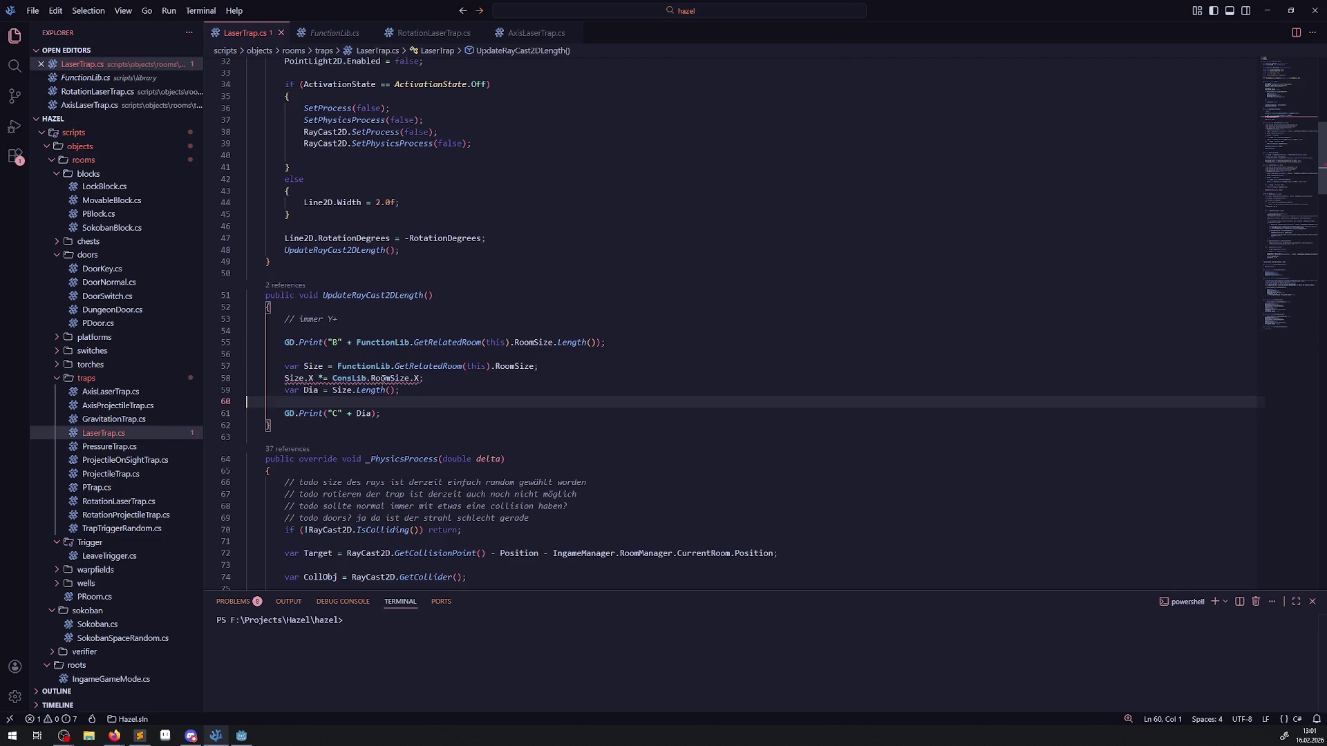
{"action": "mouse_move", "coordinate": [384, 379]}
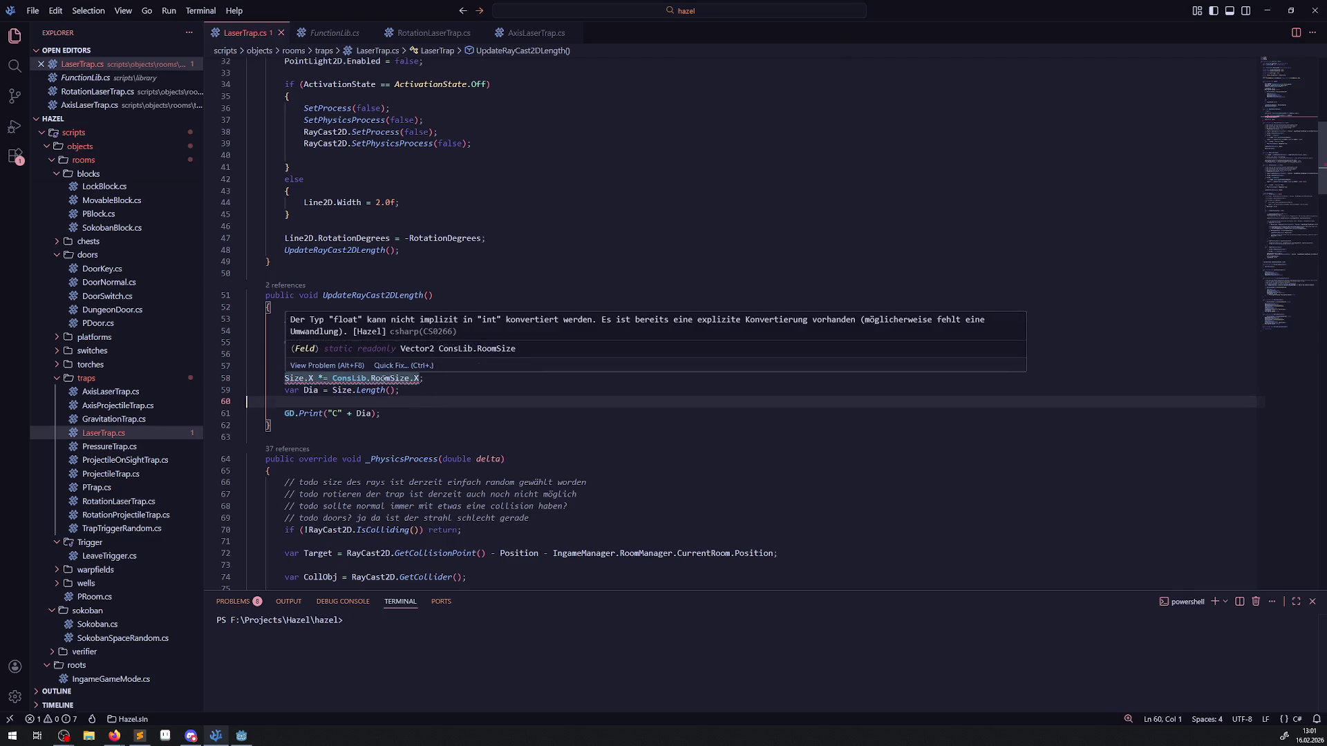
{"action": "left_click", "coordinate": [415, 413]}
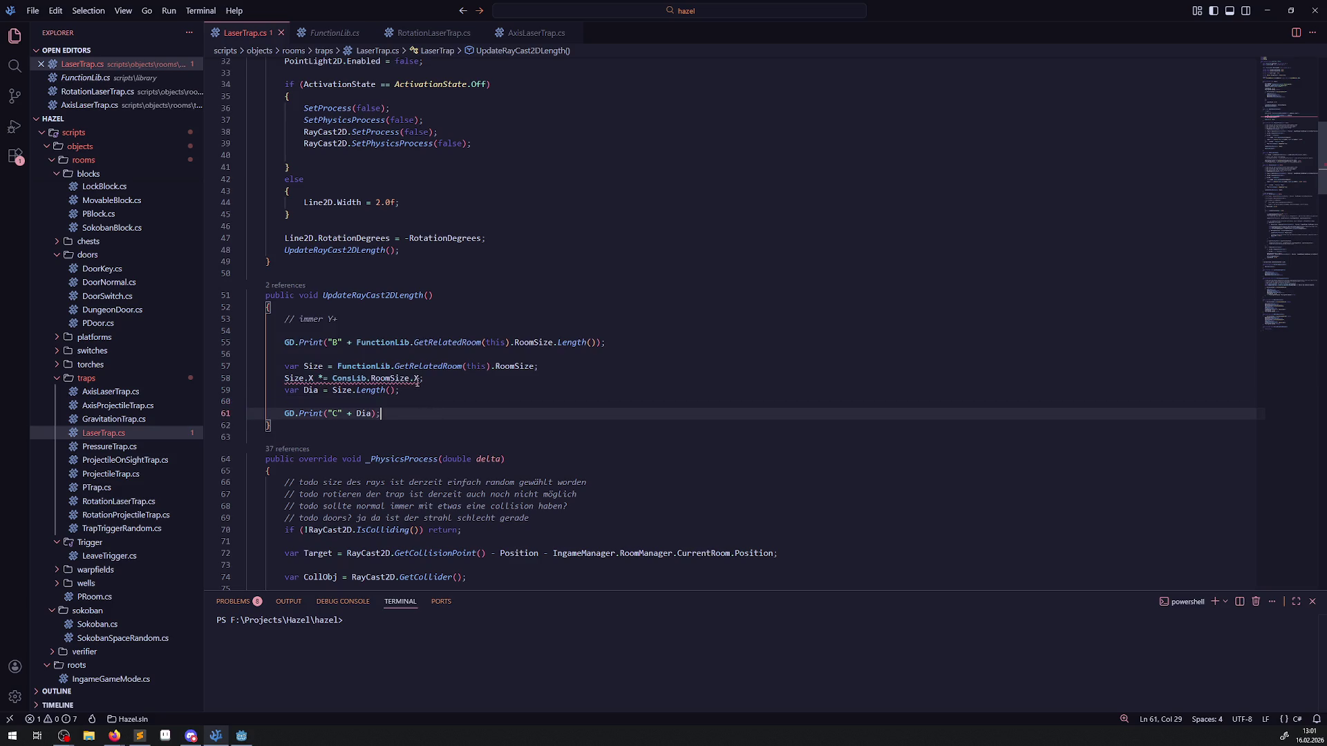
{"action": "mouse_move", "coordinate": [416, 378]}
{"action": "mouse_move", "coordinate": [311, 379]}
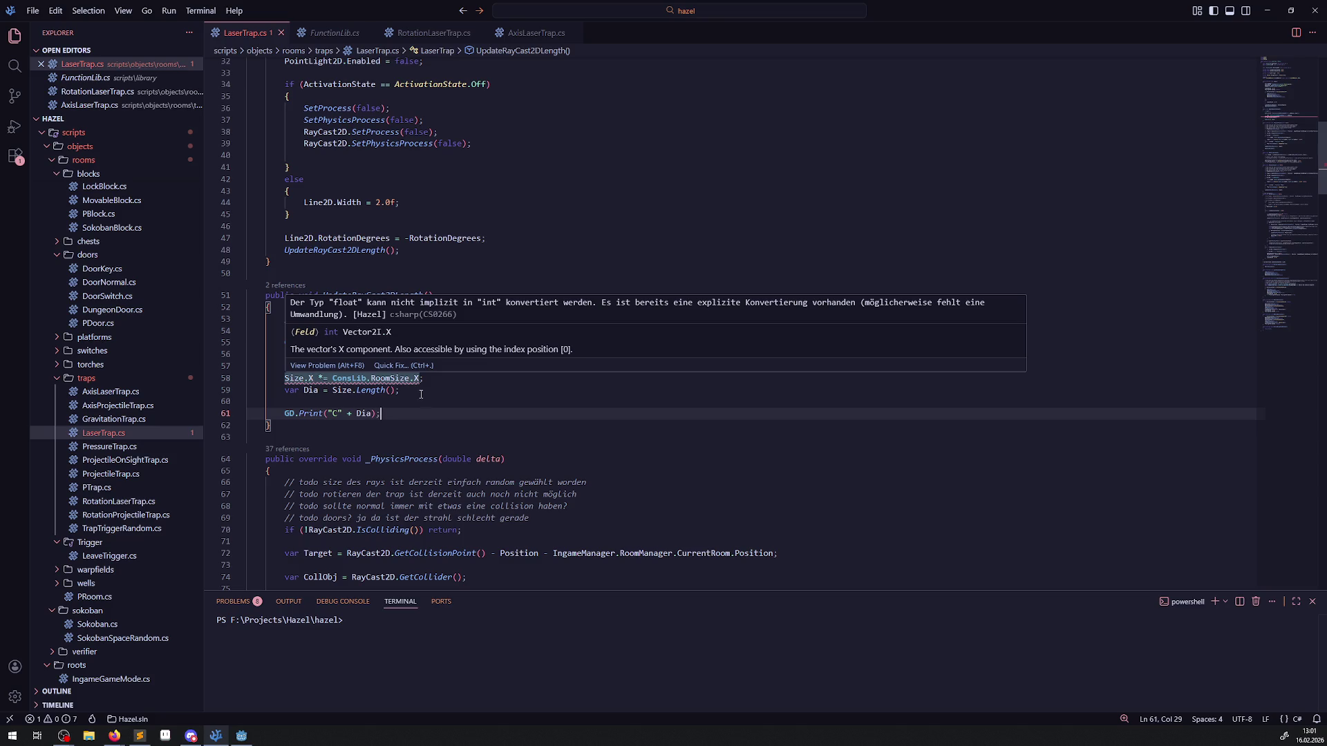
{"action": "left_click", "coordinate": [484, 401]}
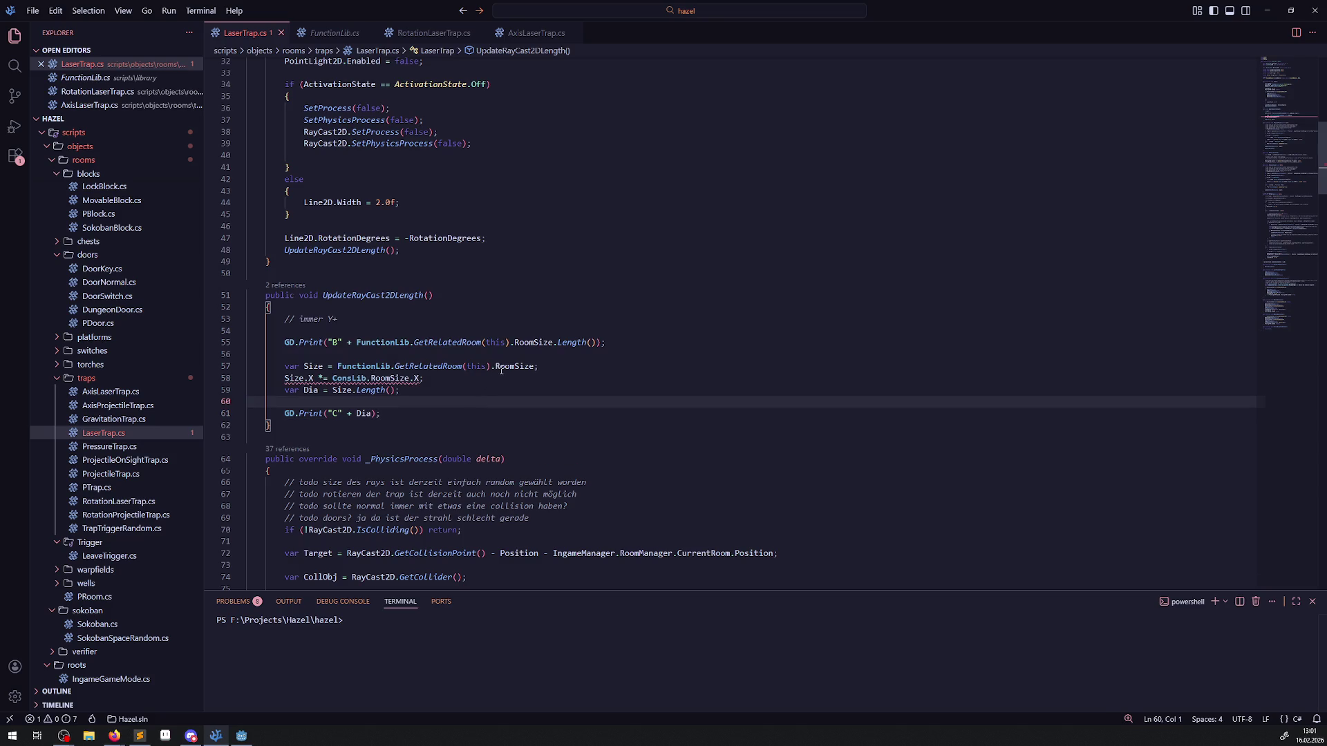
Step: Cast ConsLib.RoomSize.X to (int) in the Size.X line (line 58) of LaserTrap.cs
{"action": "mouse_move", "coordinate": [502, 371]}
{"action": "mouse_move", "coordinate": [368, 391]}
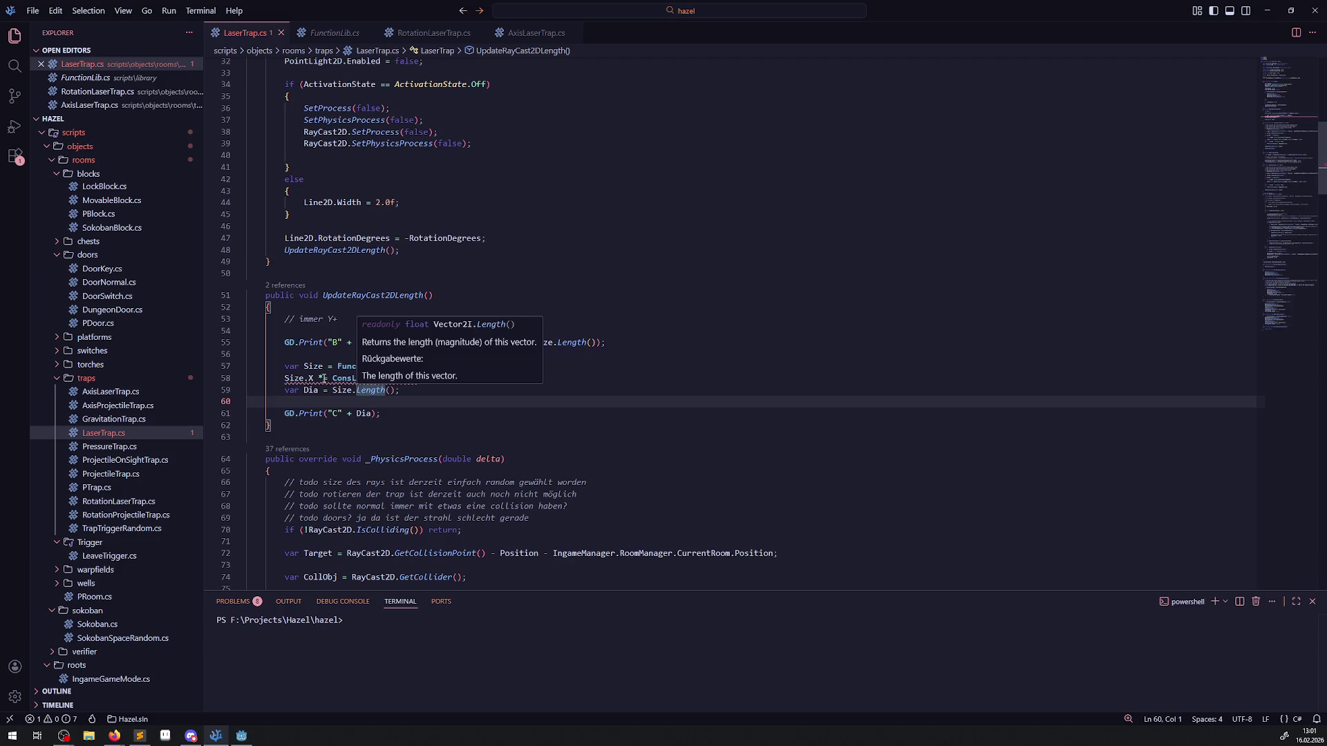
{"action": "left_click", "coordinate": [291, 367]}
{"action": "double_click", "coordinate": [291, 367]}
{"action": "mouse_move", "coordinate": [420, 381]}
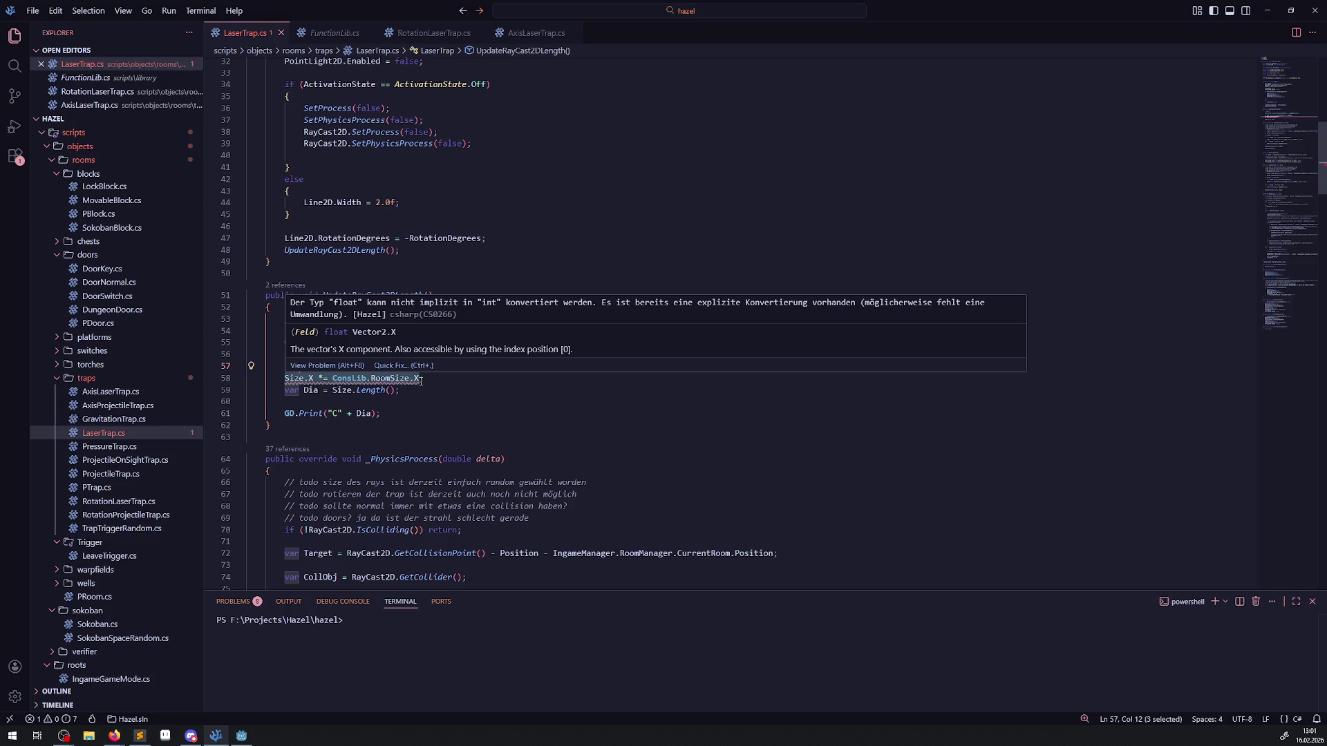
{"action": "type", "text": "Vector Size = FunctionLib.GetRelatedRoom(this).RoomSize;"}
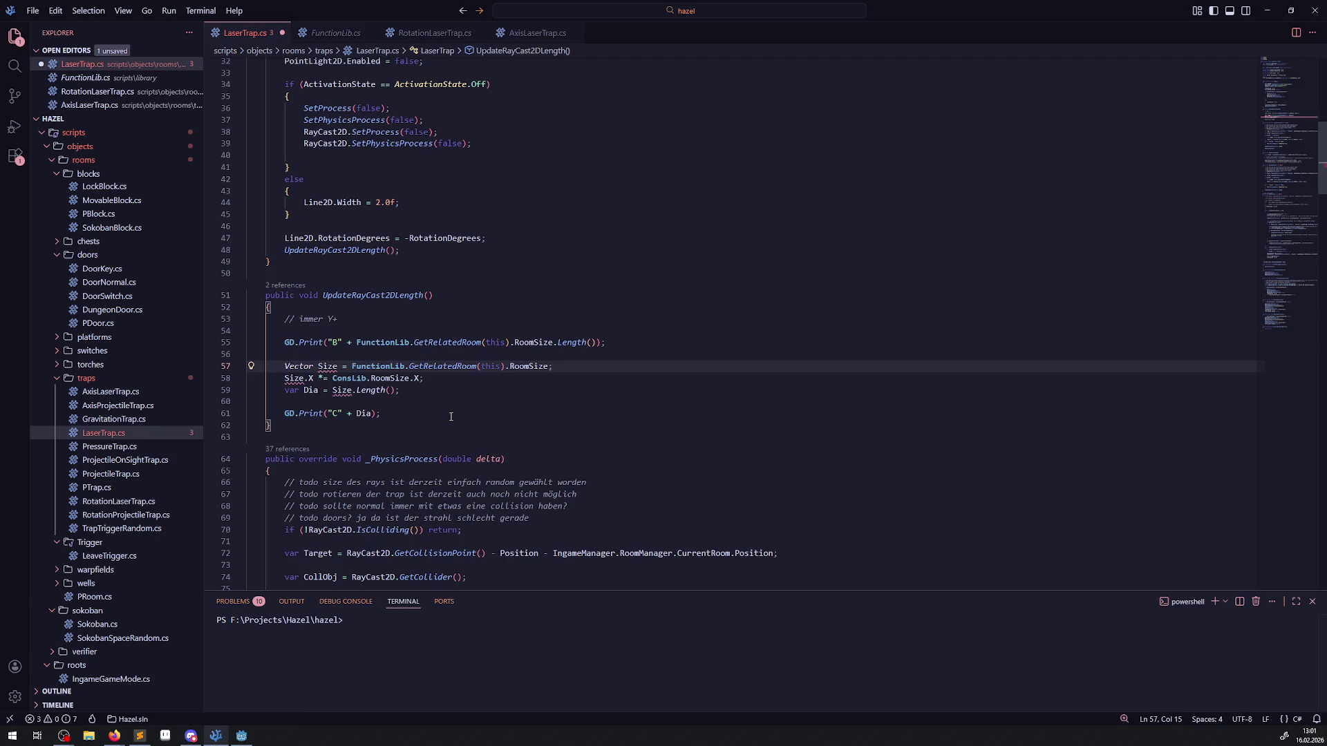
{"action": "key", "text": "ctrl+z"}
{"action": "left_click", "coordinate": [333, 379]}
{"action": "type", "text": "()"}
{"action": "key", "text": "Left"}
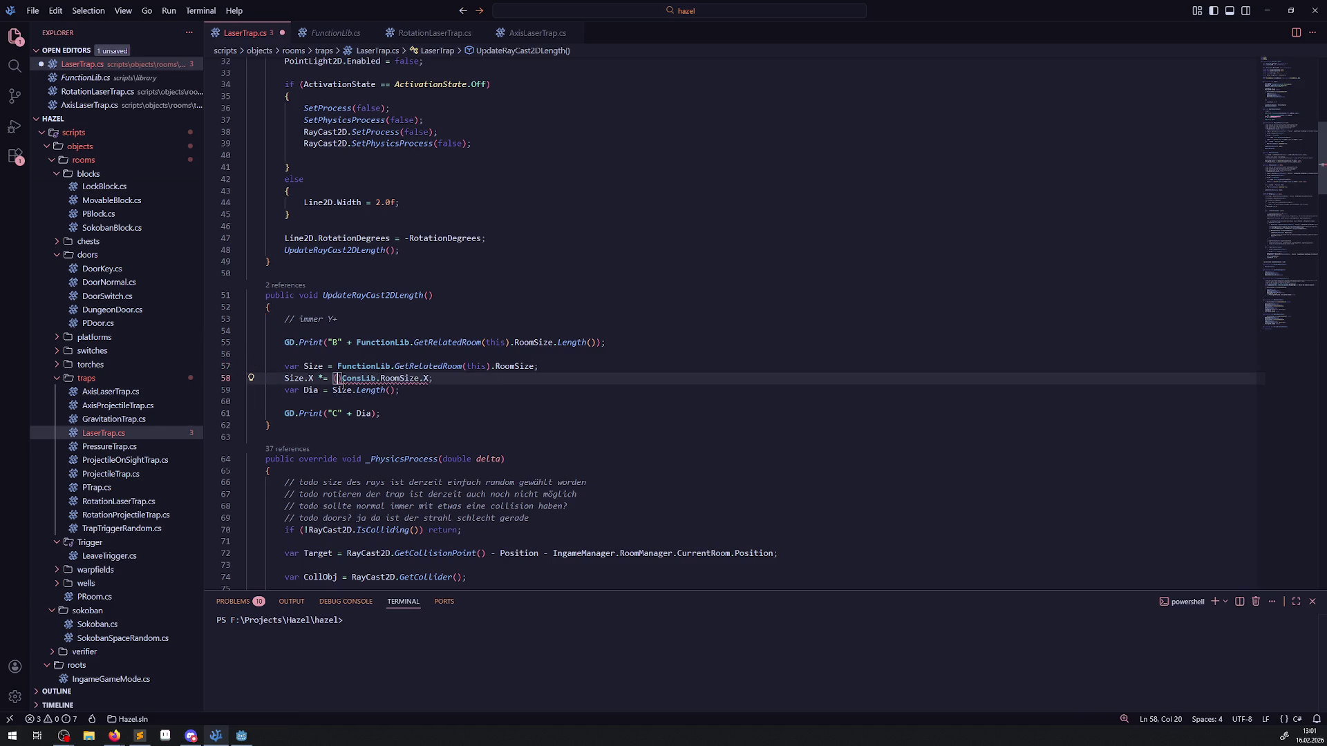
{"action": "type", "text": "int"}
{"action": "left_click", "coordinate": [510, 334]}
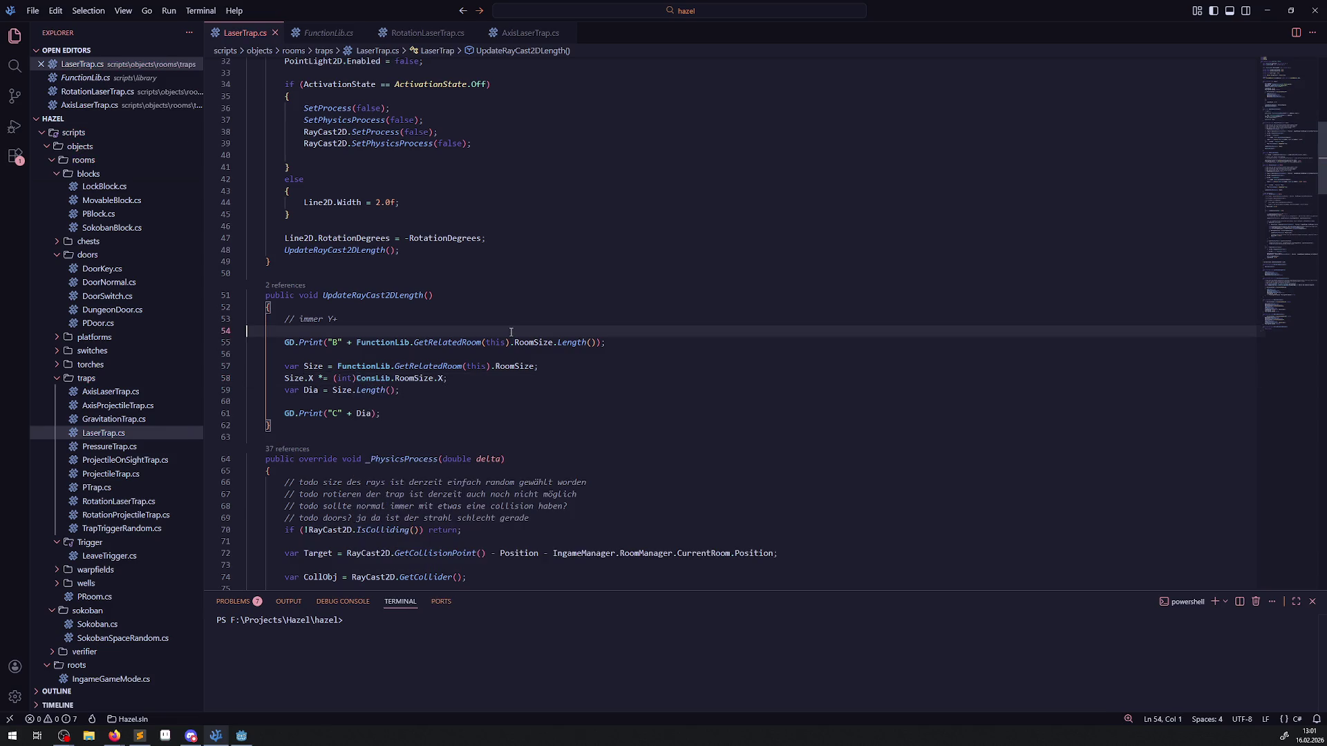
Step: Duplicate the Size.X line as a Size.Y line scaled by (int)ConsLib.RoomSize.Y, then save
{"action": "left_click", "coordinate": [465, 382]}
{"action": "key", "text": "shift+alt+Down"}
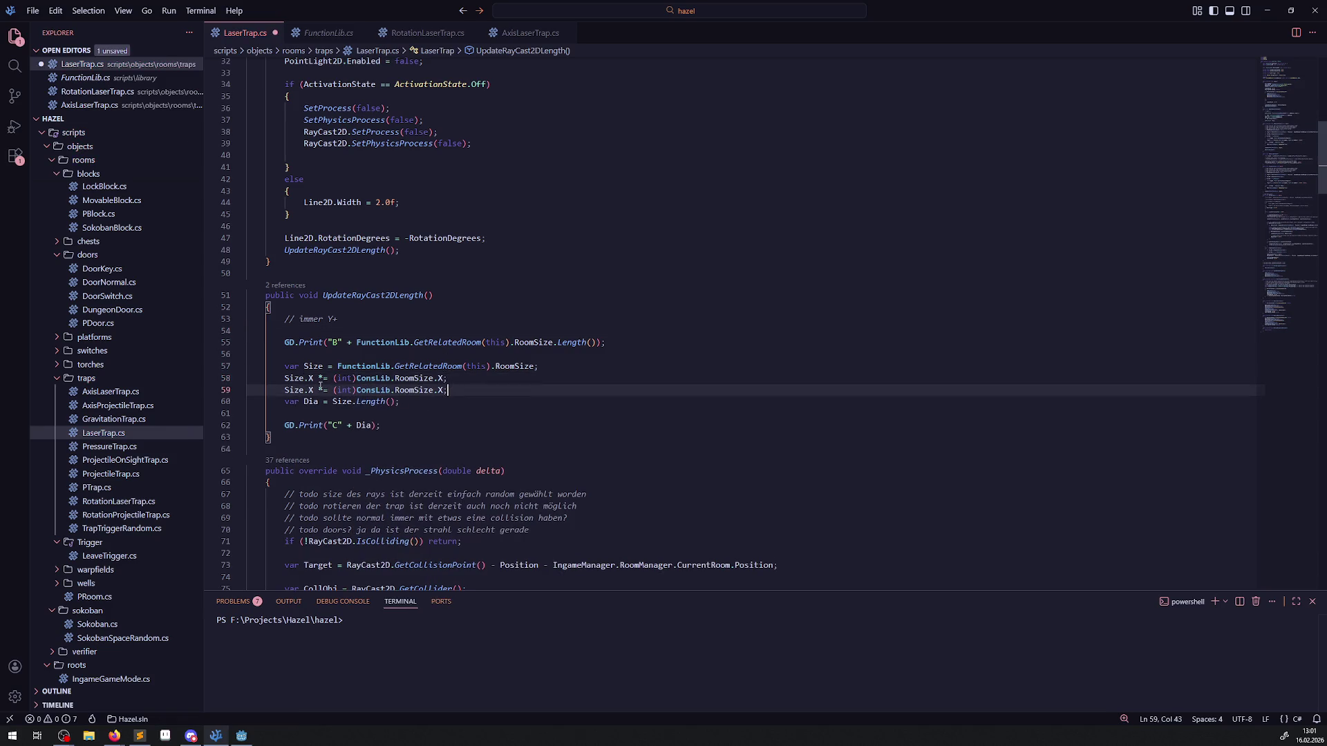
{"action": "double_click", "coordinate": [313, 391]}
{"action": "type", "text": "Y"}
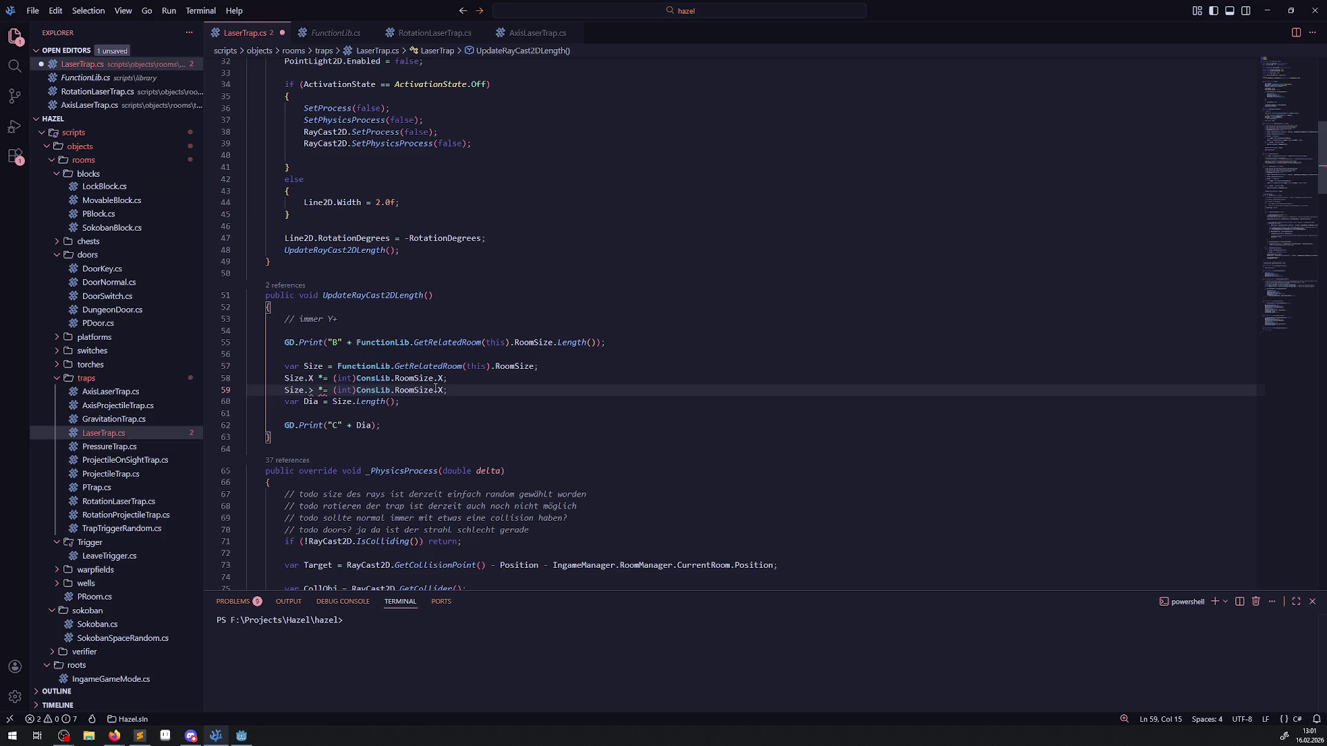
{"action": "double_click", "coordinate": [442, 391]}
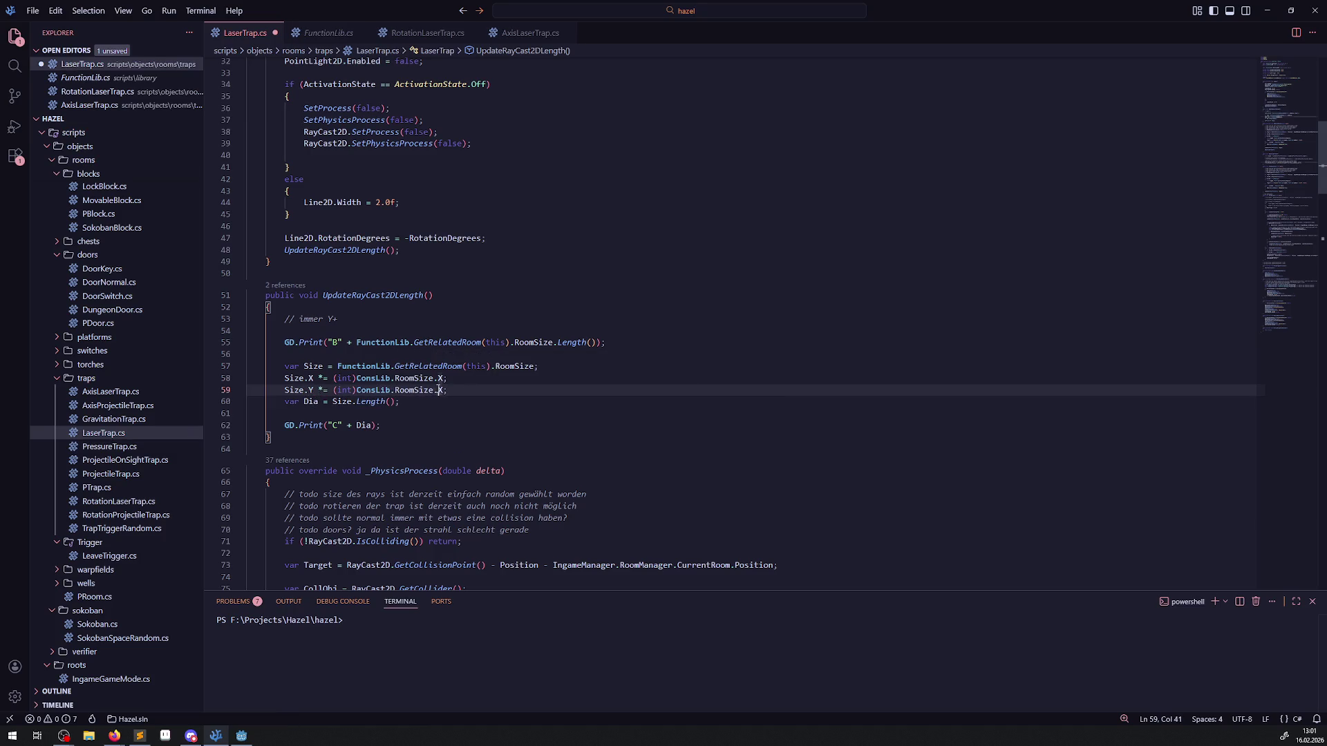
{"action": "type", "text": "Y"}
{"action": "left_click", "coordinate": [551, 385]}
{"action": "key", "text": "ctrl+s"}
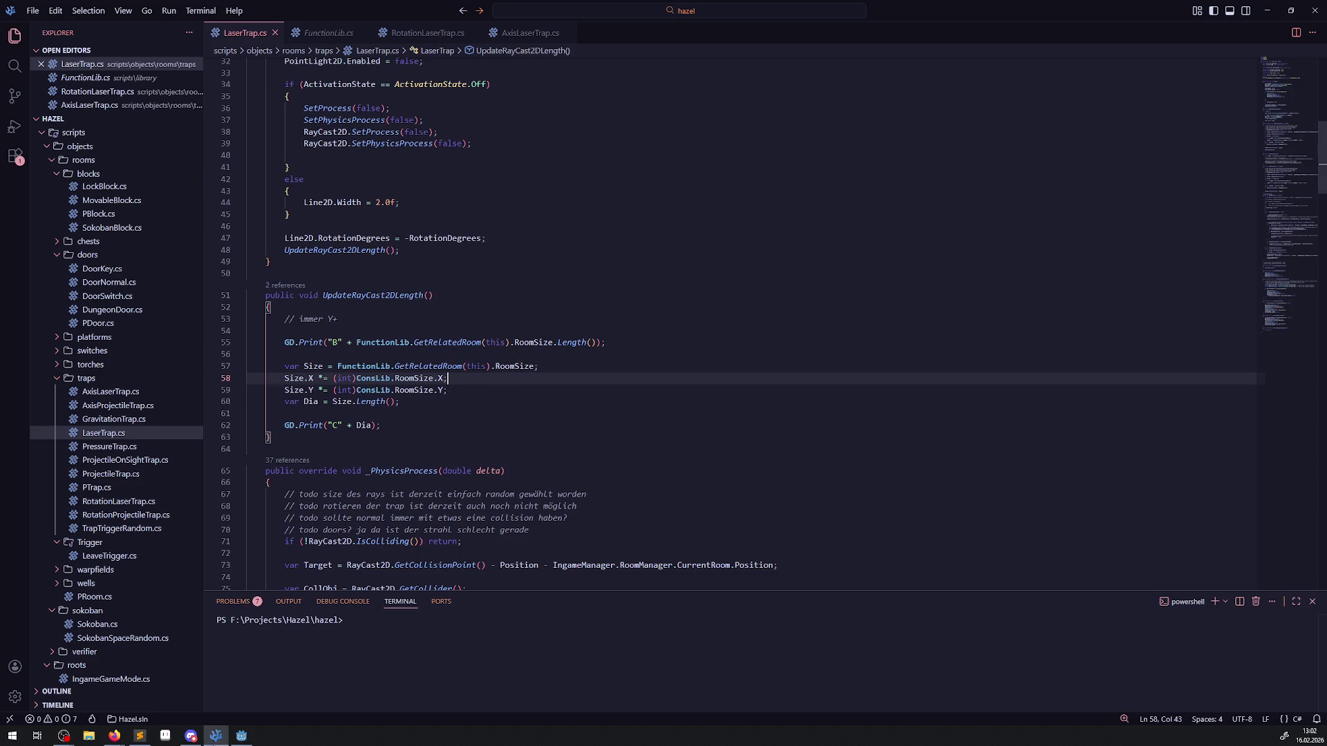
Step: Delete the GD.Print("B") debug line and its following blank line
{"action": "mouse_move", "coordinate": [245, 736]}
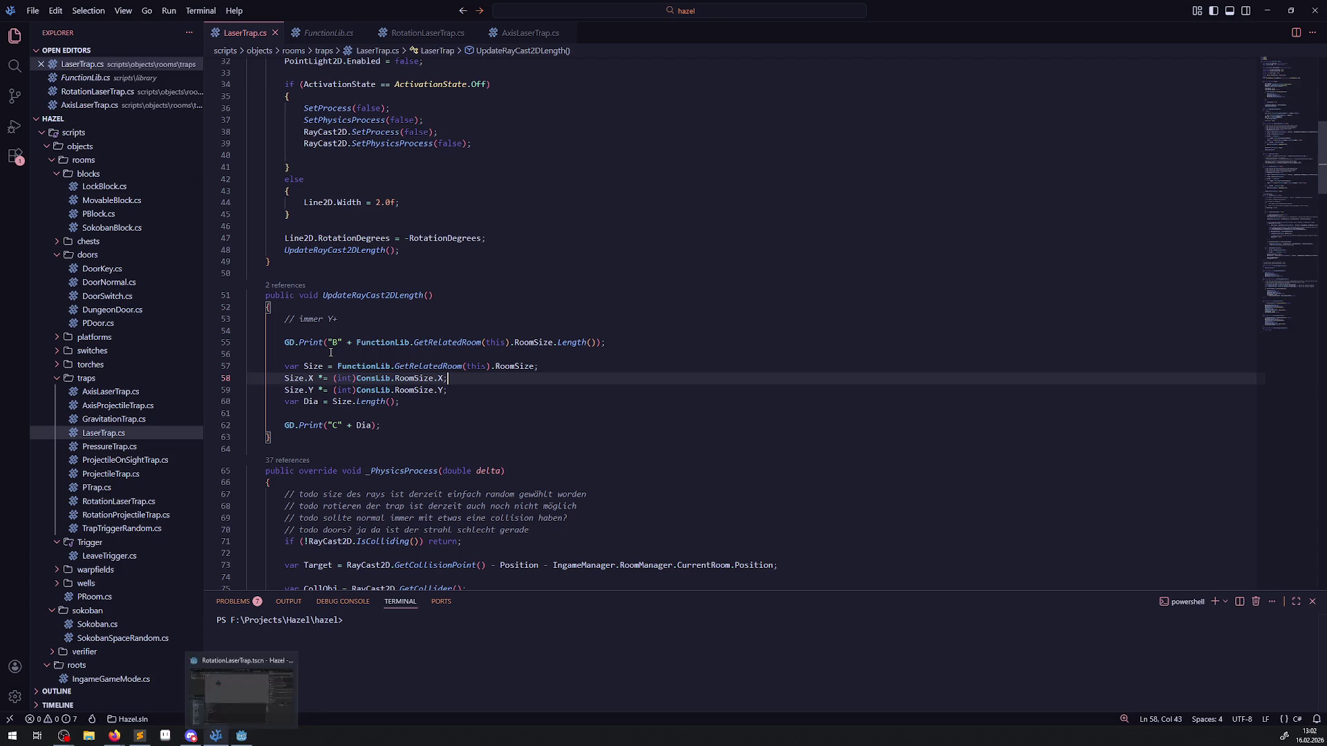
{"action": "left_click_drag", "start_coordinate": [247, 354], "coordinate": [244, 331]}
{"action": "key", "text": "BackSpace"}
{"action": "key", "text": "BackSpace"}
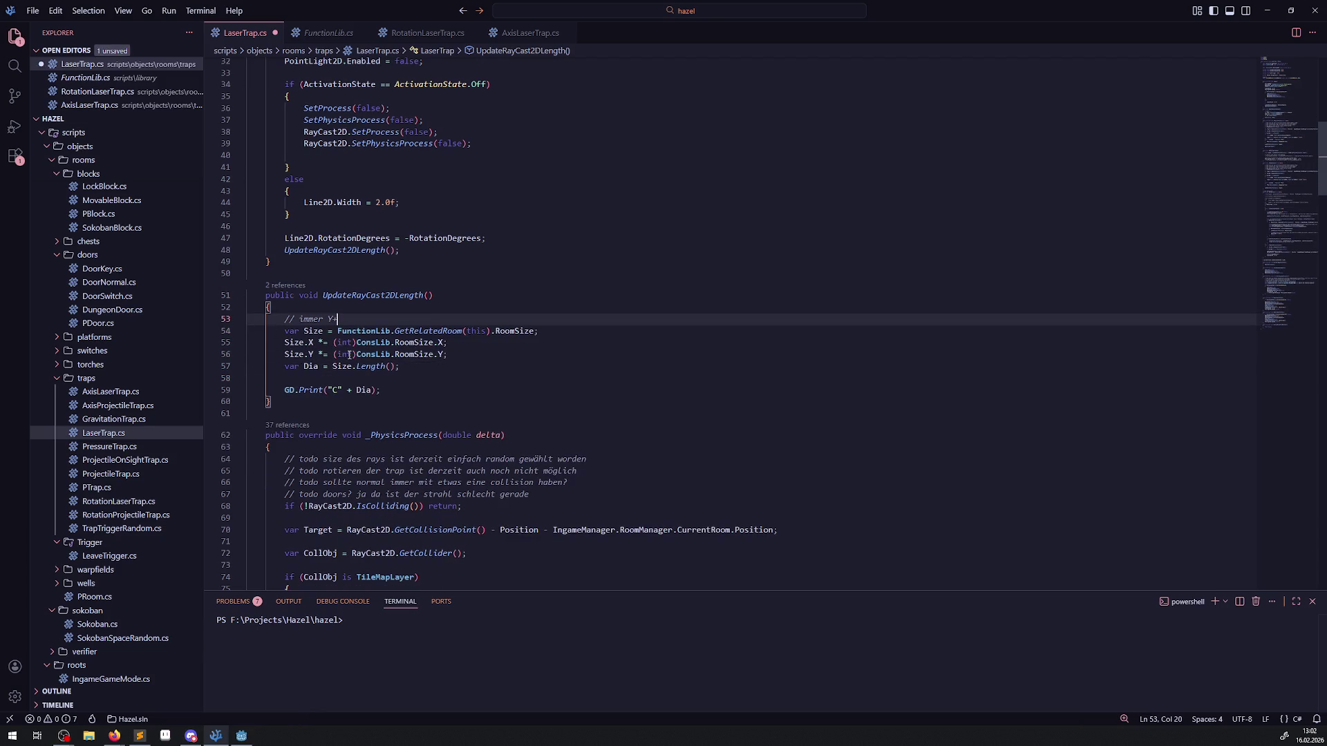
{"action": "left_click", "coordinate": [395, 400]}
Step: Run the game from Godot to check the laser length, then stop it; output shows C1174.8838
{"action": "left_click", "coordinate": [241, 736]}
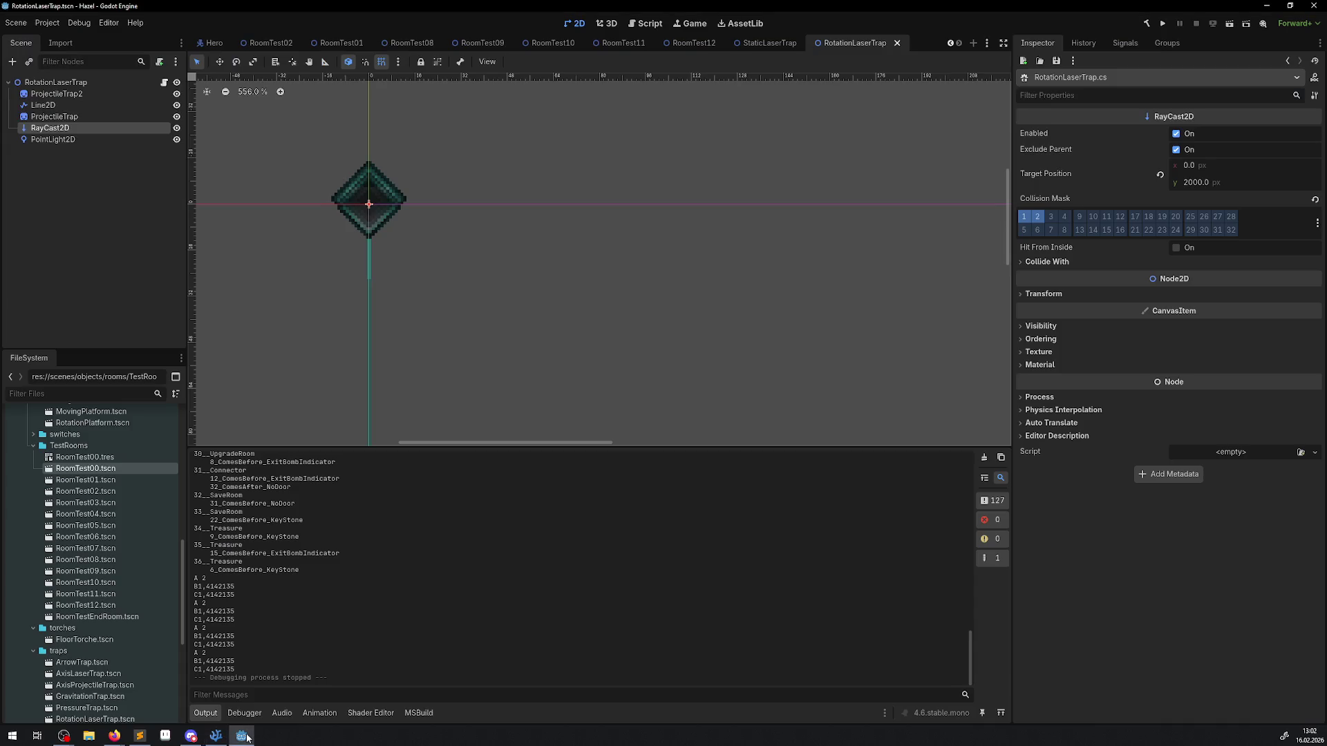
{"action": "left_click", "coordinate": [216, 736]}
{"action": "left_click", "coordinate": [576, 385]}
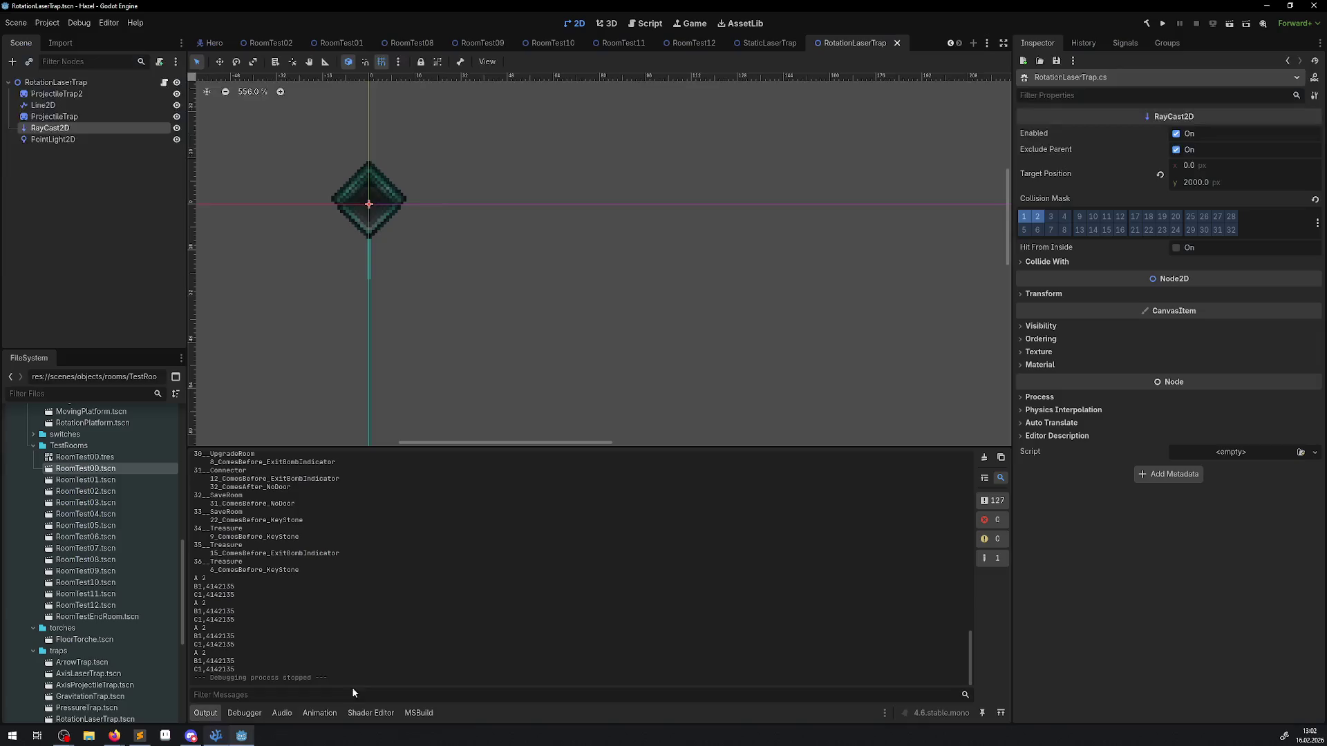
{"action": "left_click", "coordinate": [241, 736]}
{"action": "left_click", "coordinate": [1166, 23]}
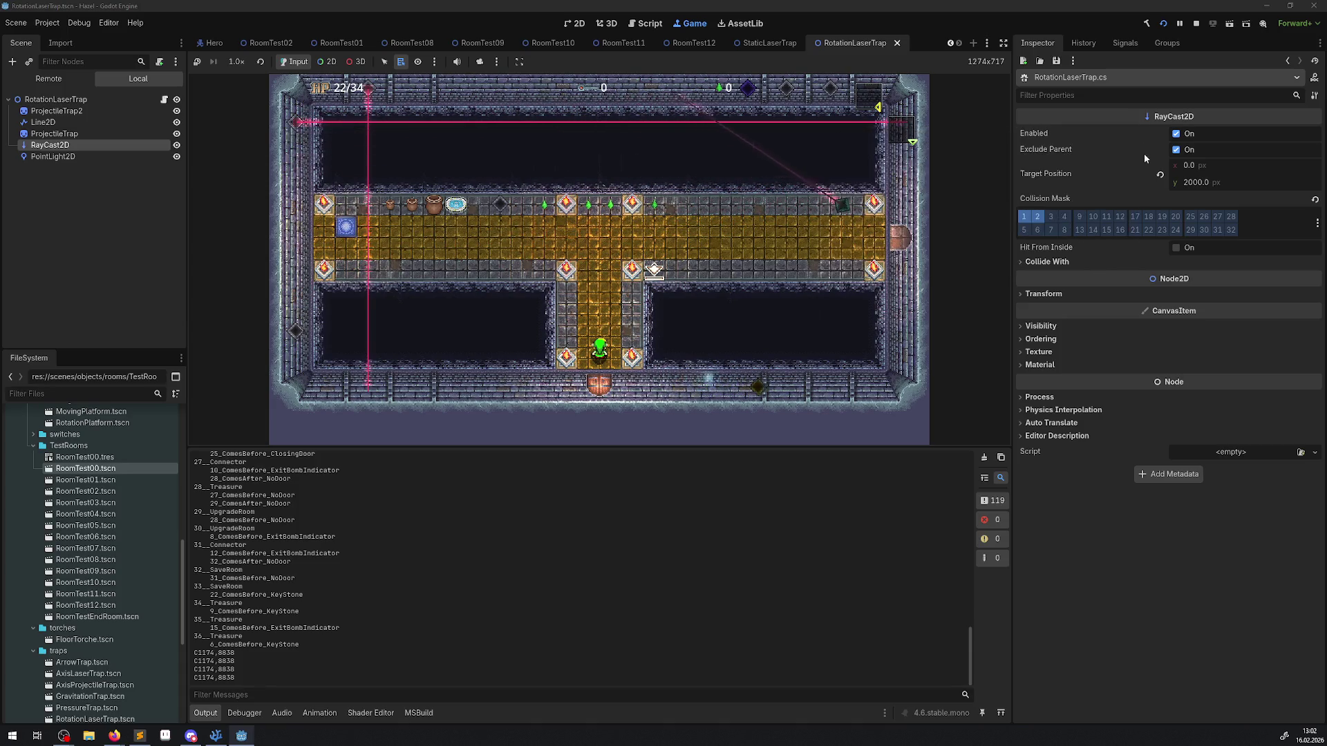
{"action": "left_click", "coordinate": [1198, 26]}
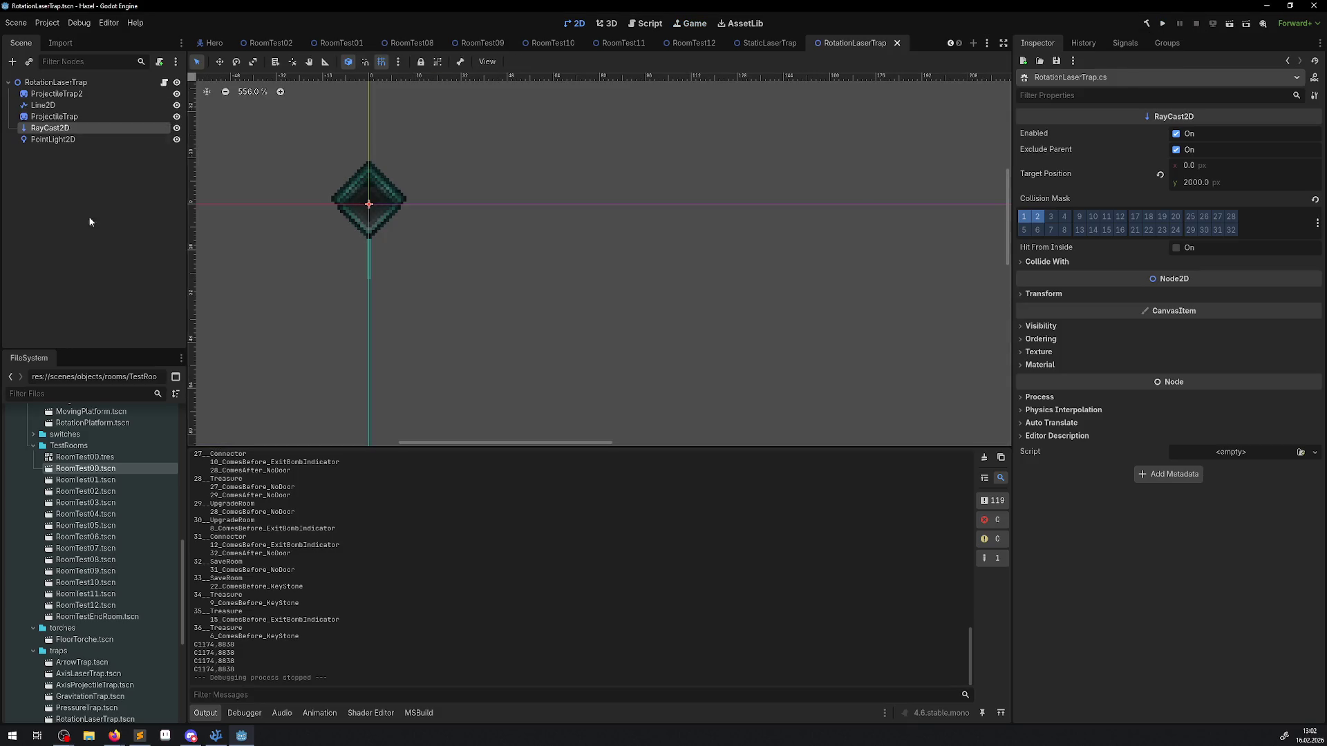
{"action": "key", "text": "alt+Tab"}
Step: Search LaserTrap.cs for 'target' and step through every match down to the one in PermanentLaser
{"action": "left_click", "coordinate": [215, 736]}
{"action": "key", "text": "ctrl+f"}
{"action": "type", "text": "target"}
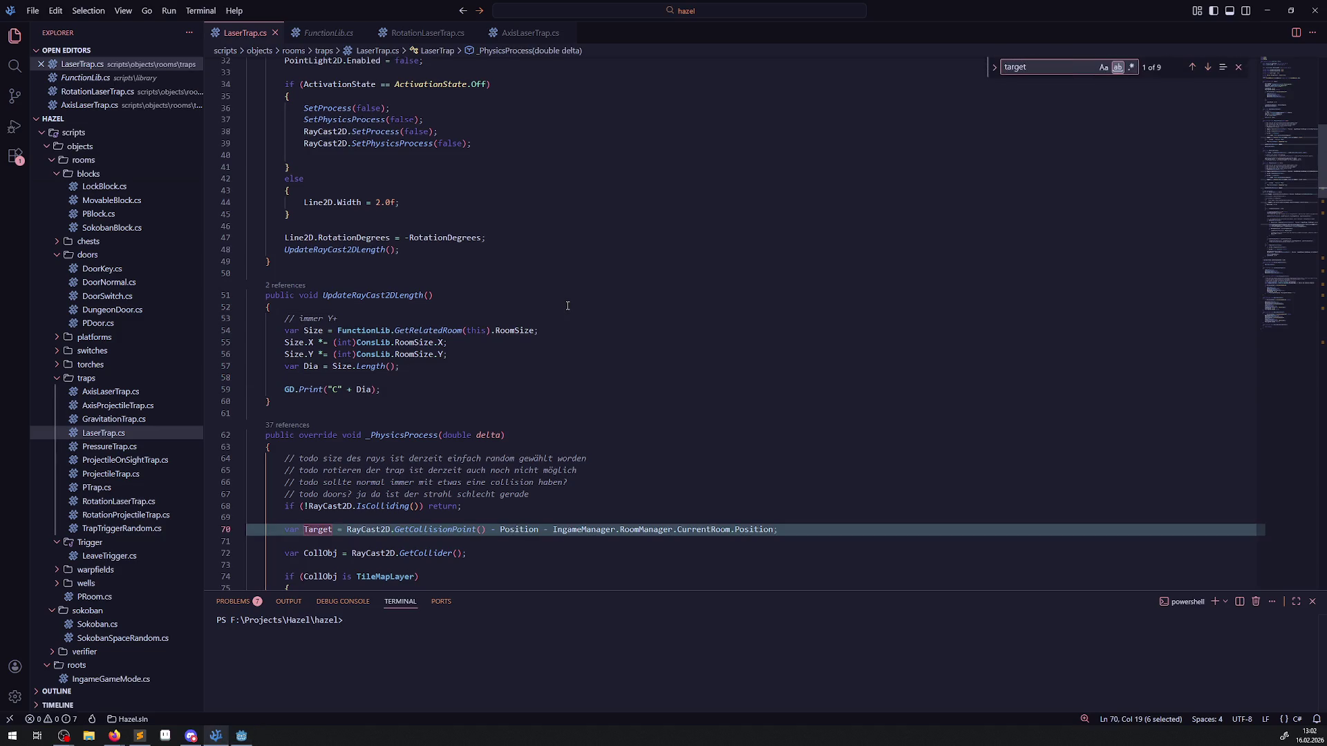
{"action": "key", "text": "Return"}
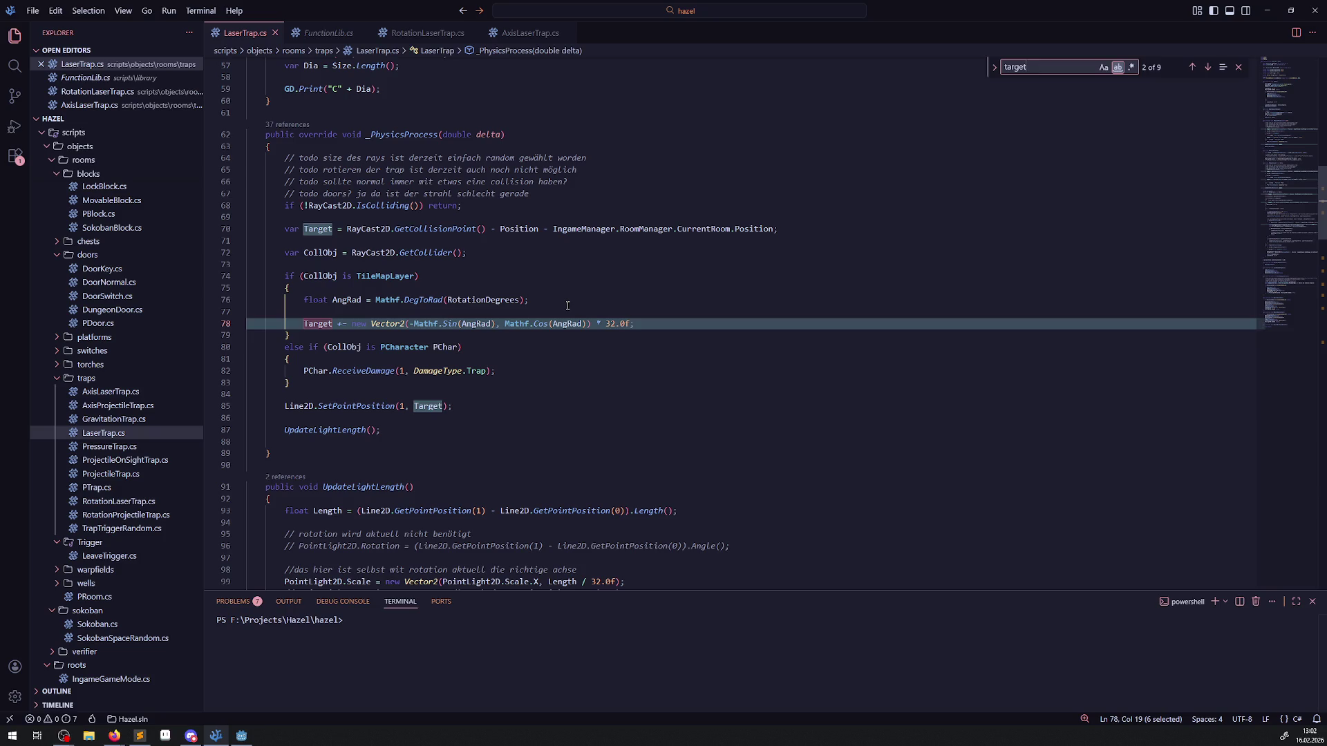
{"action": "key", "text": "Return"}
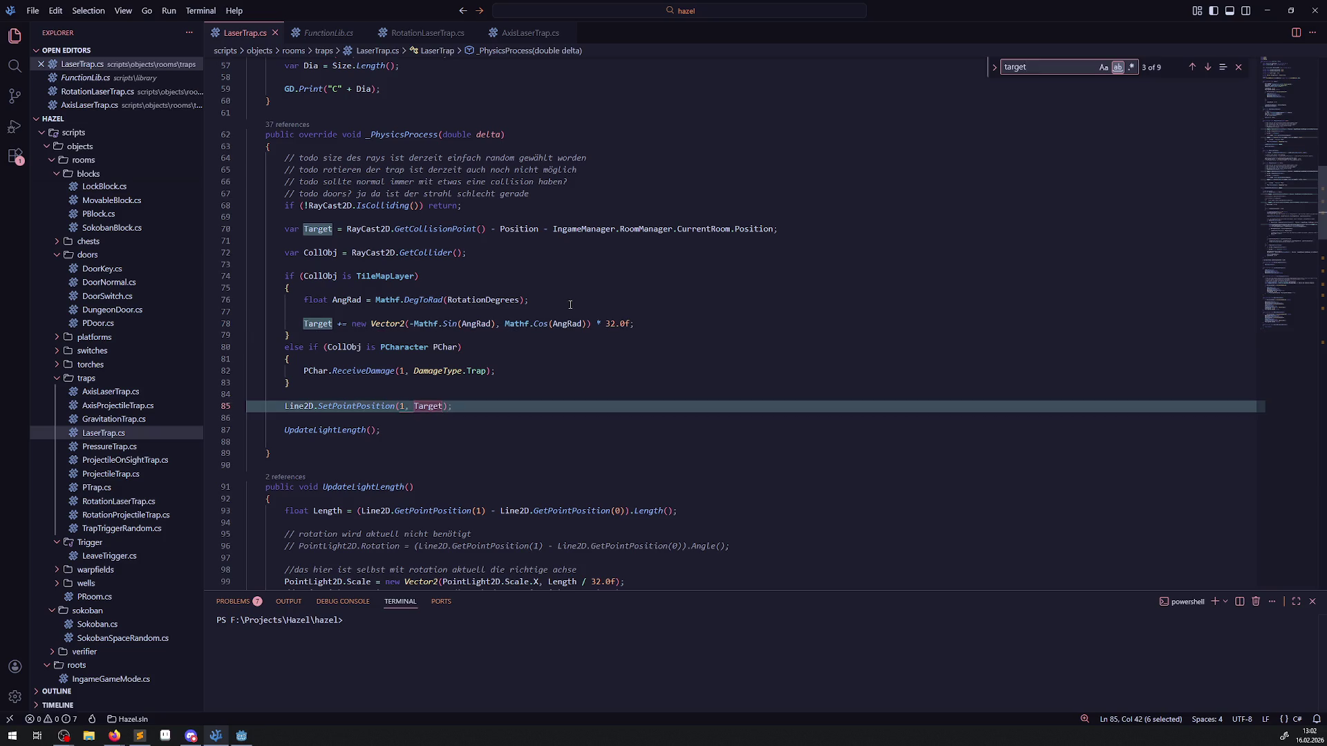
{"action": "key", "text": "Return"}
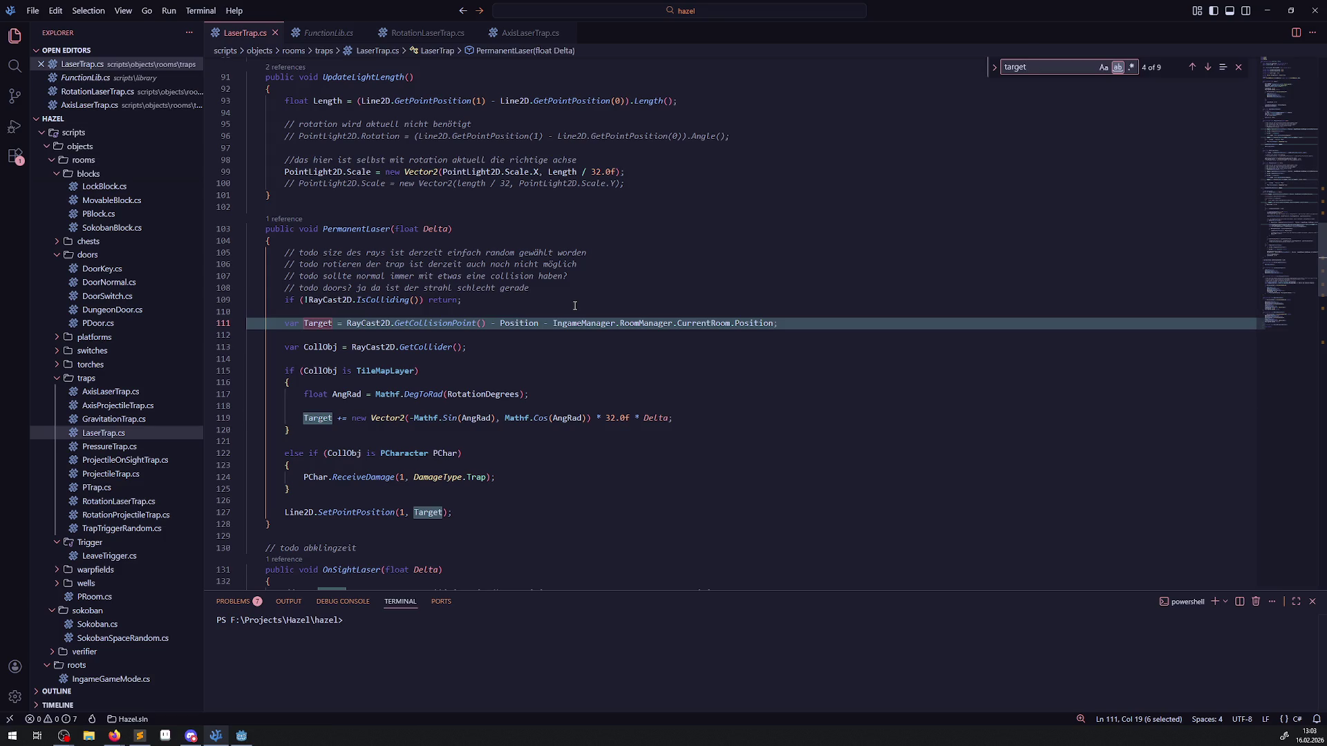
{"action": "key", "text": "Return"}
{"action": "key", "text": "Return"}
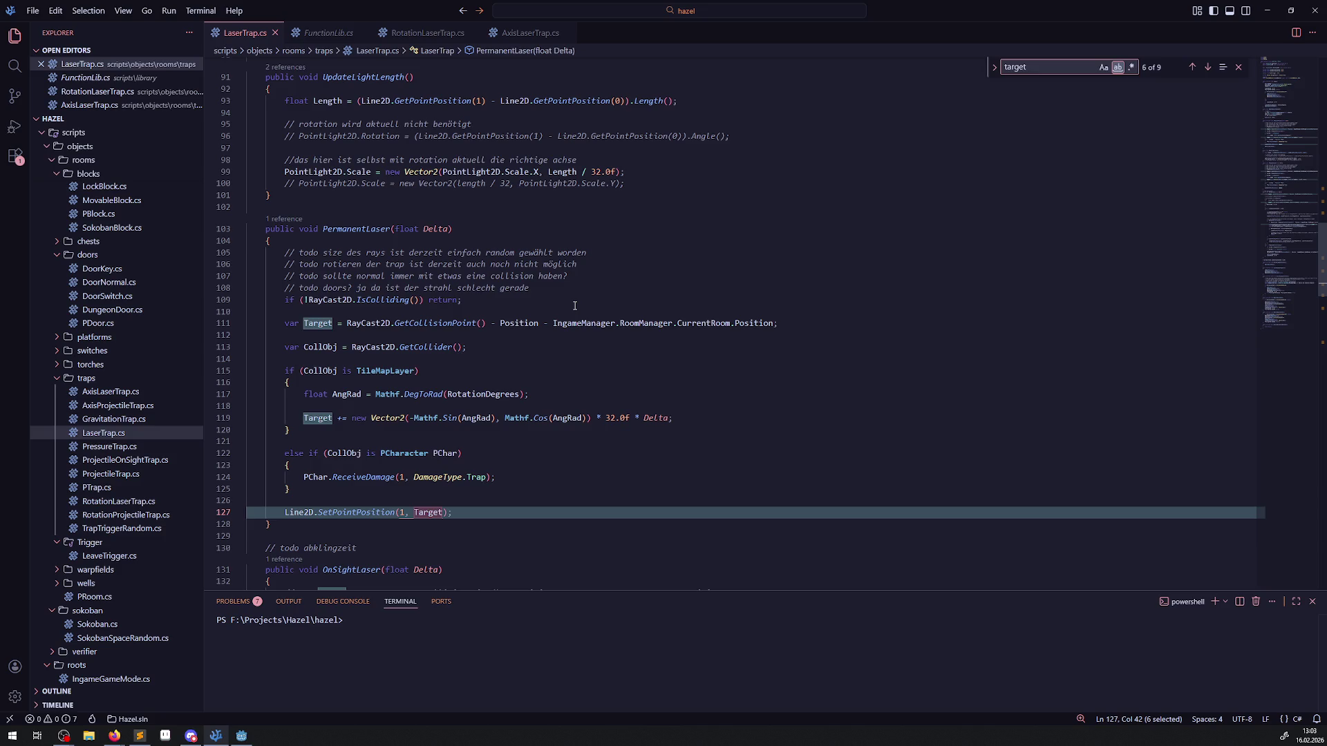
{"action": "key", "text": "Return"}
{"action": "key", "text": "Return"}
{"action": "key", "text": "Return"}
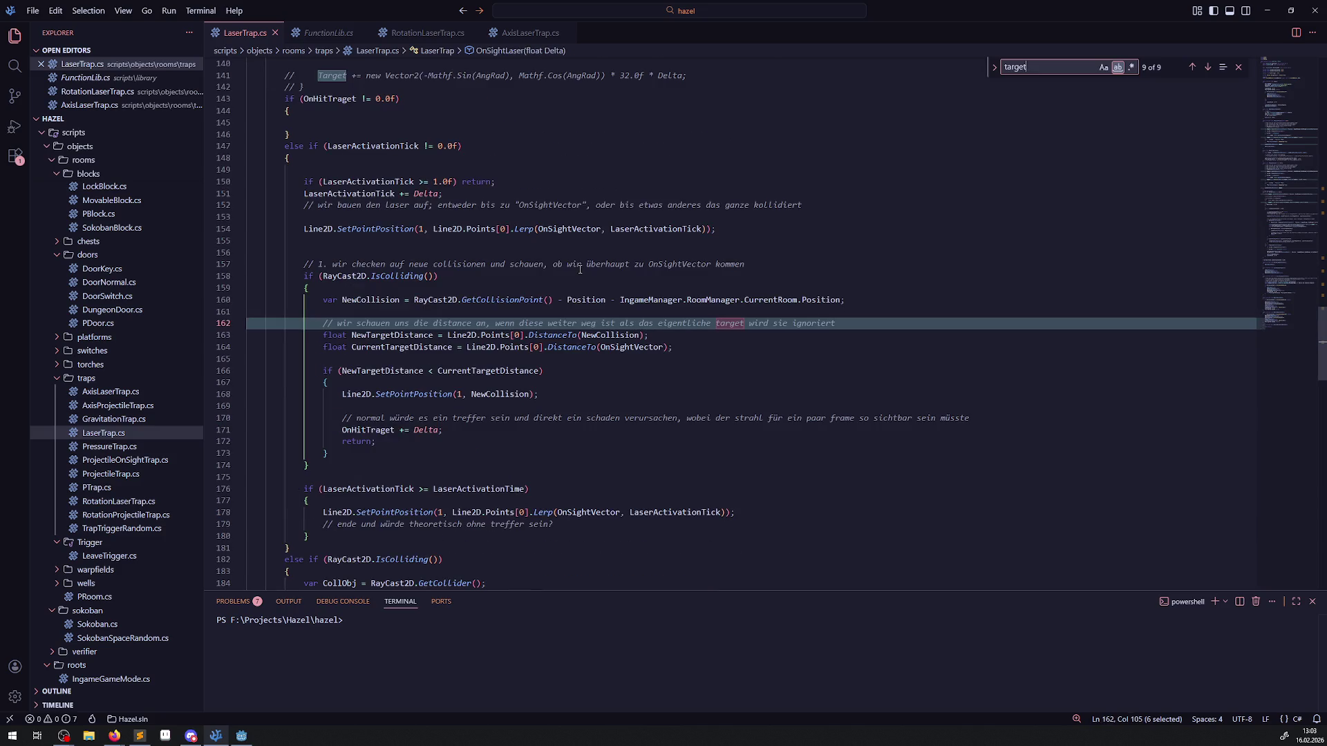
{"action": "key", "text": "Return"}
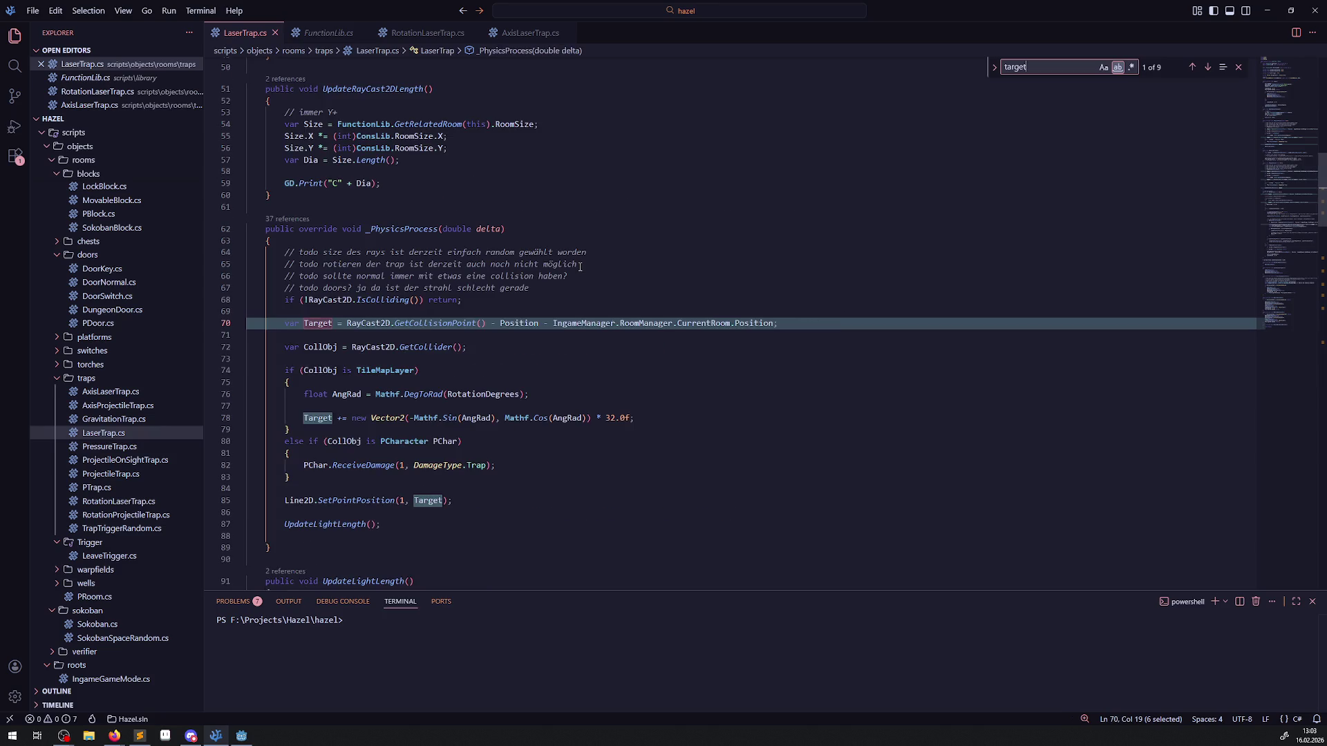
{"action": "key", "text": "Return"}
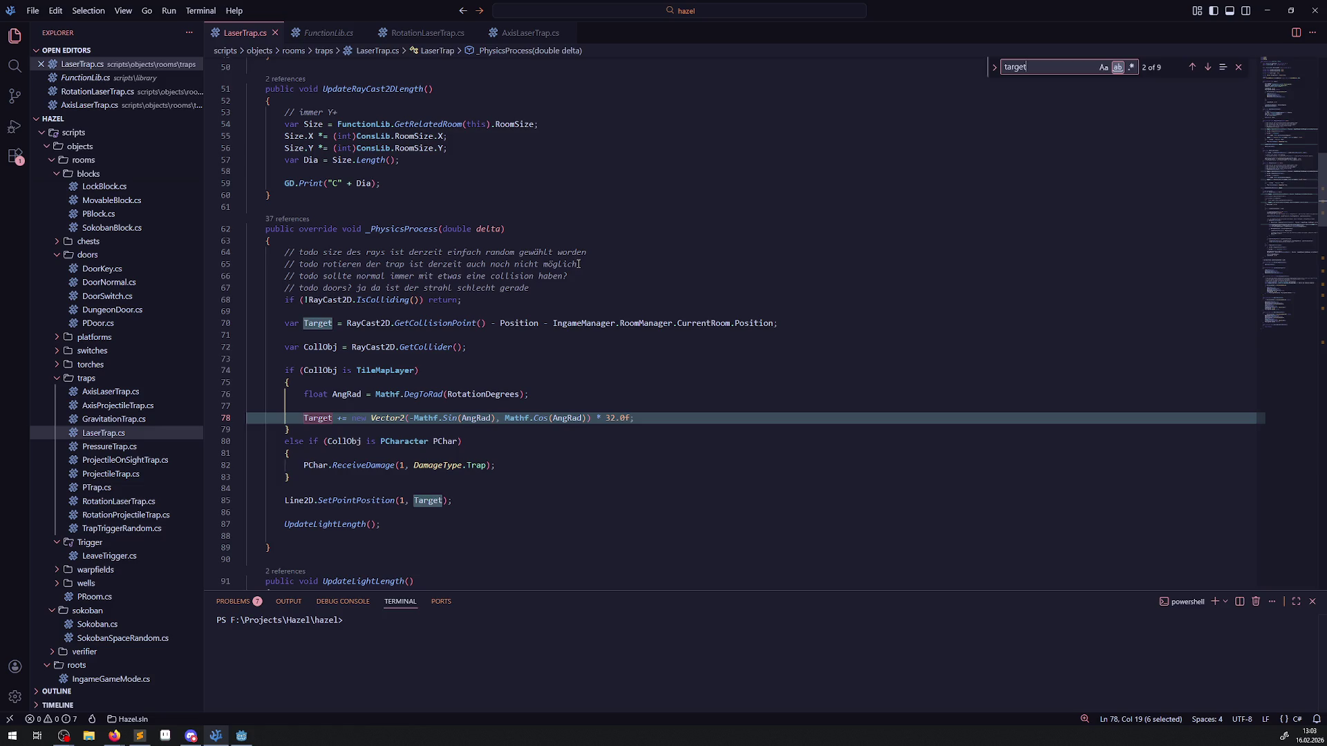
{"action": "key", "text": "Return"}
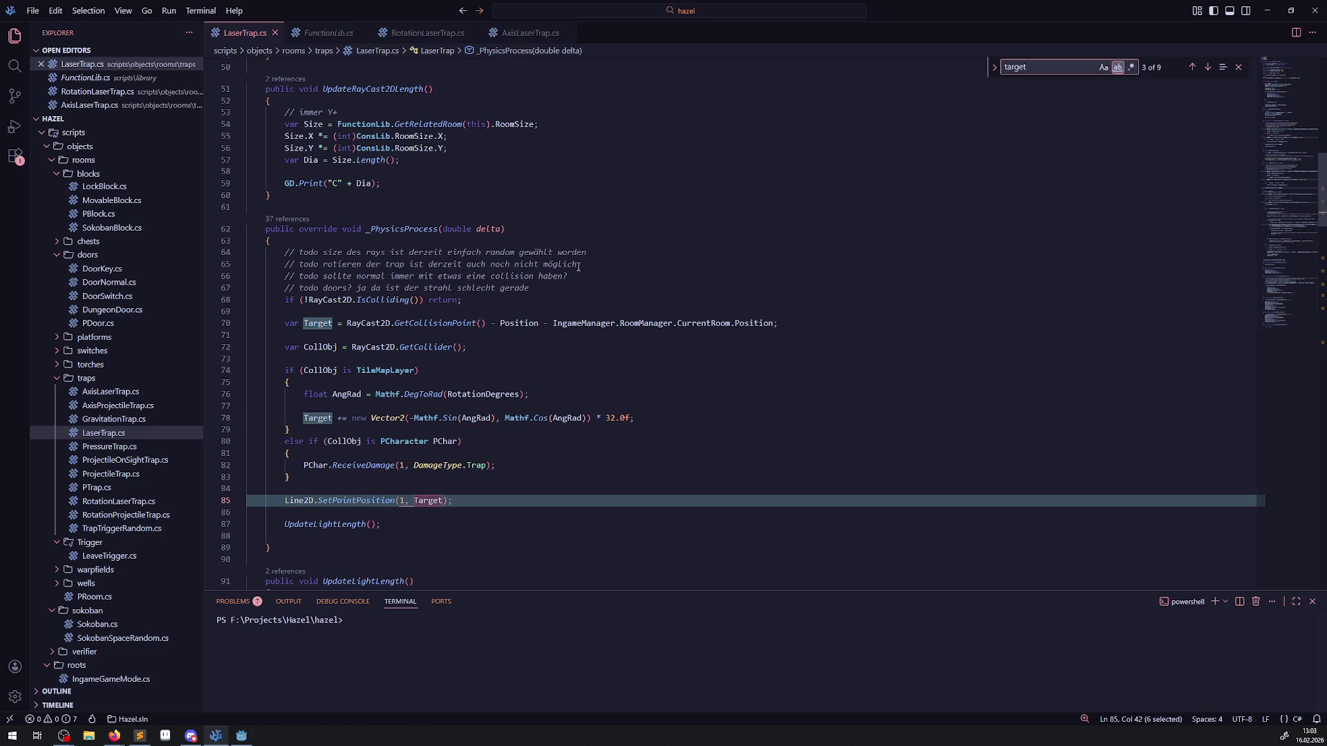
{"action": "key", "text": "Return"}
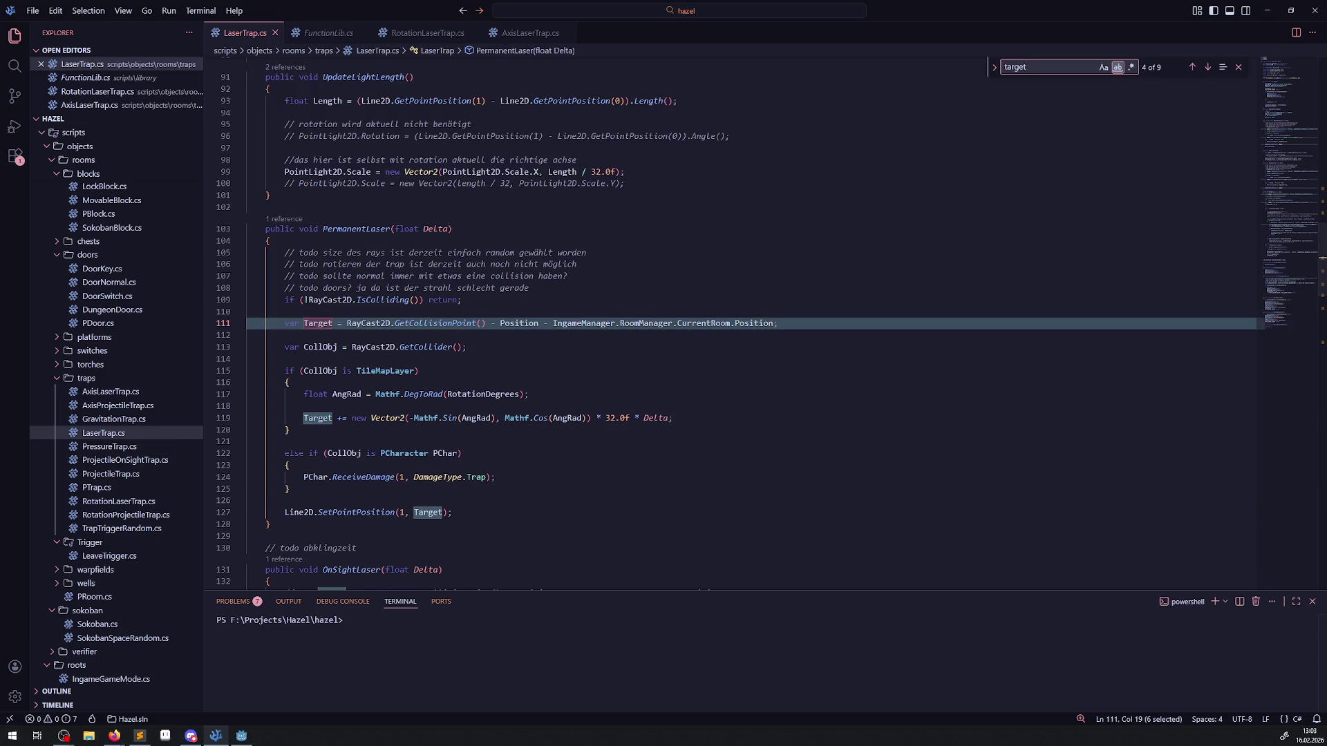
{"action": "left_click", "coordinate": [241, 735]}
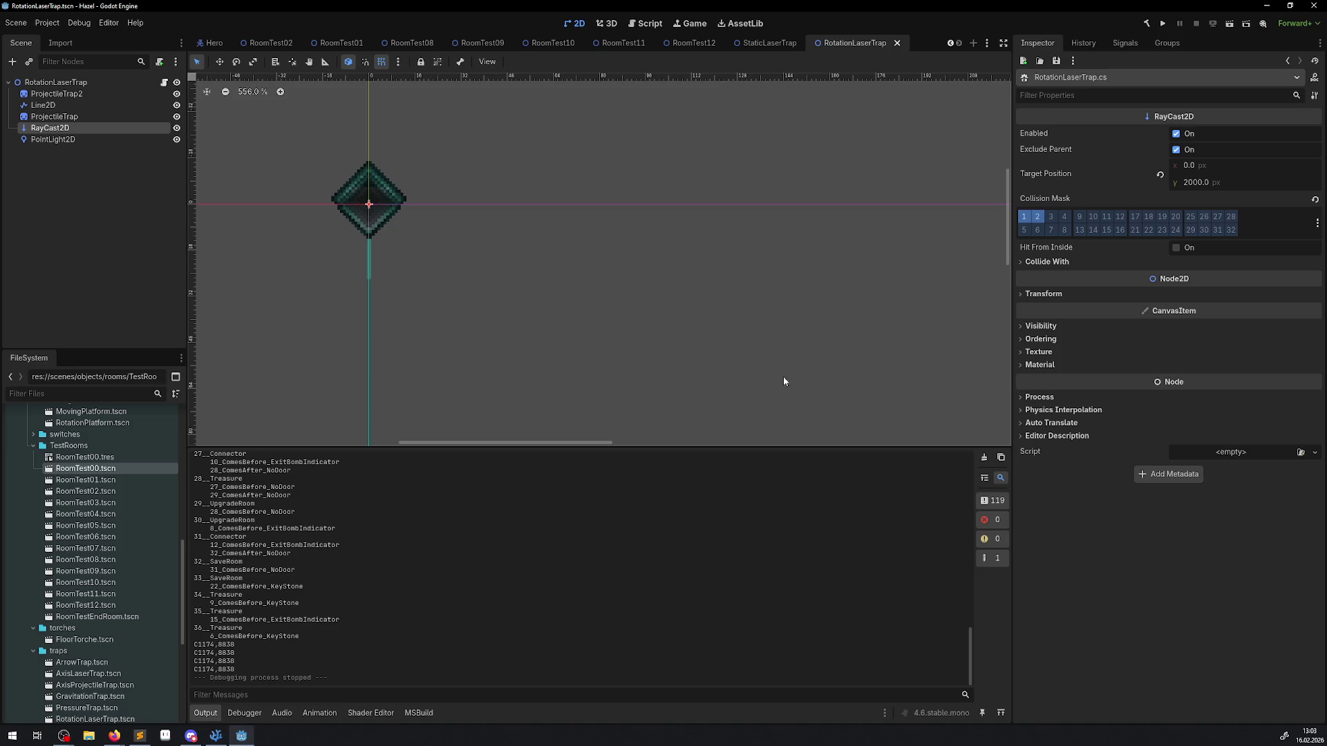
Step: Run the game, pick the live laser RayCast2D, and set its target position y to 3
{"action": "left_click", "coordinate": [1161, 23]}
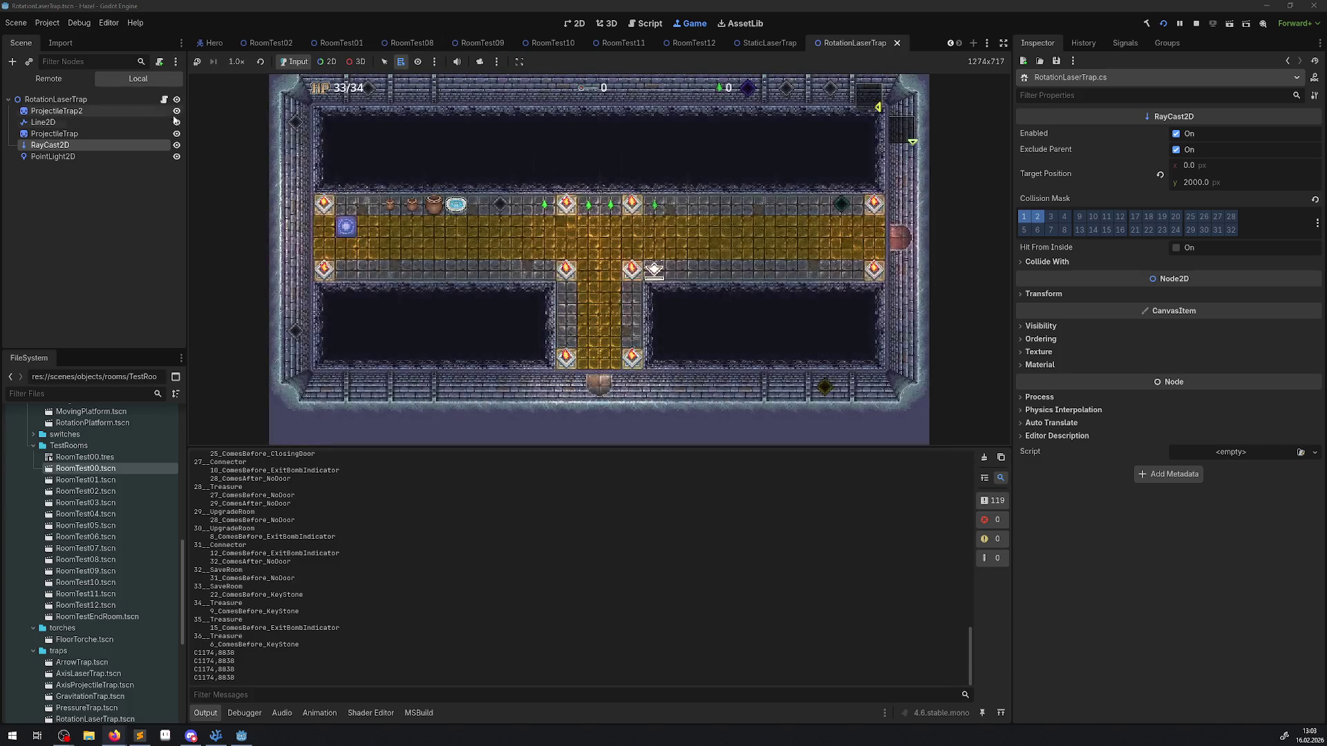
{"action": "left_click", "coordinate": [327, 61]}
{"action": "right_click", "coordinate": [371, 96]}
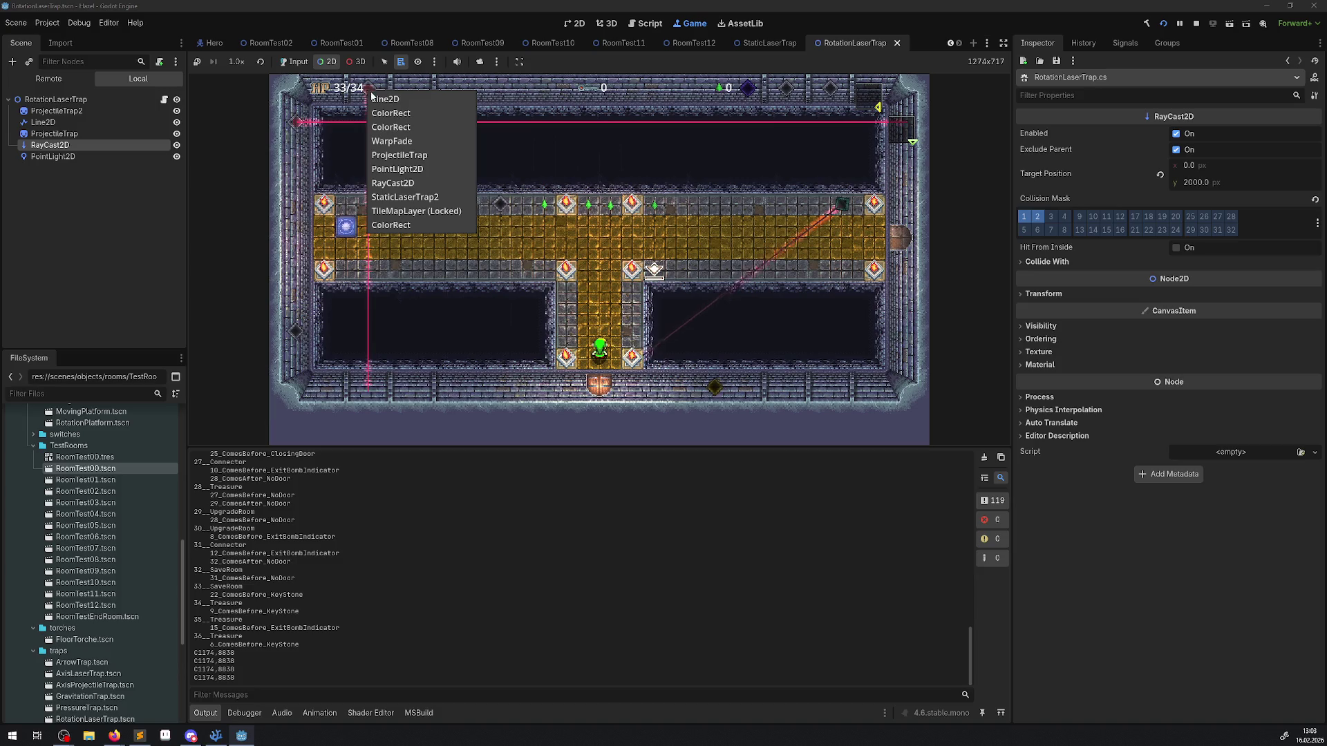
{"action": "left_click", "coordinate": [412, 183]}
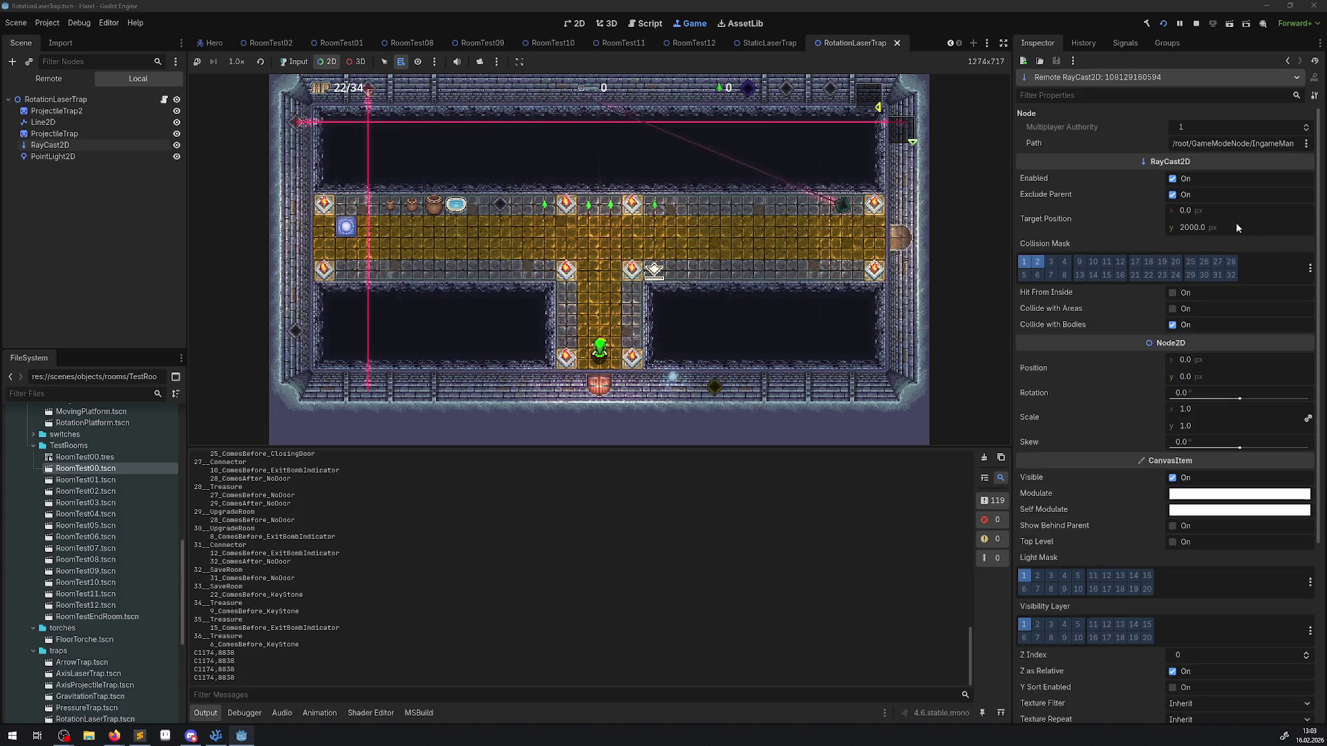
{"action": "left_click", "coordinate": [1205, 228]}
{"action": "type", "text": "3"}
{"action": "key", "text": "Return"}
{"action": "left_click", "coordinate": [779, 399]}
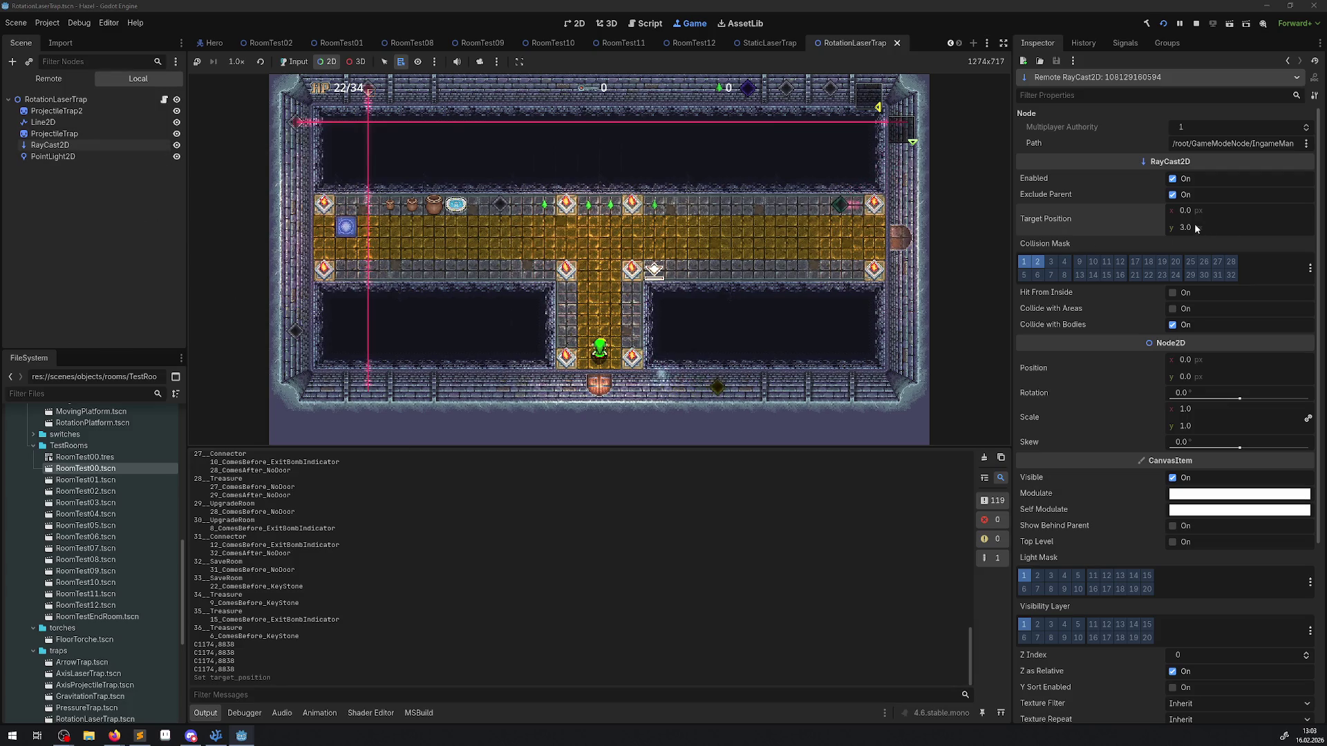
Step: Walk the character up and left, then change the live RayCast2D target y to 1111
{"action": "left_click", "coordinate": [49, 83]}
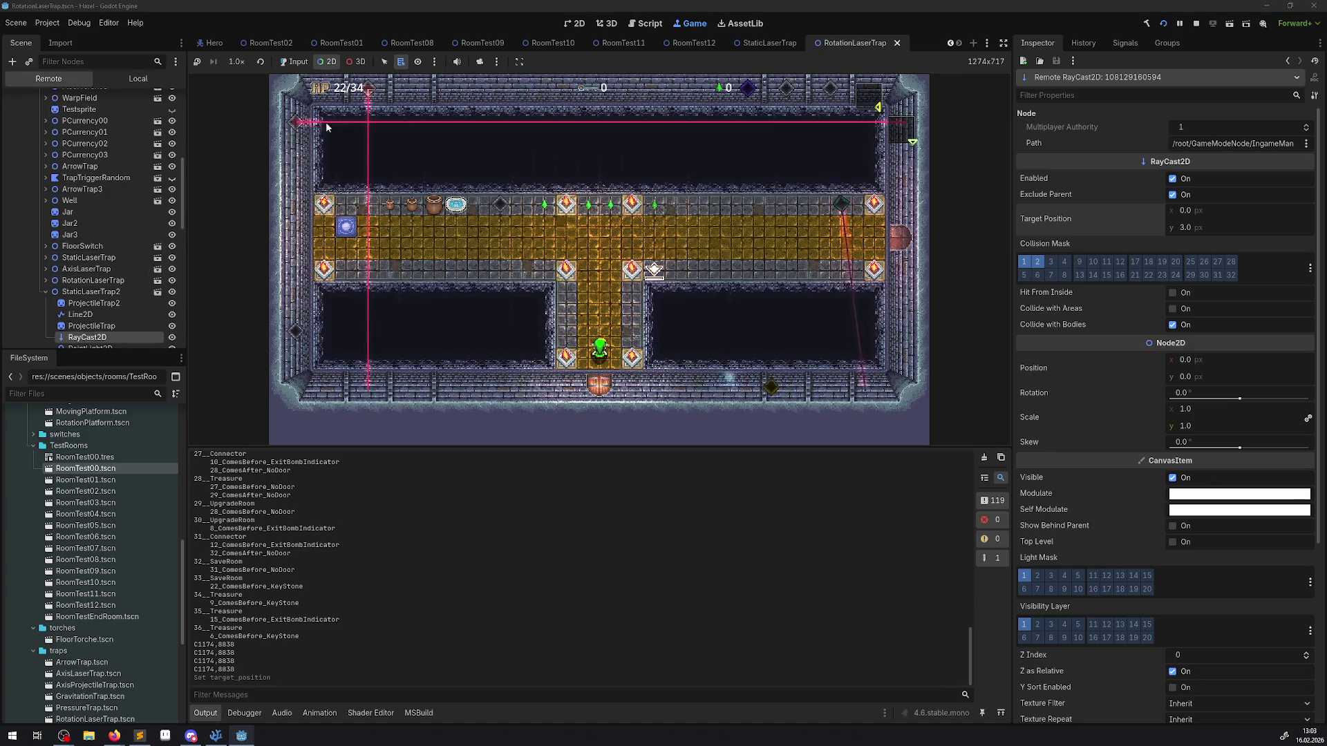
{"action": "scroll", "coordinate": [104, 314], "scroll_direction": "down", "scroll_amount": 1}
{"action": "left_click", "coordinate": [90, 317]}
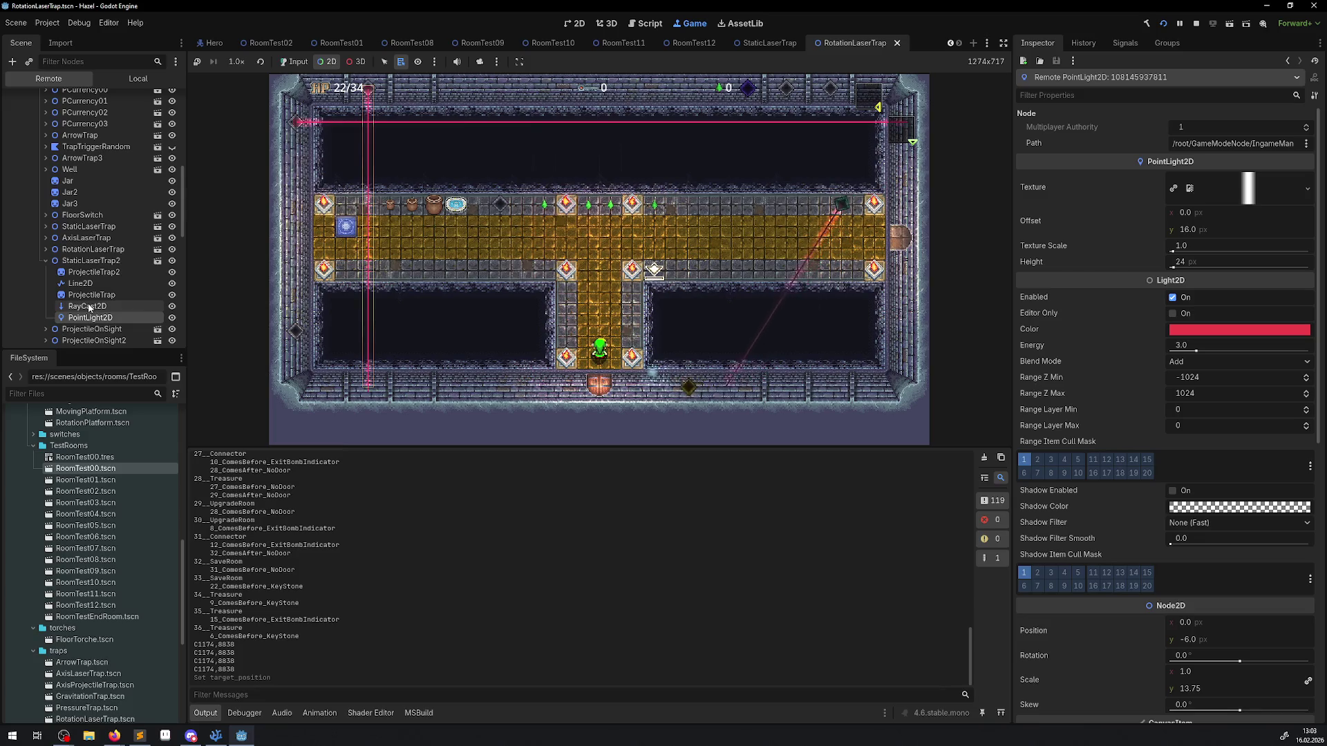
{"action": "left_click", "coordinate": [90, 306]}
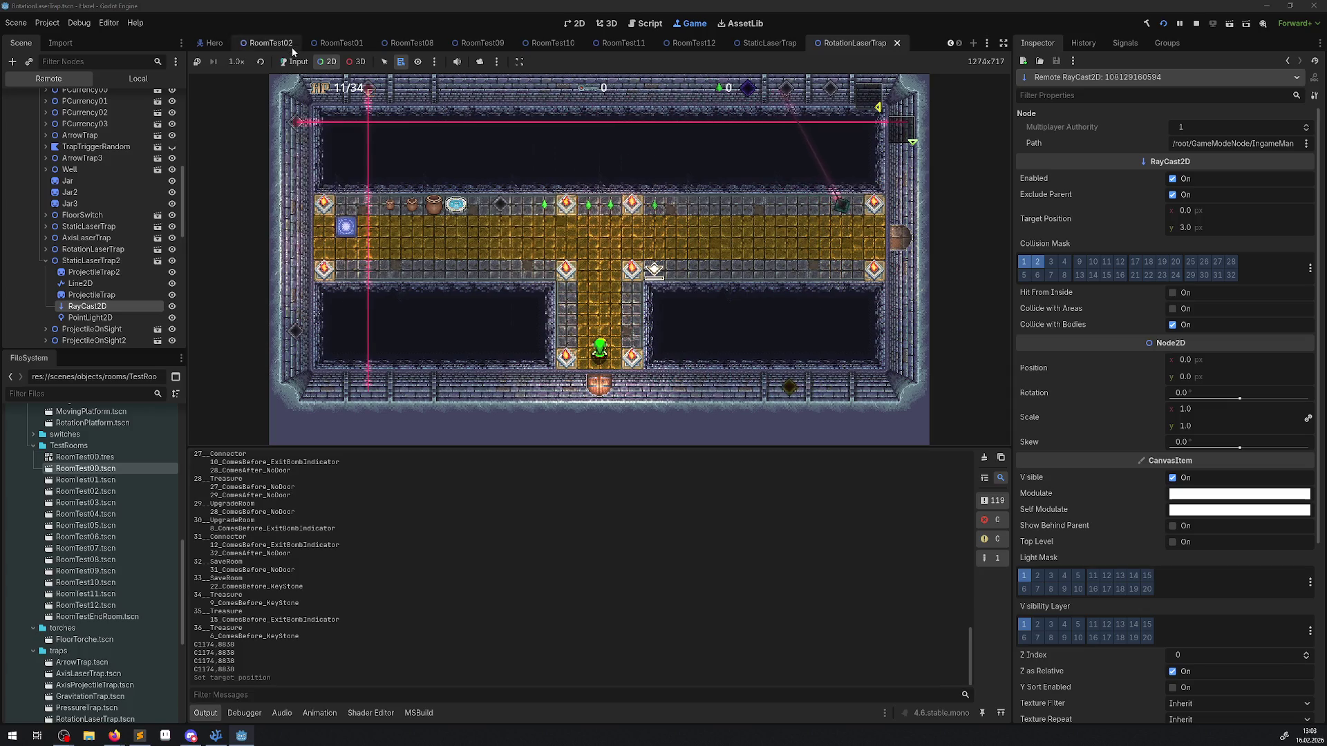
{"action": "left_click", "coordinate": [602, 251]}
{"action": "key", "text": "Up"}
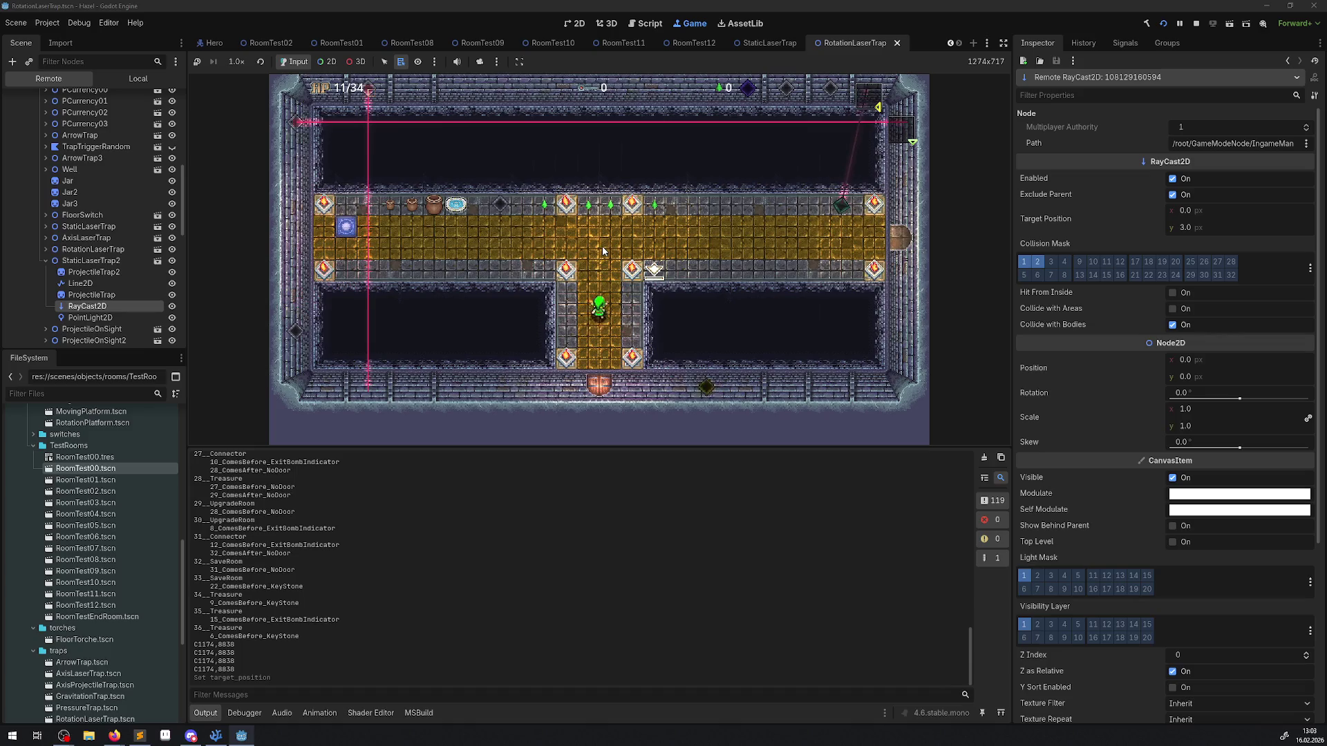
{"action": "key", "text": "Left"}
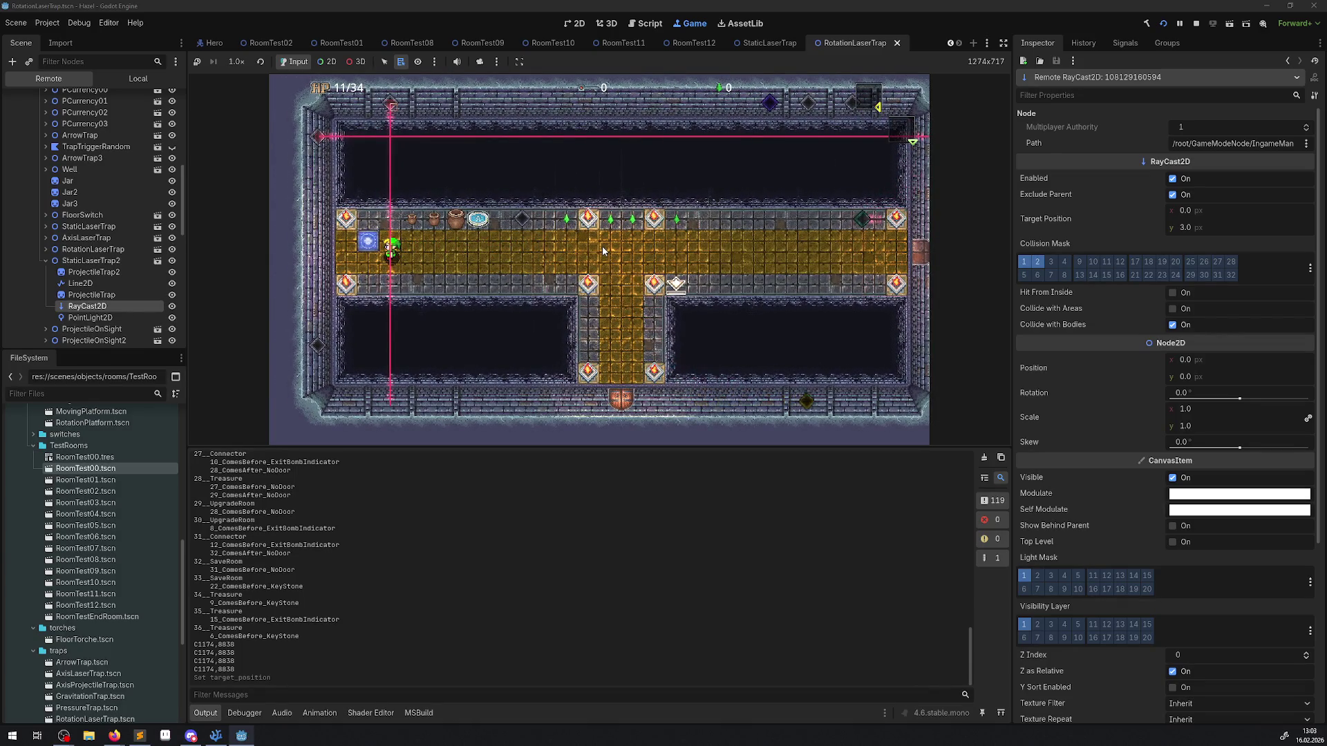
{"action": "left_click", "coordinate": [1201, 225]}
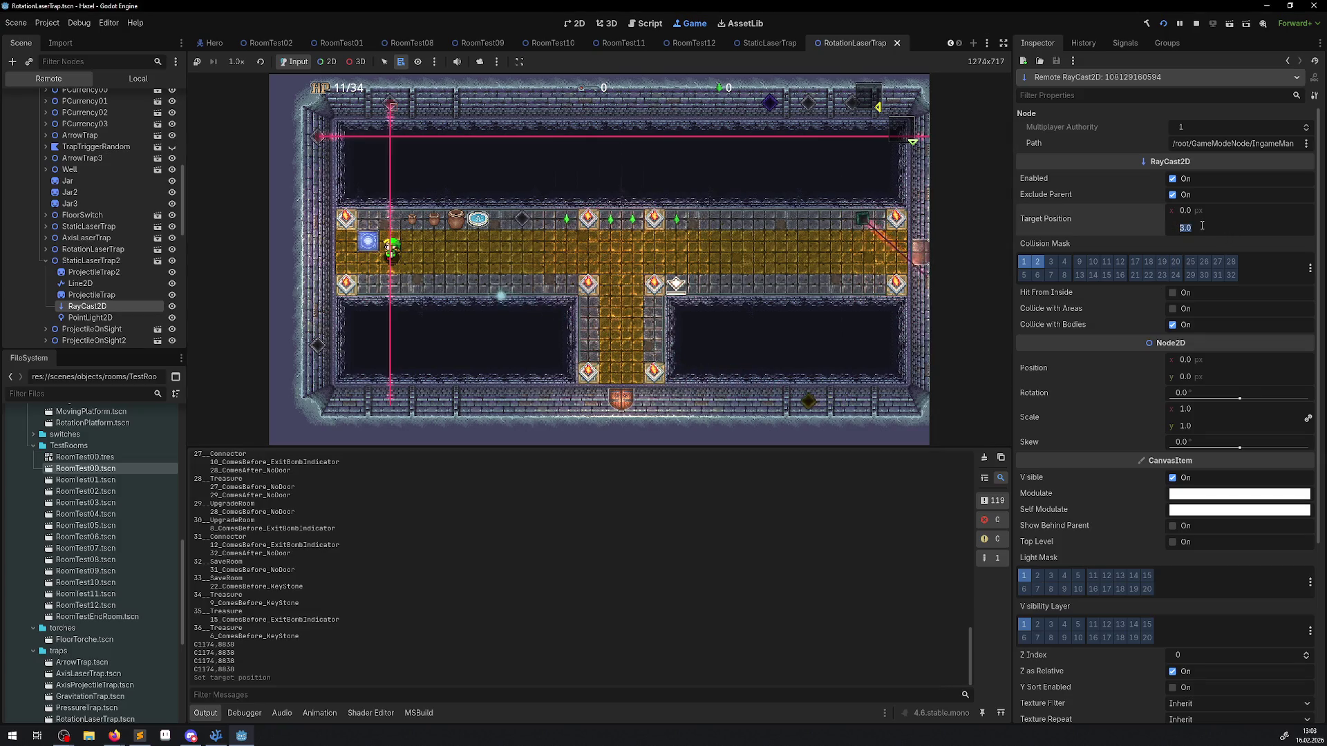
{"action": "type", "text": "1111"}
{"action": "key", "text": "Return"}
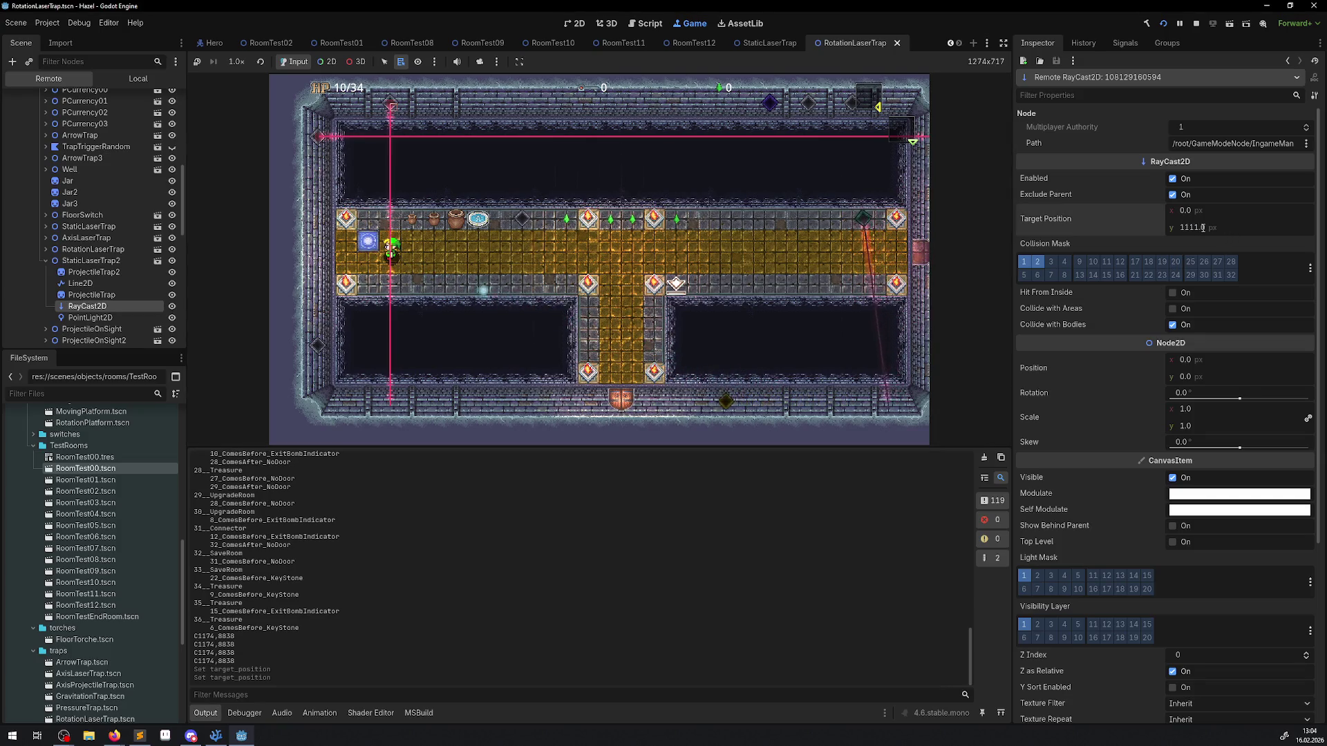
{"action": "key", "text": "alt+Tab"}
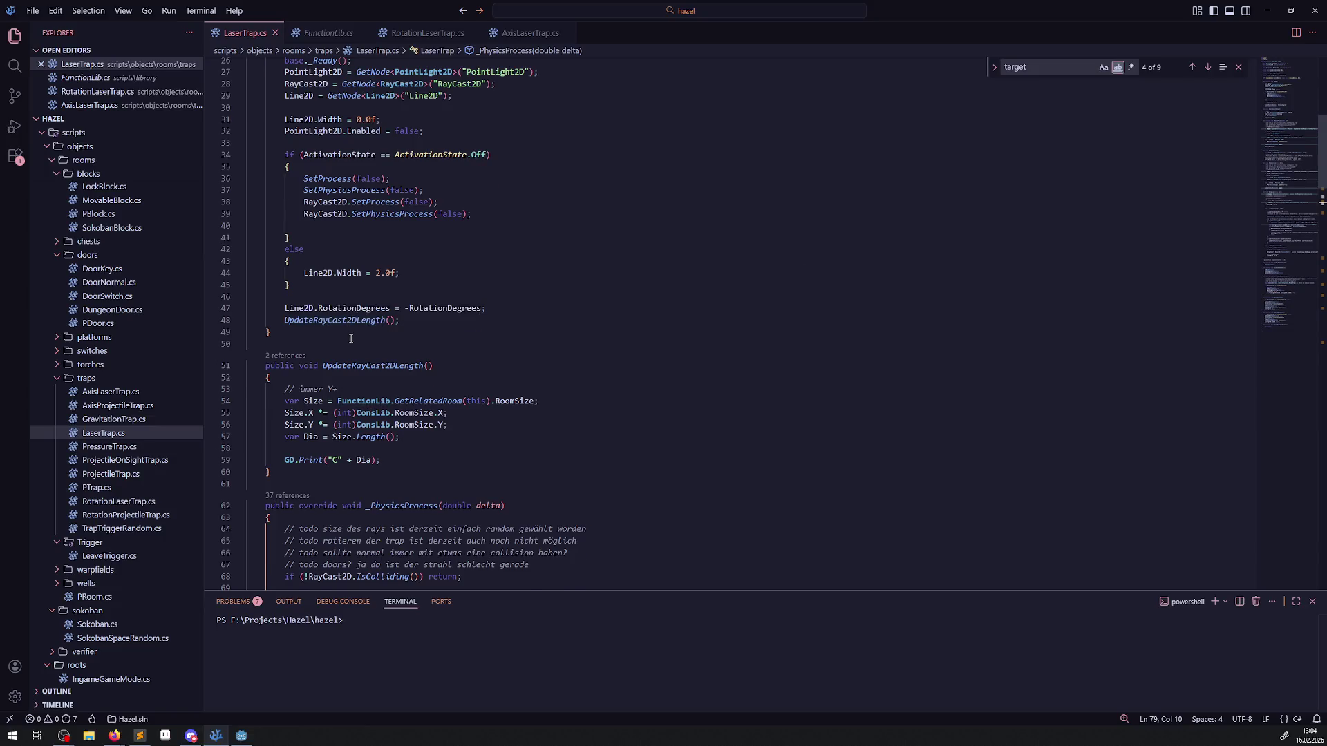
{"action": "scroll", "coordinate": [349, 332], "scroll_direction": "up", "scroll_amount": 2}
{"action": "scroll", "coordinate": [350, 340], "scroll_direction": "down", "scroll_amount": 2}
{"action": "scroll", "coordinate": [460, 381], "scroll_direction": "down", "scroll_amount": 3}
{"action": "left_click_drag", "start_coordinate": [381, 381], "coordinate": [277, 382]}
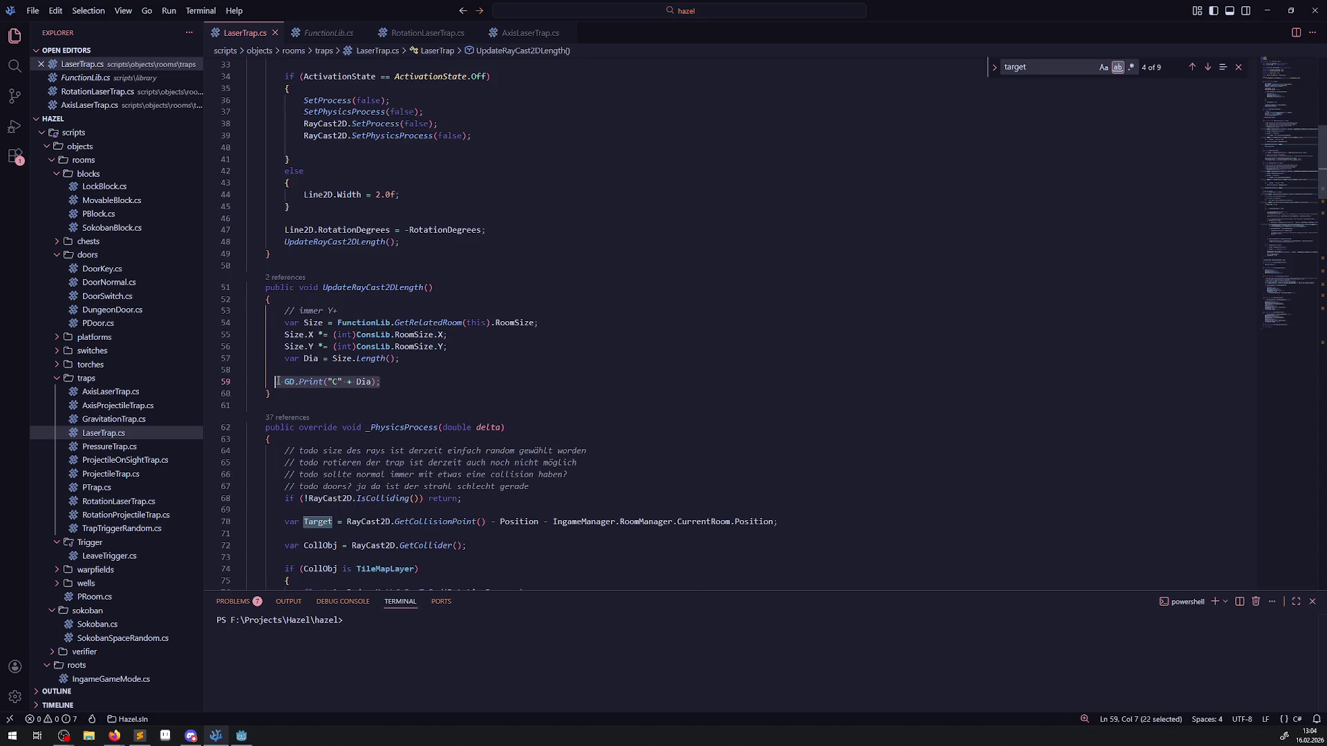
{"action": "key", "text": "Delete"}
{"action": "key", "text": "ctrl+z"}
{"action": "scroll", "coordinate": [366, 309], "scroll_direction": "up", "scroll_amount": 10}
{"action": "double_click", "coordinate": [368, 175]}
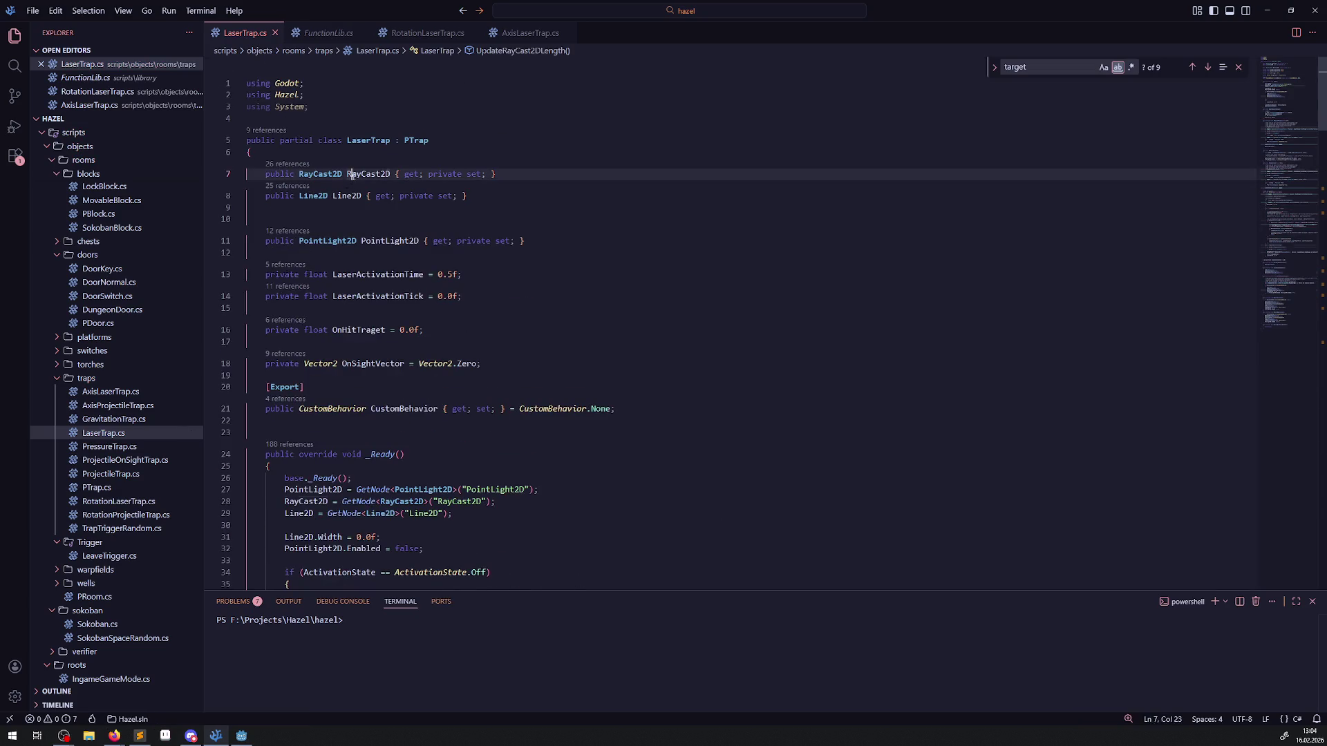
{"action": "scroll", "coordinate": [341, 346], "scroll_direction": "down", "scroll_amount": 10}
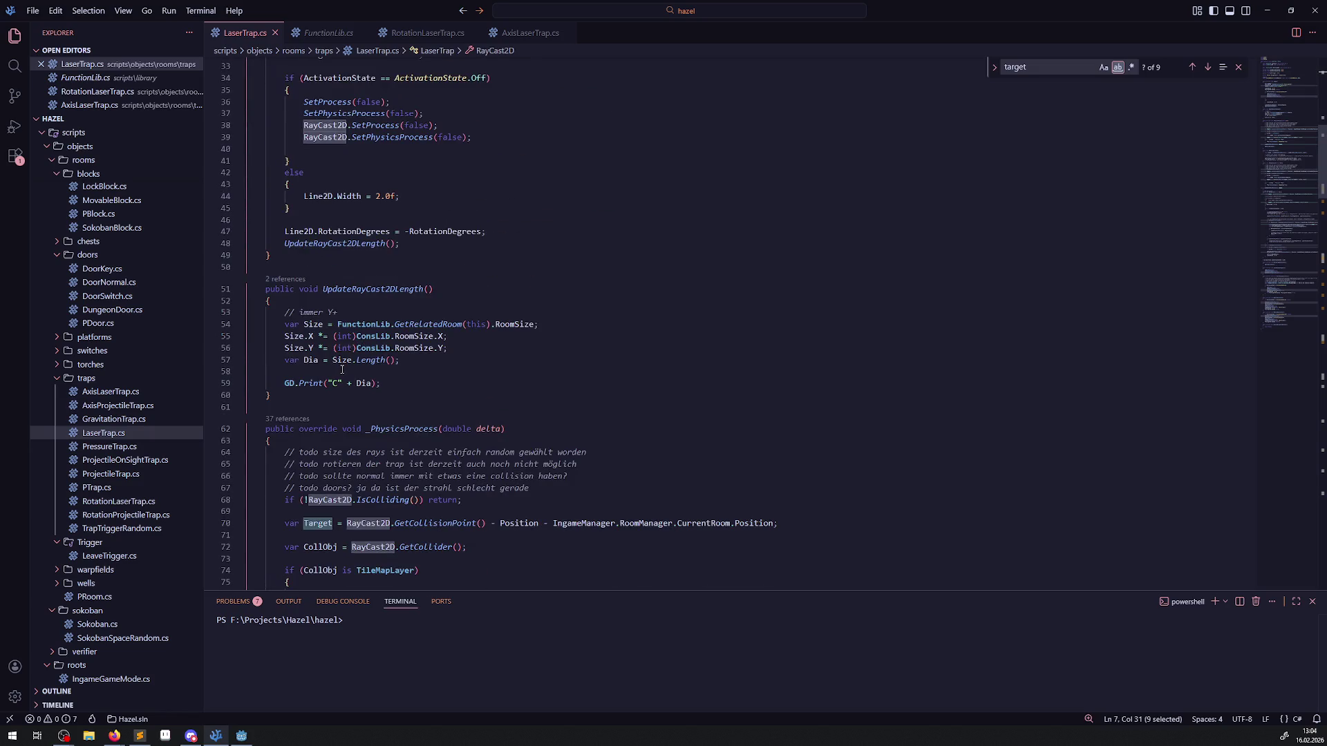
{"action": "scroll", "coordinate": [341, 370], "scroll_direction": "down", "scroll_amount": 6}
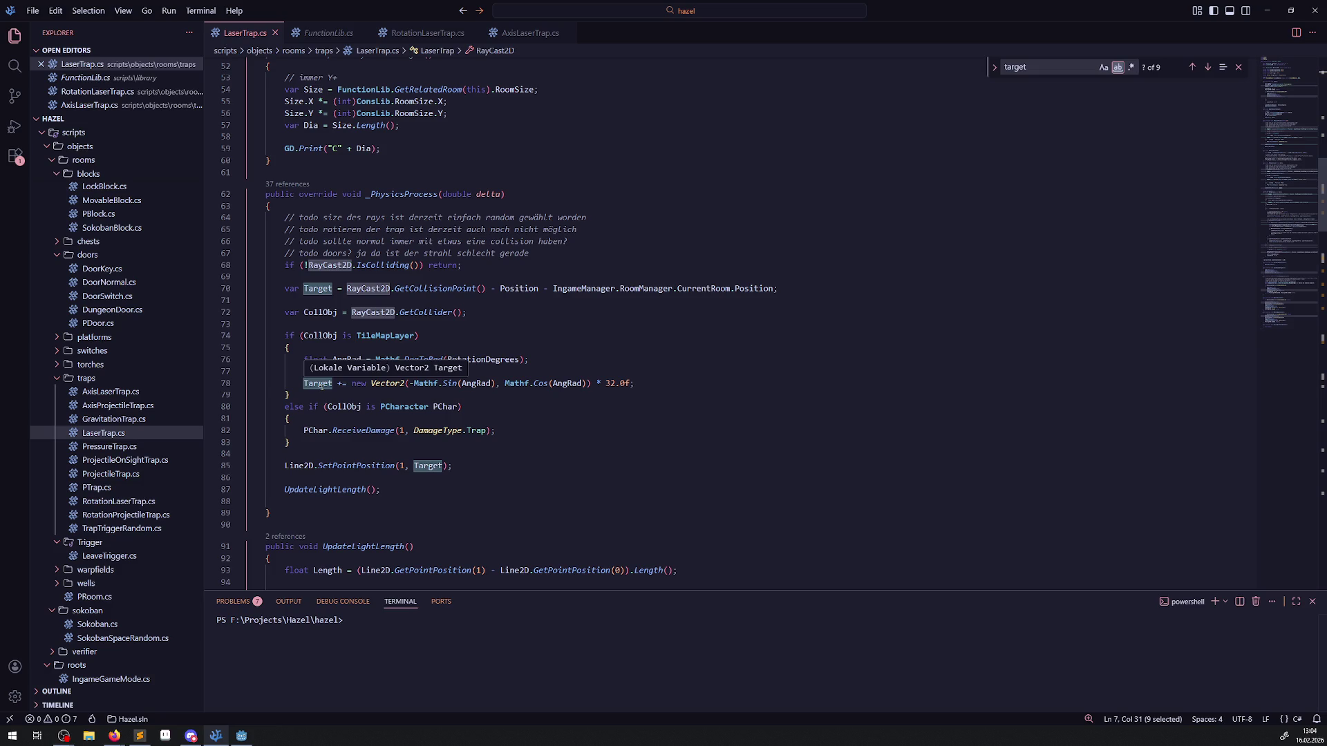
{"action": "double_click", "coordinate": [321, 385]}
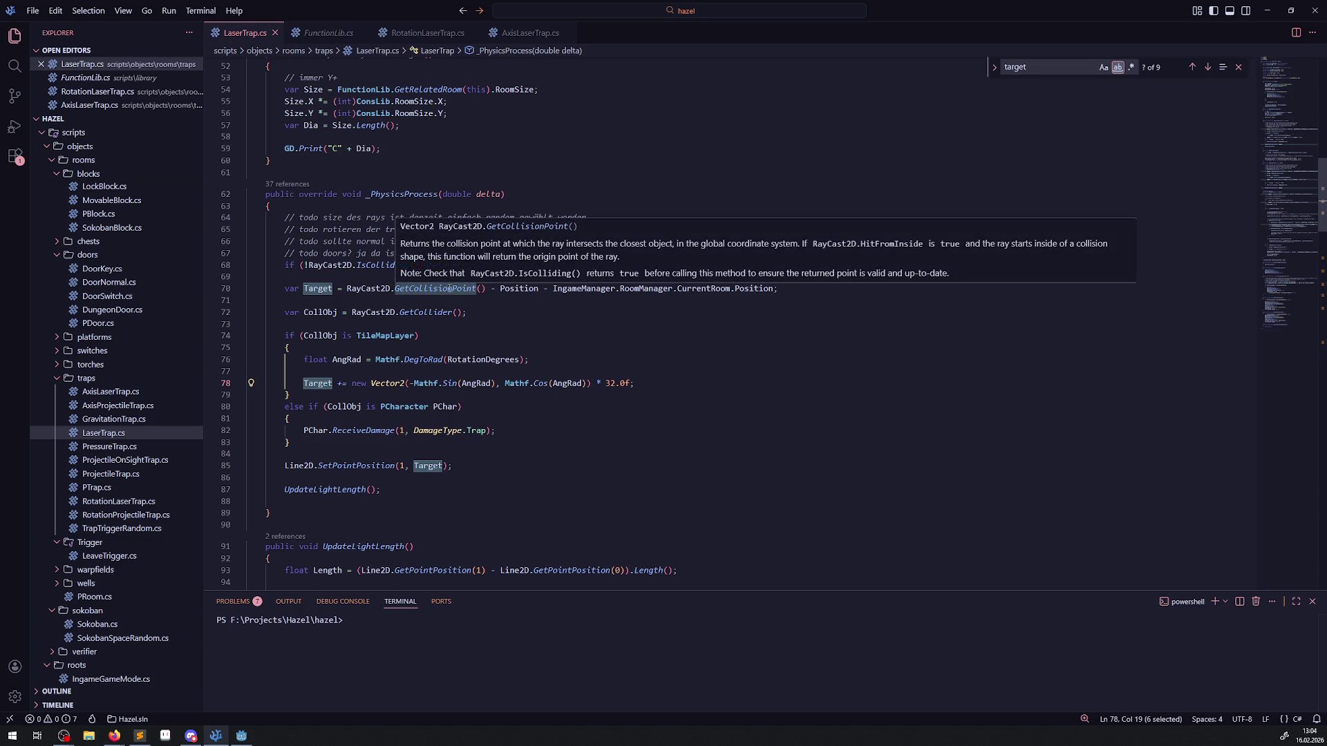
{"action": "scroll", "coordinate": [342, 377], "scroll_direction": "up", "scroll_amount": 10}
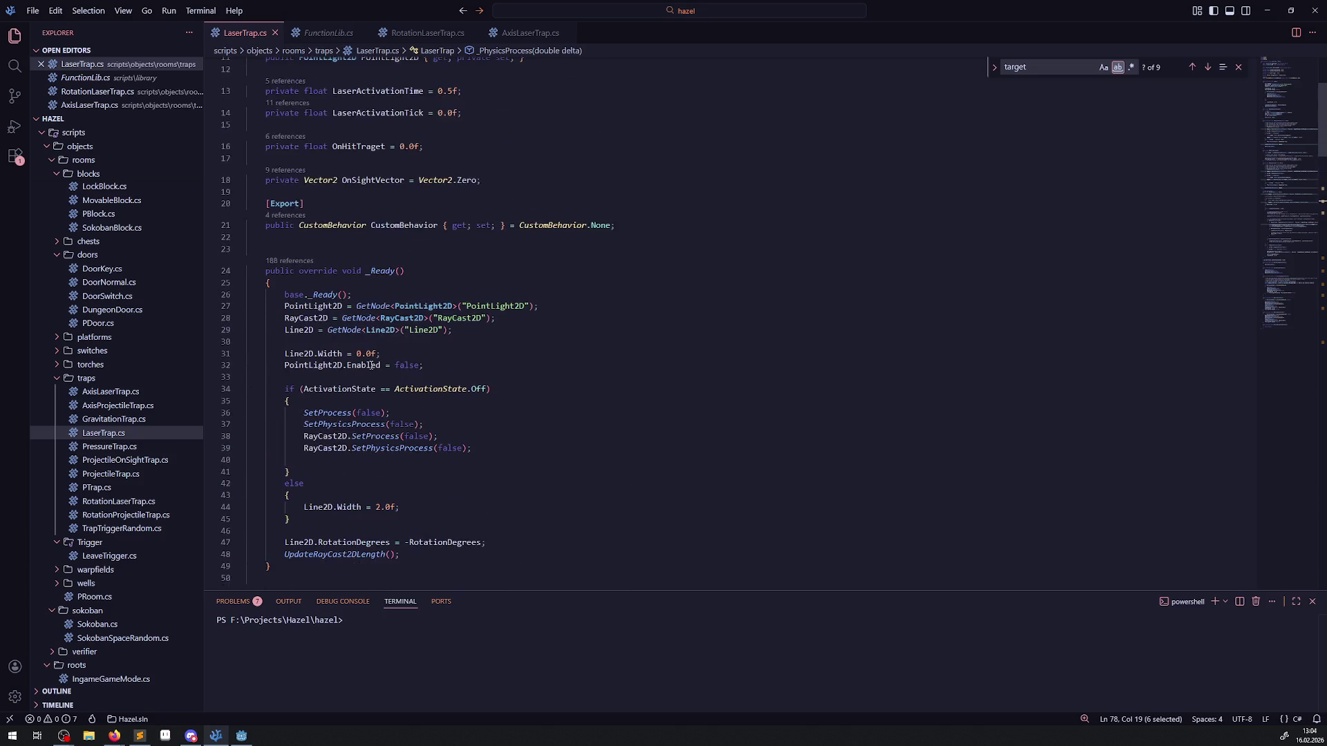
{"action": "scroll", "coordinate": [349, 428], "scroll_direction": "down", "scroll_amount": 5}
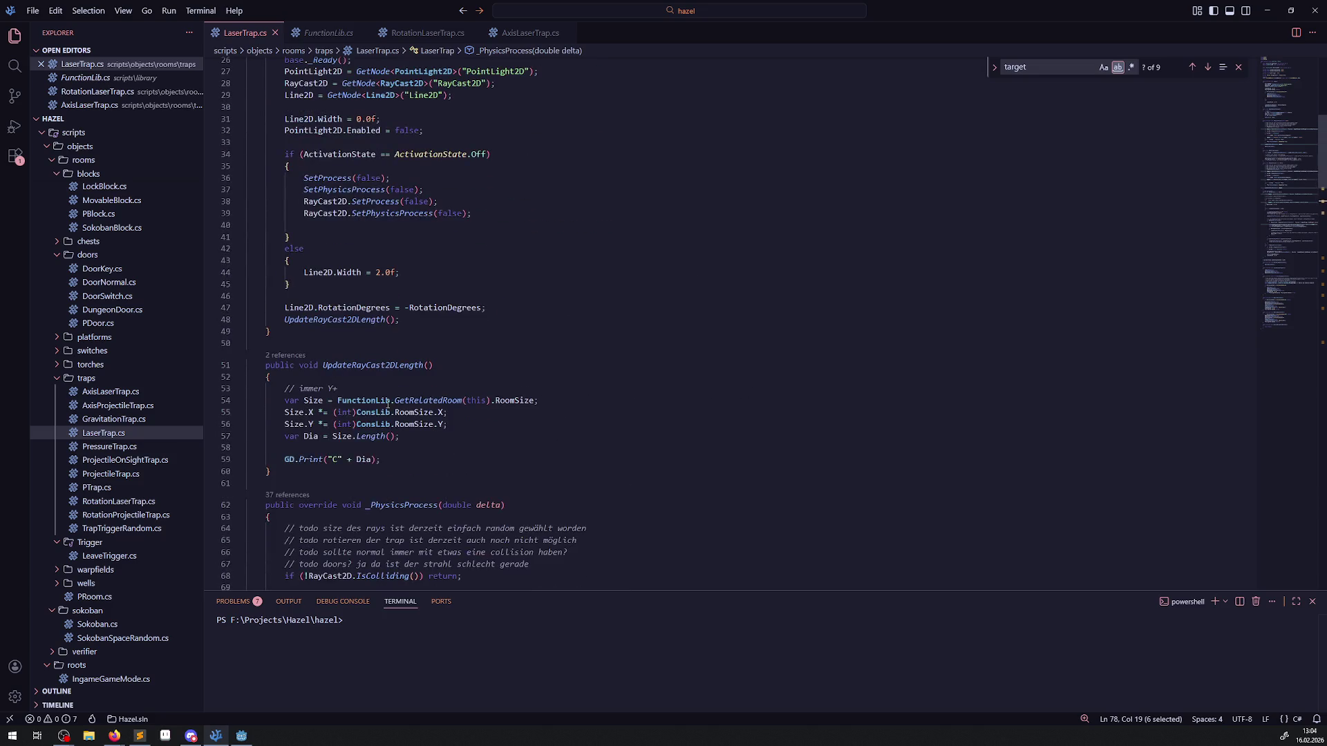
{"action": "left_click", "coordinate": [391, 458]}
Step: Add RayCast2D.TargetPosition = new Vector2(0.0f, Dia) to UpdateRayCast2DLength and save
{"action": "key", "text": "Return"}
{"action": "type", "text": "RayCast2D"}
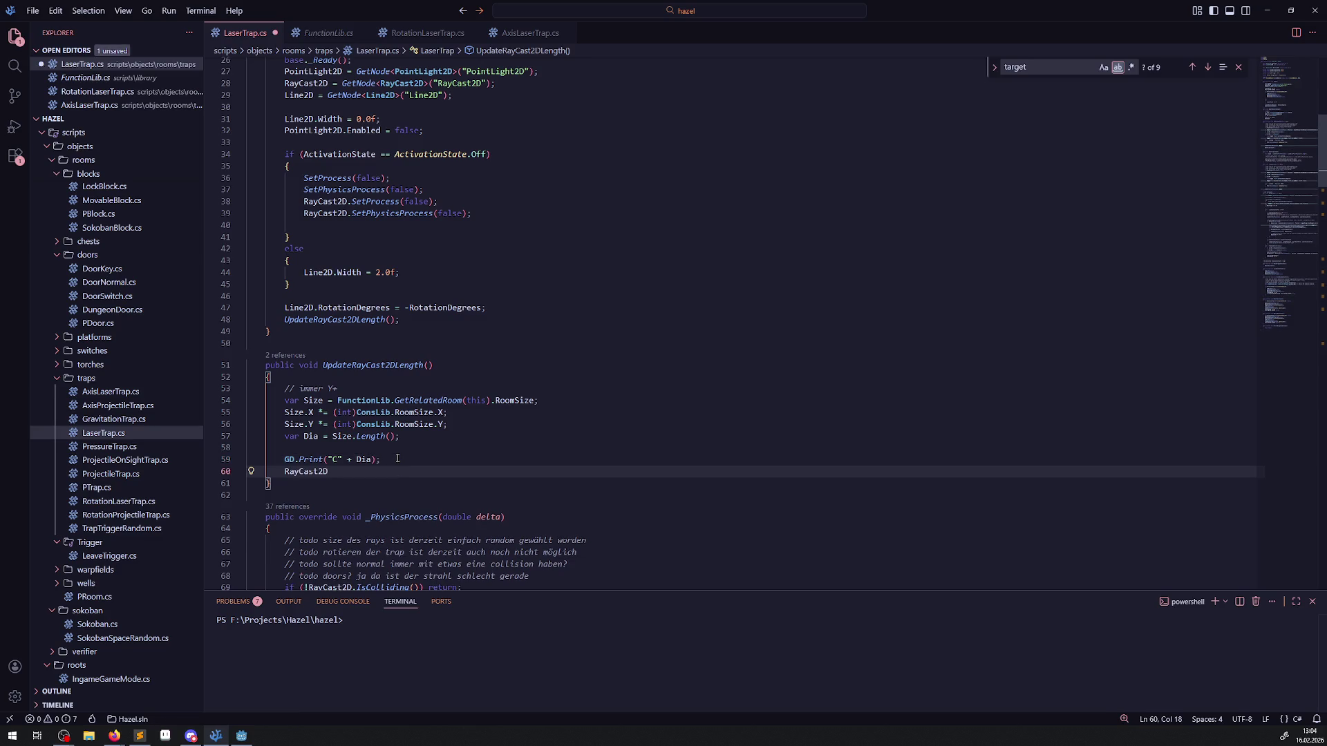
{"action": "type", "text": ".Targ"}
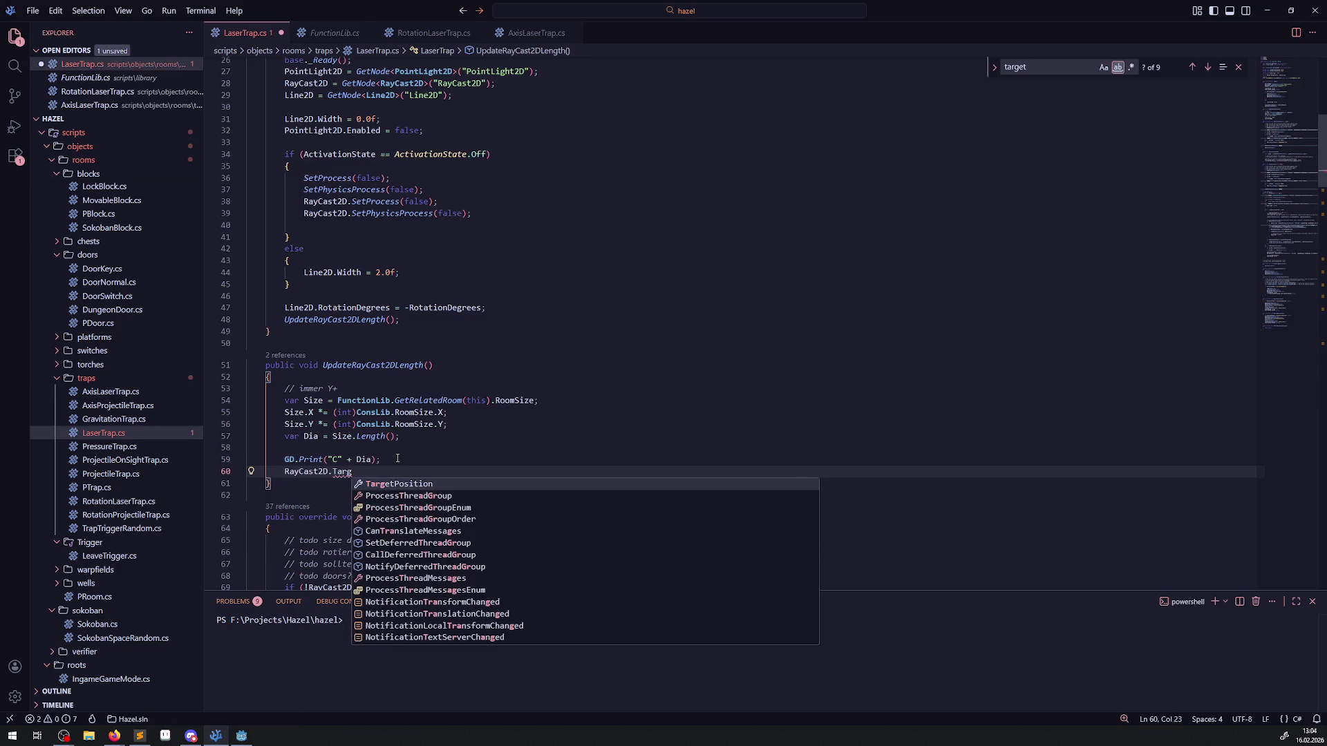
{"action": "key", "text": "Tab"}
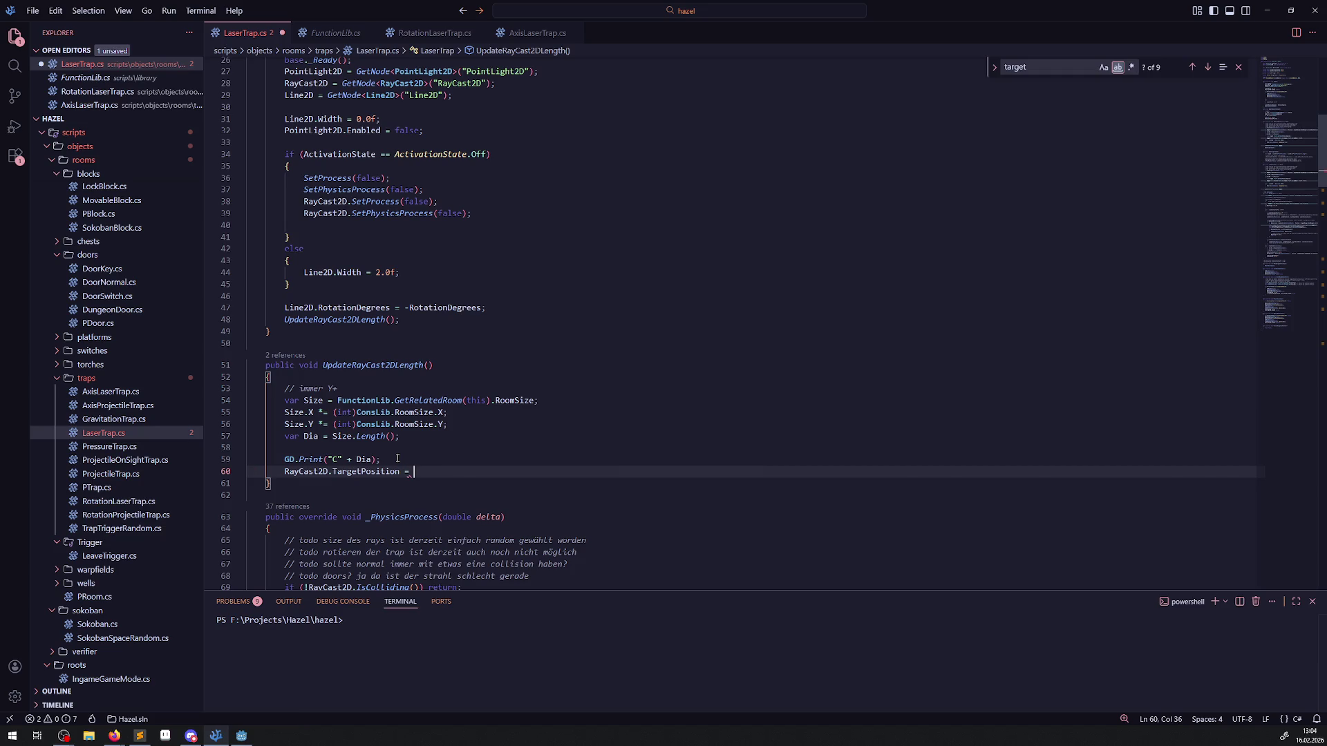
{"action": "scroll", "coordinate": [398, 463], "scroll_direction": "down", "scroll_amount": 2}
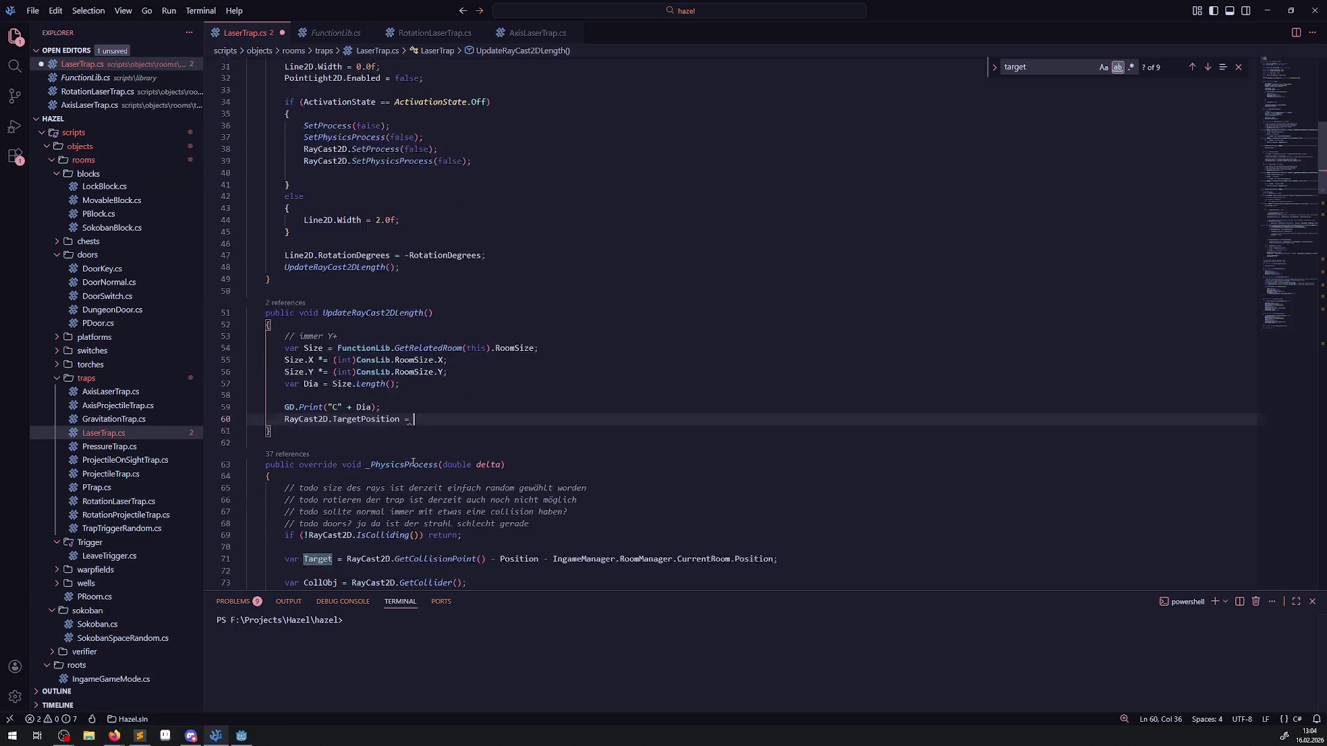
{"action": "type", "text": "new Vector()"}
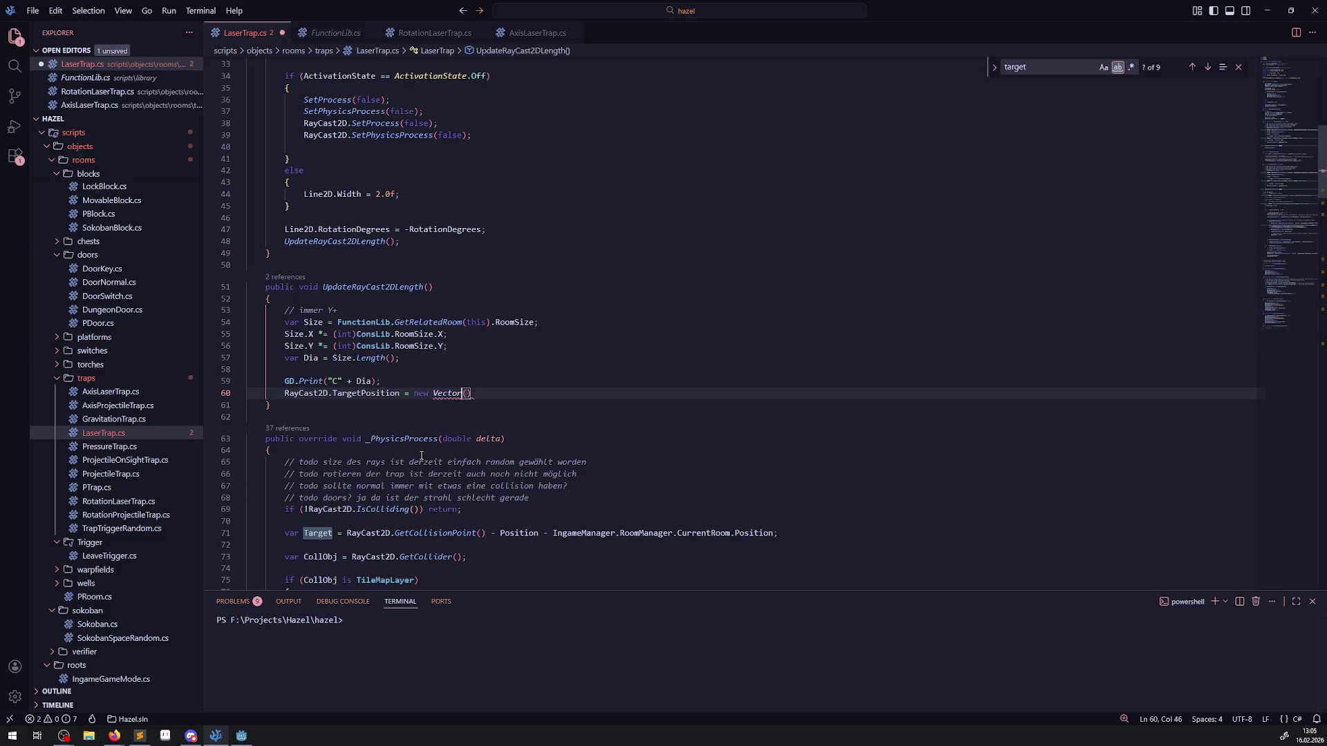
{"action": "type", "text": "2"}
{"action": "type", "text": ";"}
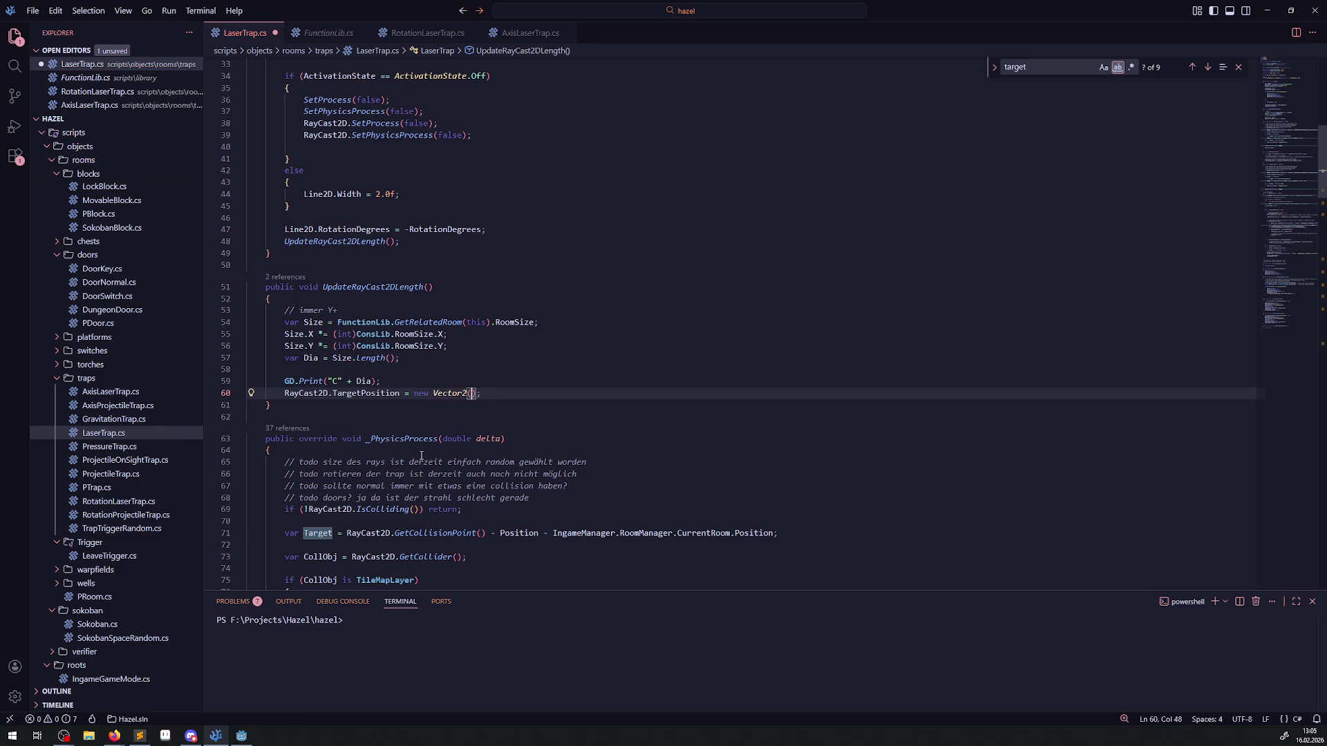
{"action": "type", "text": "0.0f"}
{"action": "type", "text": ", "}
{"action": "type", "text": "Dia"}
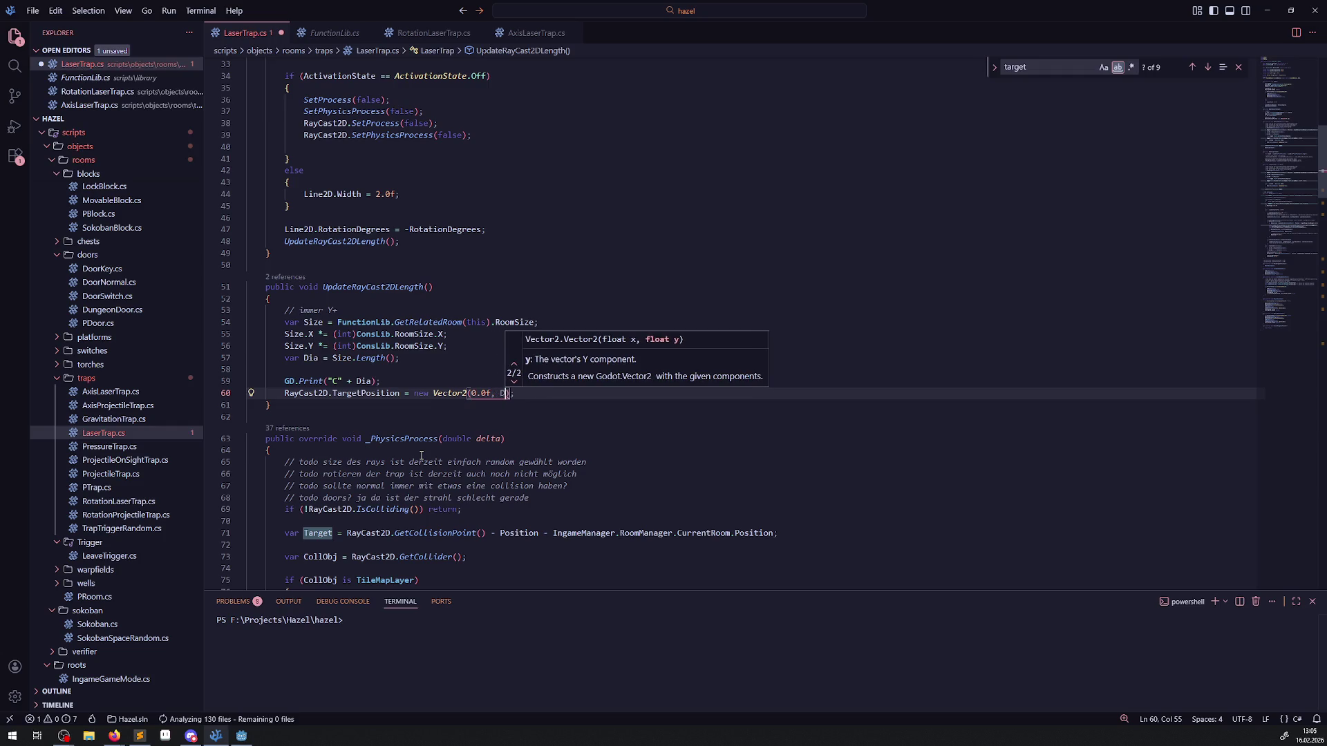
{"action": "key", "text": "ctrl+s"}
{"action": "left_click", "coordinate": [455, 355]}
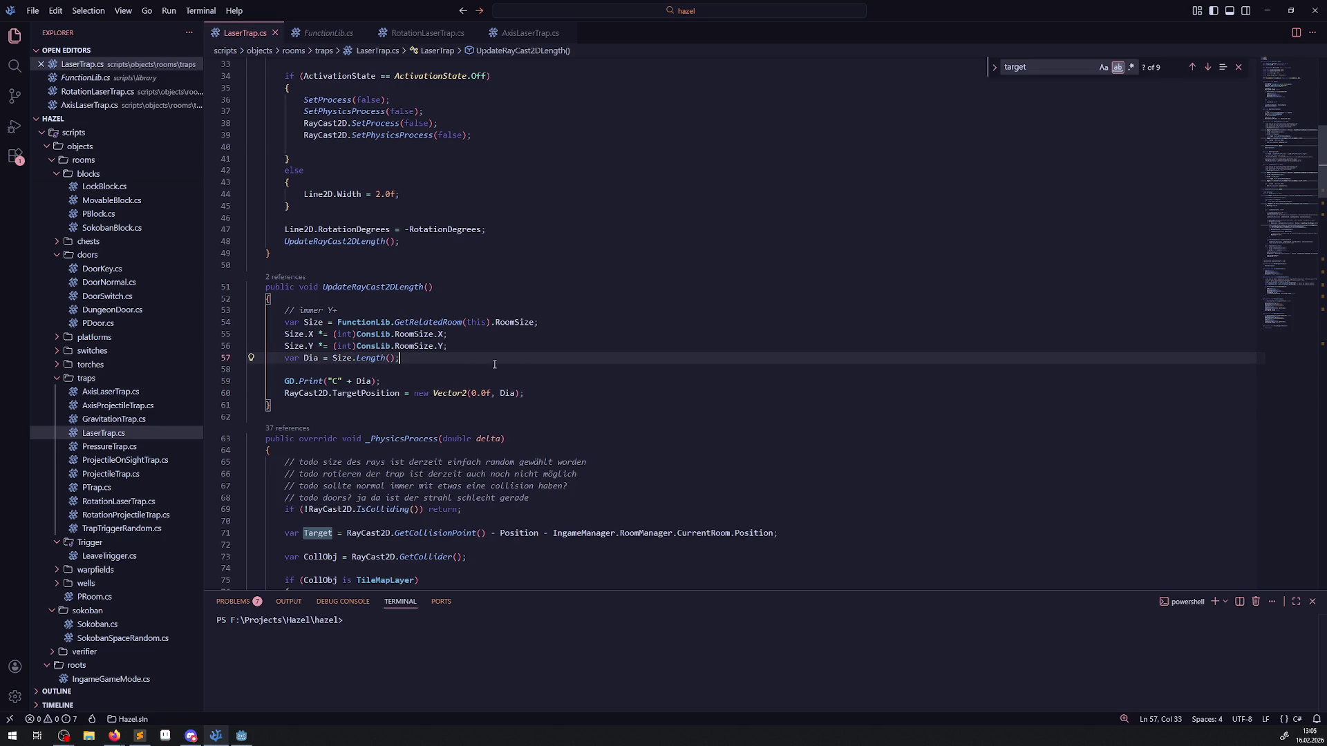
Step: Delete the GD.Print debug line and rebuild the C# project in Godot
{"action": "triple_click", "coordinate": [393, 382]}
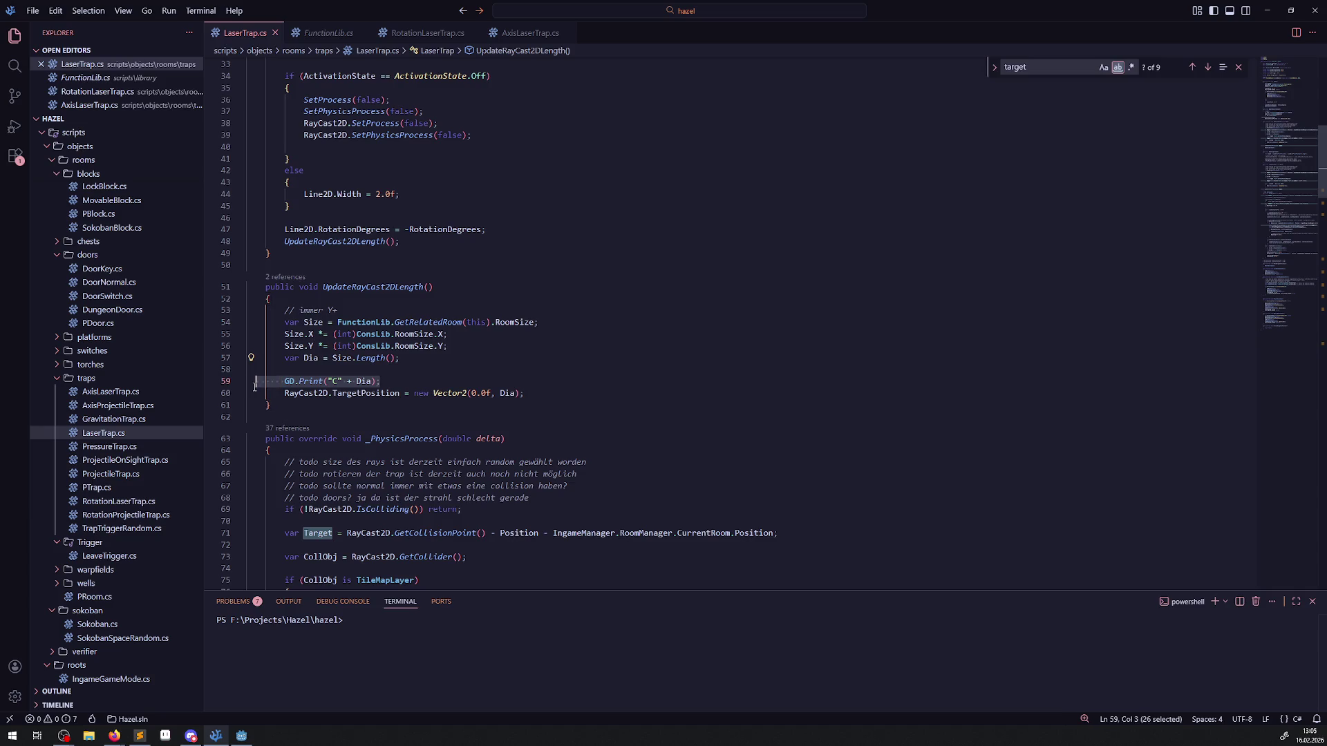
{"action": "key", "text": "Delete"}
{"action": "left_click", "coordinate": [507, 362]}
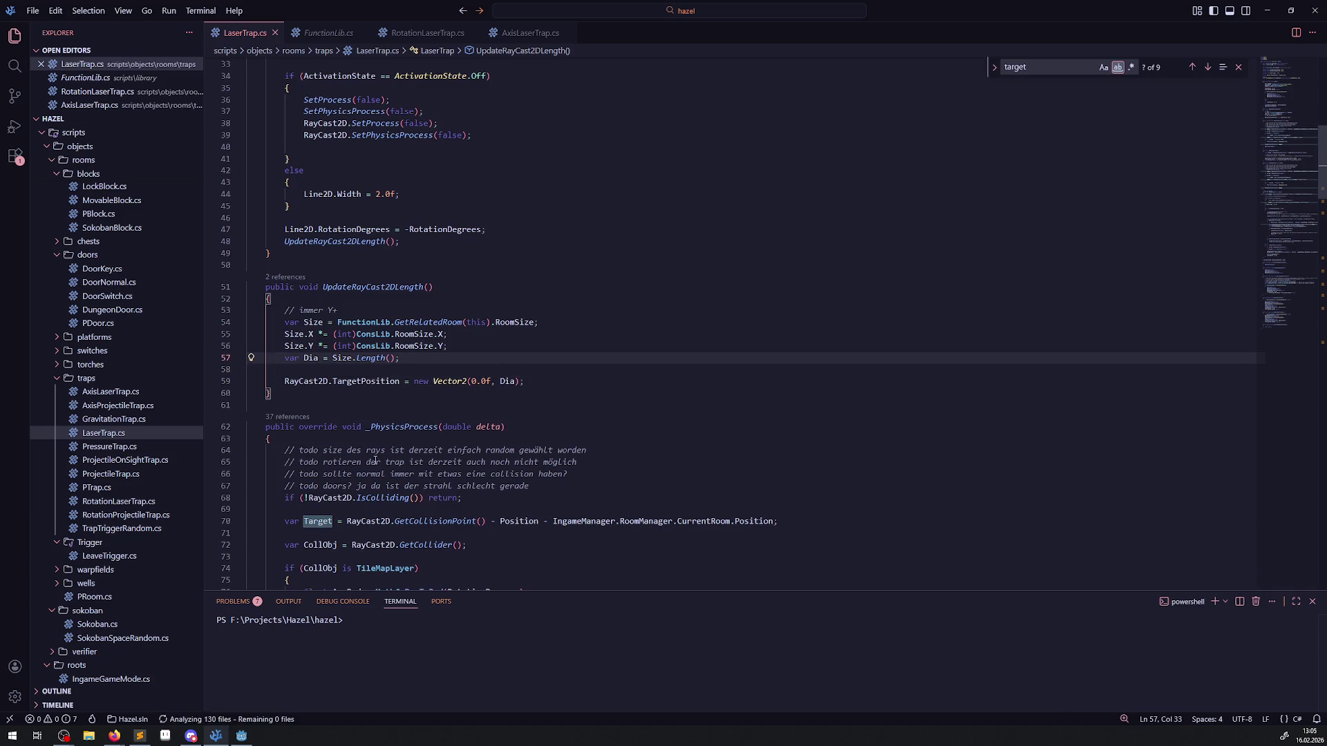
{"action": "left_click", "coordinate": [241, 736]}
{"action": "left_click", "coordinate": [1145, 24]}
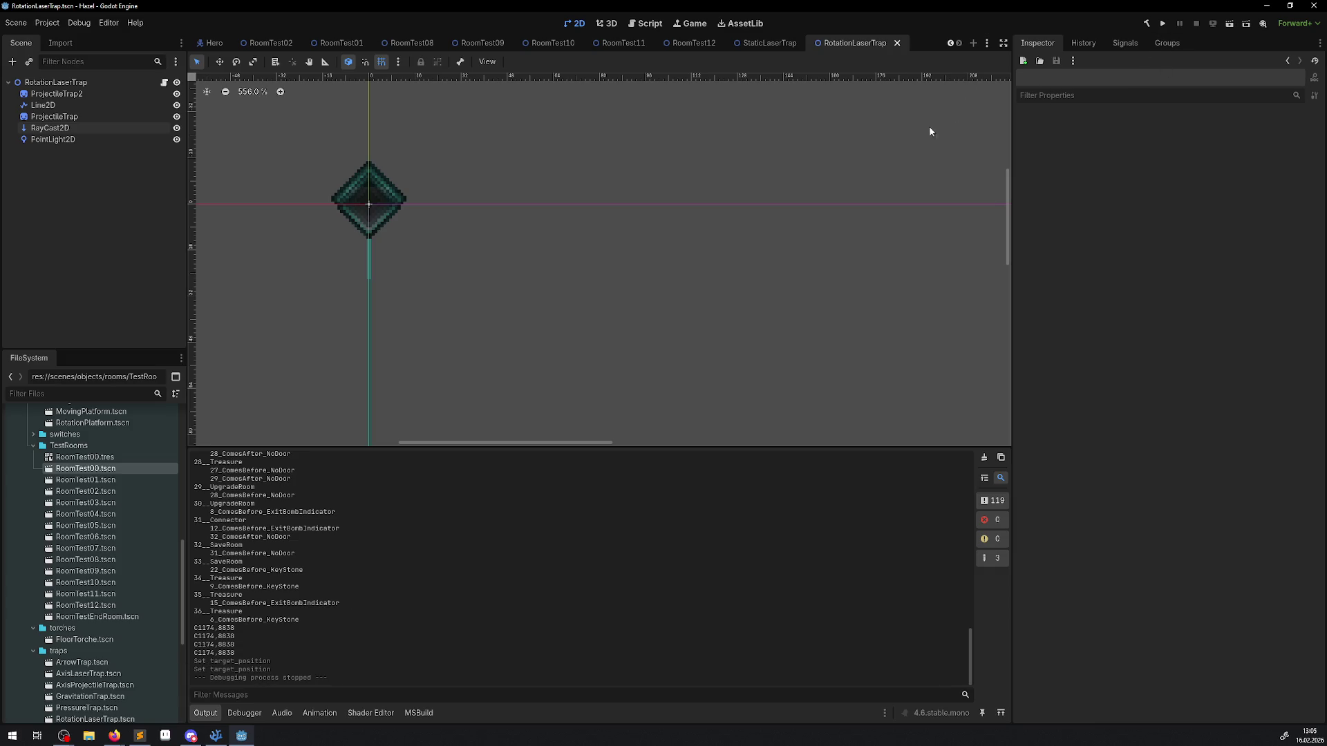
Step: Launch the rebuilt game, walk the player up, left, down and right, and list nodes at a laser
{"action": "left_click", "coordinate": [1162, 26]}
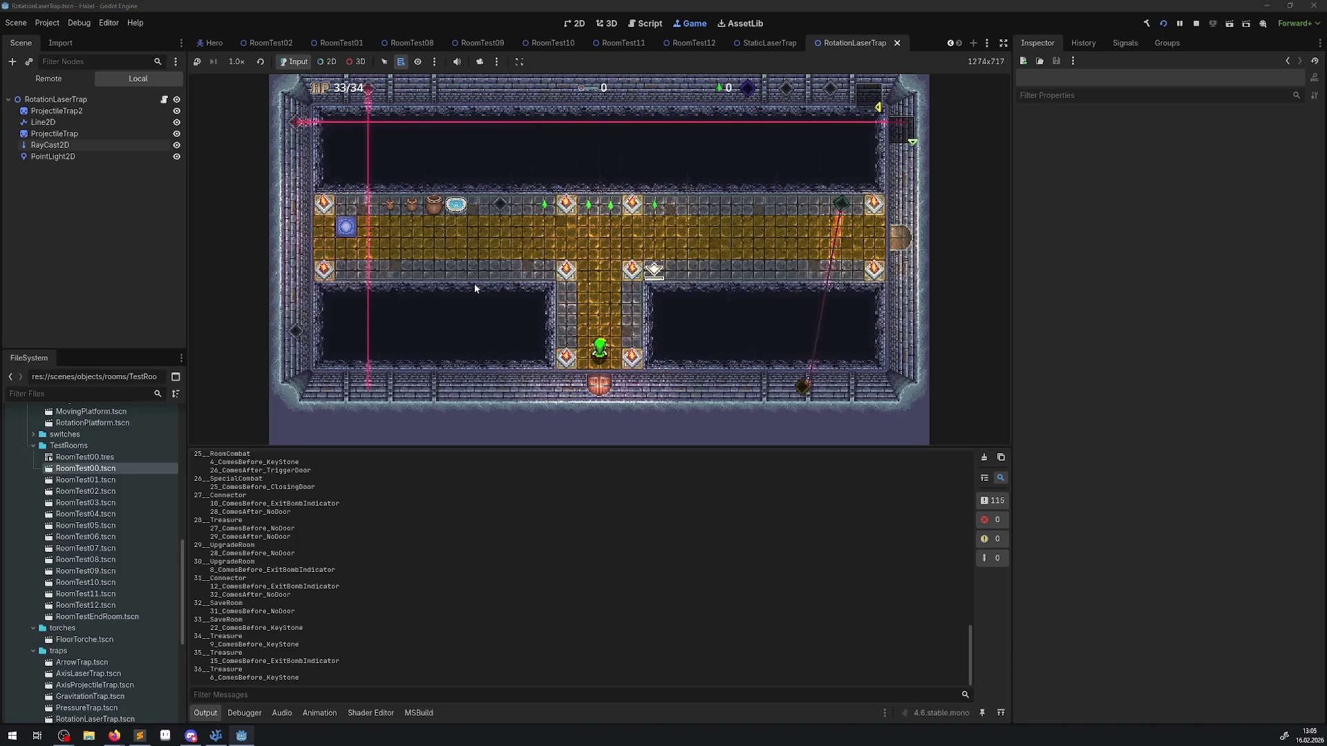
{"action": "key", "text": "Up"}
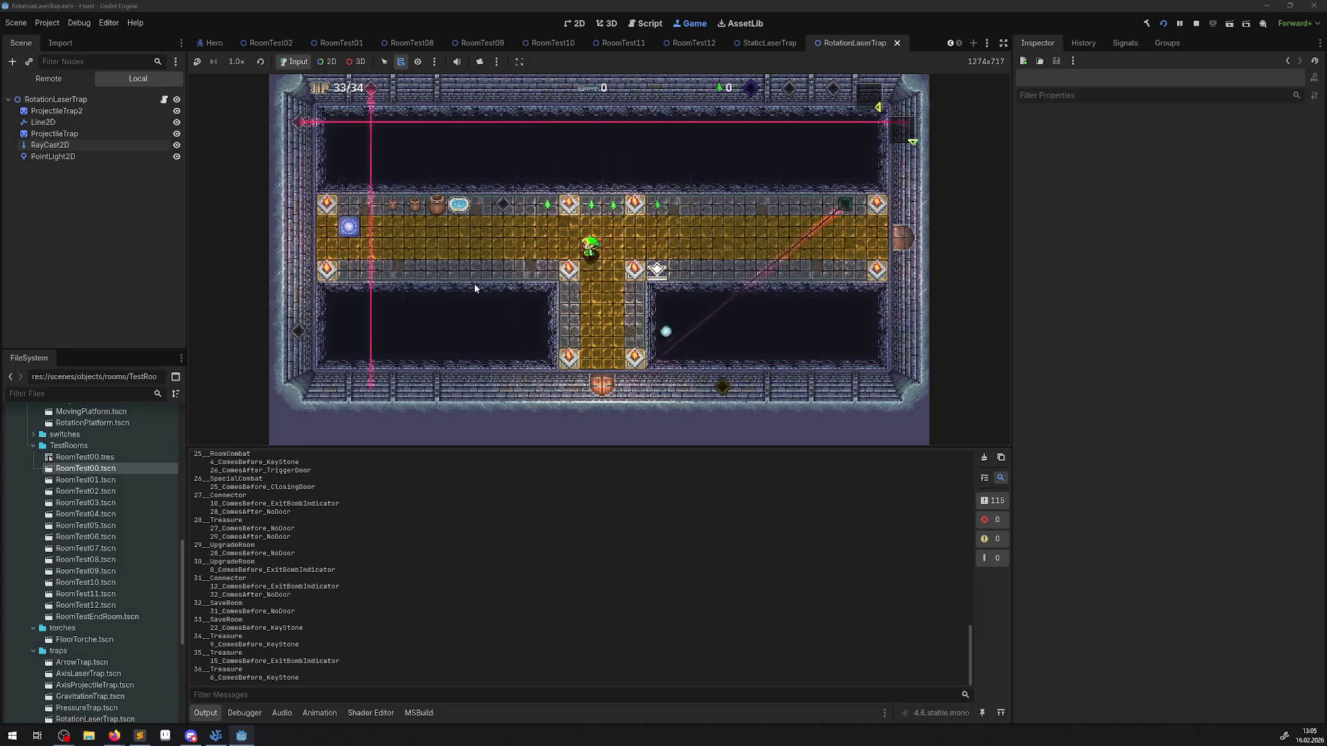
{"action": "key", "text": "Left"}
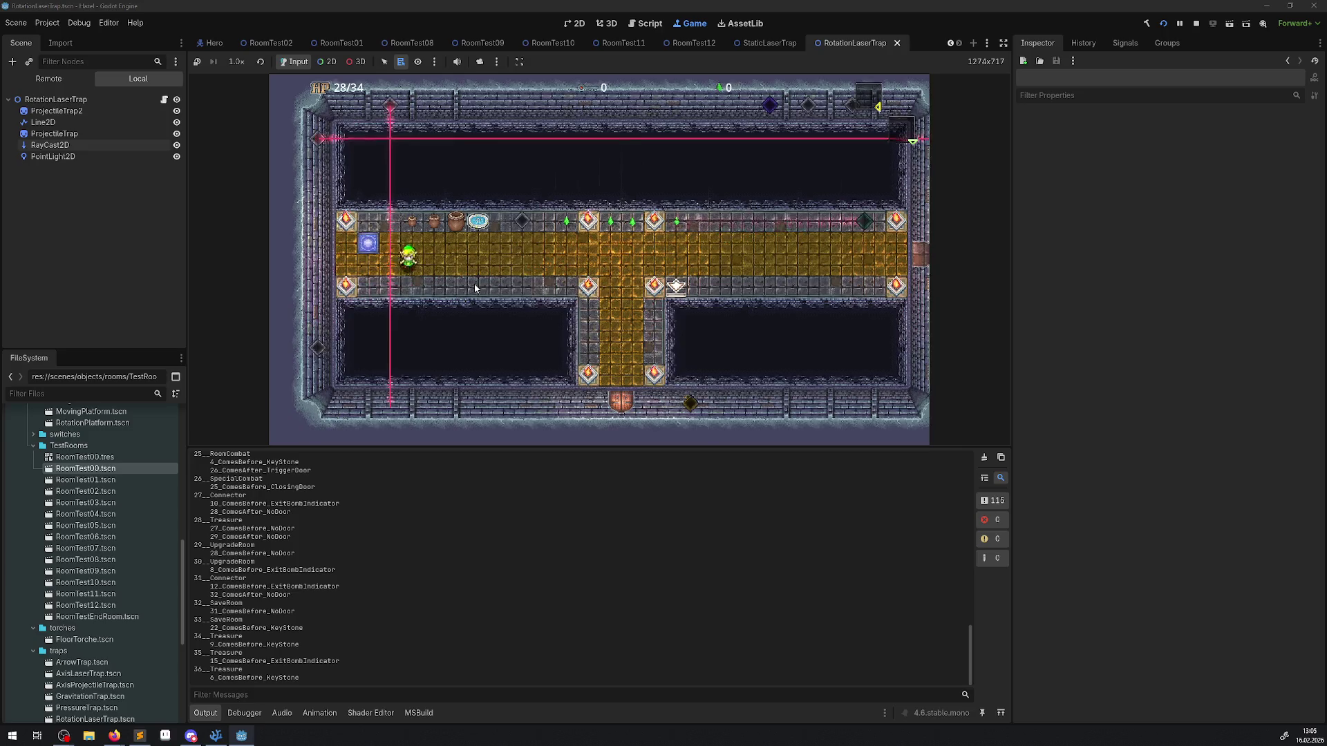
{"action": "key", "text": "Down"}
{"action": "key", "text": "Right"}
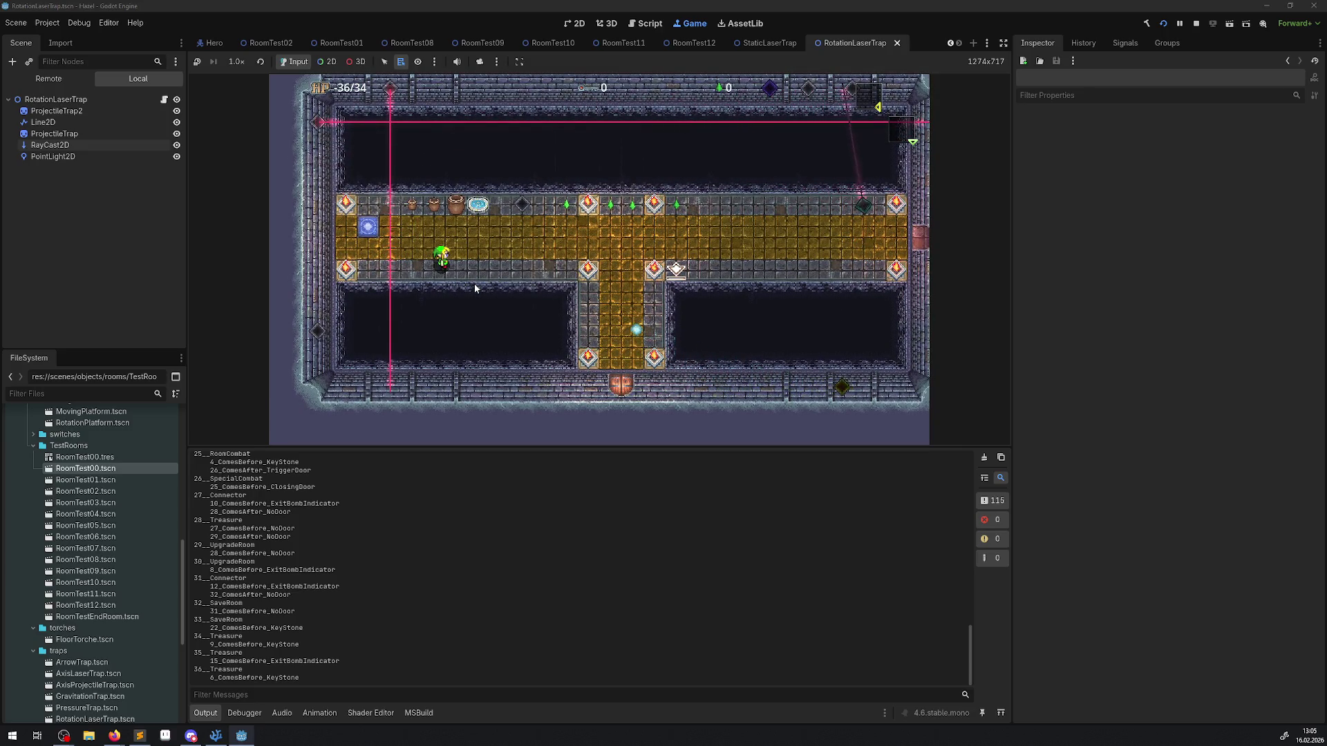
{"action": "left_click", "coordinate": [390, 92]}
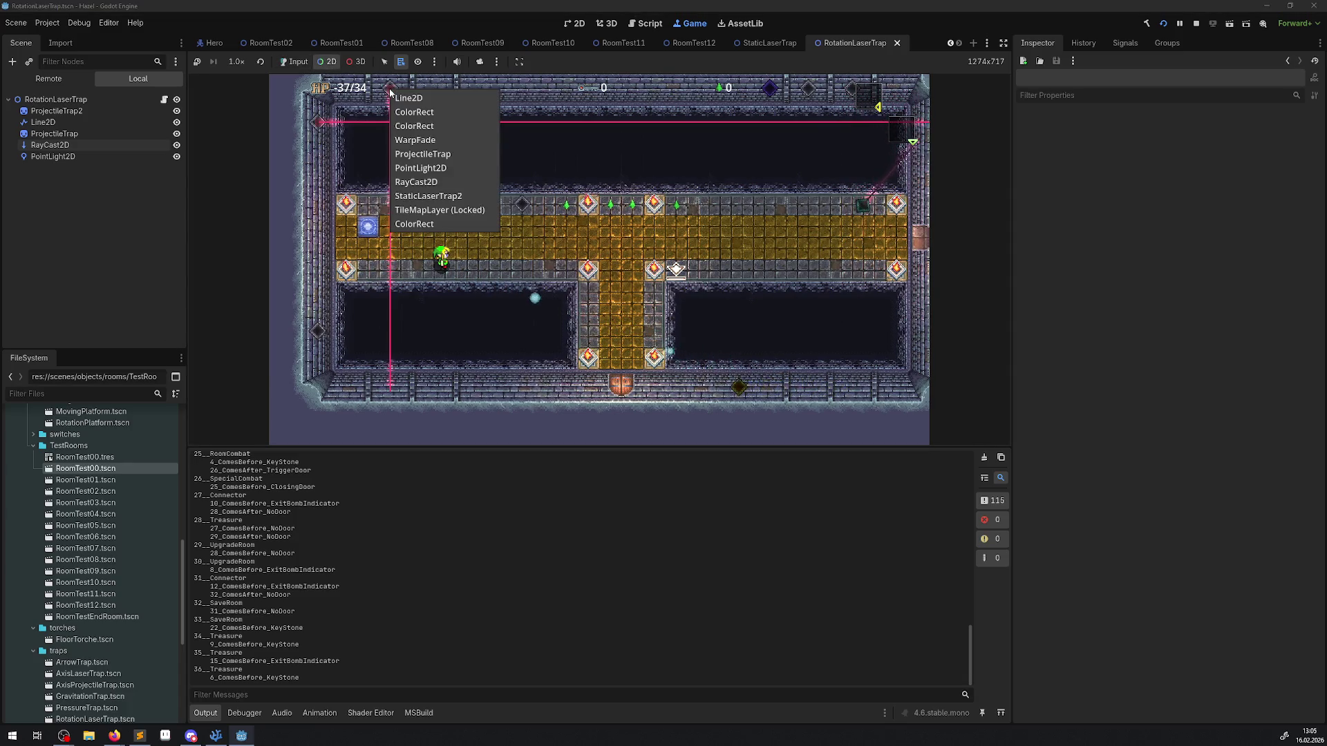
Step: Read the live laser RayCast2D's target y of 1174.884, then stop the game
{"action": "left_click", "coordinate": [433, 182]}
{"action": "left_click", "coordinate": [47, 78]}
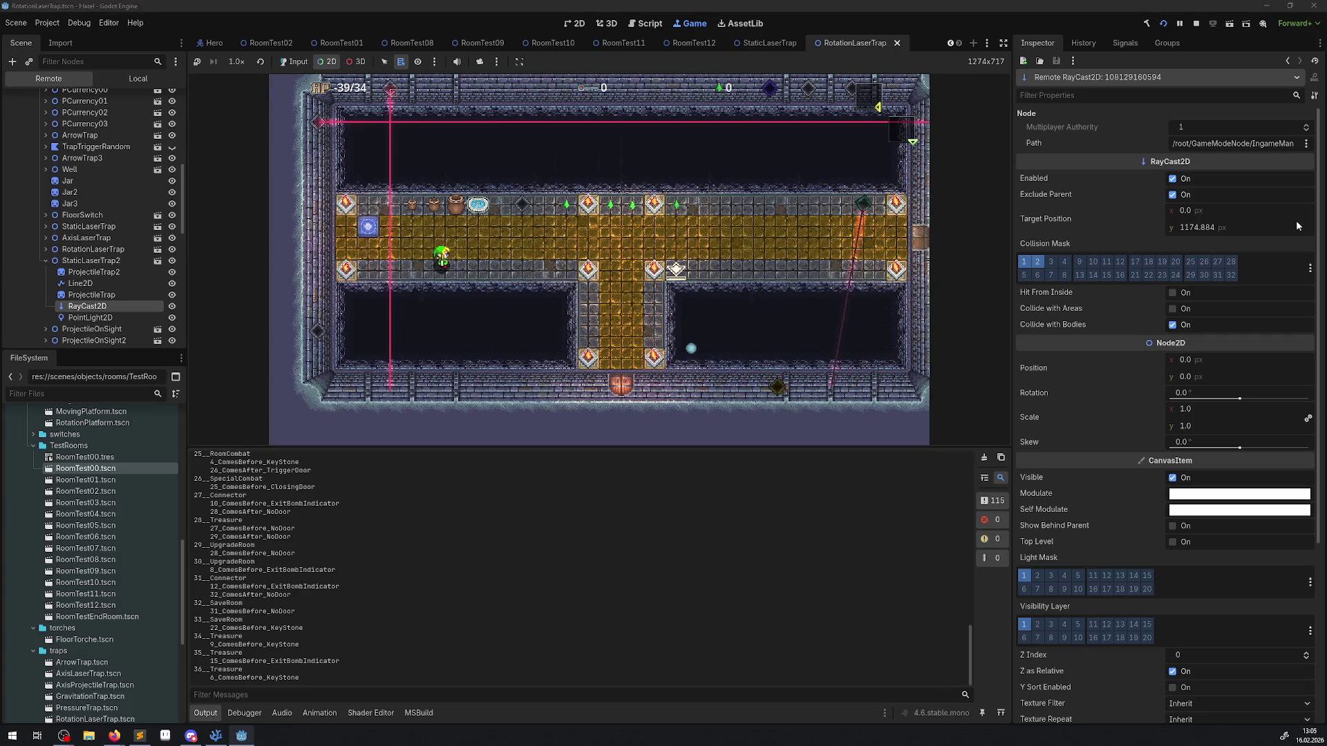
{"action": "left_click", "coordinate": [1204, 231]}
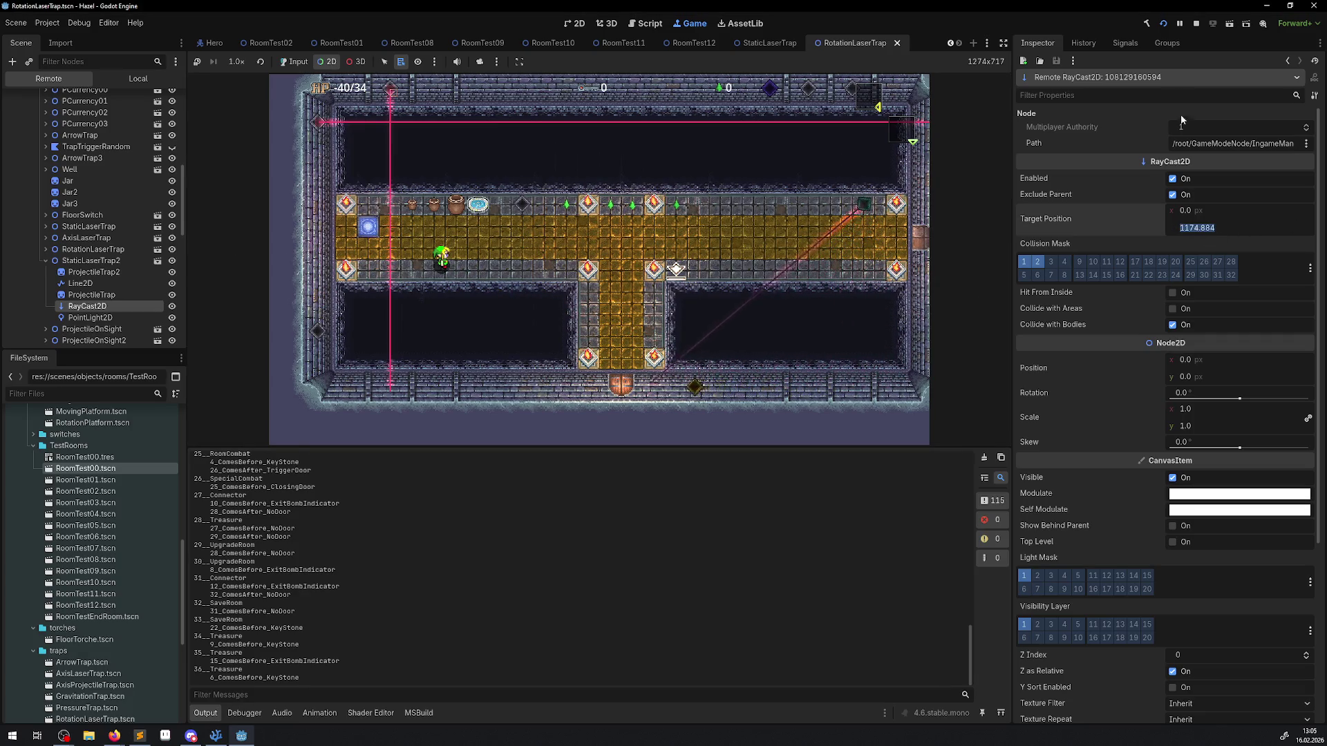
{"action": "left_click", "coordinate": [1196, 24]}
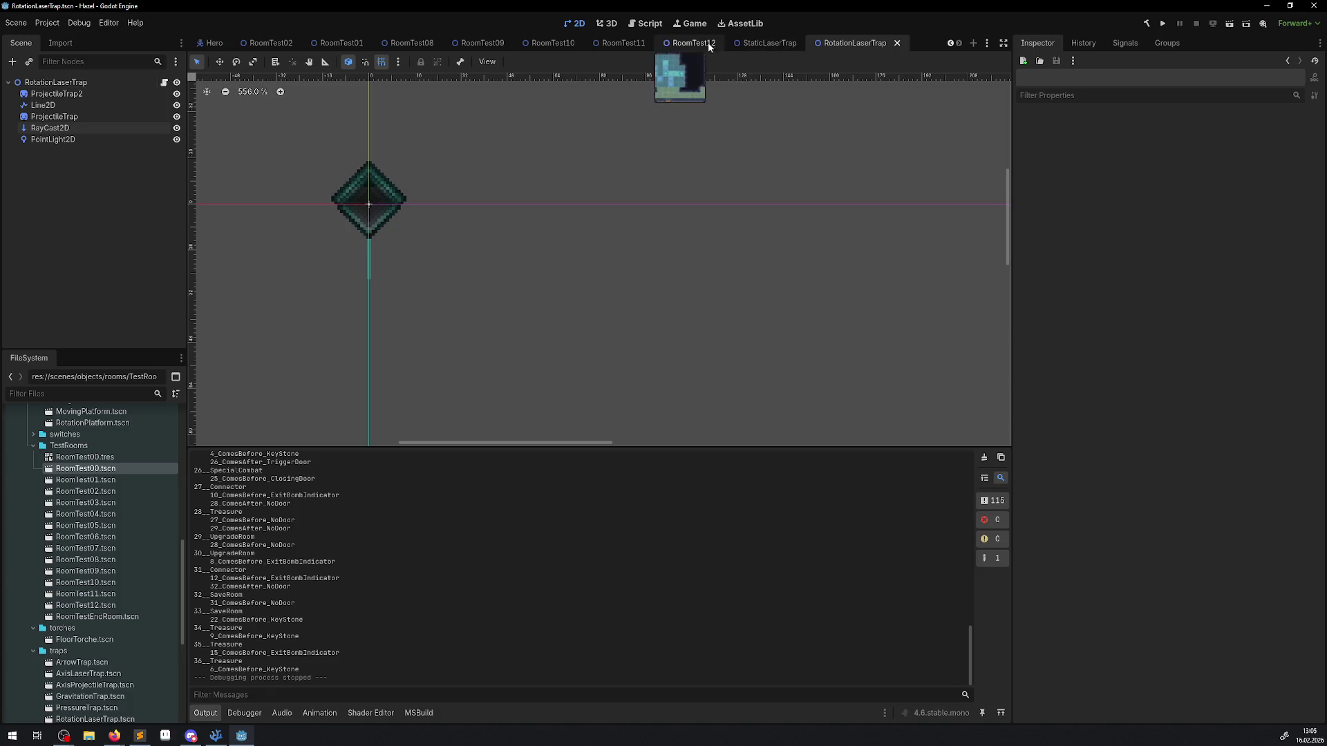
Step: Close the RoomTest08, 01, 02, 09, 10, 11, 12 and IngameManager tabs, leaving RoomTest00 showing
{"action": "left_click", "coordinate": [429, 44]}
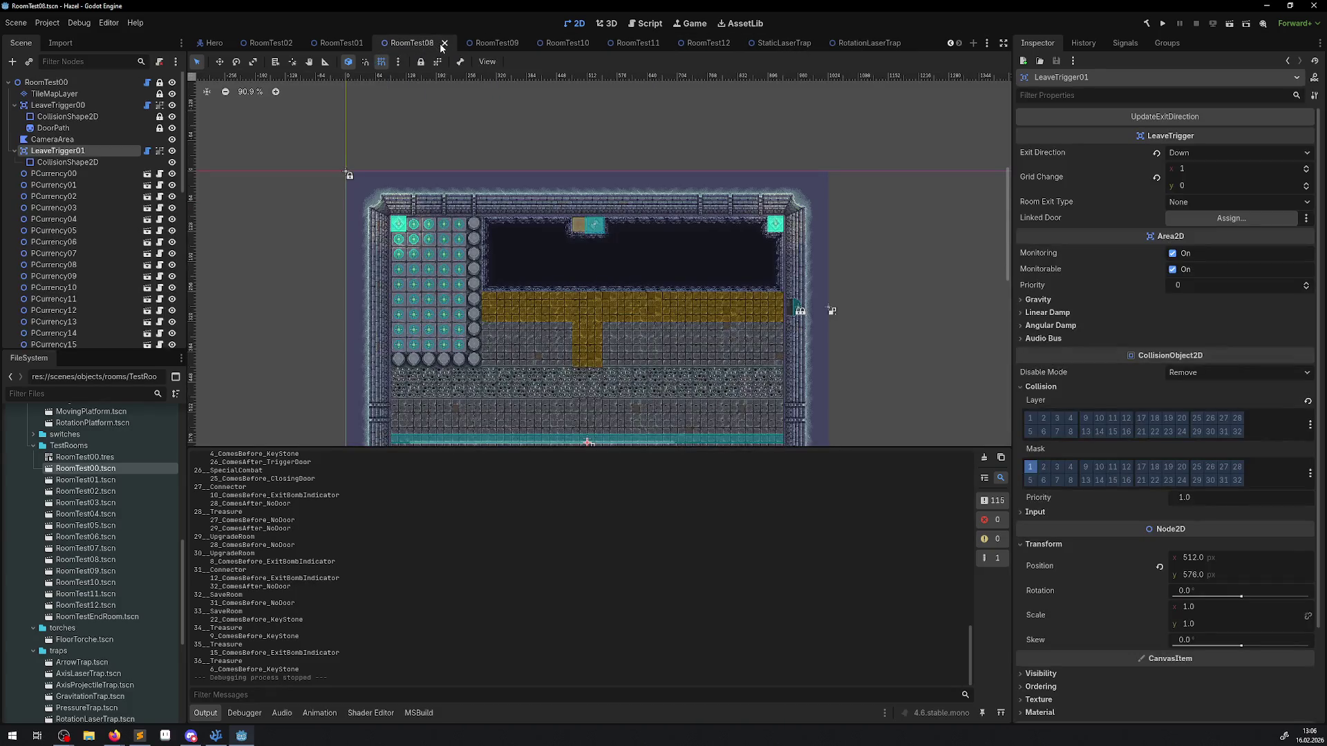
{"action": "left_click", "coordinate": [445, 43]}
{"action": "left_click", "coordinate": [456, 44]}
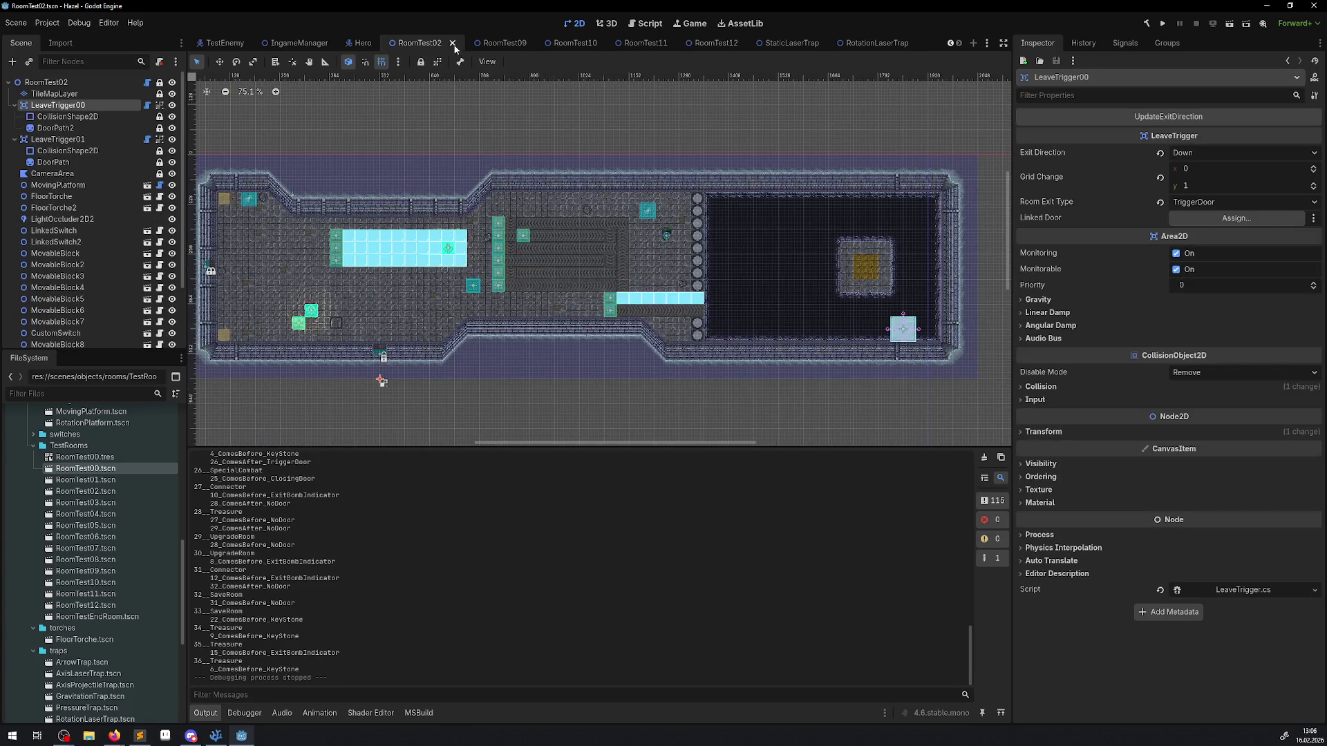
{"action": "left_click", "coordinate": [453, 44]}
{"action": "left_click", "coordinate": [513, 47]}
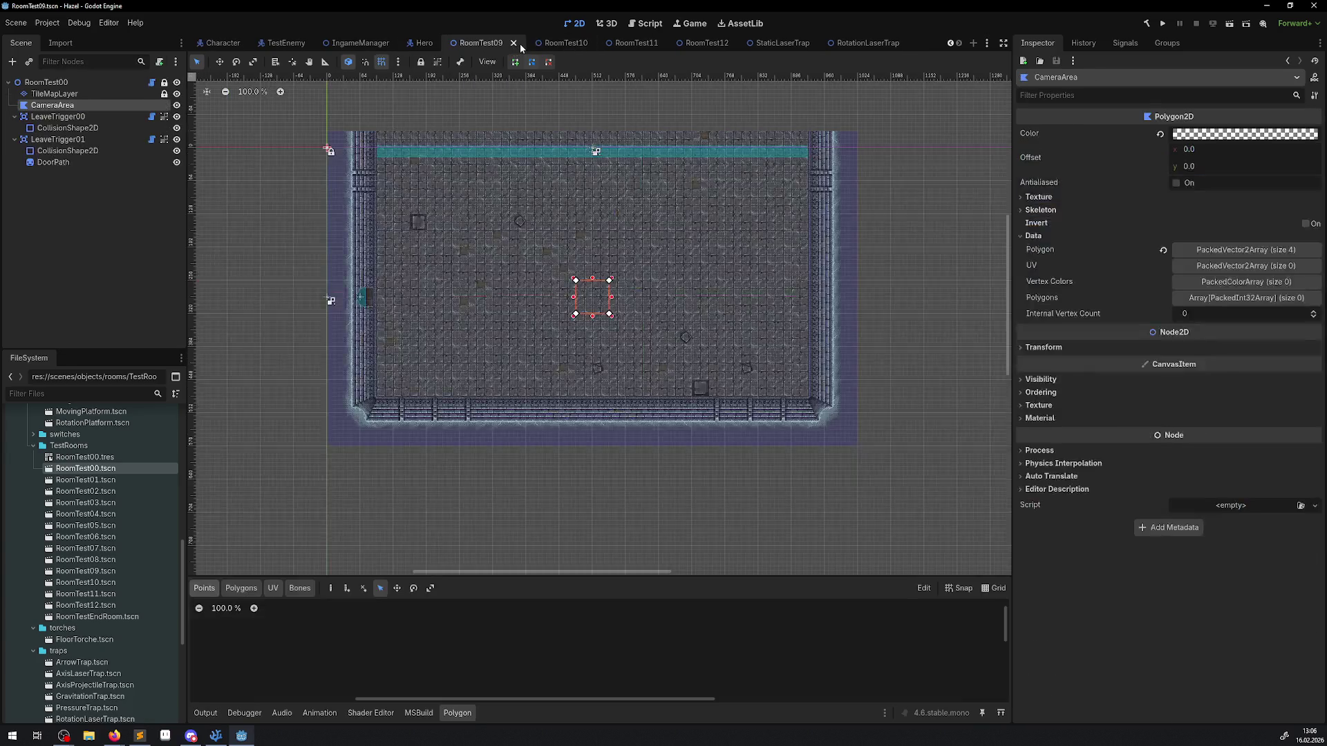
{"action": "left_click", "coordinate": [520, 43]}
{"action": "left_click", "coordinate": [528, 43]}
{"action": "left_click", "coordinate": [532, 44]}
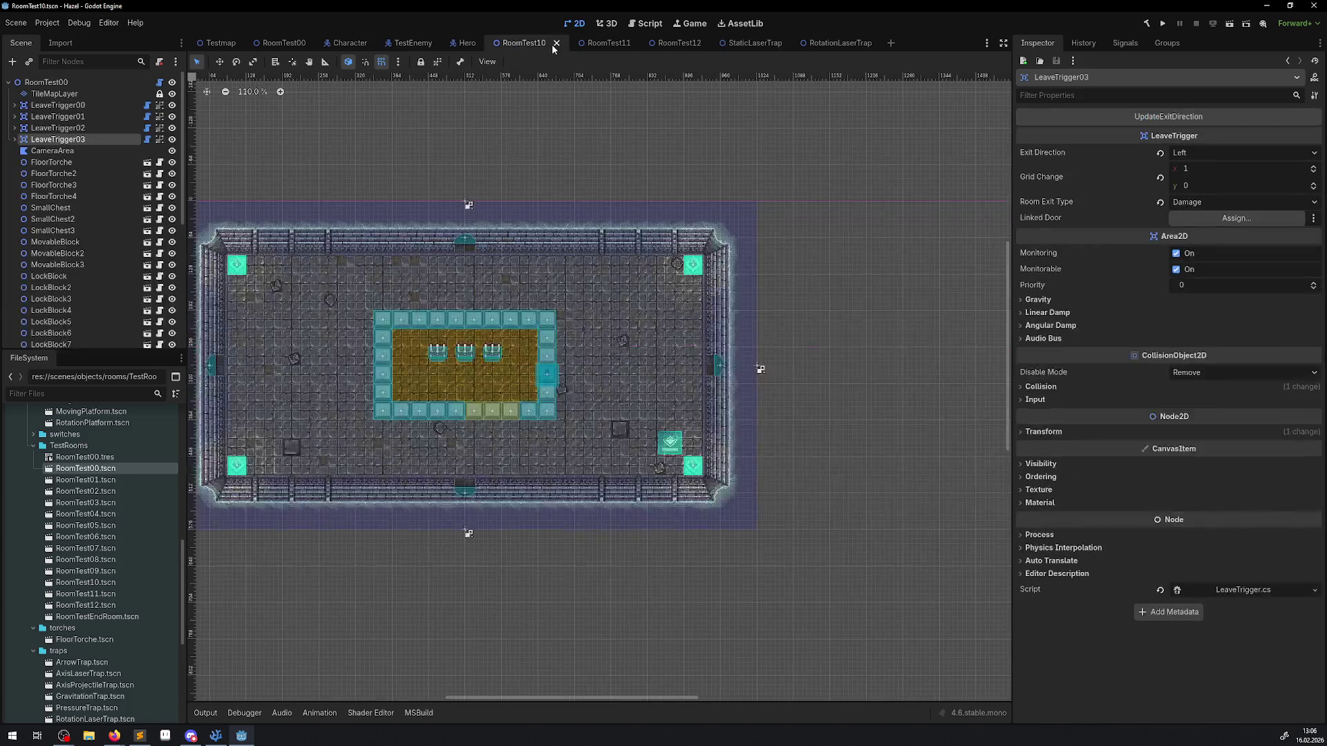
{"action": "left_click", "coordinate": [555, 44]}
{"action": "left_click", "coordinate": [551, 43]}
{"action": "left_click", "coordinate": [559, 44]}
{"action": "left_click", "coordinate": [558, 46]}
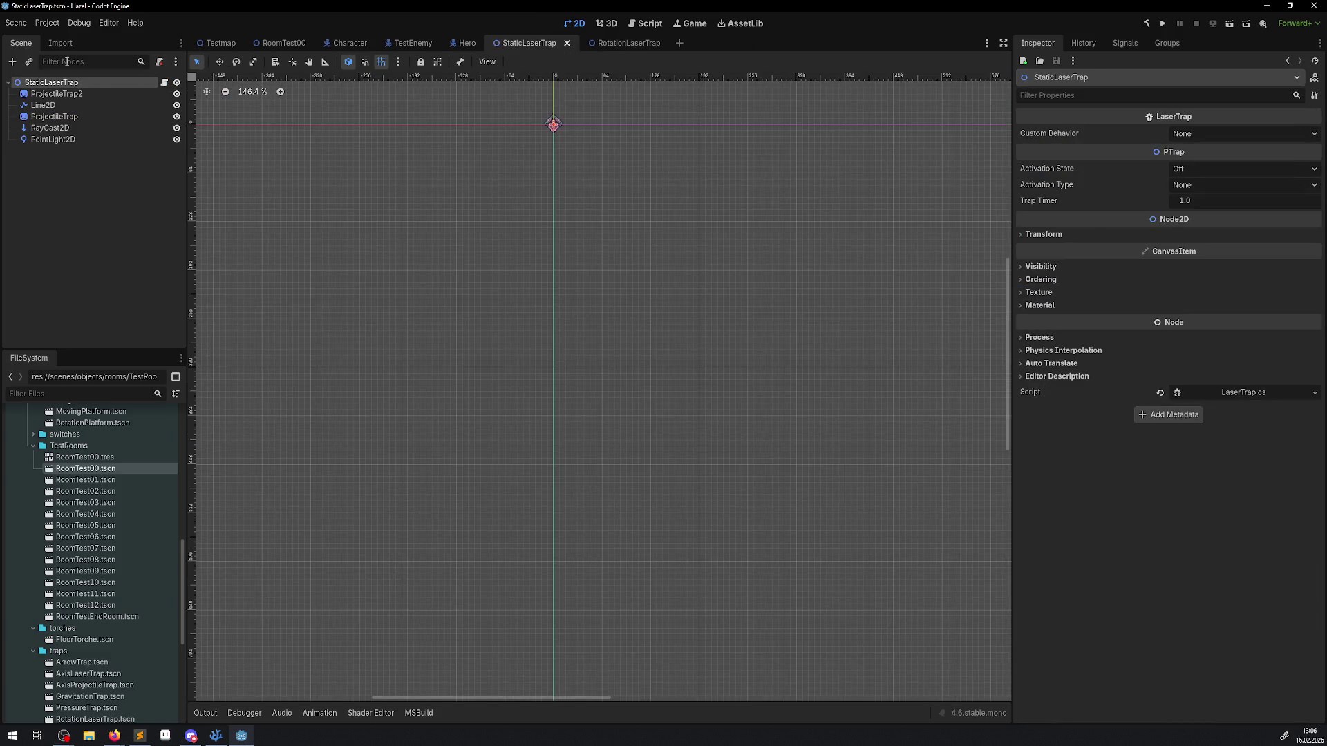
{"action": "left_click", "coordinate": [282, 43]}
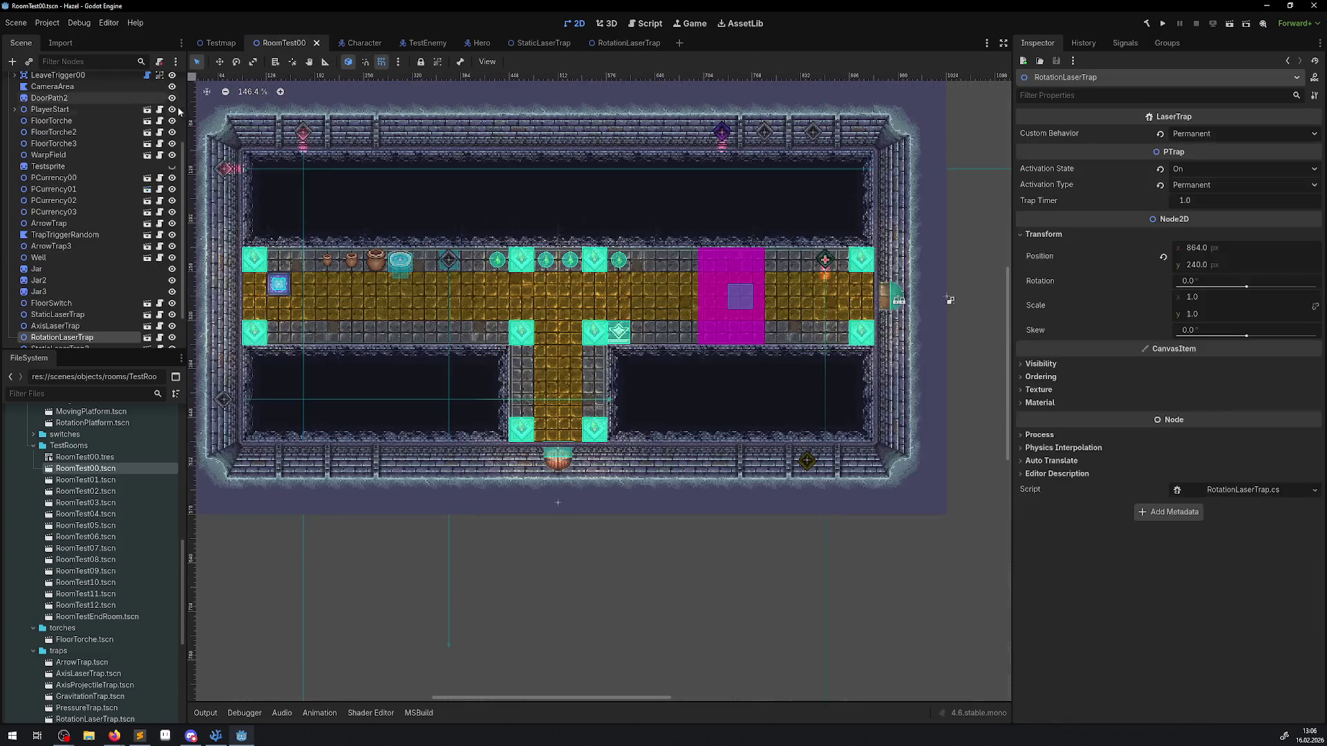
Step: Set the StaticLaserTrap's RayCast2D target y to 1174.884, save the scene, and return to RoomTest00
{"action": "left_click", "coordinate": [305, 138]}
{"action": "mouse_move", "coordinate": [513, 316]}
{"action": "left_mouse_down"}
{"action": "mouse_move", "coordinate": [609, 231]}
{"action": "mouse_move", "coordinate": [609, 261]}
{"action": "left_mouse_up"}
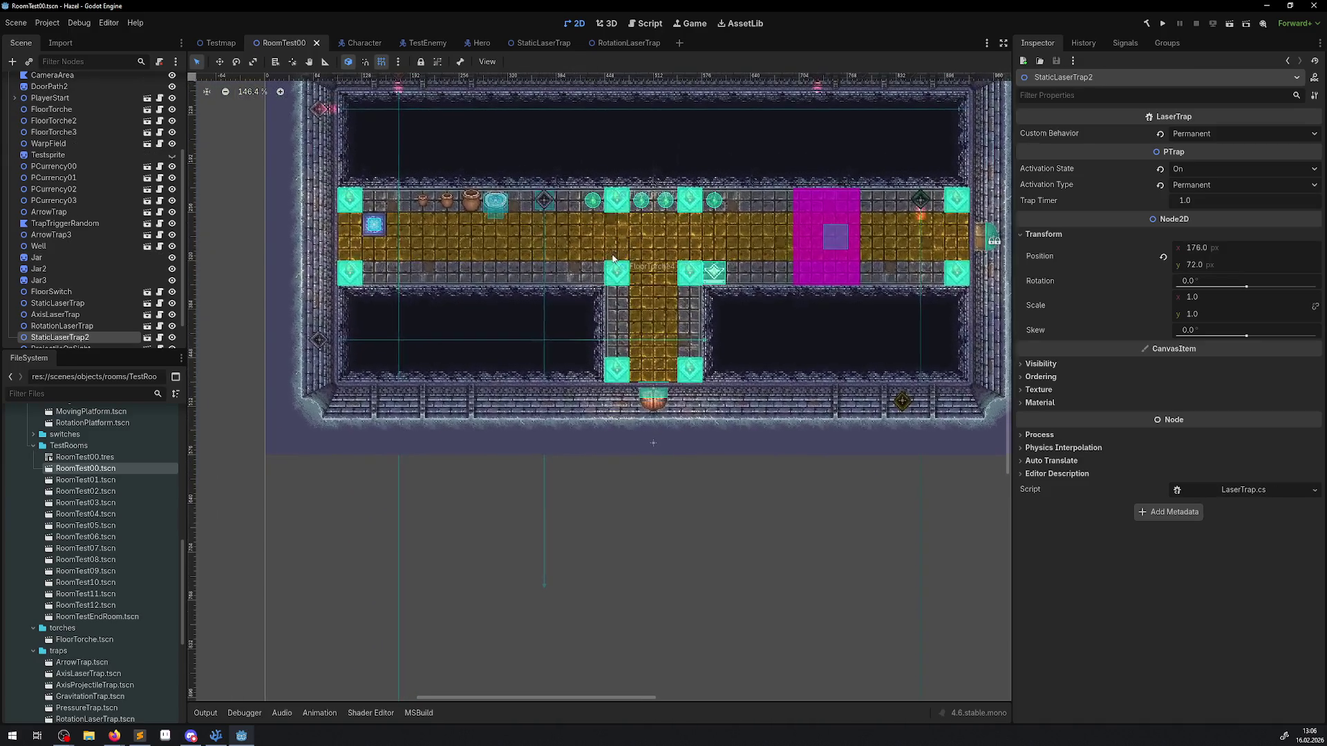
{"action": "left_click", "coordinate": [148, 338]}
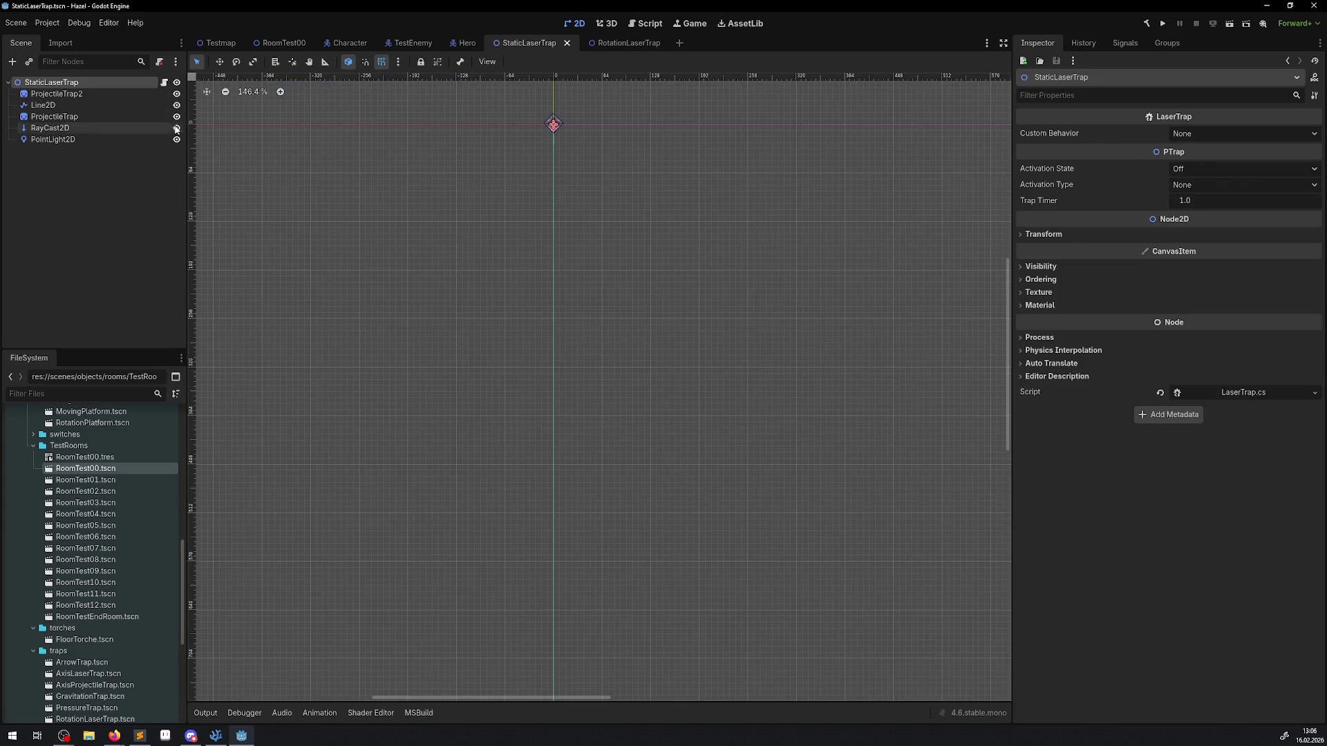
{"action": "left_click", "coordinate": [42, 128]}
{"action": "left_click_drag", "start_coordinate": [1165, 184], "coordinate": [1105, 185]}
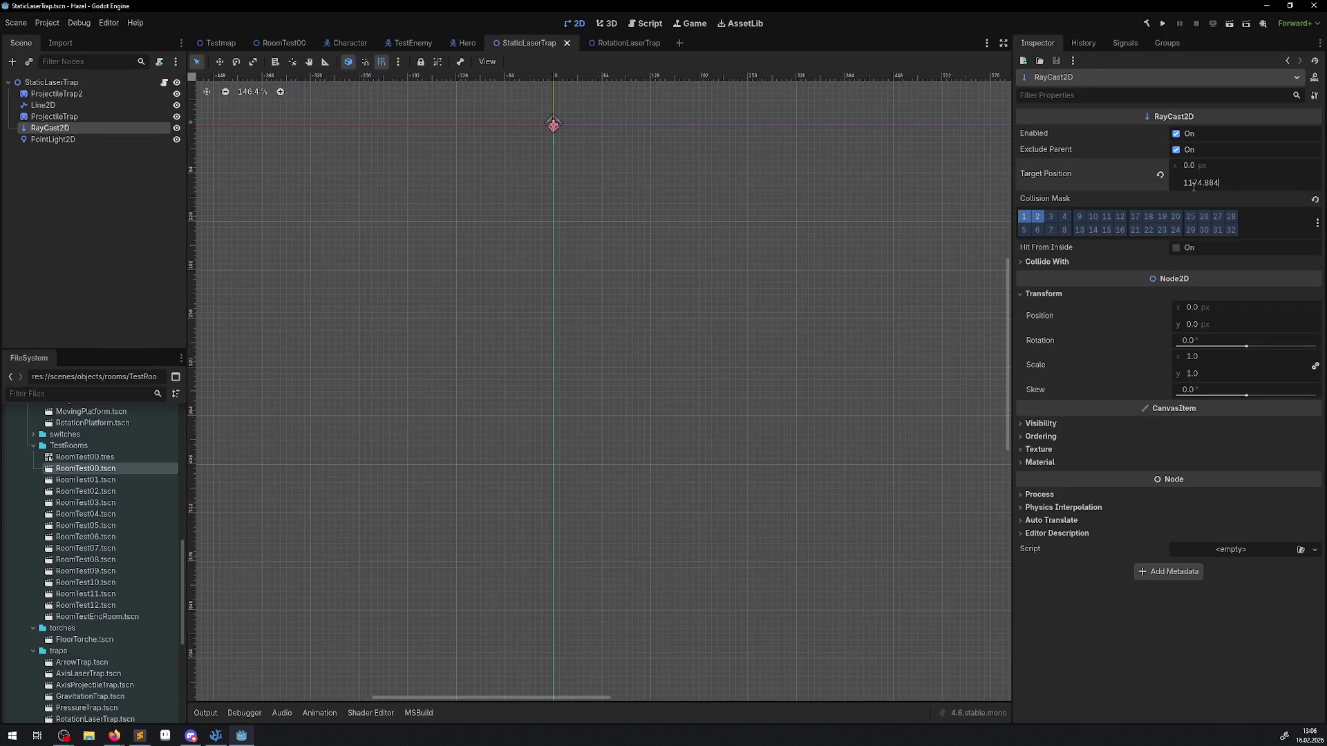
{"action": "key", "text": "ctrl+s"}
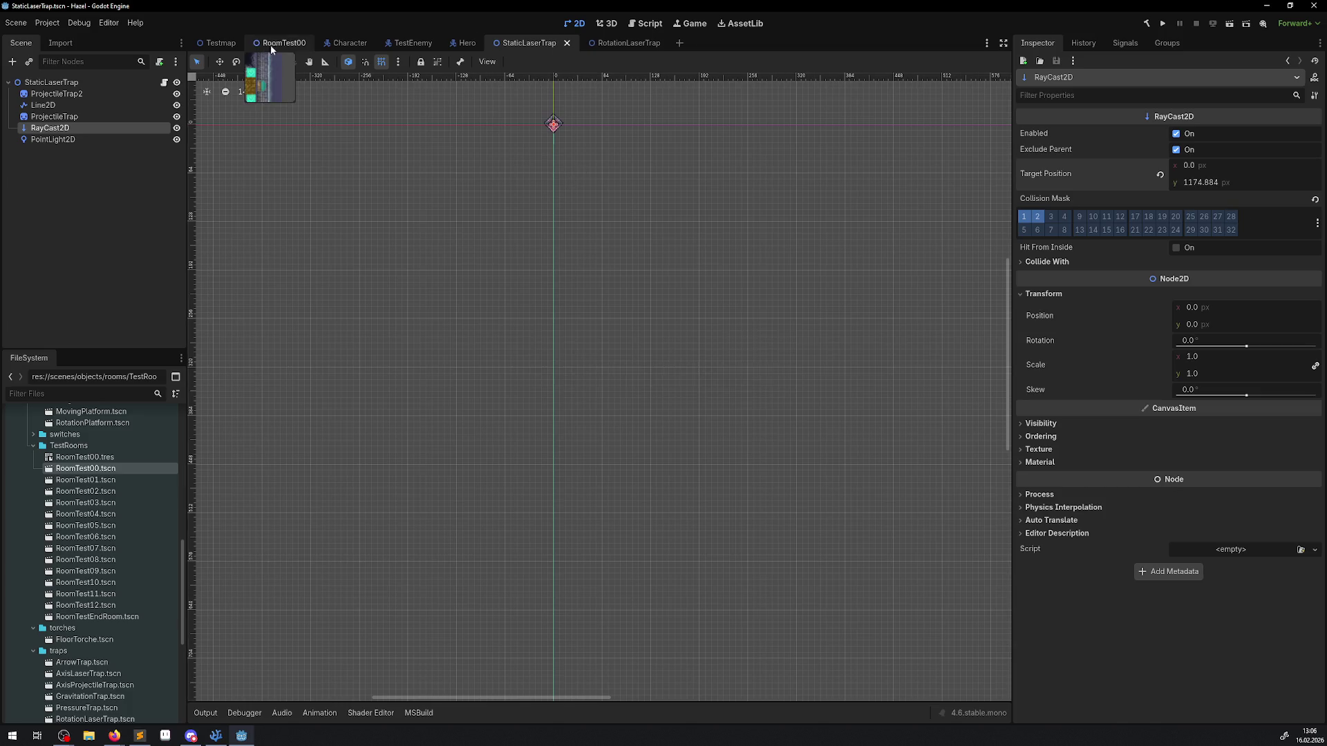
{"action": "left_click", "coordinate": [284, 43]}
{"action": "scroll", "coordinate": [502, 353], "scroll_direction": "down", "scroll_amount": 4}
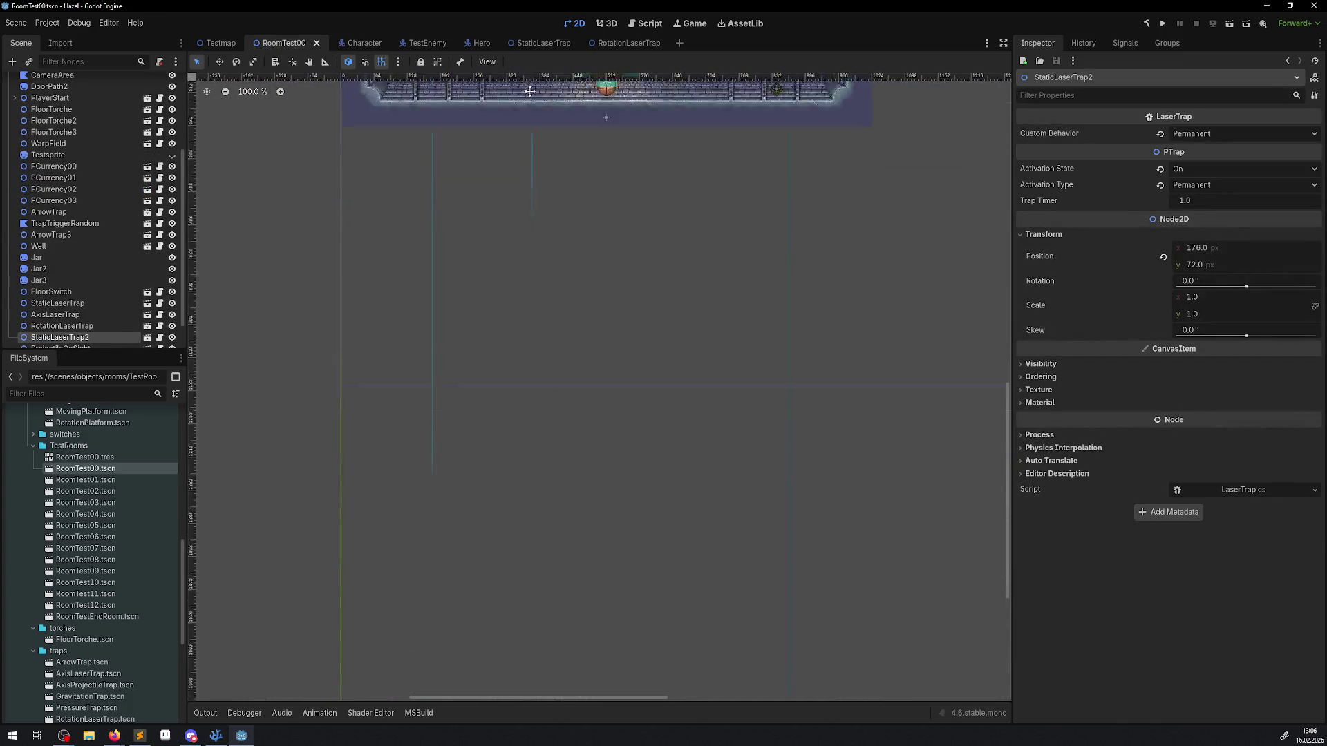
{"action": "scroll", "coordinate": [569, 399], "scroll_direction": "down", "scroll_amount": 5}
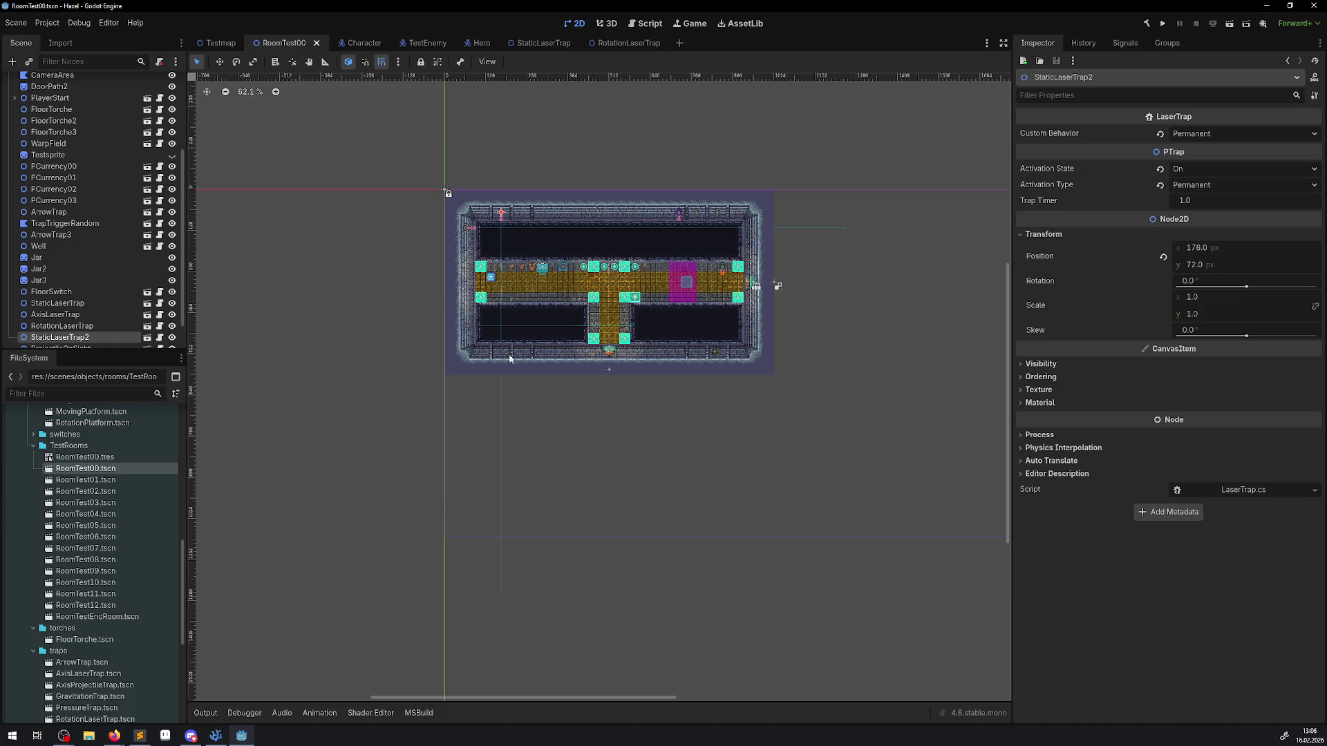
Step: Make a StaticLaserTrap3 copy, move it to the origin, rotate it about -55°, then delete it
{"action": "left_click_drag", "start_coordinate": [61, 342], "coordinate": [42, 86]}
{"action": "scroll", "coordinate": [437, 212], "scroll_direction": "up", "scroll_amount": 3}
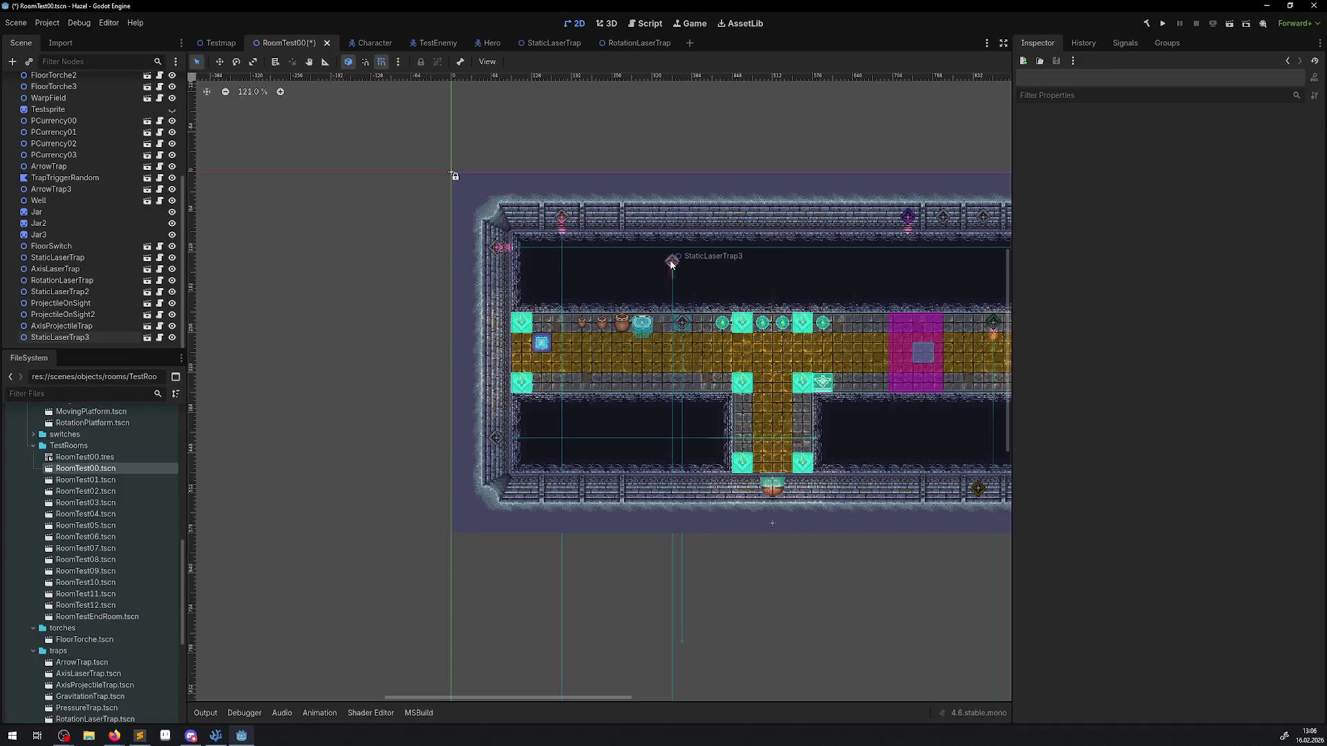
{"action": "mouse_move", "coordinate": [673, 266]}
{"action": "left_mouse_down"}
{"action": "mouse_move", "coordinate": [507, 236]}
{"action": "mouse_move", "coordinate": [457, 175]}
{"action": "left_mouse_up"}
{"action": "scroll", "coordinate": [649, 251], "scroll_direction": "down", "scroll_amount": 3}
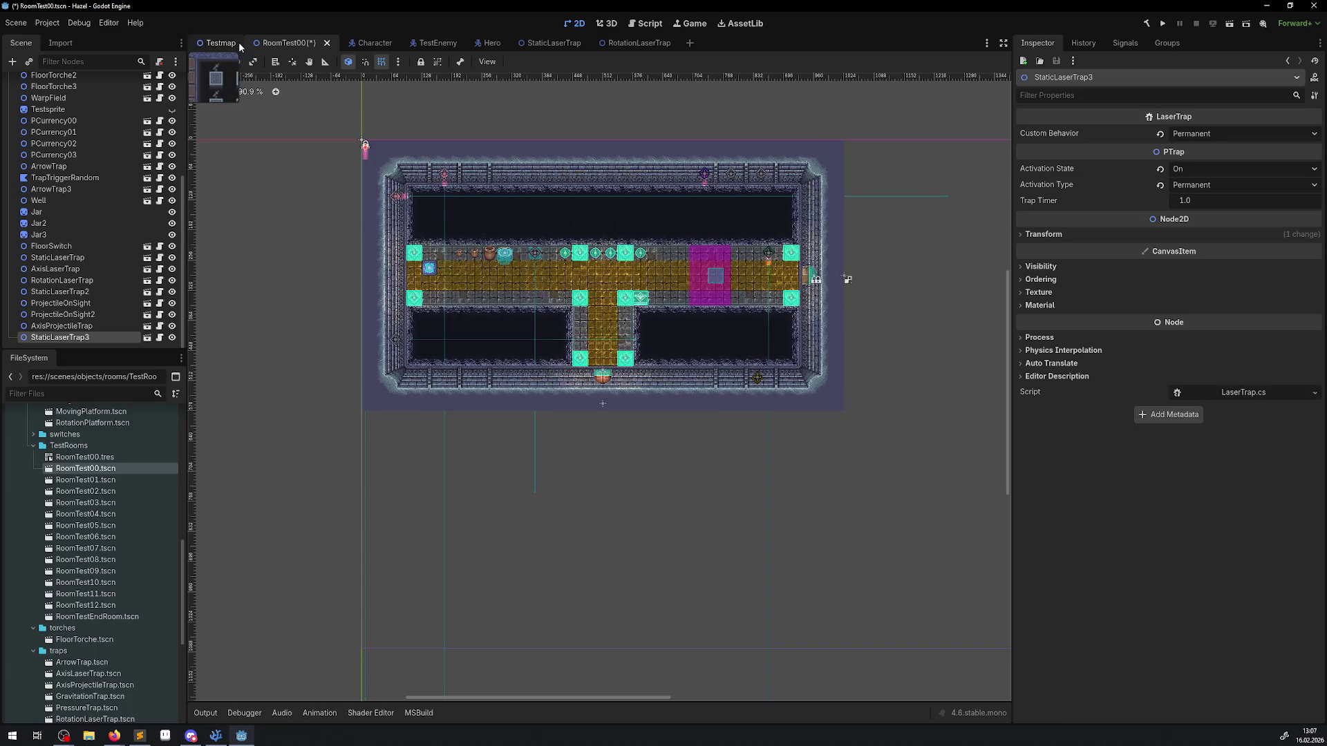
{"action": "left_click", "coordinate": [237, 62]}
{"action": "left_click_drag", "start_coordinate": [365, 145], "coordinate": [341, 149]}
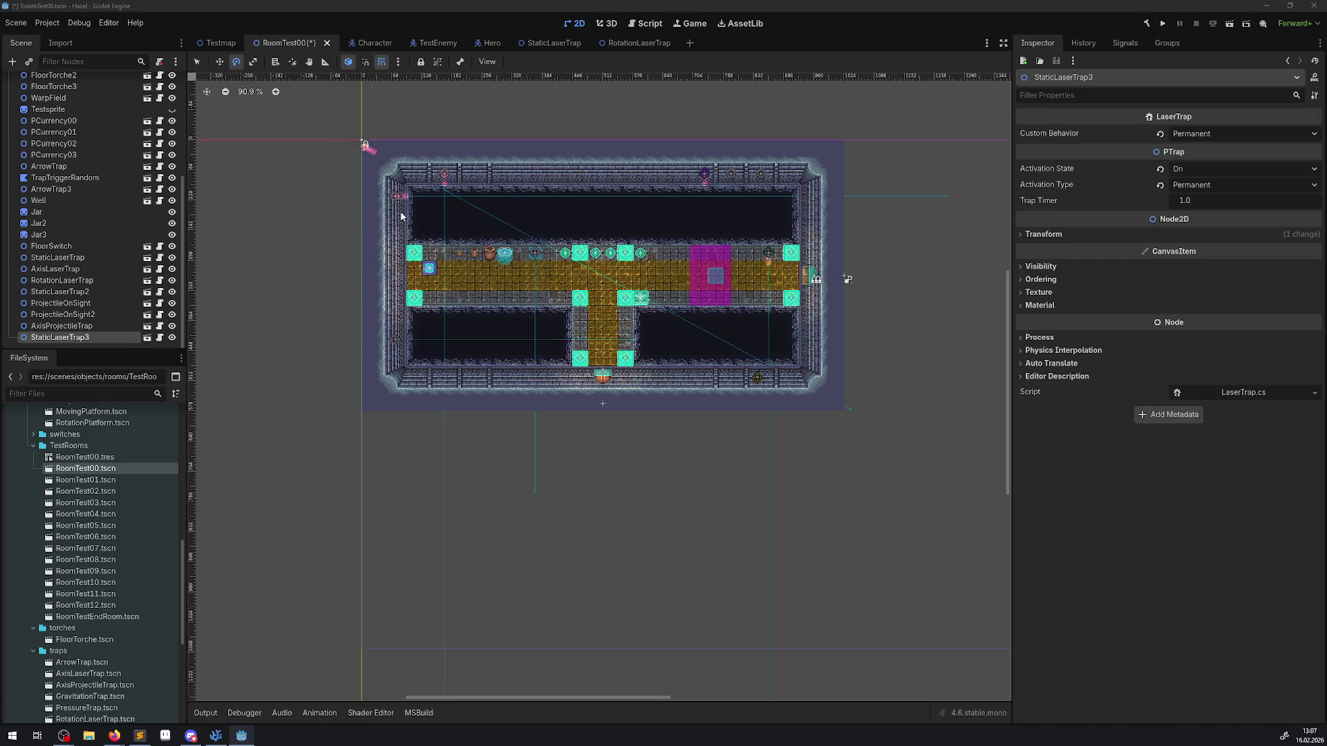
{"action": "key", "text": "Delete"}
{"action": "left_click", "coordinate": [634, 378]}
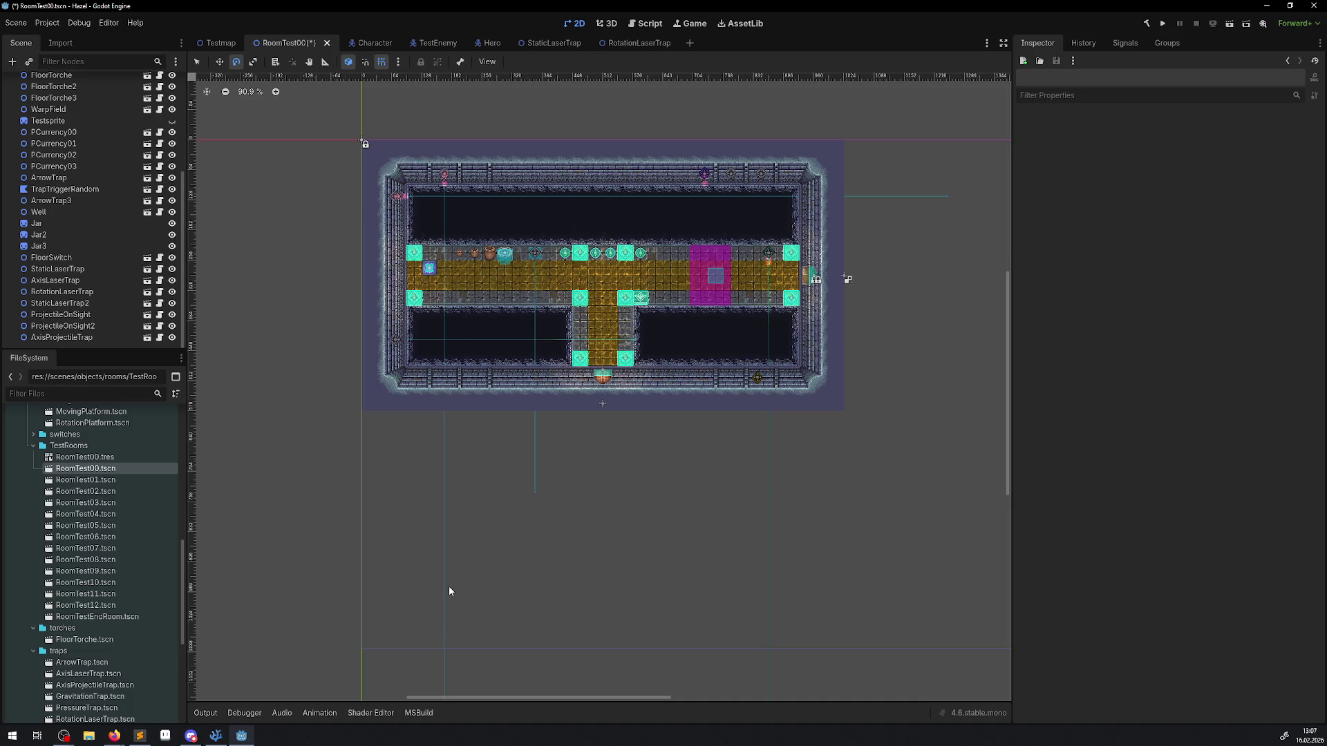
Step: Bring up LaserTrap.cs and place the cursor in line 56's RoomSize scaling
{"action": "left_click", "coordinate": [216, 736]}
{"action": "left_click", "coordinate": [445, 346]}
{"action": "left_click", "coordinate": [329, 346]}
Step: Add brackets and '- 64.0f' to the RoomSize.X and RoomSize.Y terms on lines 55–56, and save
{"action": "left_click", "coordinate": [334, 347]}
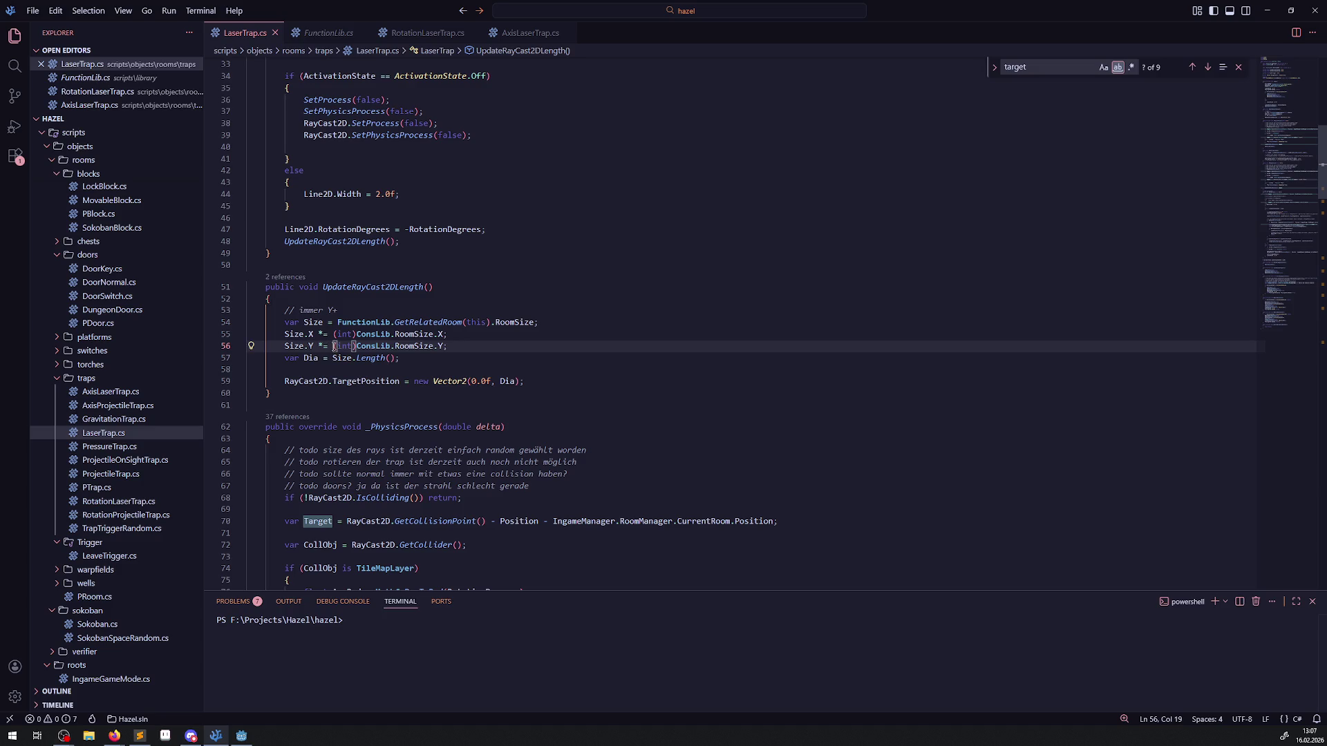
{"action": "type", "text": "("}
{"action": "left_click", "coordinate": [334, 336]}
{"action": "type", "text": "("}
{"action": "left_click", "coordinate": [450, 335]}
{"action": "type", "text": ")"}
{"action": "left_click", "coordinate": [447, 346]}
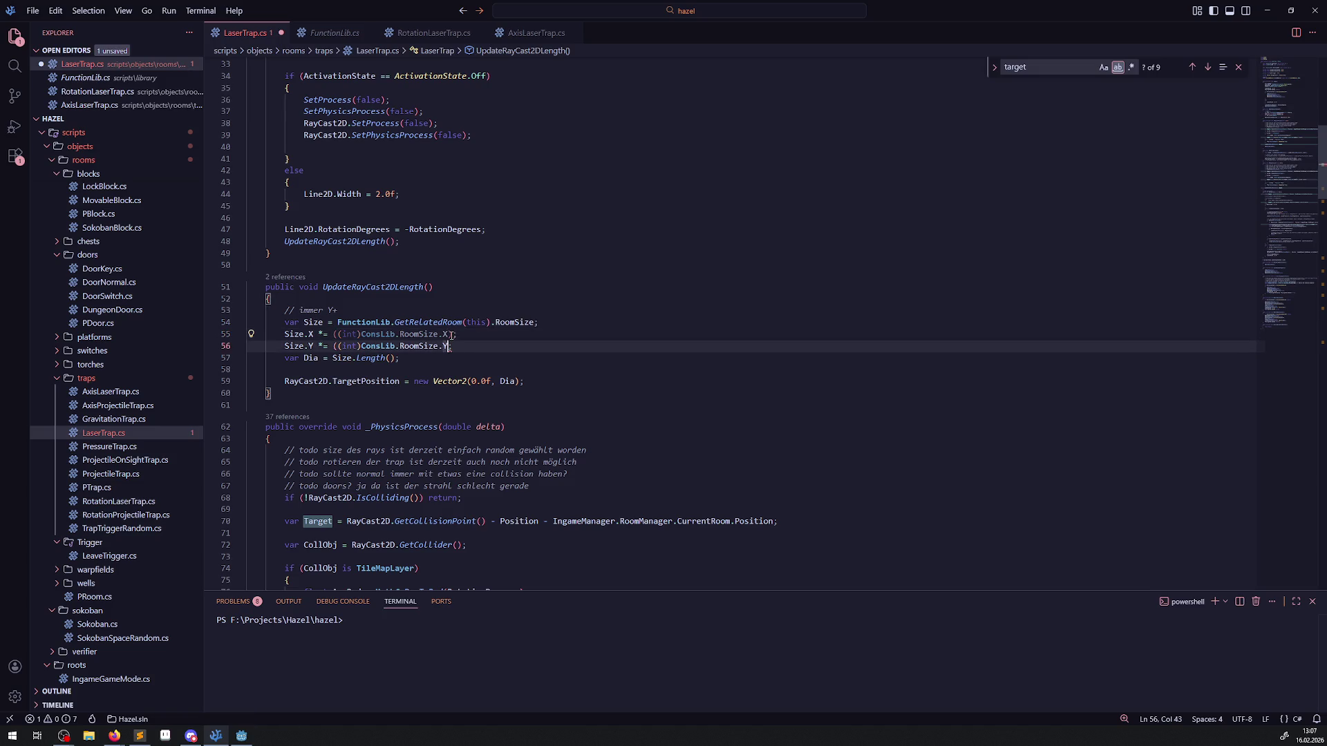
{"action": "type", "text": ")"}
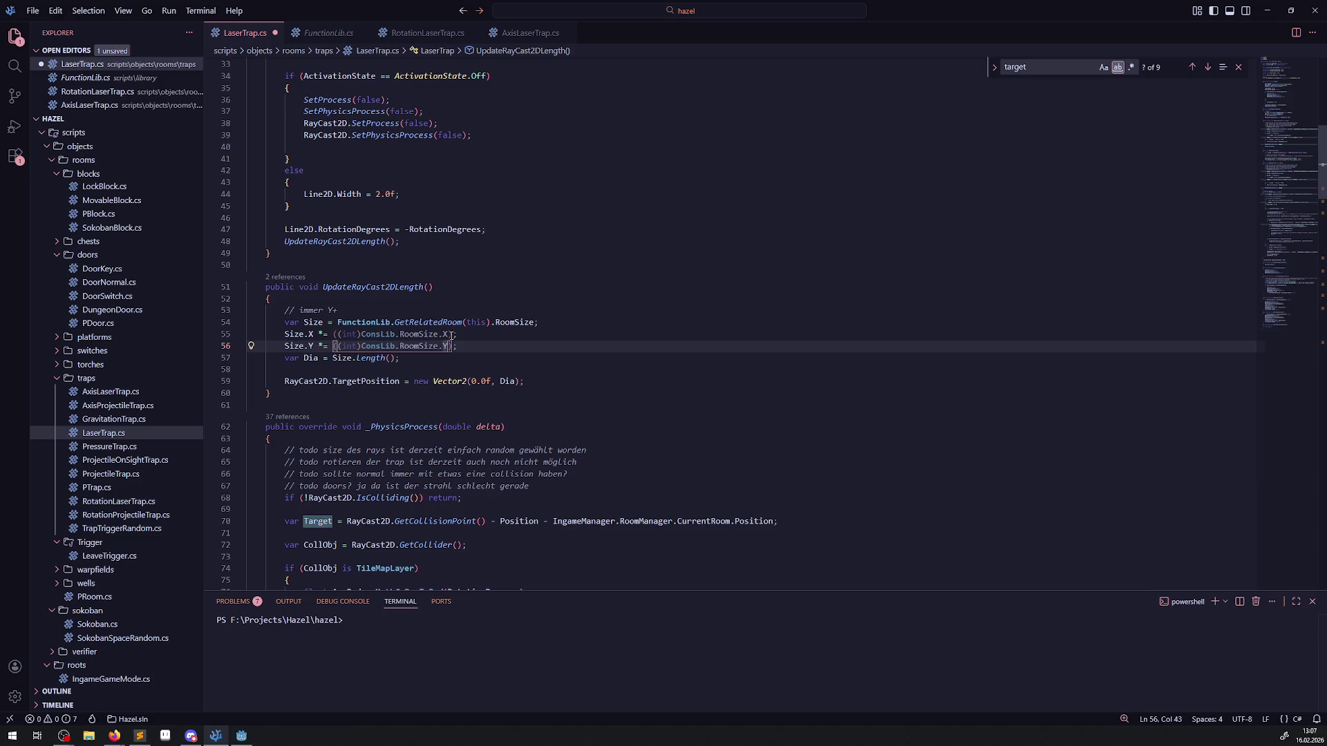
{"action": "type", "text": "- "}
{"action": "type", "text": "64"}
{"action": "type", "text": ".0f"}
{"action": "left_click", "coordinate": [449, 334]}
{"action": "type", "text": "- 64.0f"}
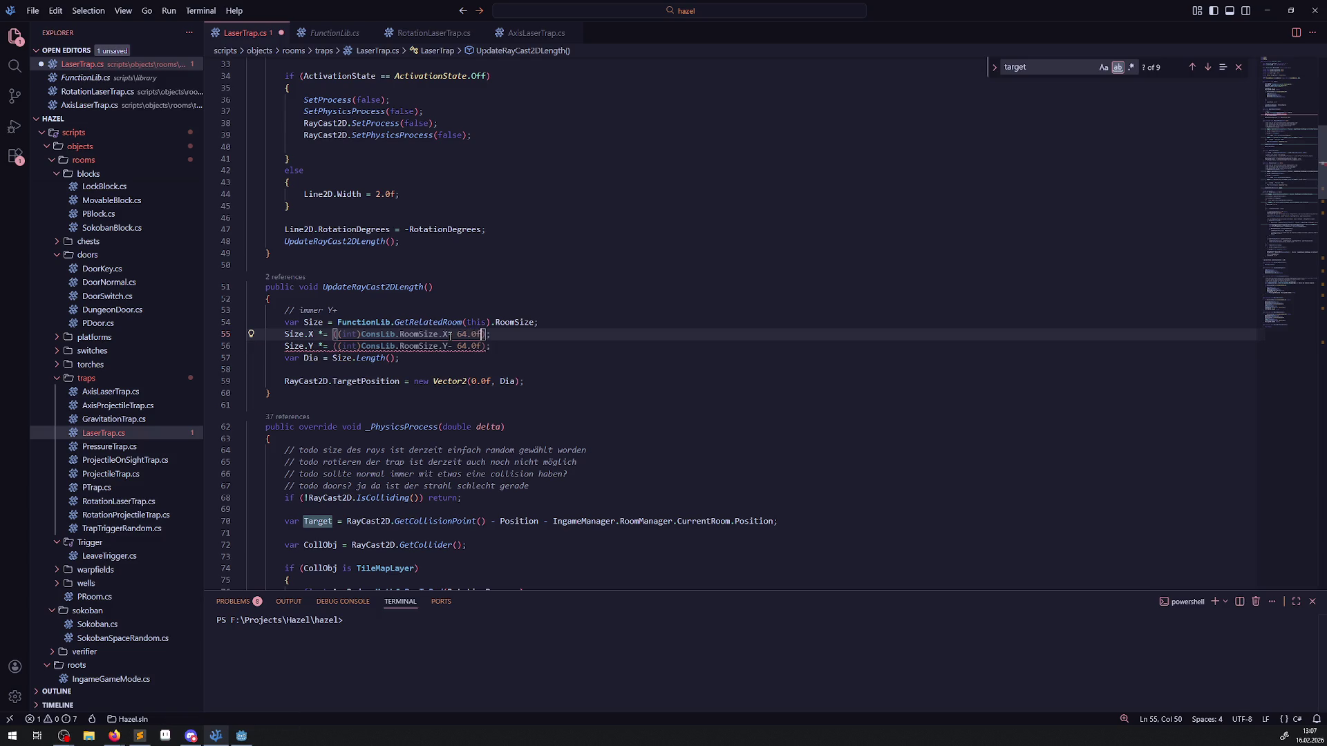
{"action": "key", "text": "ctrl+s"}
Step: Fix the brackets so (int) casts (RoomSize - 64.0f), save LaserTrap.cs, and return to Godot
{"action": "left_click", "coordinate": [544, 275]}
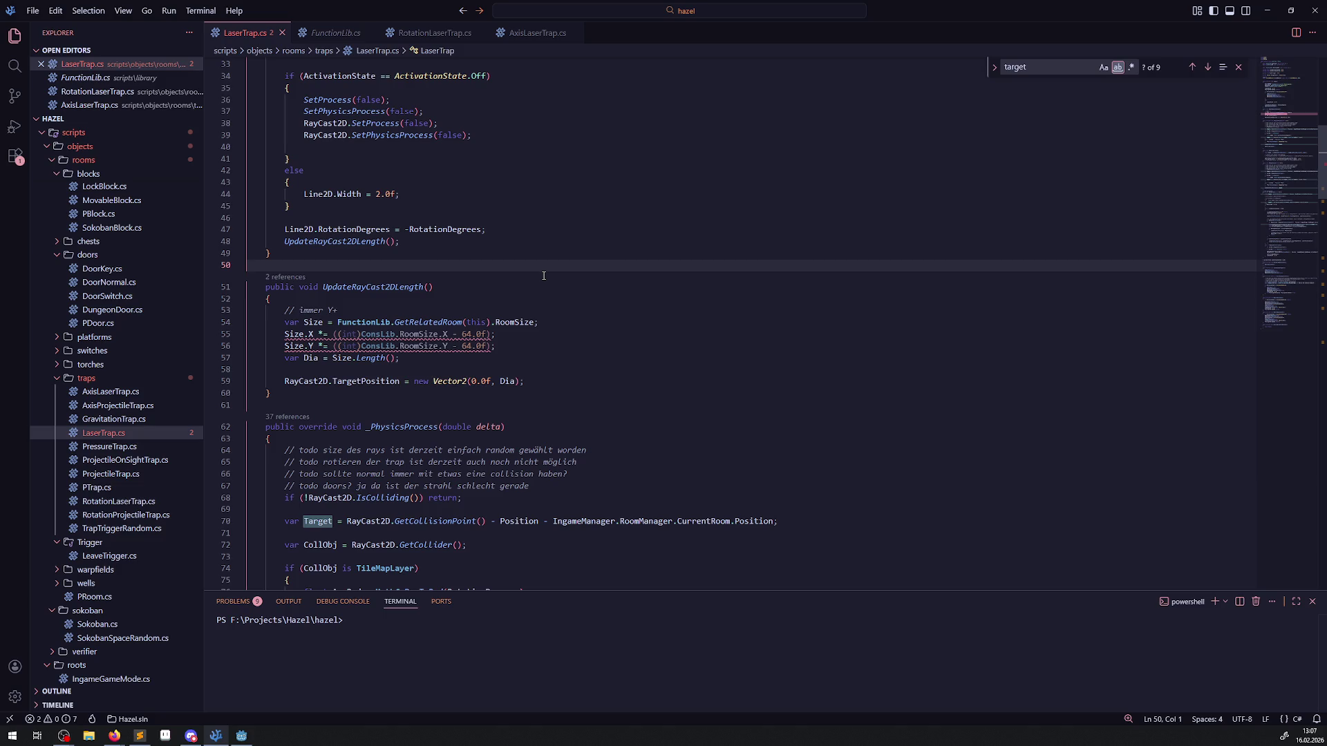
{"action": "left_click", "coordinate": [336, 335]}
{"action": "key", "text": "ctrl+alt+Down"}
{"action": "key", "text": "Delete"}
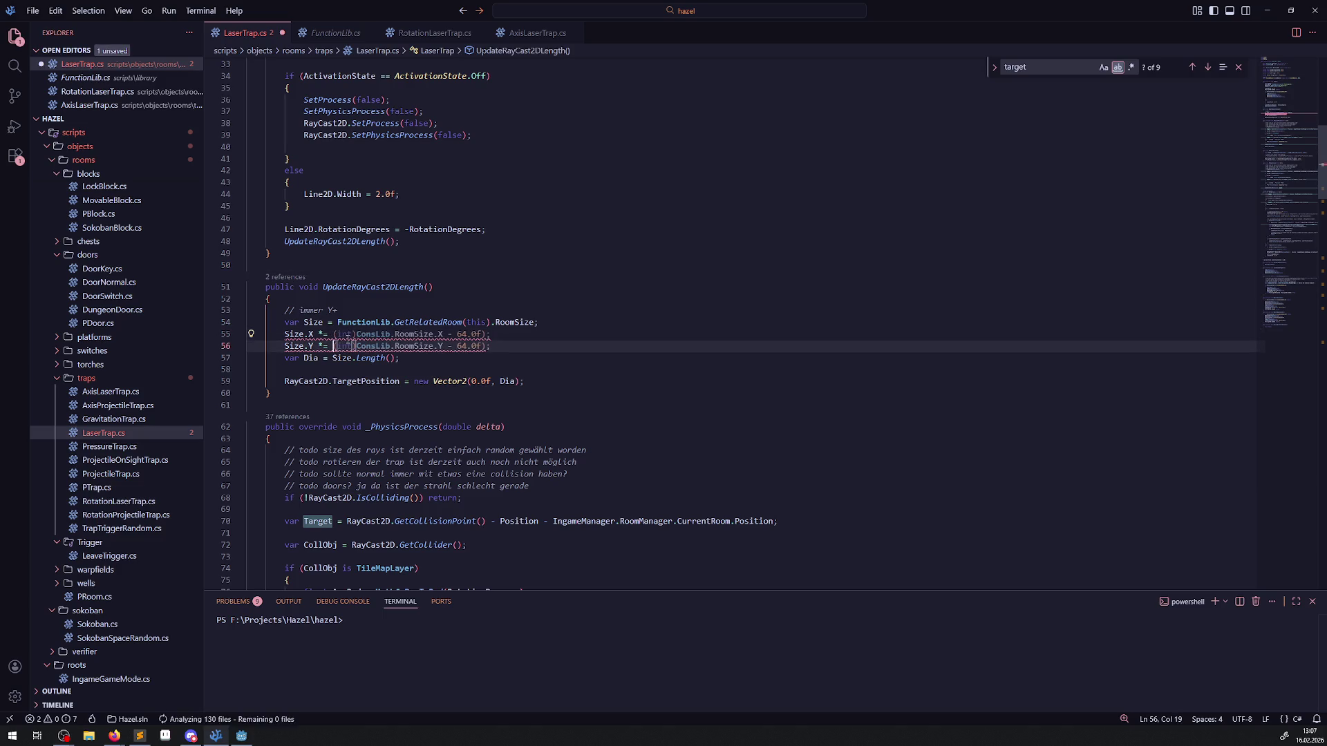
{"action": "left_click", "coordinate": [355, 335]}
{"action": "type", "text": "("}
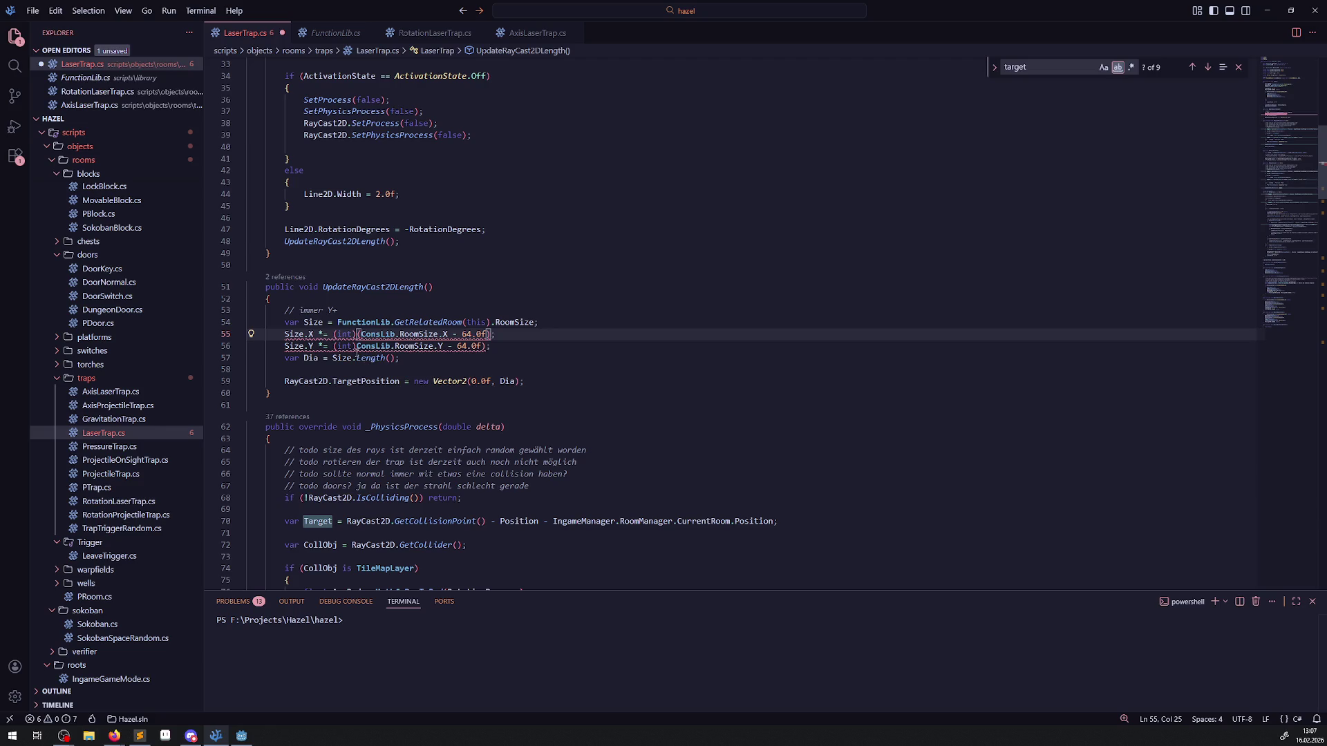
{"action": "left_click", "coordinate": [539, 268]}
{"action": "key", "text": "ctrl+s"}
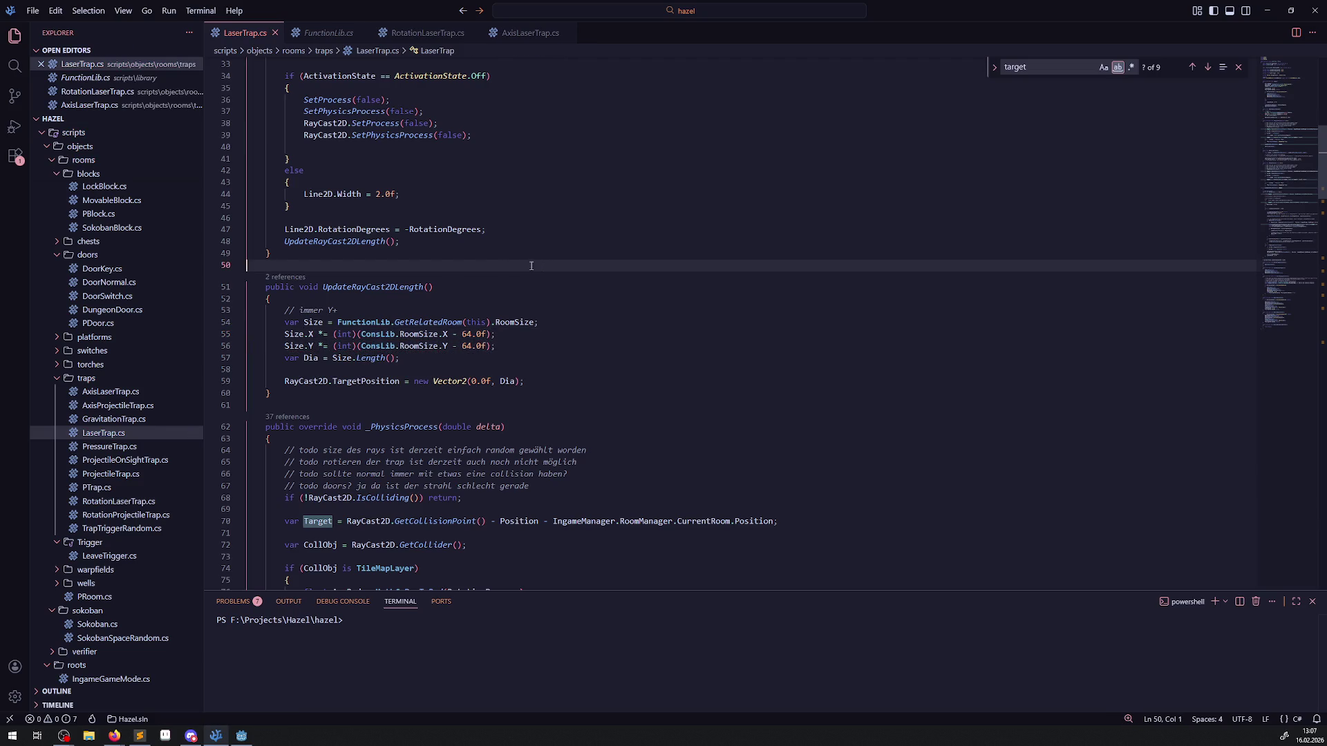
{"action": "left_click", "coordinate": [241, 735]}
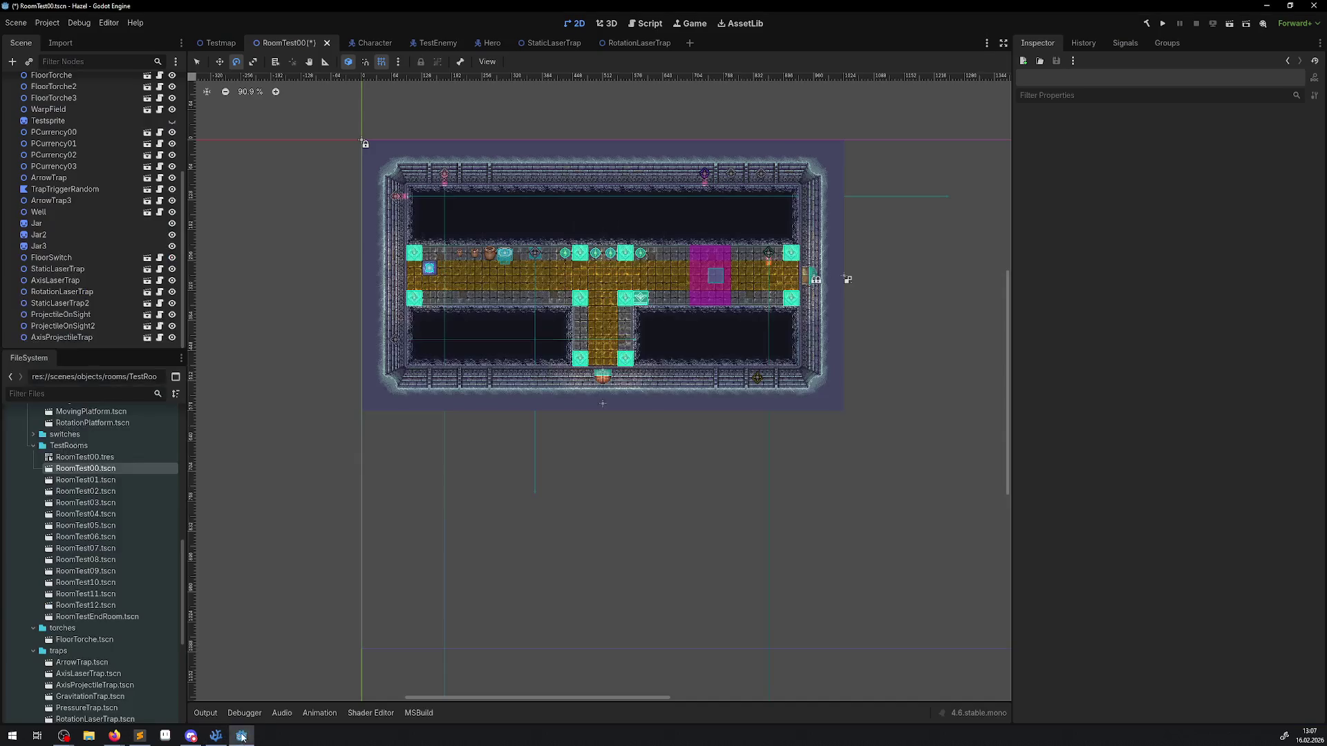
Step: Save and run RoomTest00, check the running RayCast2D's 1088 px target position, then stop
{"action": "left_click", "coordinate": [1162, 23]}
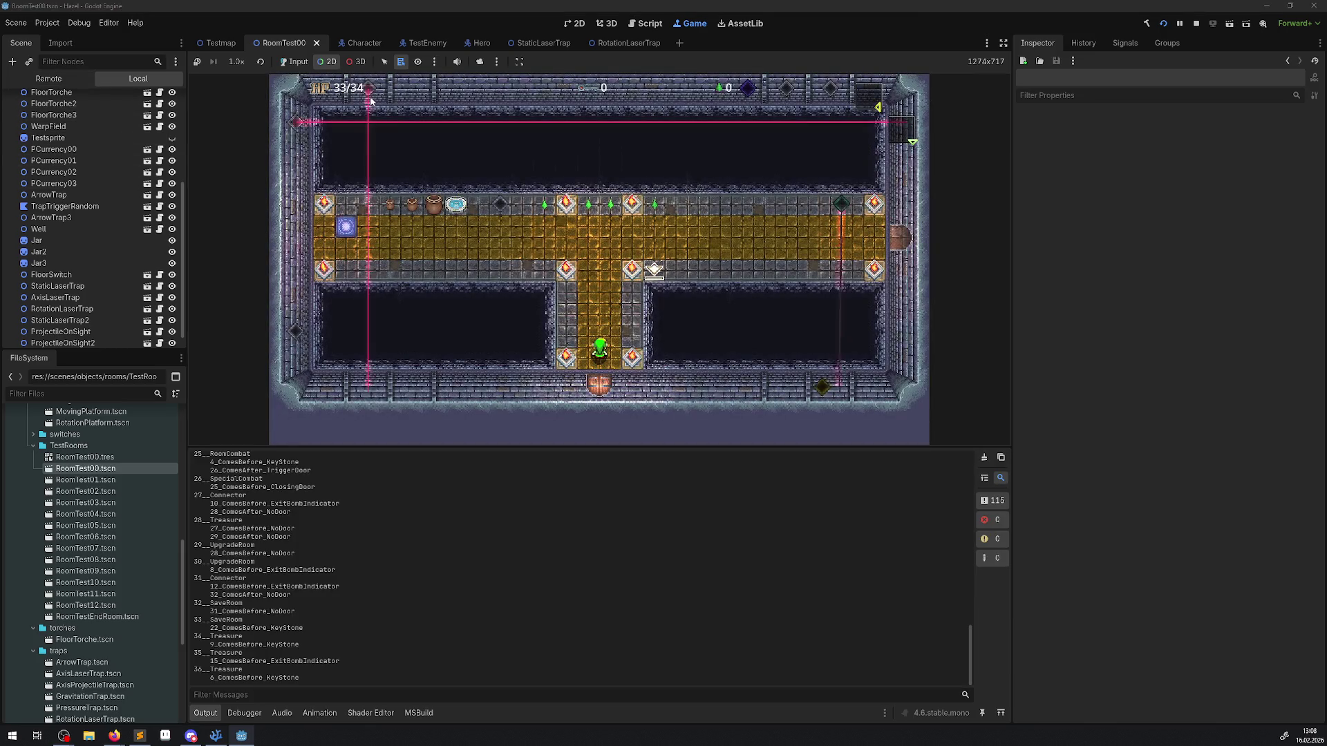
{"action": "right_click", "coordinate": [372, 97]}
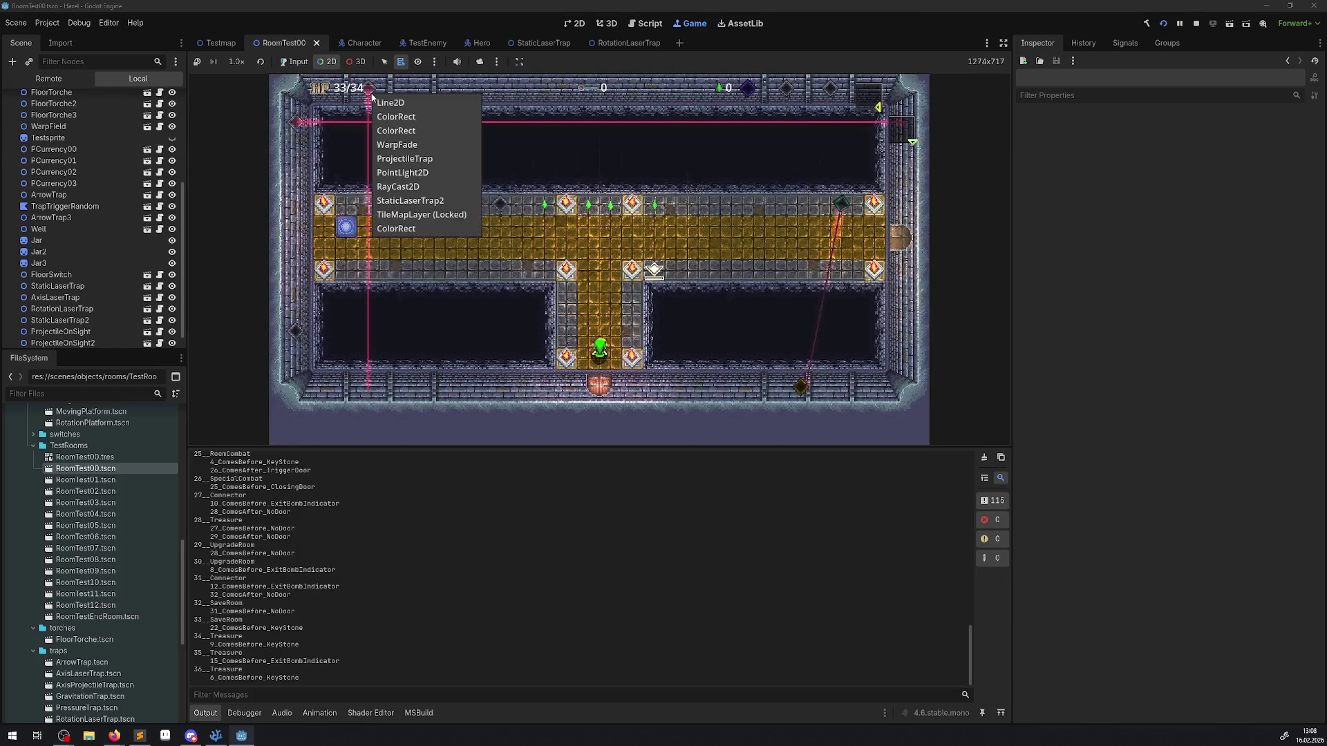
{"action": "left_click", "coordinate": [410, 187]}
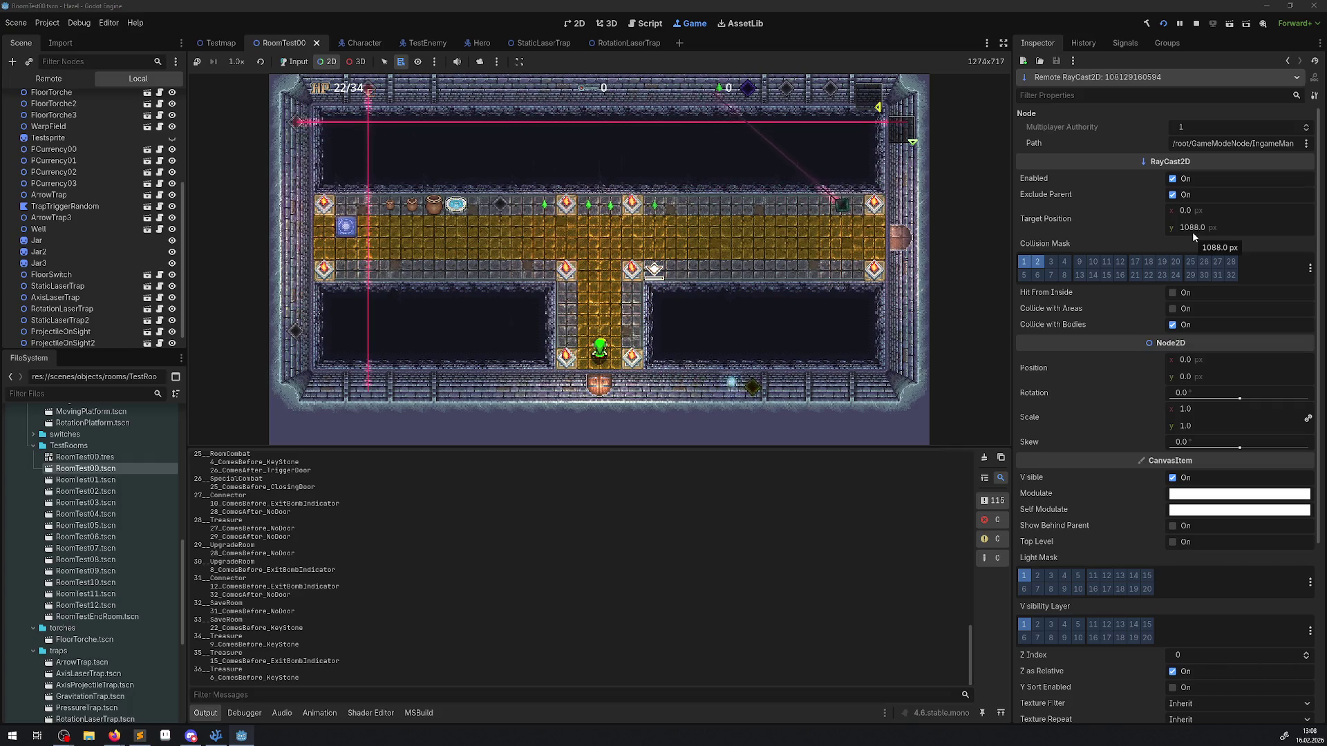
{"action": "left_click", "coordinate": [1196, 24]}
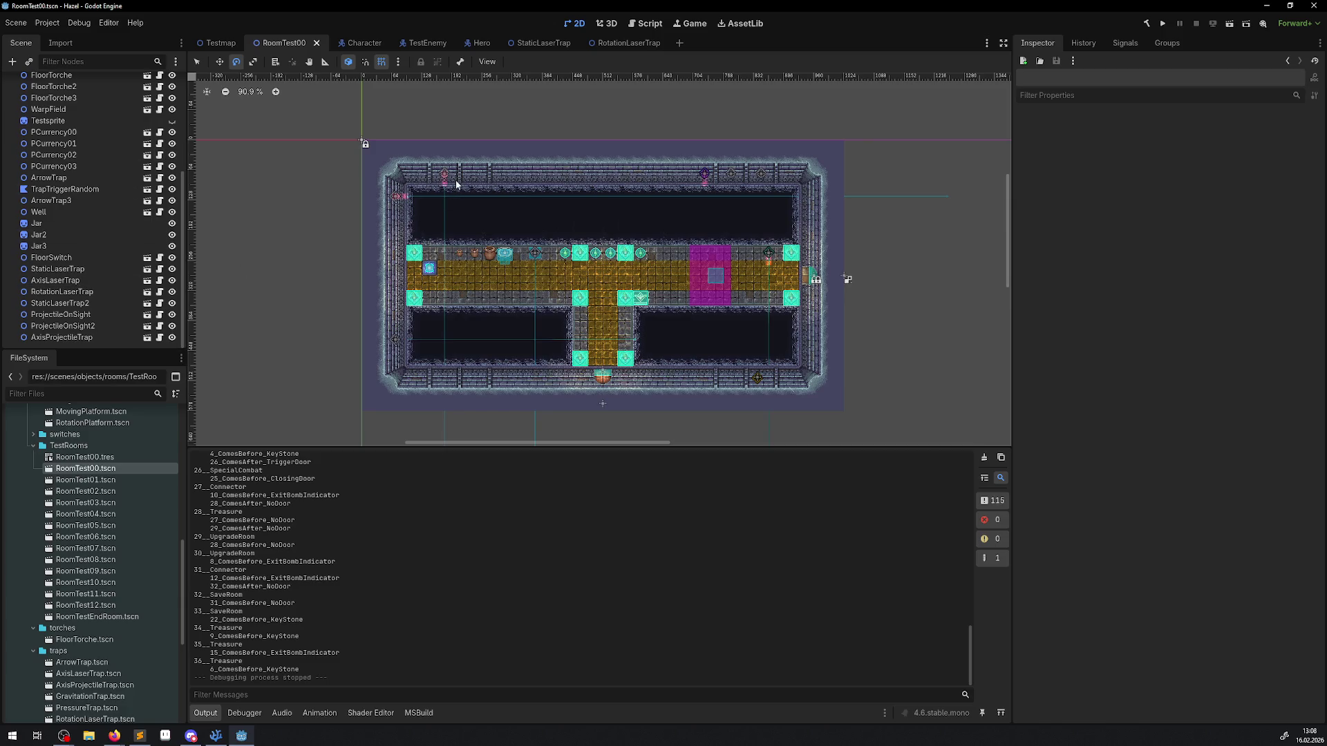
Step: Inspect StaticLaserTrap2, RotationLaserTrap, AxisLaserTrap and StaticLaserTrap in the zoomed room view
{"action": "scroll", "coordinate": [428, 178], "scroll_direction": "up", "scroll_amount": 2}
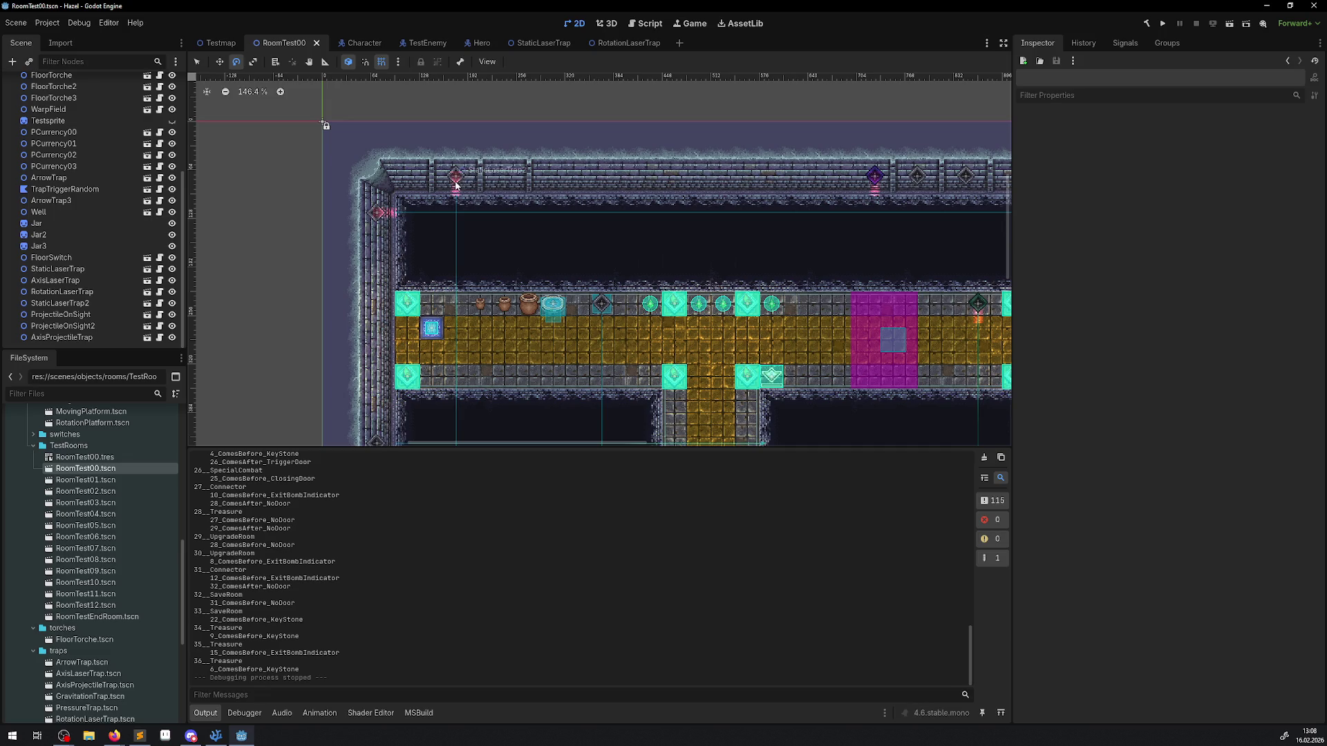
{"action": "left_click", "coordinate": [455, 184]}
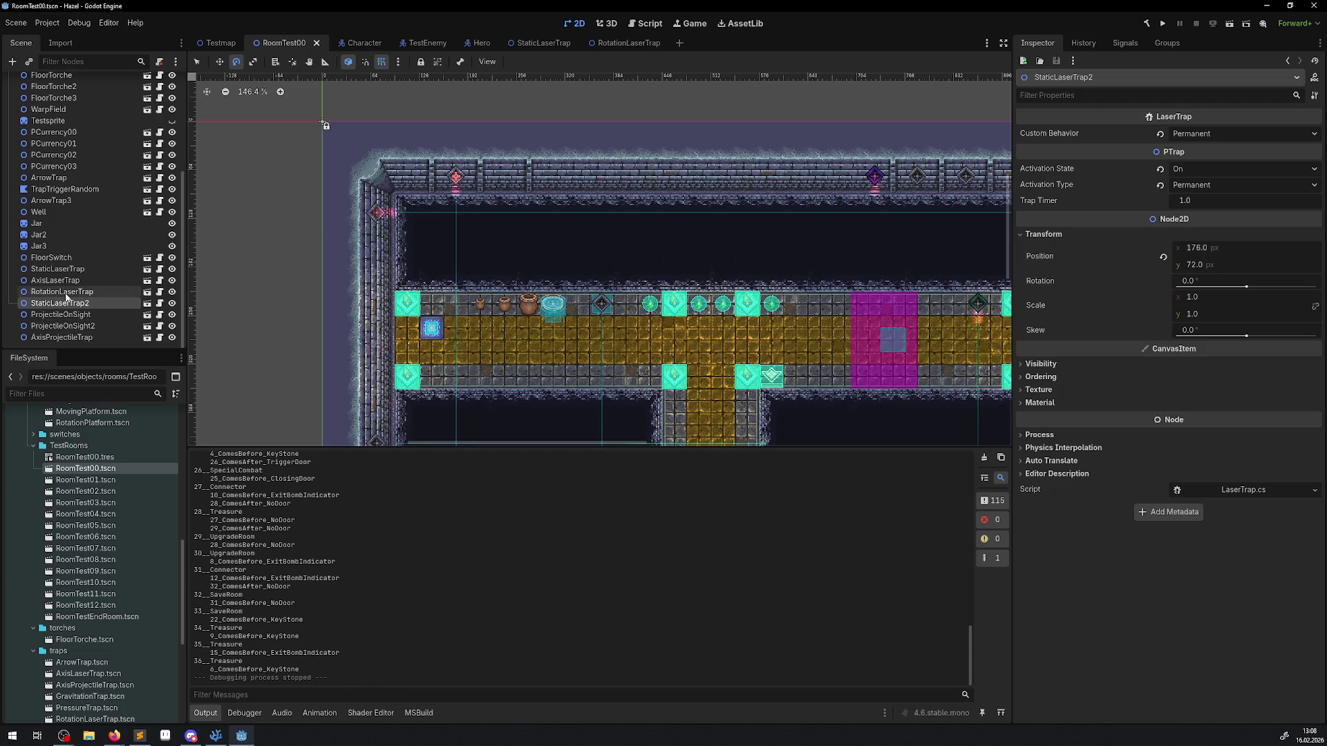
{"action": "left_click", "coordinate": [66, 293]}
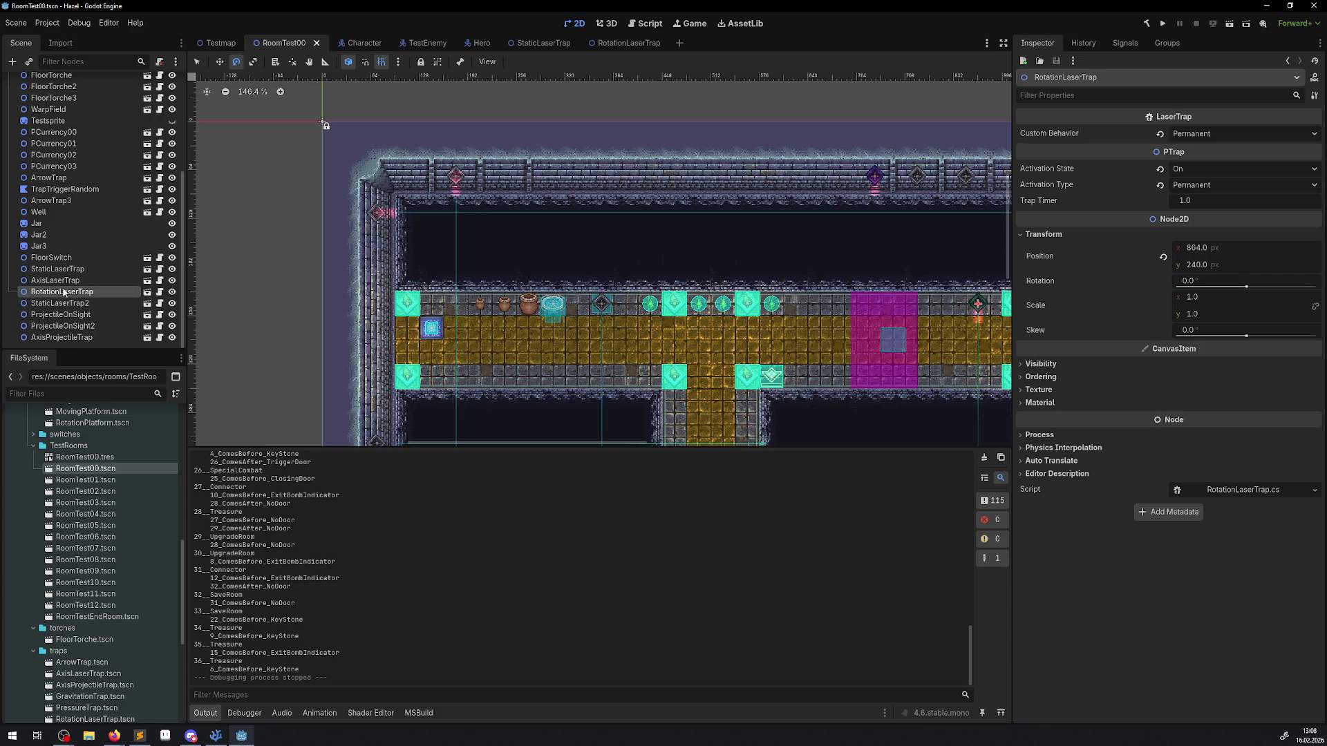
{"action": "left_click", "coordinate": [62, 283]}
{"action": "left_click", "coordinate": [58, 269]}
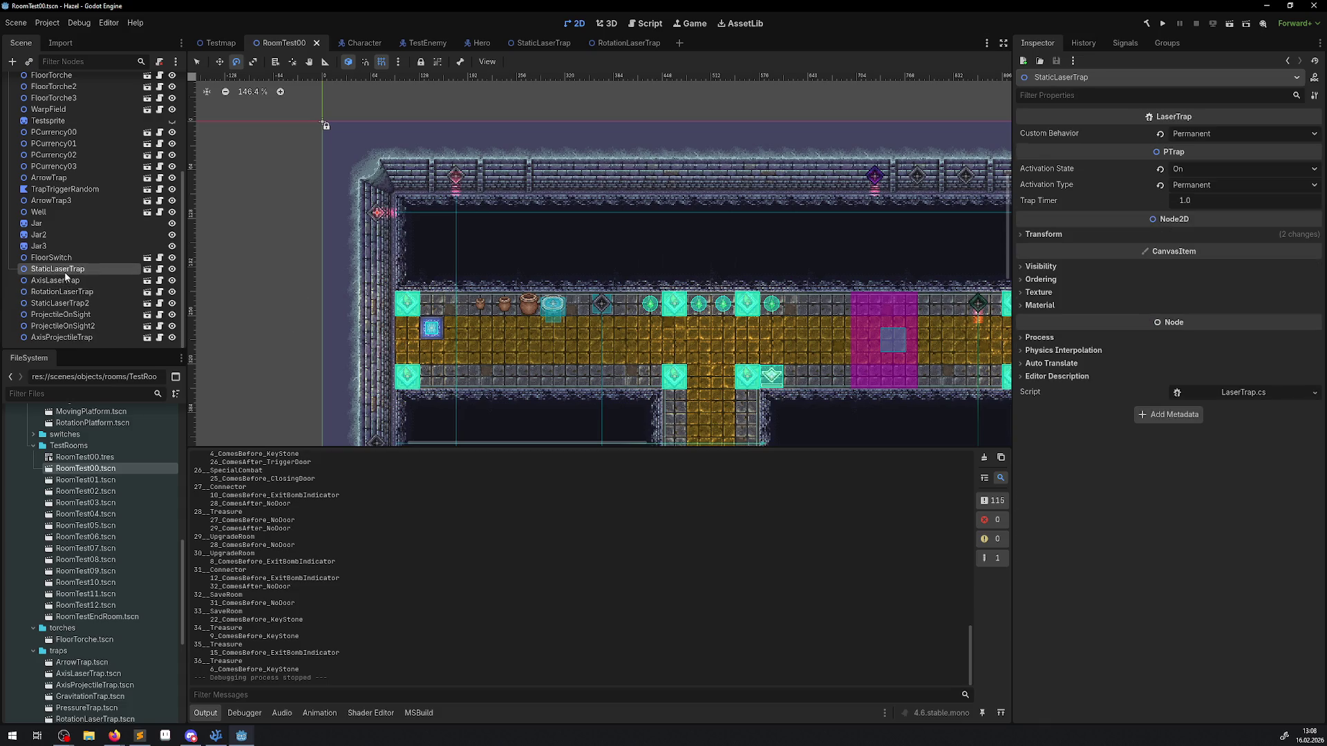
{"action": "key", "text": "f"}
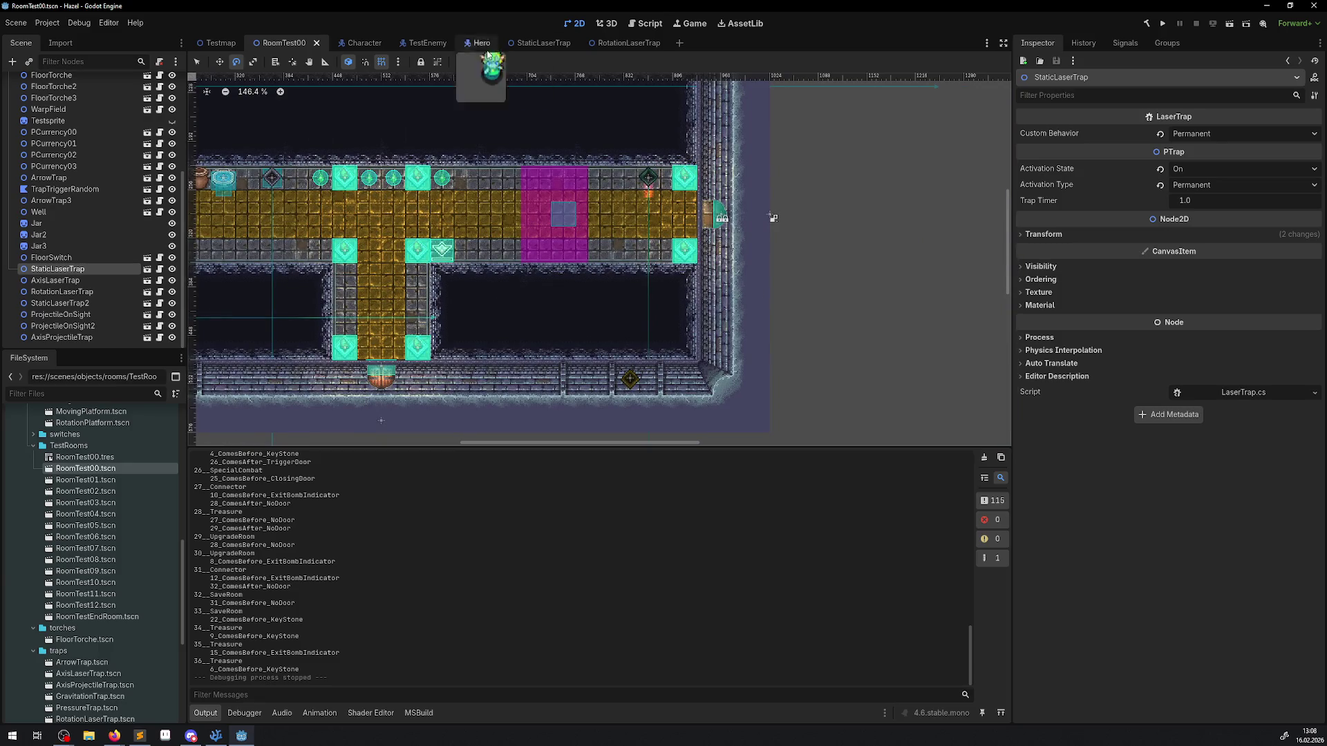
{"action": "mouse_move", "coordinate": [376, 163]}
{"action": "left_mouse_down"}
{"action": "mouse_move", "coordinate": [517, 215]}
{"action": "mouse_move", "coordinate": [623, 281]}
{"action": "left_mouse_up"}
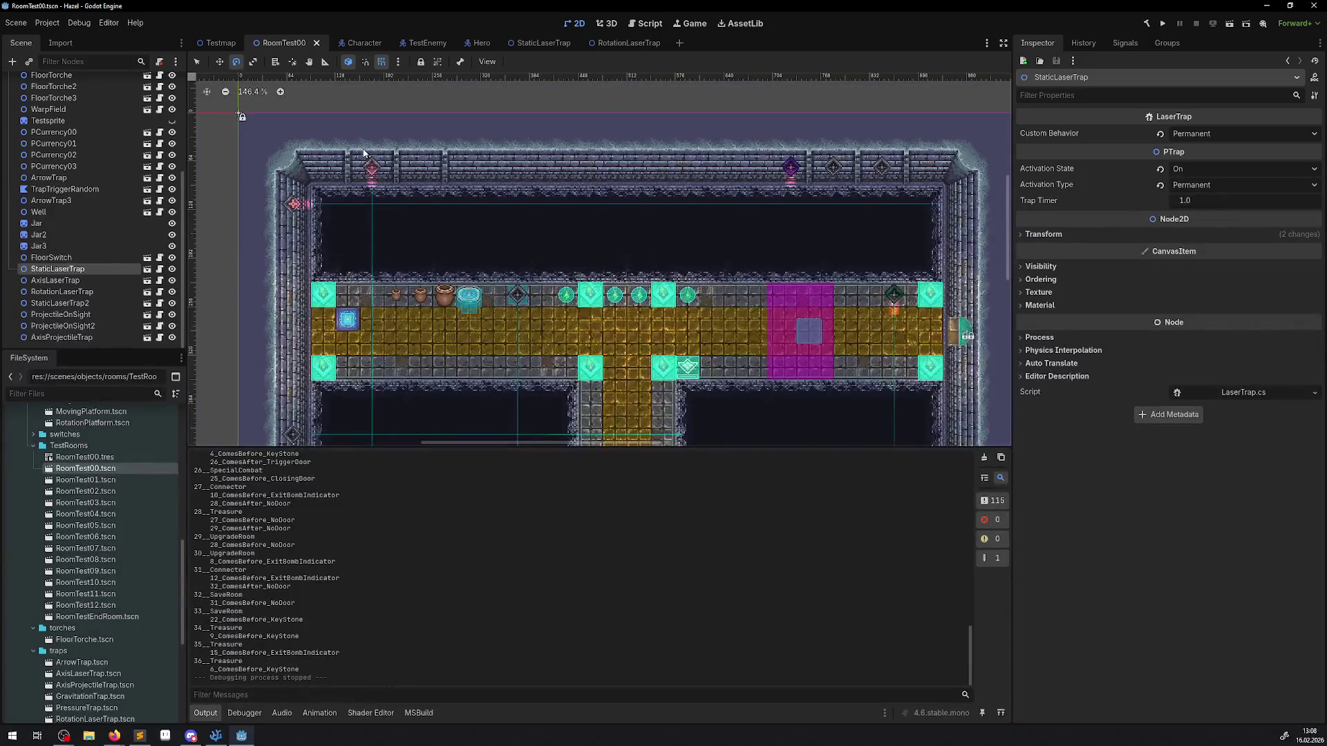
Step: Inspect the projectile traps and laser traps, showing StaticLaserTrap's Transform position and rotation
{"action": "left_click", "coordinate": [62, 337]}
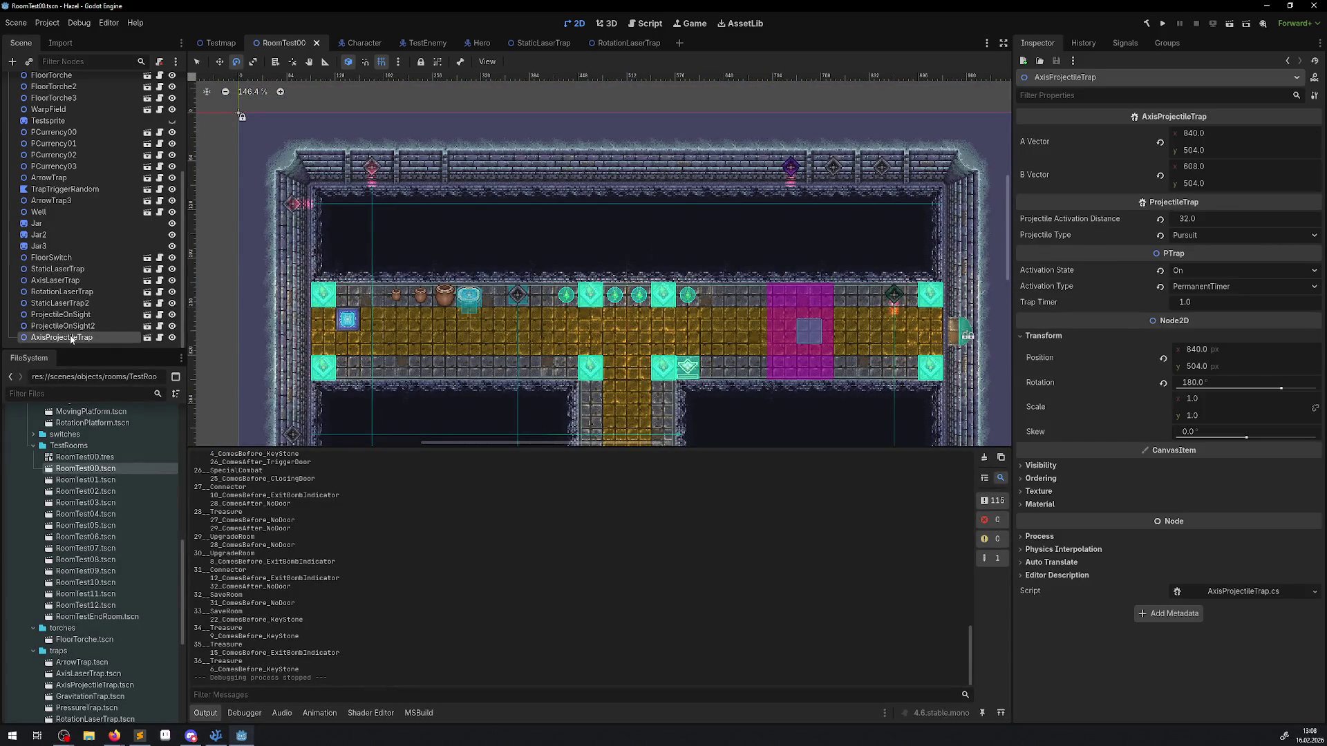
{"action": "left_click", "coordinate": [69, 325]}
{"action": "left_click", "coordinate": [79, 315]}
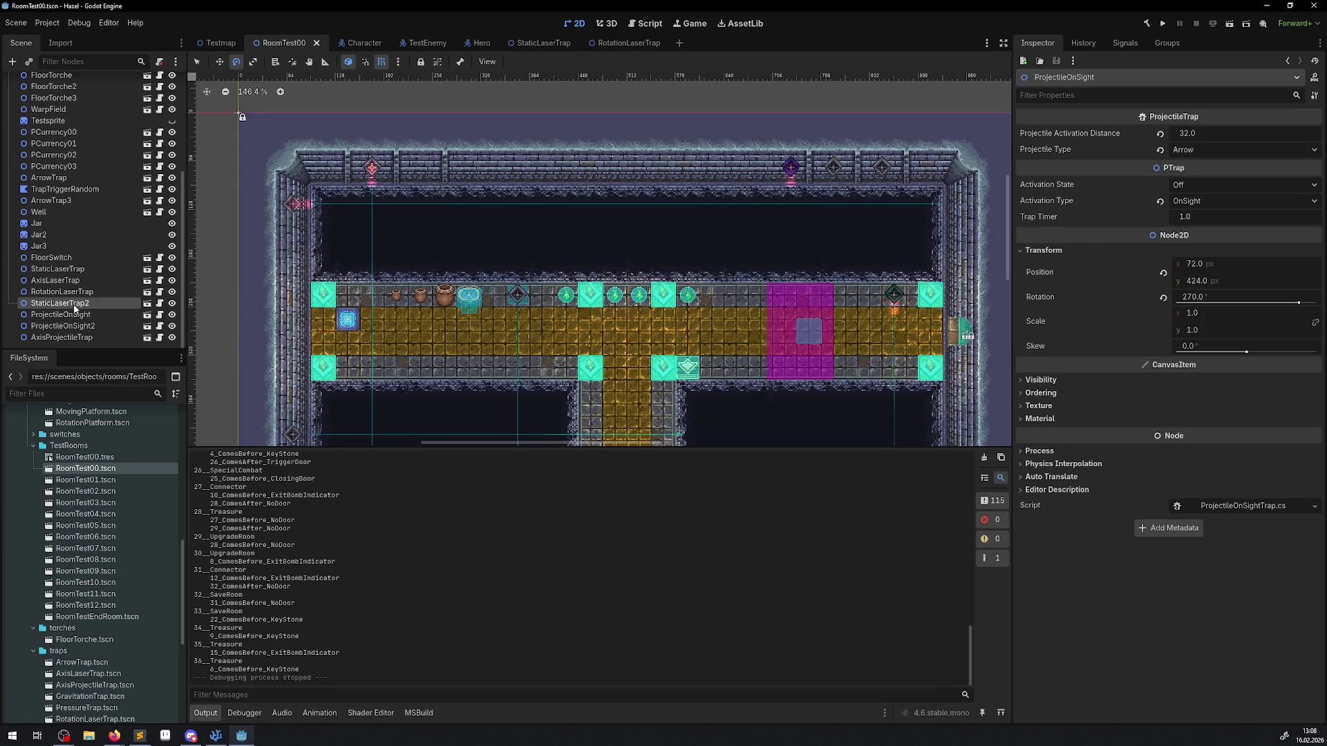
{"action": "left_click", "coordinate": [75, 304]}
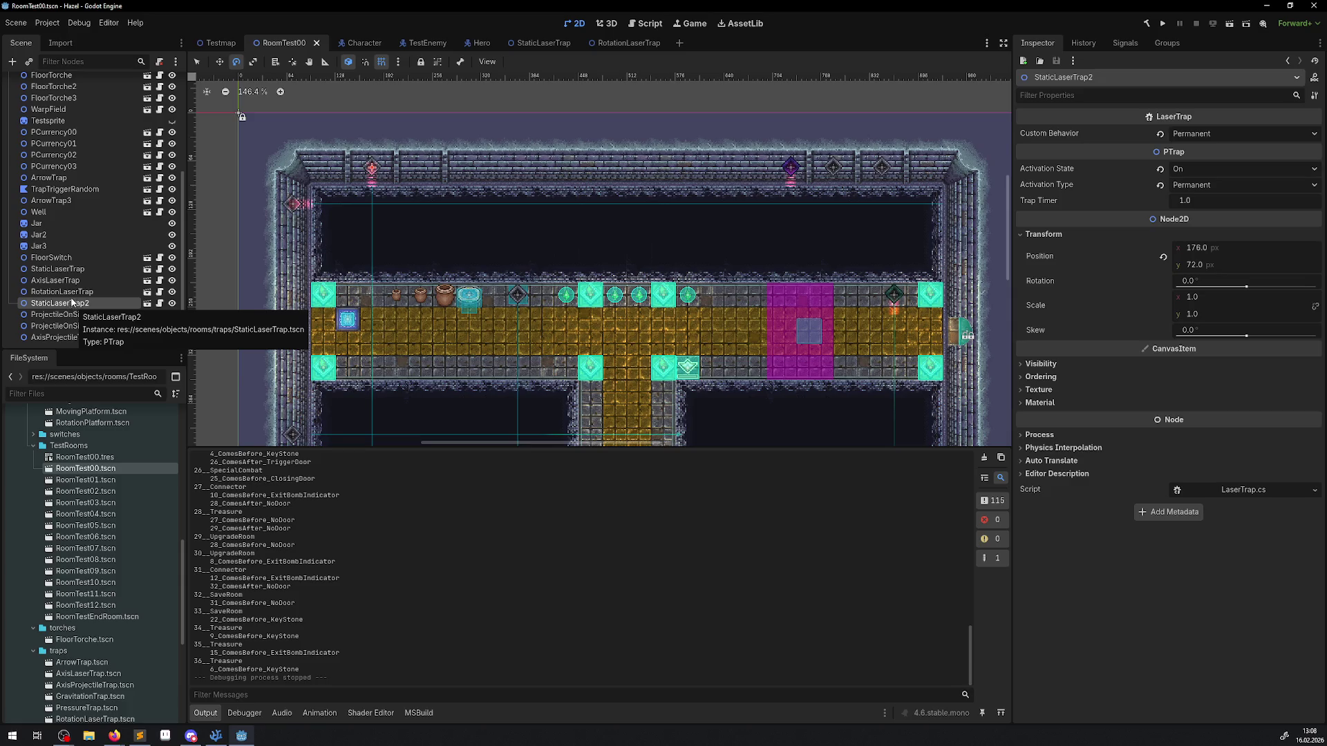
{"action": "left_click", "coordinate": [67, 282]}
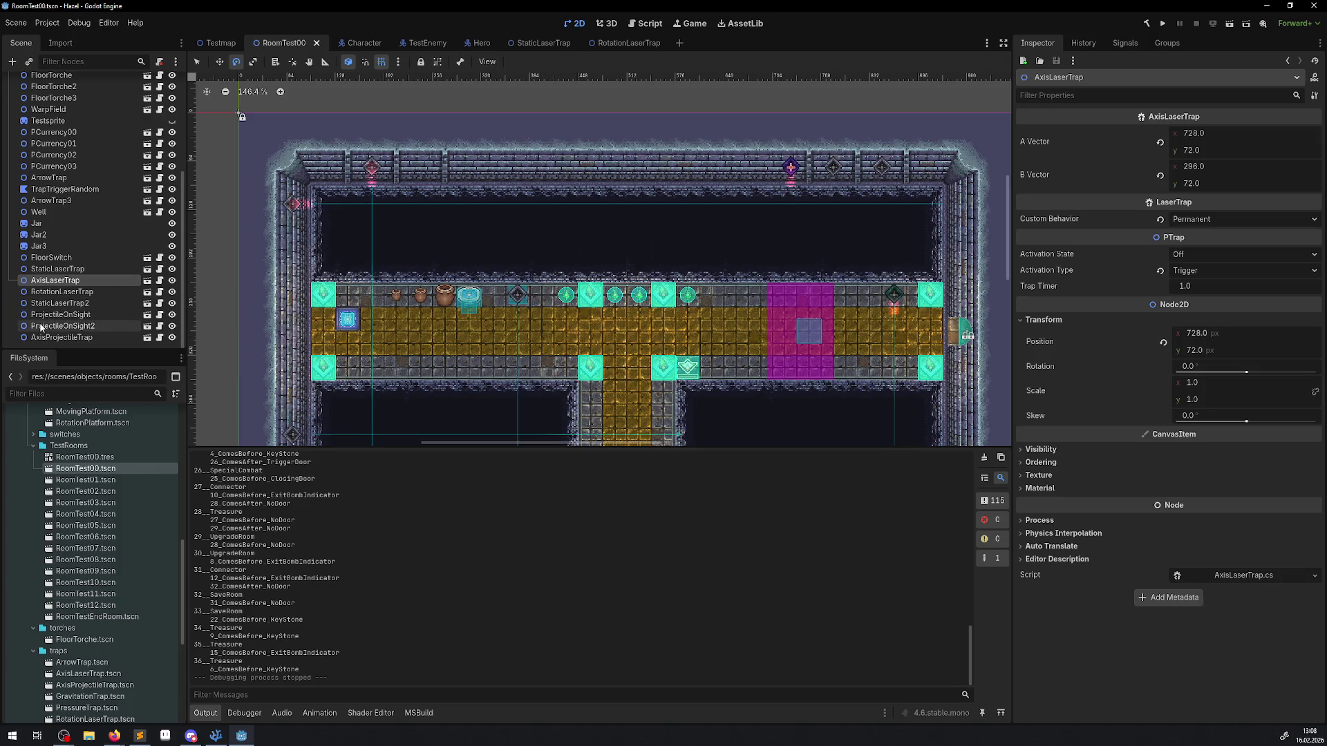
{"action": "left_click", "coordinate": [52, 270]}
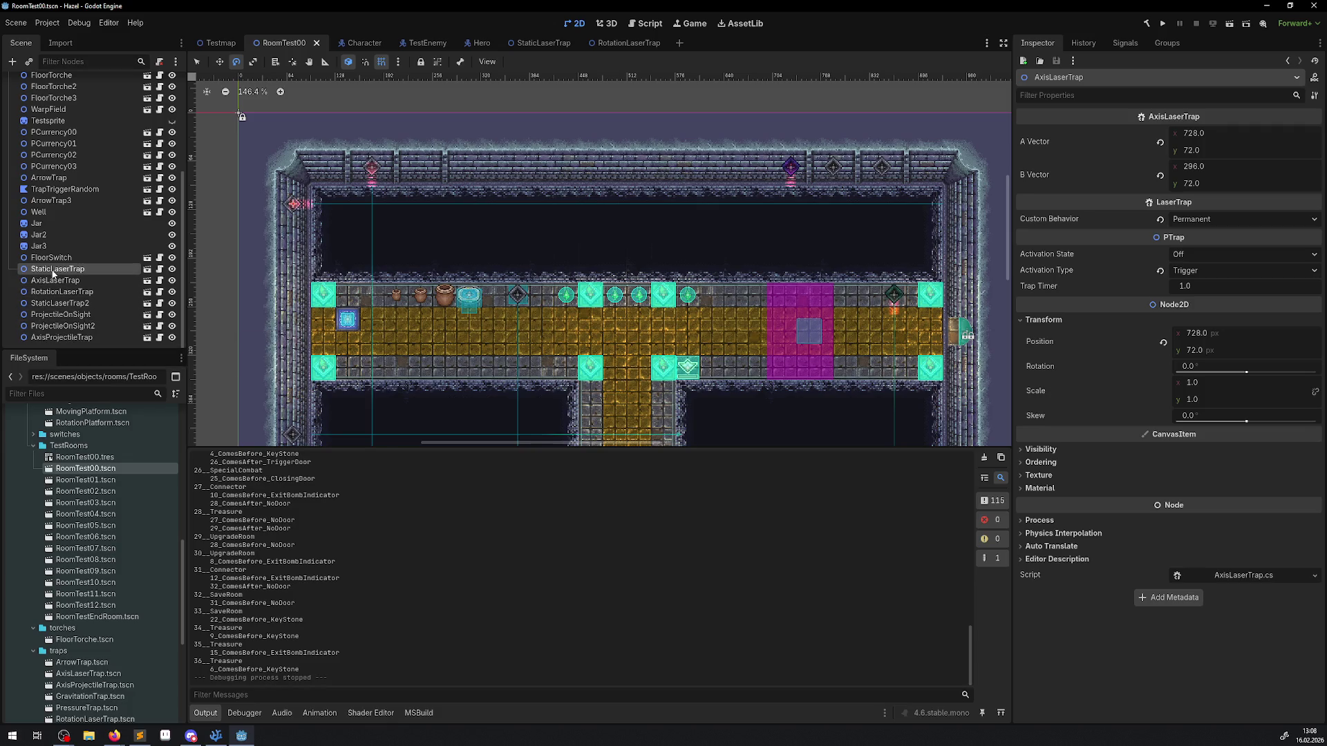
{"action": "left_click", "coordinate": [1042, 234]}
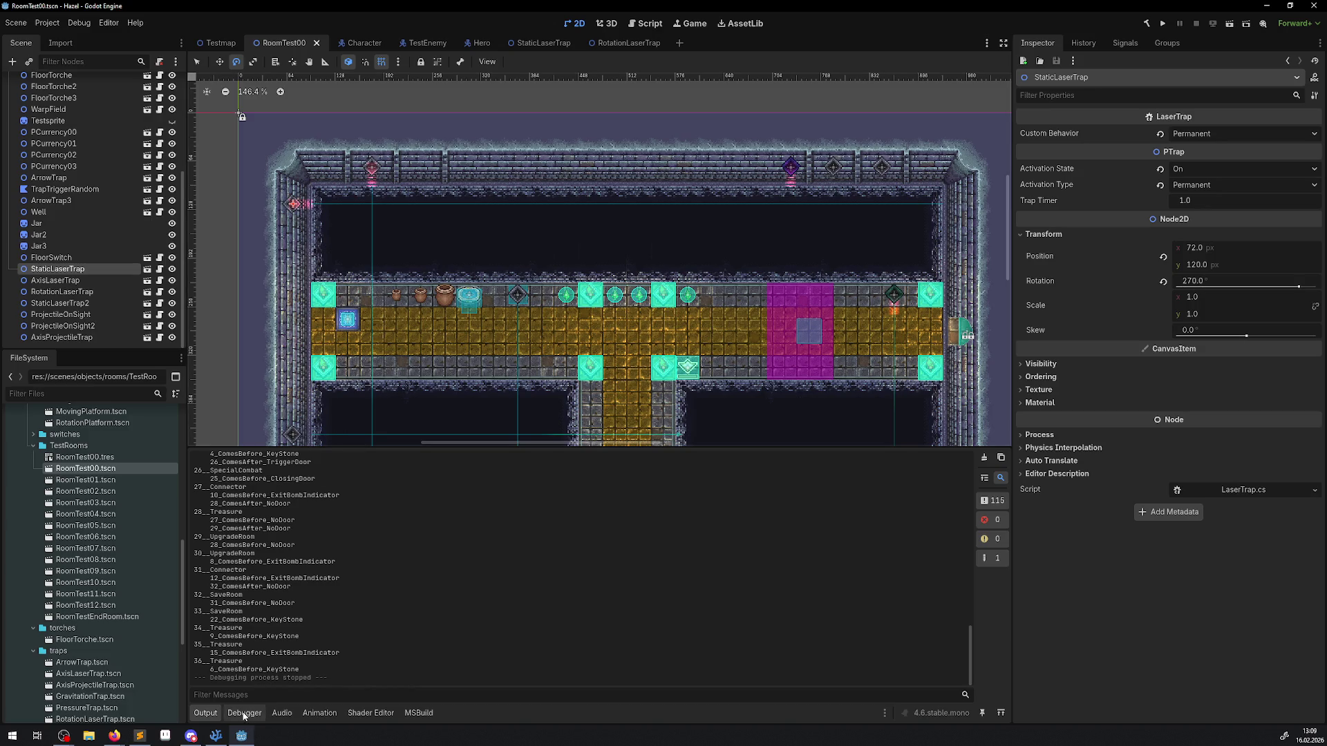
Step: Return to LaserTrap.cs with the cursor on the UpdateRayCast2DLength declaration
{"action": "mouse_move", "coordinate": [211, 738]}
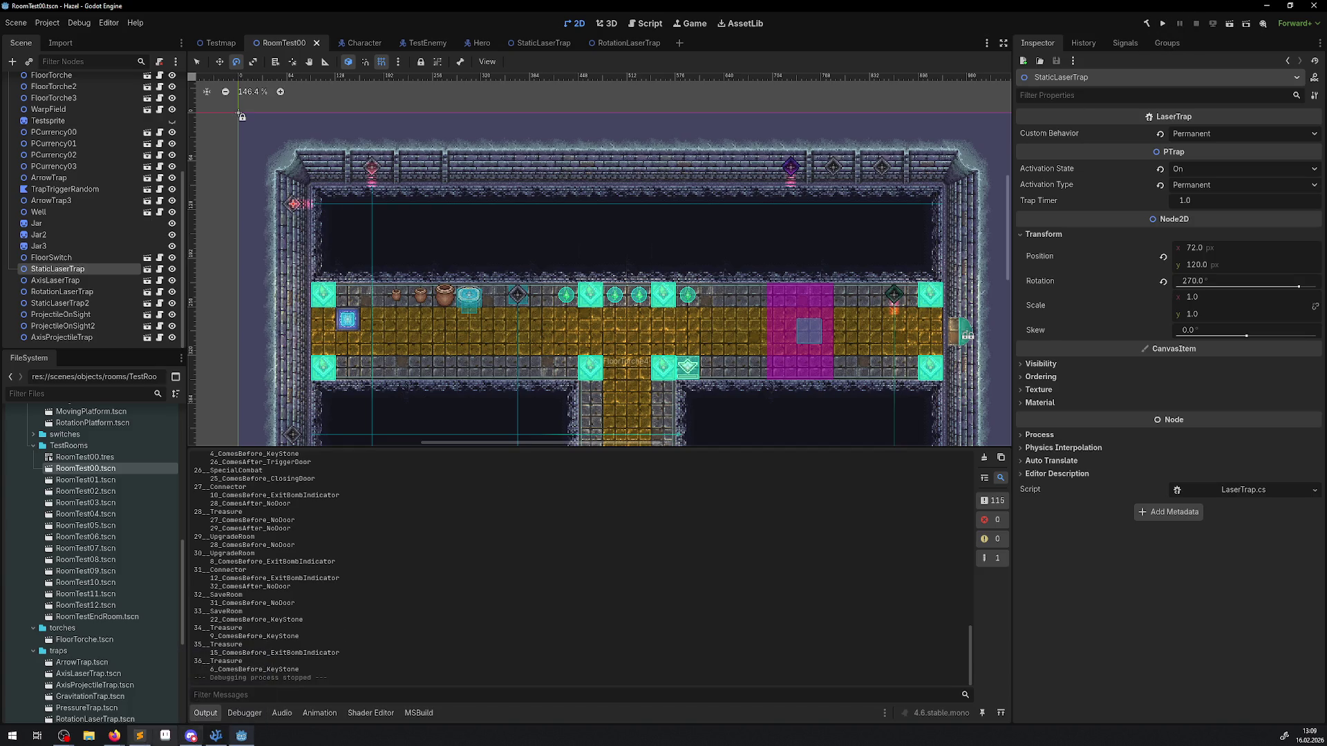
{"action": "left_click", "coordinate": [212, 738]}
{"action": "left_click", "coordinate": [298, 287]}
Step: Mark UpdateRayCast2DLength in LaserTrap.cs as virtual and select the whole method
{"action": "key", "text": "Home"}
{"action": "type", "text": "virtual"}
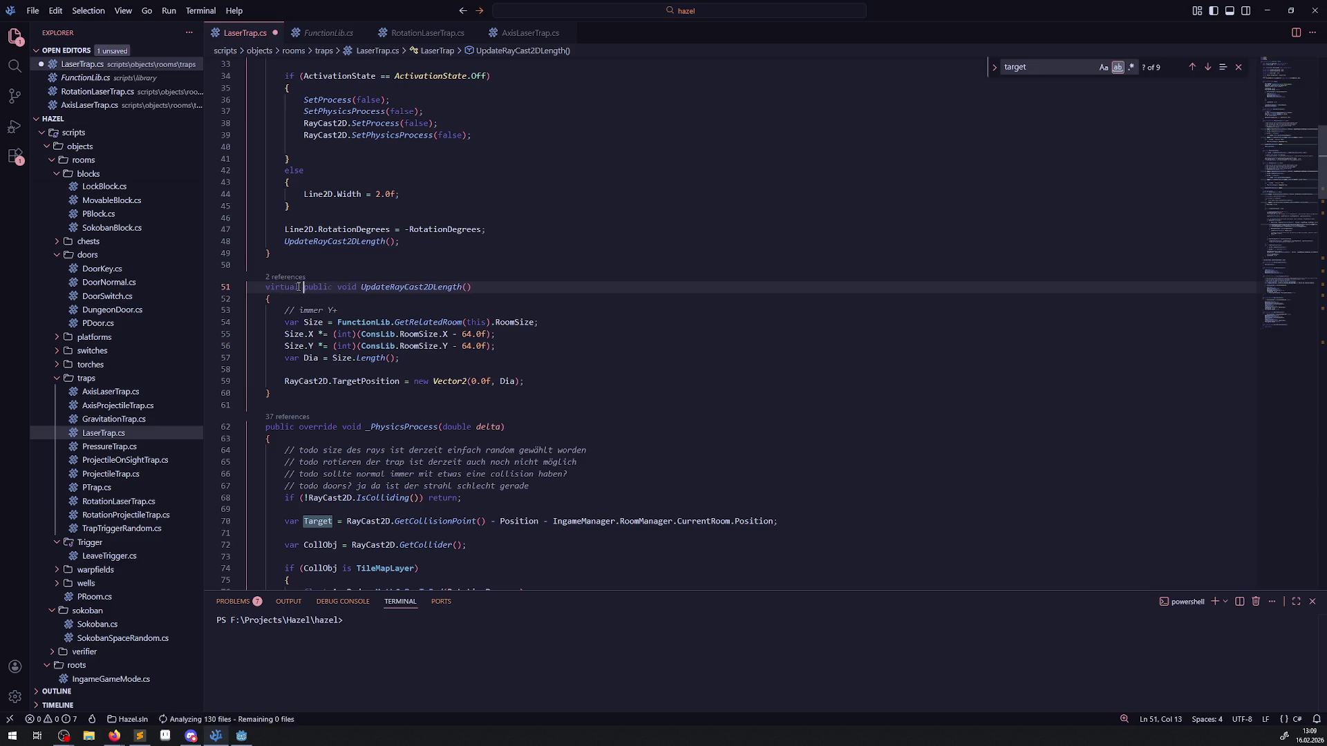
{"action": "left_click_drag", "start_coordinate": [303, 401], "coordinate": [262, 287]}
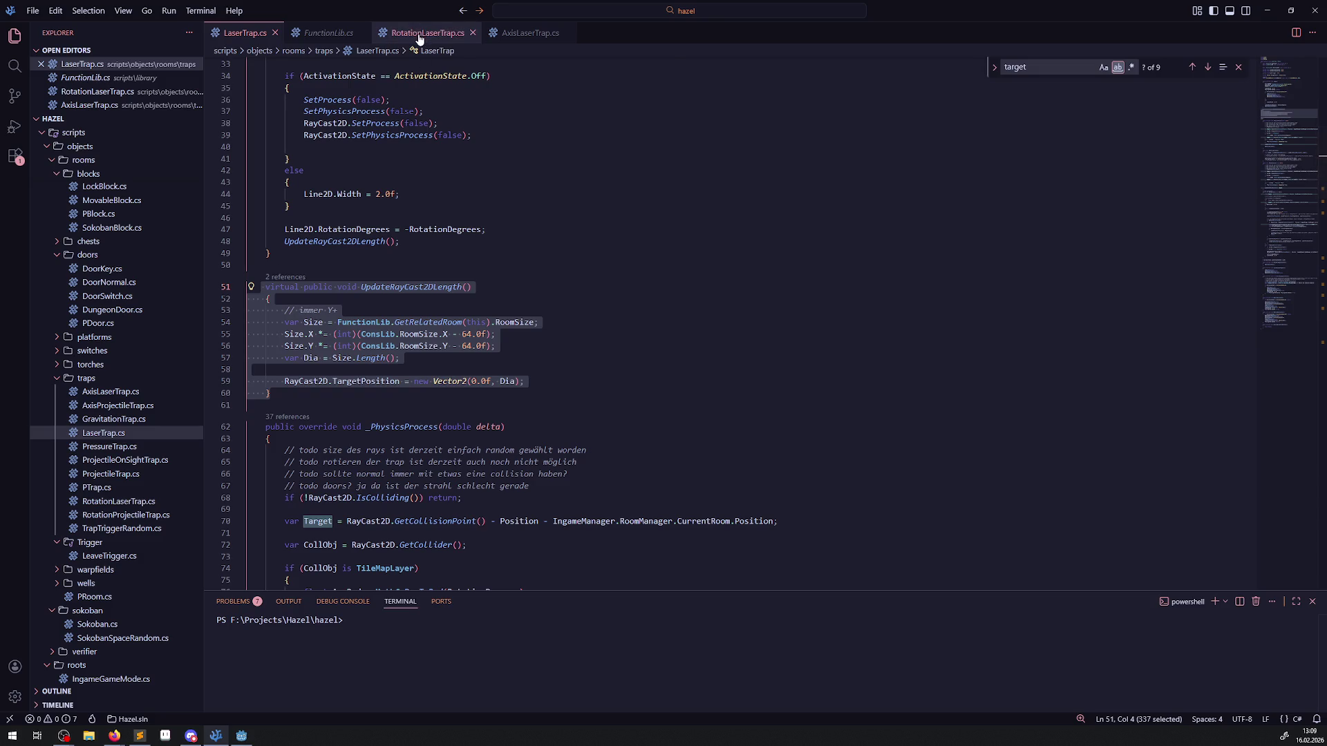
Step: Paste the method into RotationLaserTrap.cs below _Ready, change virtual to override, and save
{"action": "key", "text": "alt+Left"}
{"action": "left_click", "coordinate": [315, 209]}
{"action": "type", "text": "virtual public void UpdateRayCast2DLength()     {         // immer Y+         var Size = FunctionLib.GetRelatedRoom(this).RoomSize;         Size.X *= (int)(ConsLib.RoomSize.X - 64.0f);         Size.Y *= (int)(ConsLib.RoomSize.Y - 64.0f);         var Dia = Size.Length();          RayCast2D.TargetPosition = new Vector2(0.0f, Dia);     }"}
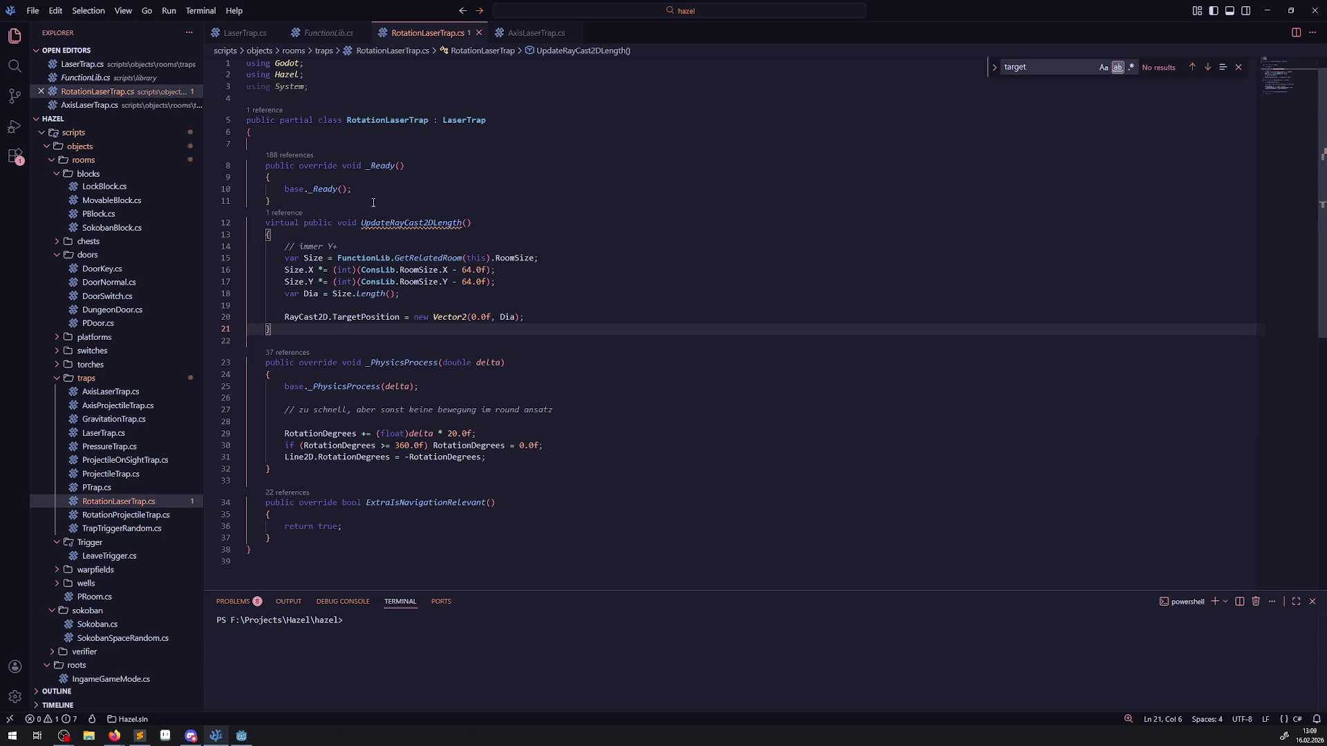
{"action": "double_click", "coordinate": [282, 223]}
{"action": "key", "text": "BackSpace"}
{"action": "key", "text": "BackSpace"}
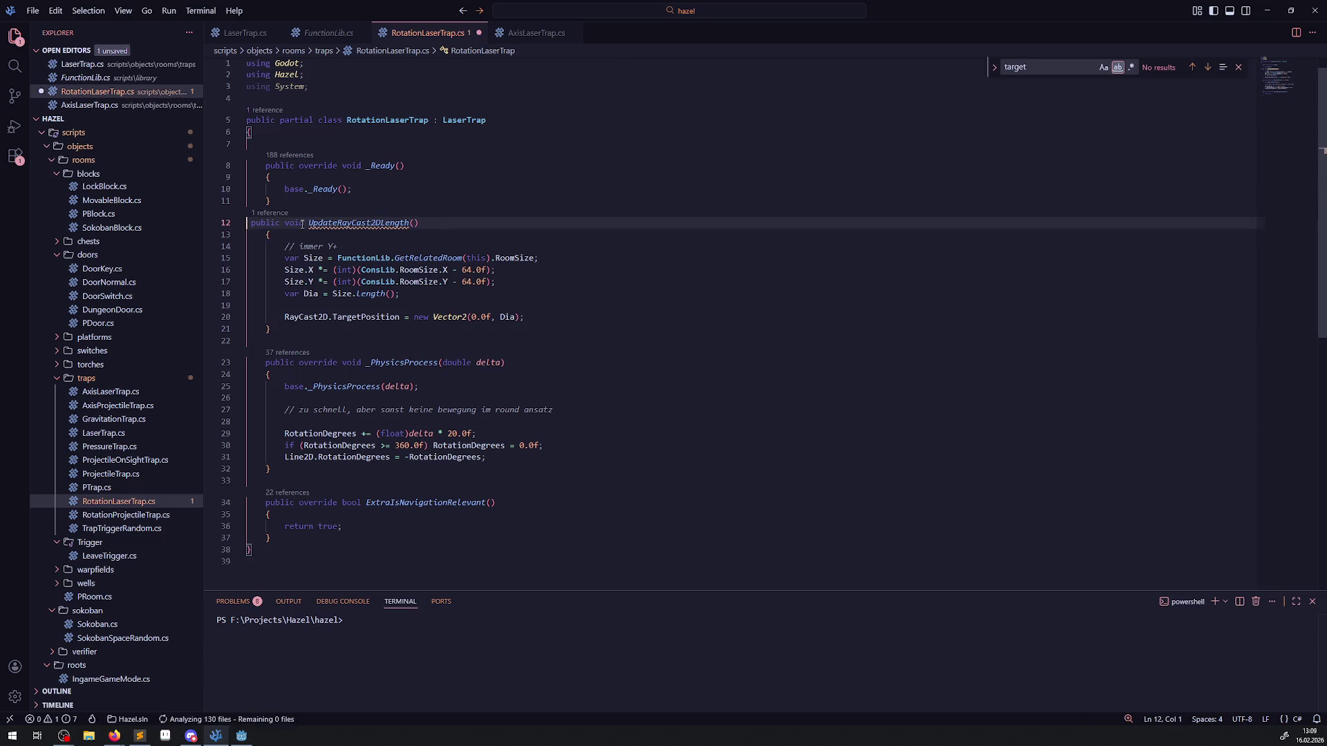
{"action": "type", "text": "override"}
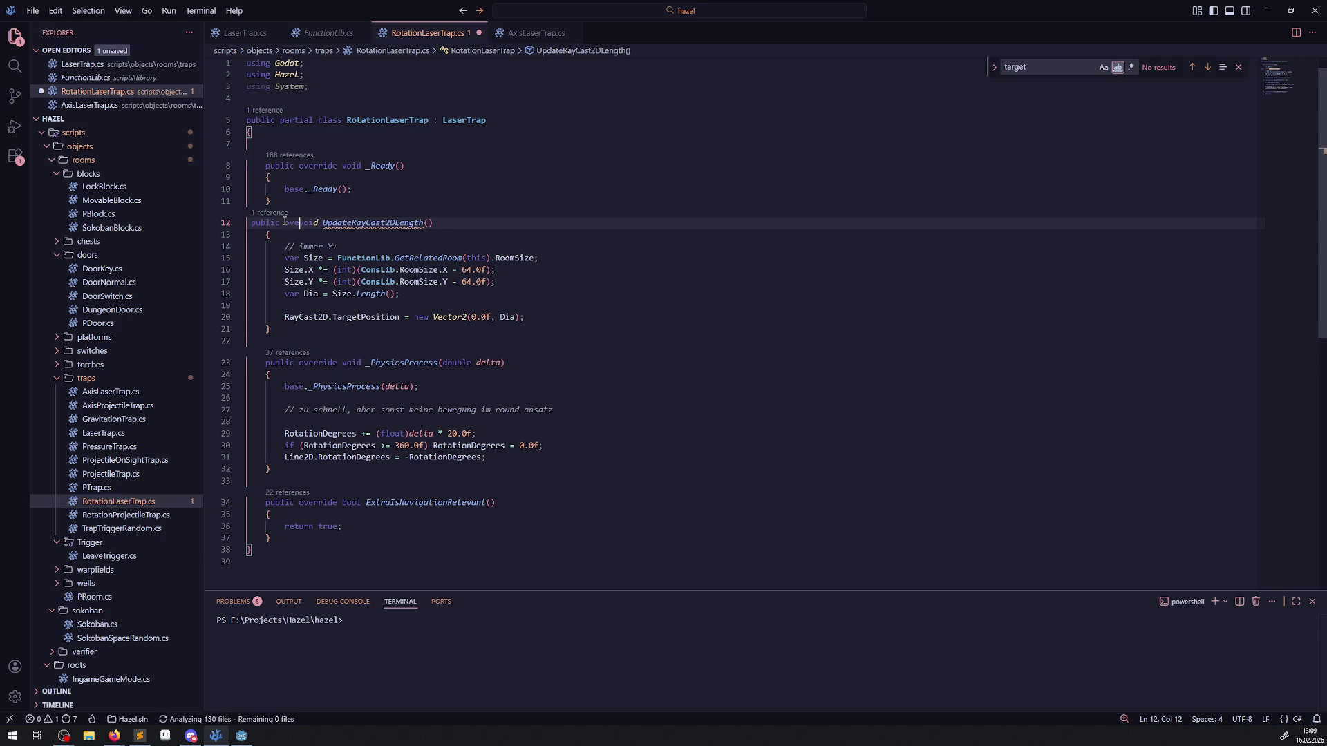
{"action": "key", "text": "ctrl+s"}
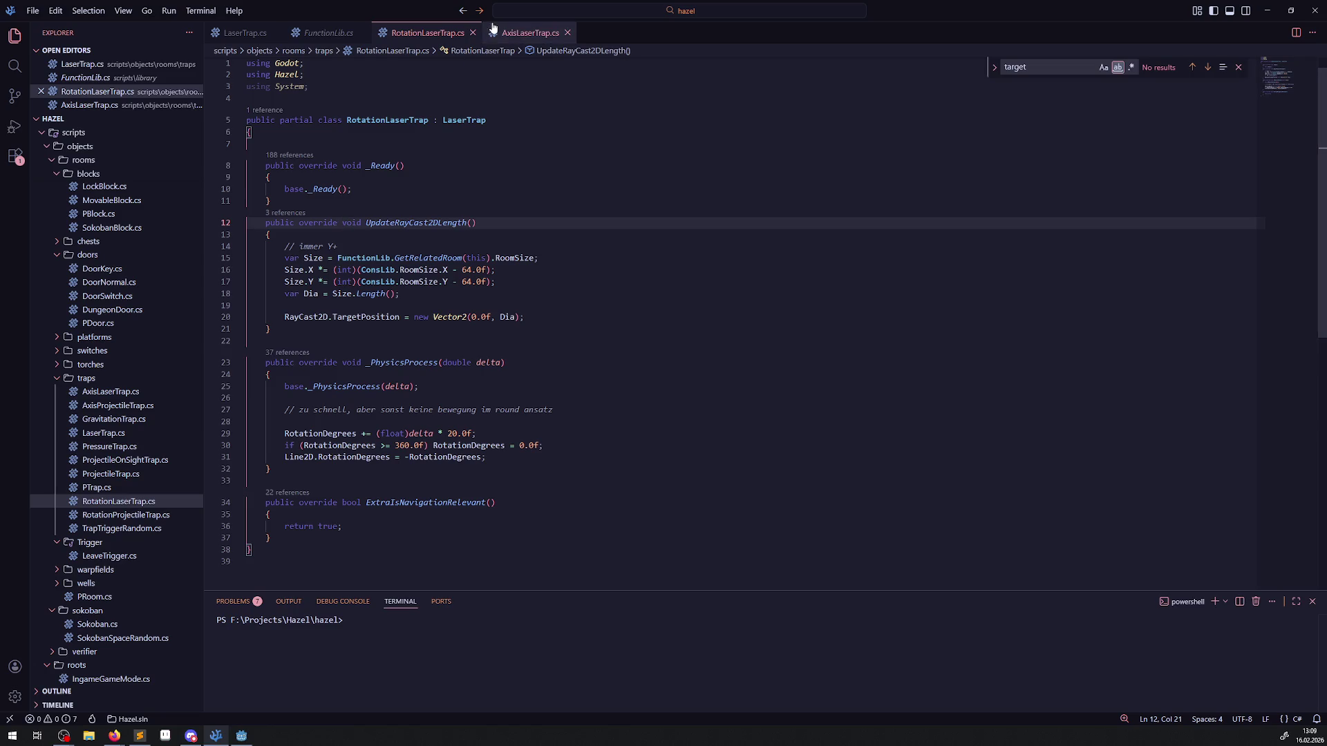
Step: Go back to LaserTrap.cs and clear the selection in UpdateRayCast2DLength
{"action": "left_click", "coordinate": [530, 38]}
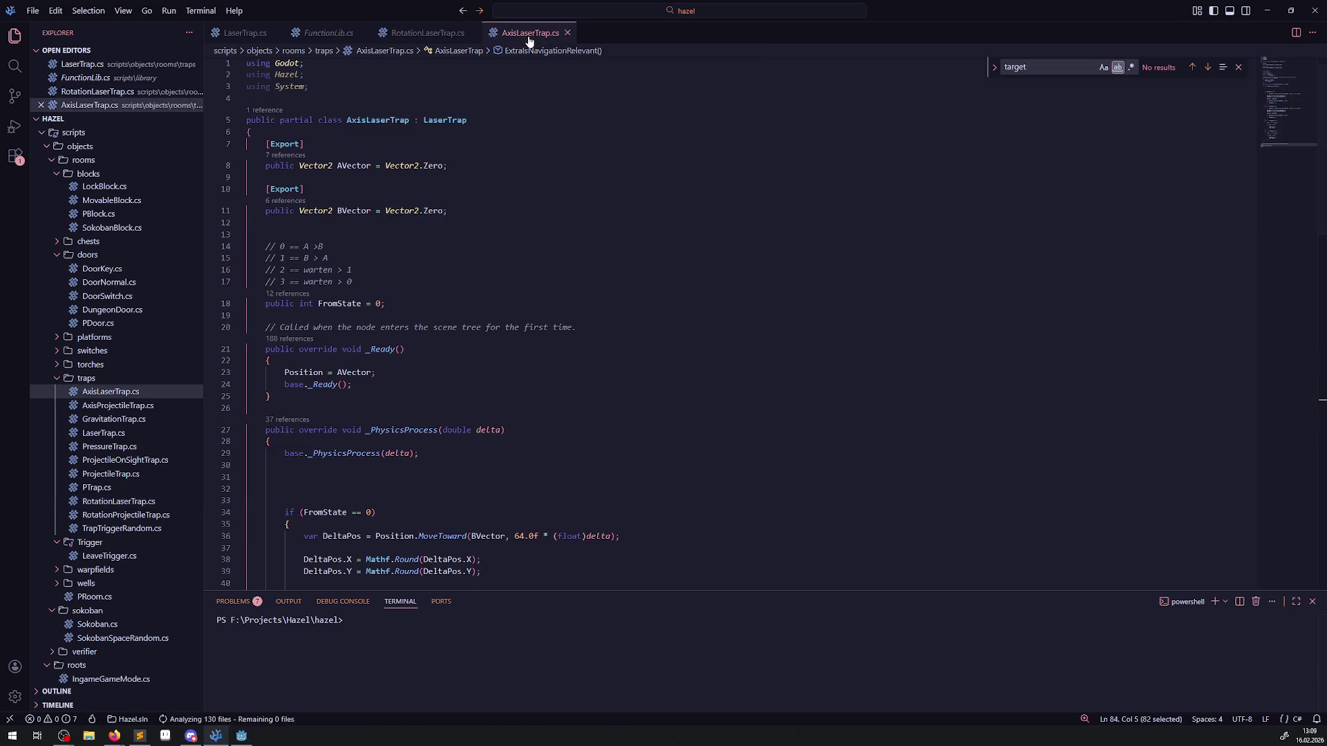
{"action": "left_click", "coordinate": [363, 33]}
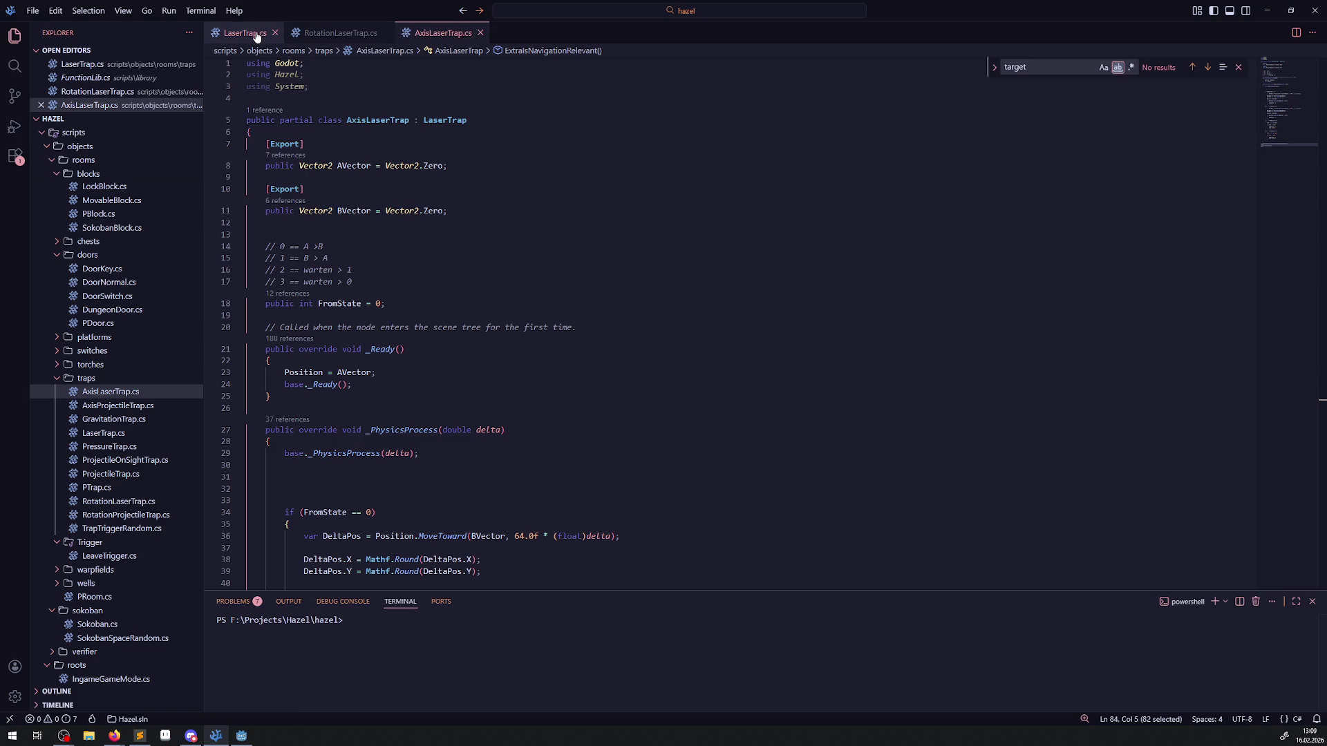
{"action": "left_click", "coordinate": [247, 33]}
{"action": "left_click", "coordinate": [490, 334]}
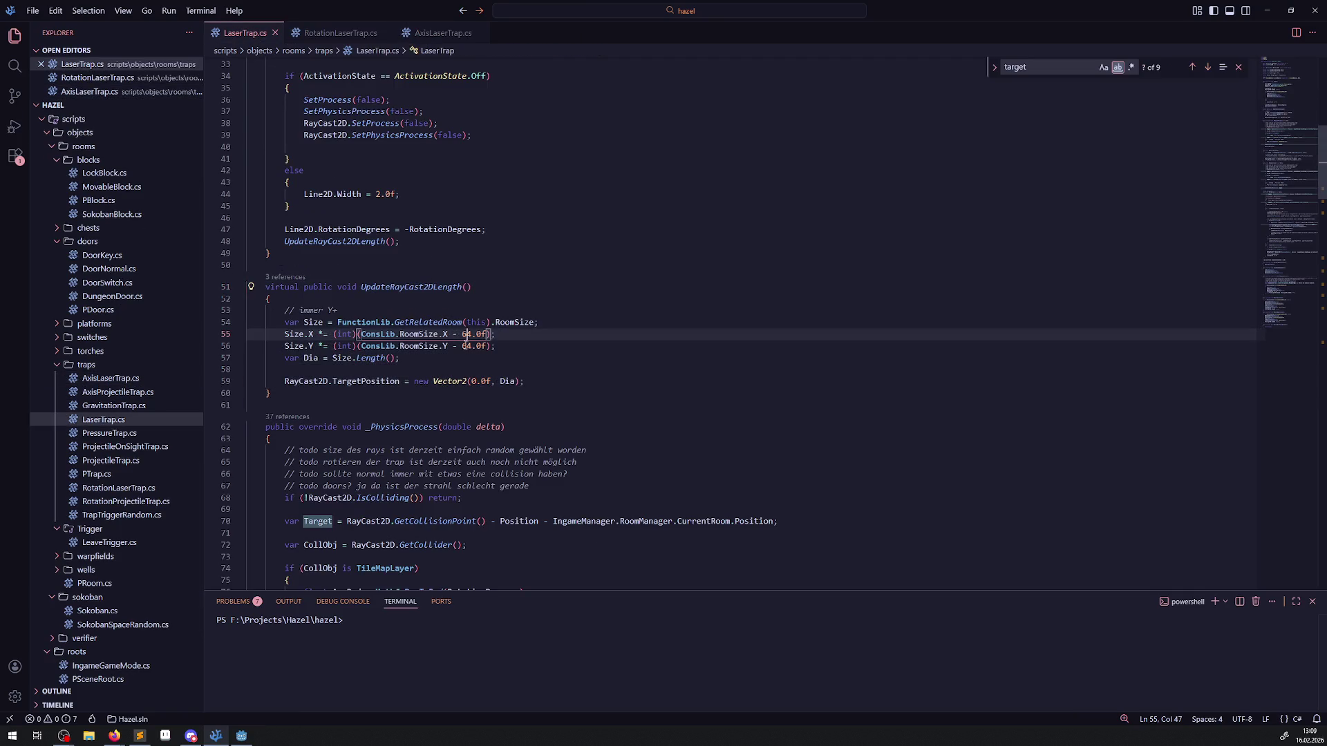
{"action": "left_click", "coordinate": [241, 737]}
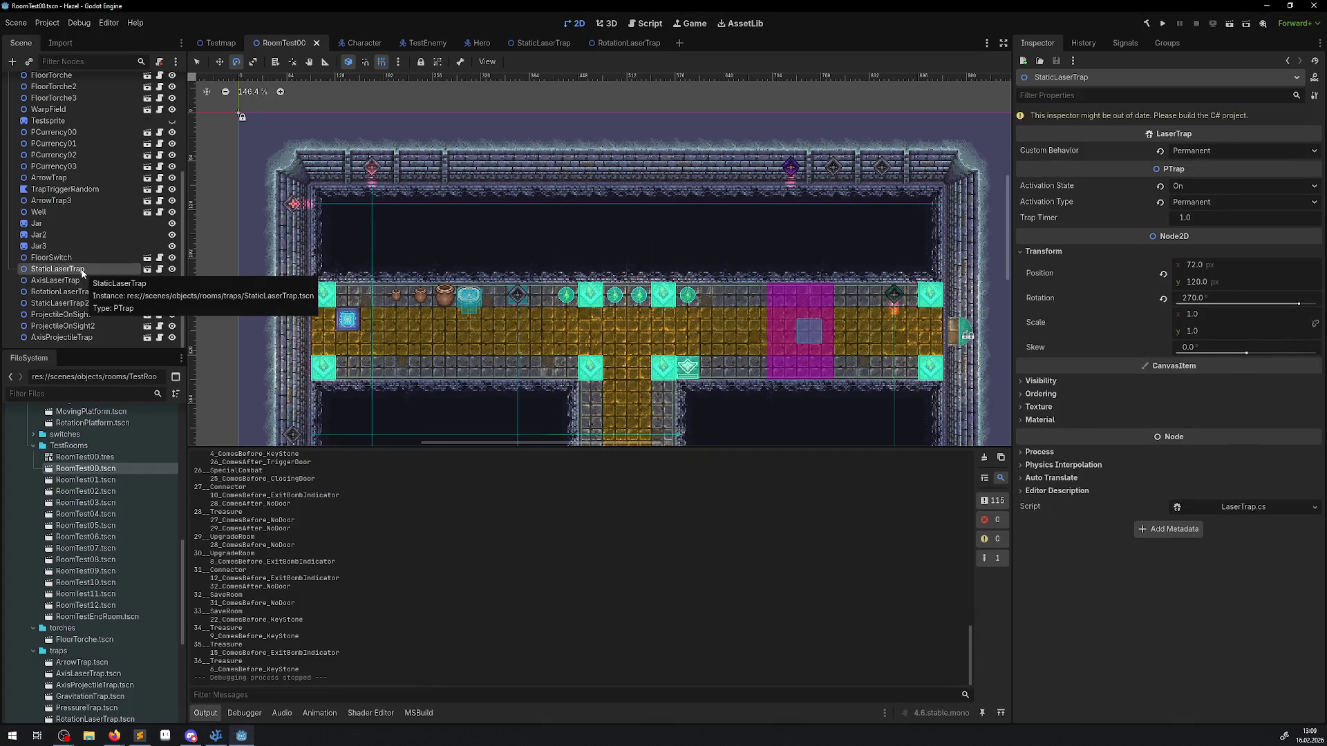
{"action": "left_click", "coordinate": [216, 737]}
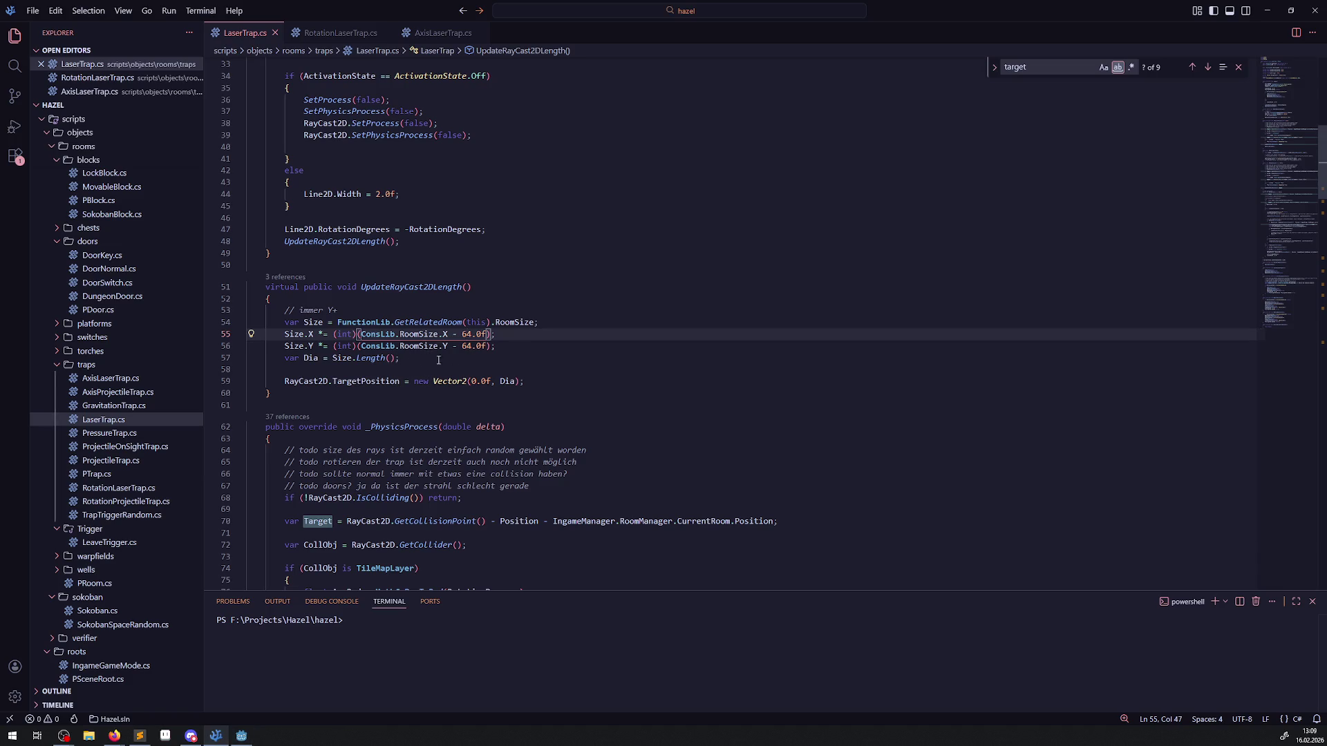
Step: Begin an if (RotationDegrees == new Vector()) condition at the top of UpdateRayCast2DLength
{"action": "left_click", "coordinate": [308, 294]}
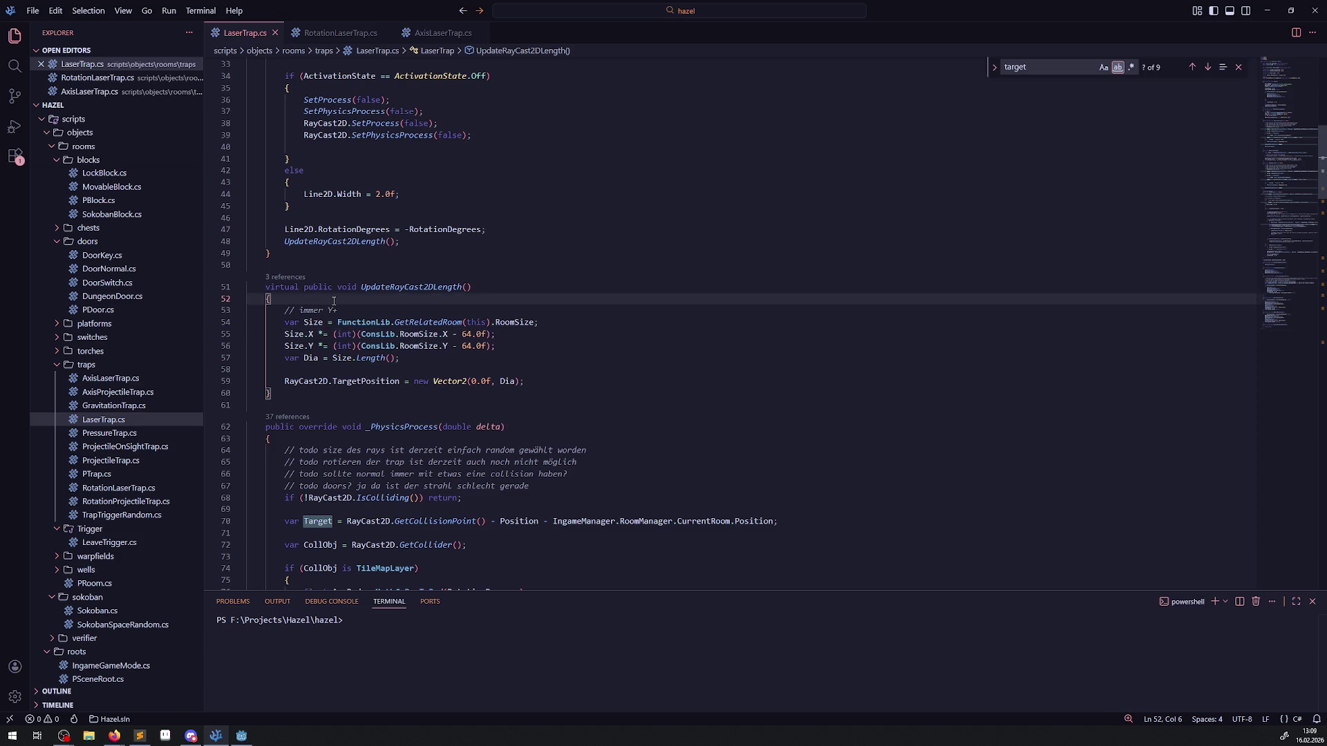
{"action": "key", "text": "Return"}
{"action": "key", "text": "Return"}
{"action": "left_click", "coordinate": [311, 312]}
{"action": "key", "text": "Tab"}
{"action": "key", "text": "Tab"}
{"action": "type", "text": "if()"}
{"action": "type", "text": "Rot"}
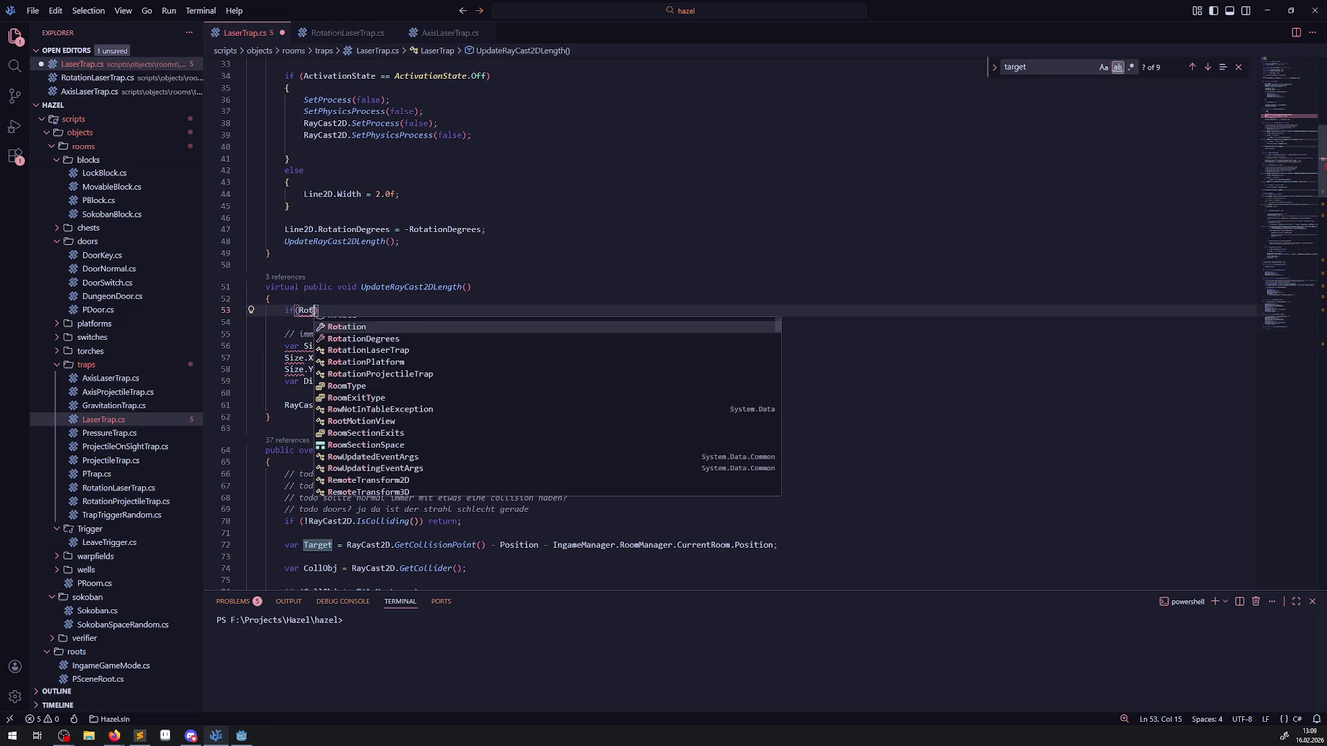
{"action": "key", "text": "Down"}
{"action": "key", "text": "Tab"}
{"action": "type", "text": "== "}
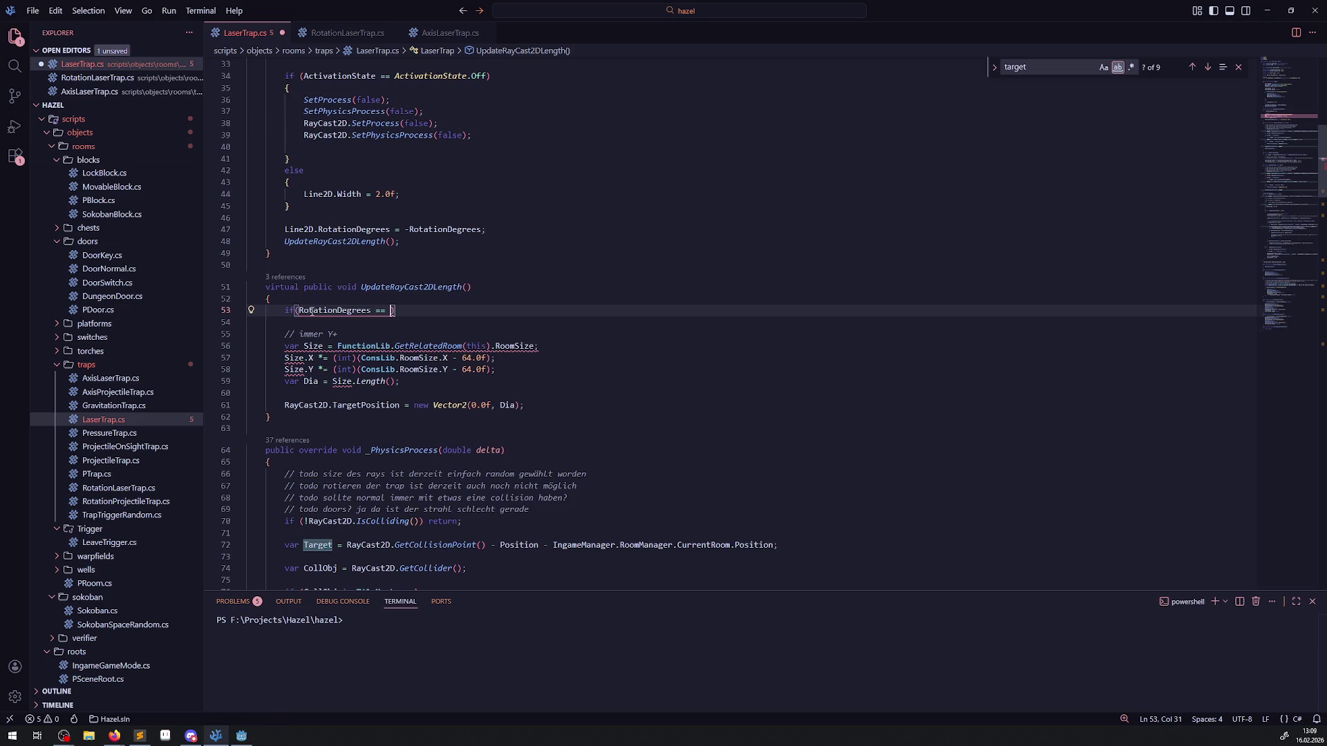
{"action": "type", "text": "new"}
{"action": "type", "text": " Vector"}
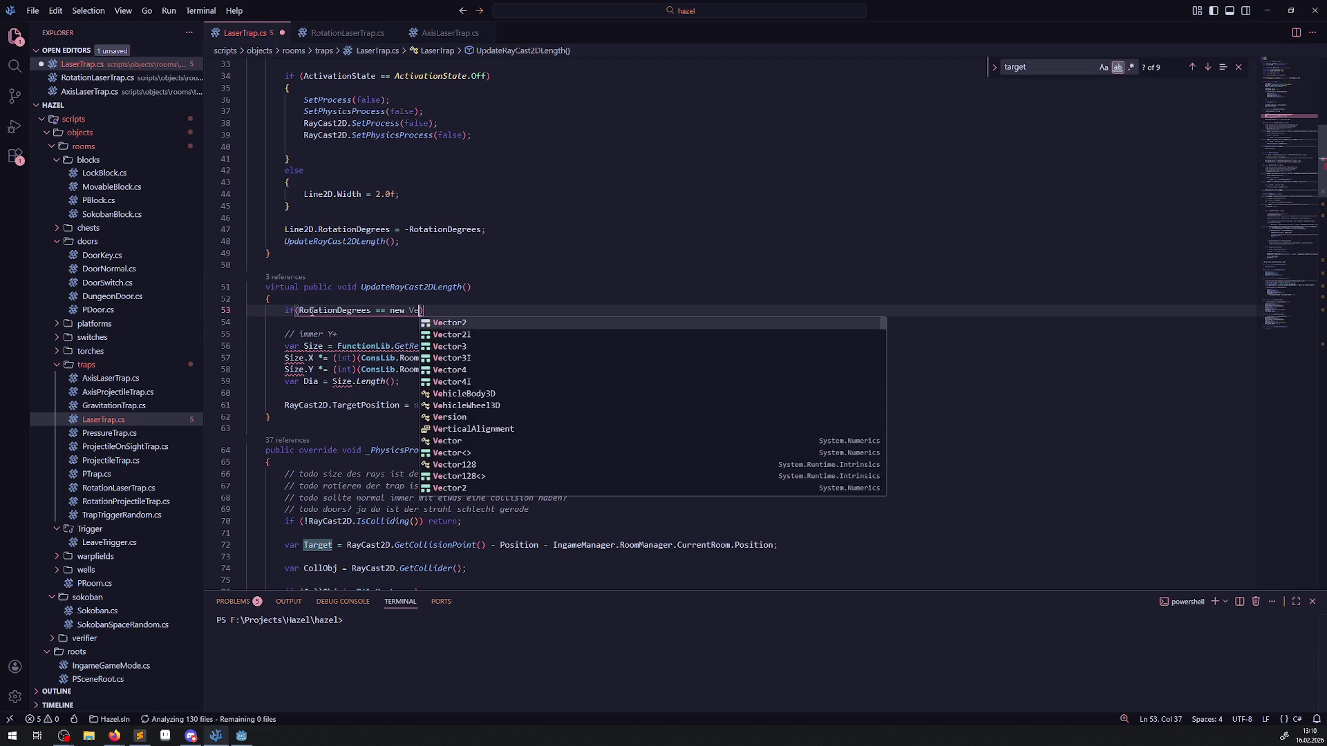
{"action": "type", "text": "()"}
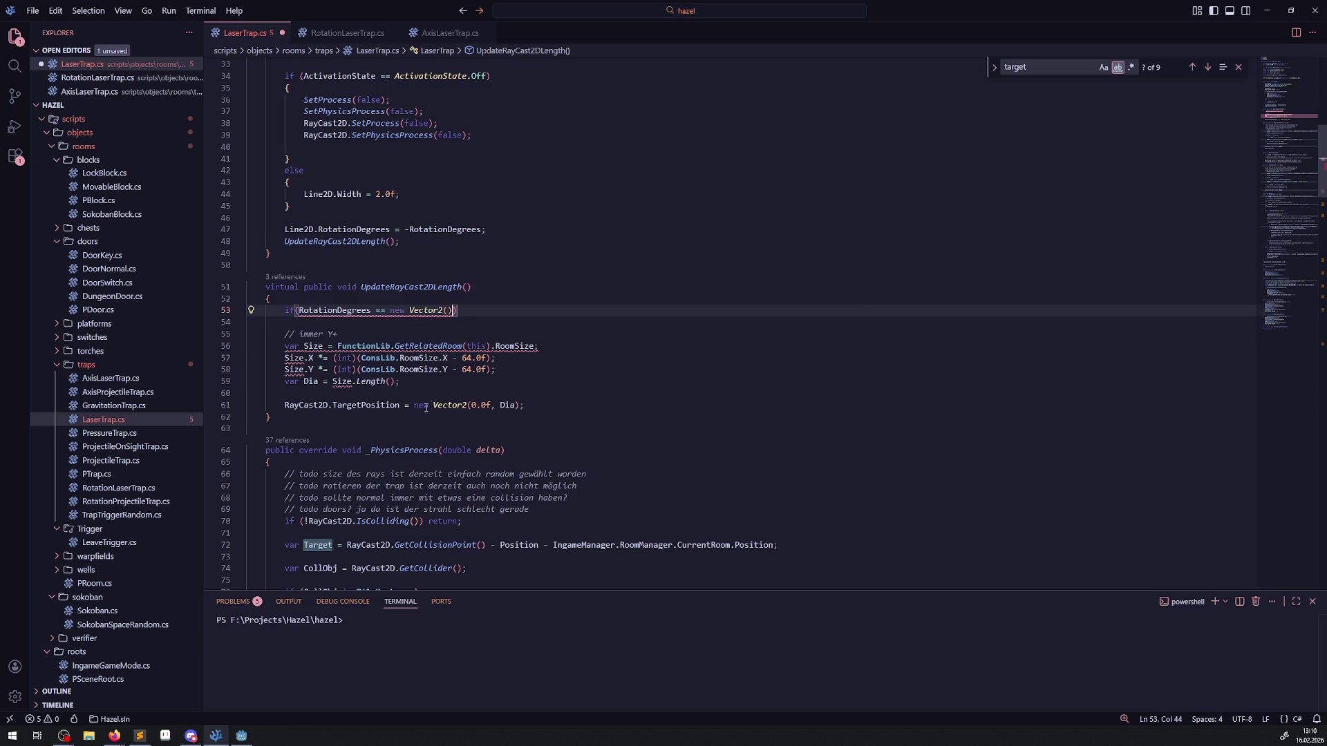
Step: Check the trap's rotation in Godot, then paste and remove a target-position statement on line 53
{"action": "left_click", "coordinate": [241, 736]}
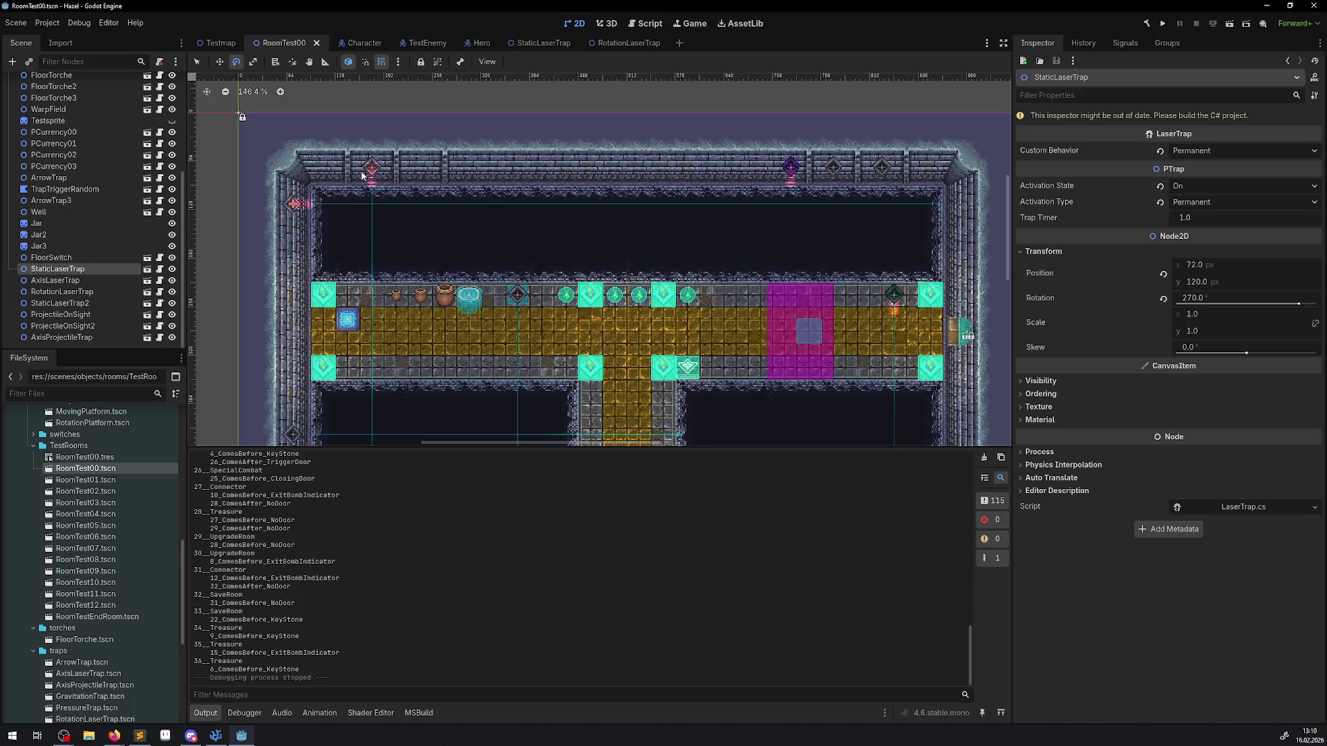
{"action": "left_click", "coordinate": [215, 735]}
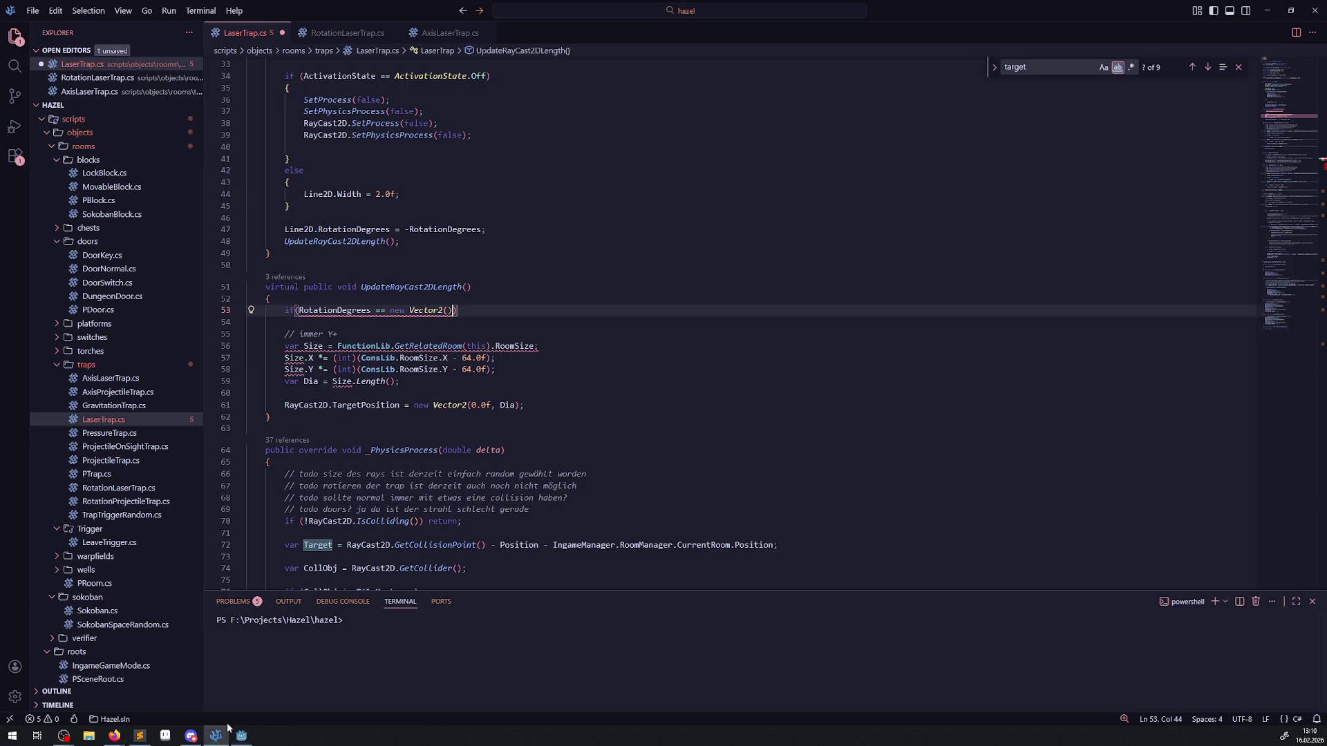
{"action": "left_click", "coordinate": [285, 408]}
{"action": "left_click", "coordinate": [483, 313]}
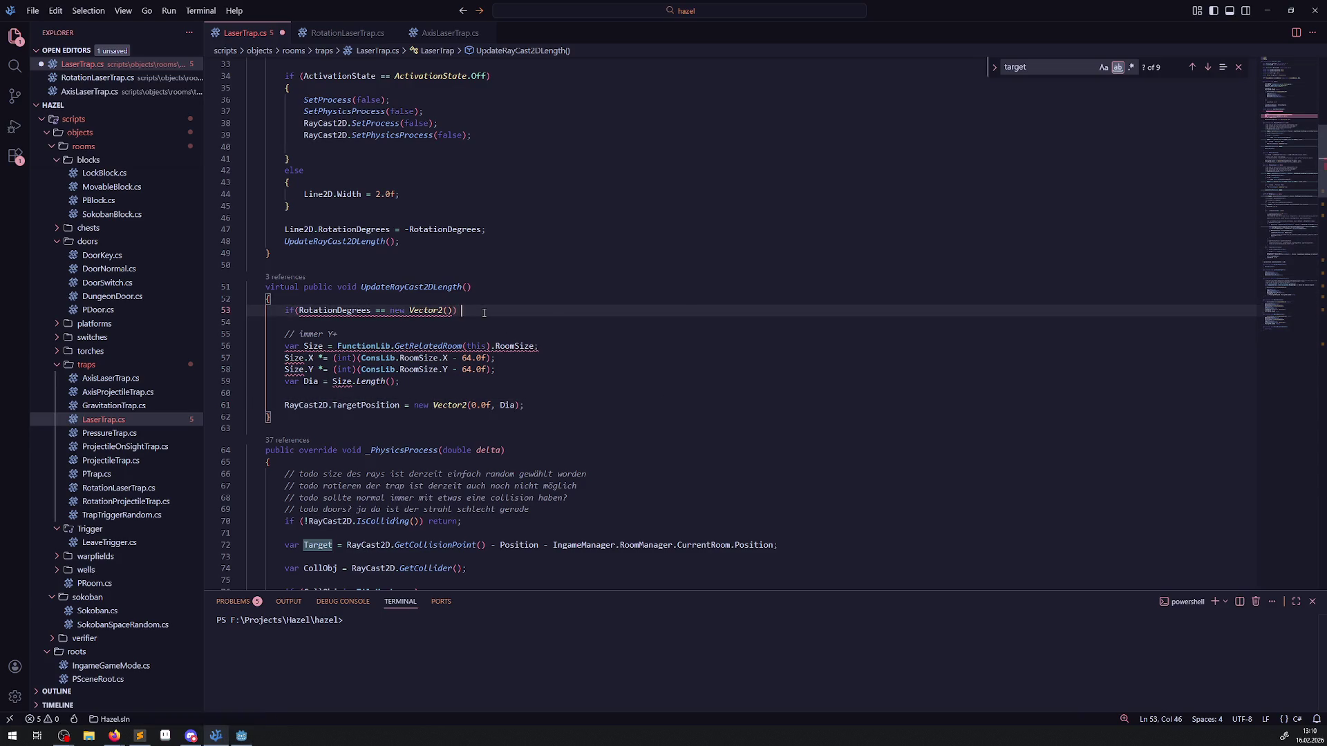
{"action": "key", "text": "Tab"}
{"action": "mouse_move", "coordinate": [448, 369]}
{"action": "left_mouse_down"}
{"action": "mouse_move", "coordinate": [347, 369]}
{"action": "mouse_move", "coordinate": [360, 370]}
{"action": "left_mouse_up"}
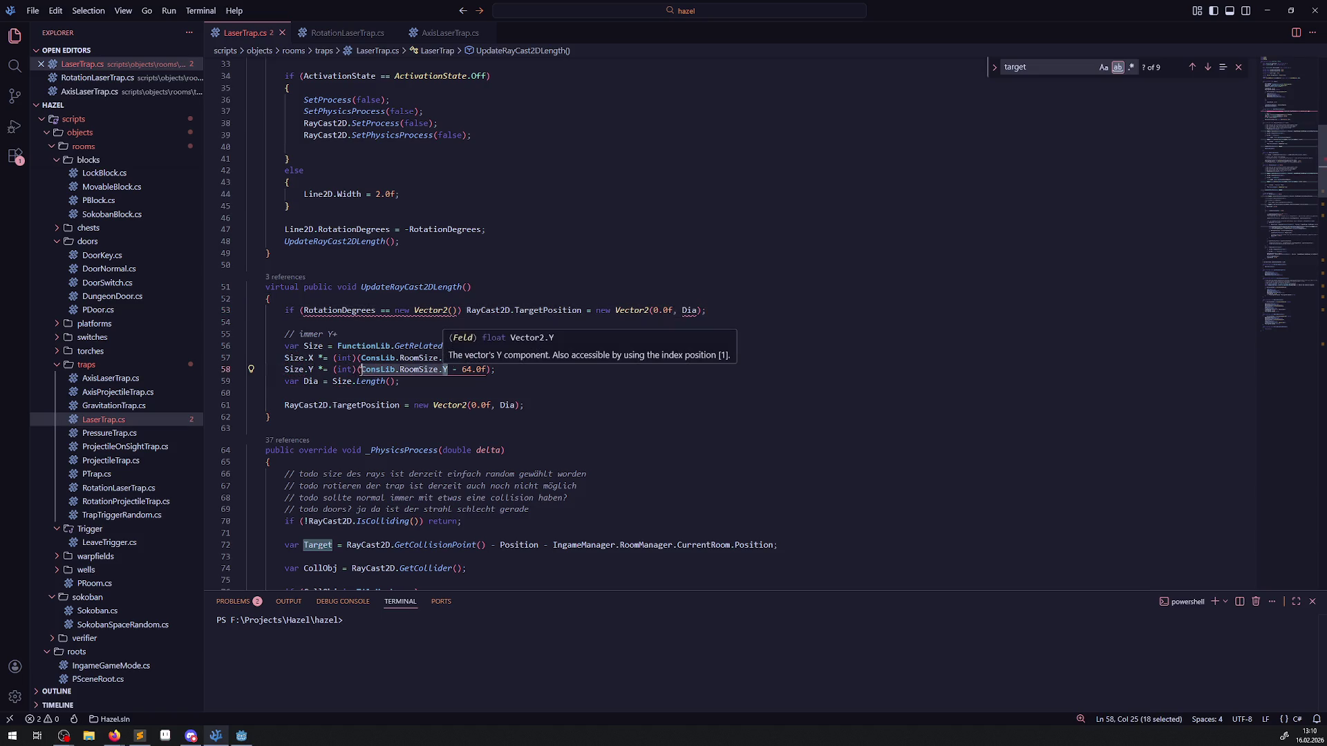
{"action": "left_click", "coordinate": [539, 259]}
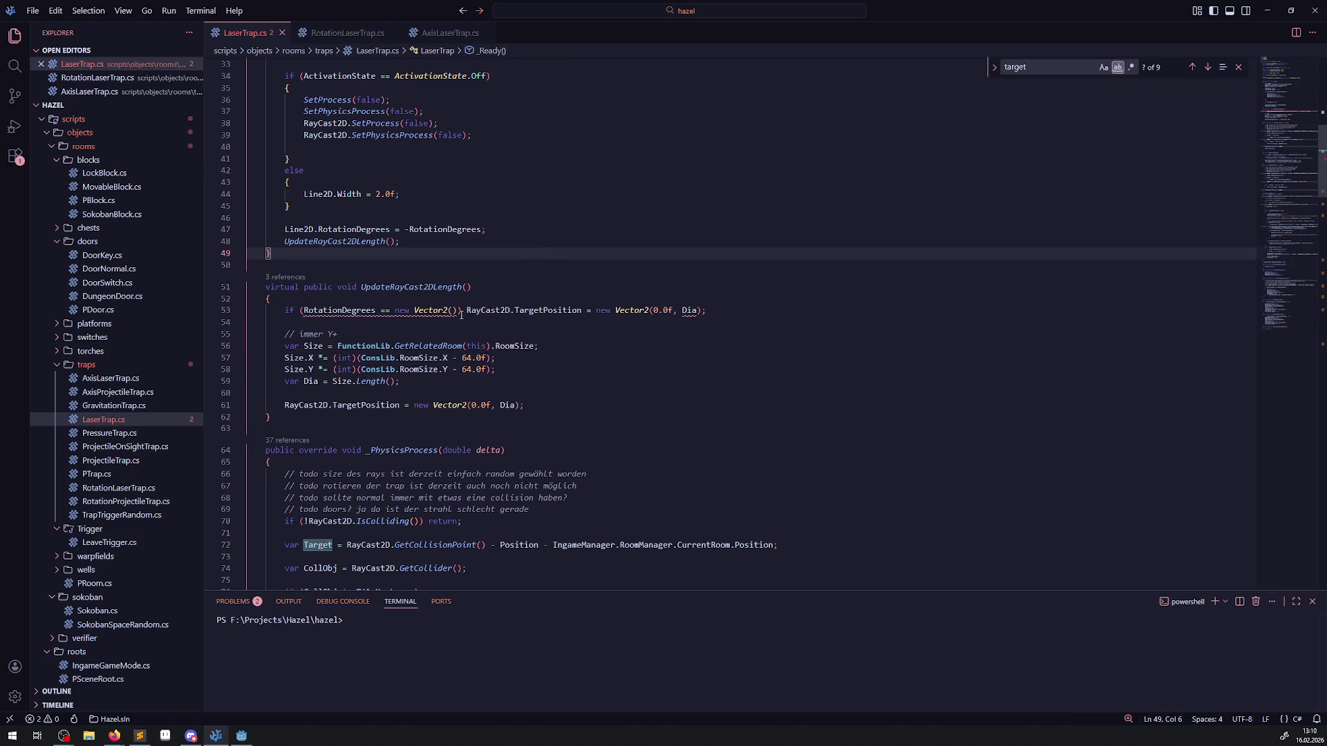
{"action": "mouse_move", "coordinate": [461, 315]}
{"action": "left_click_drag", "start_coordinate": [462, 310], "coordinate": [776, 308]}
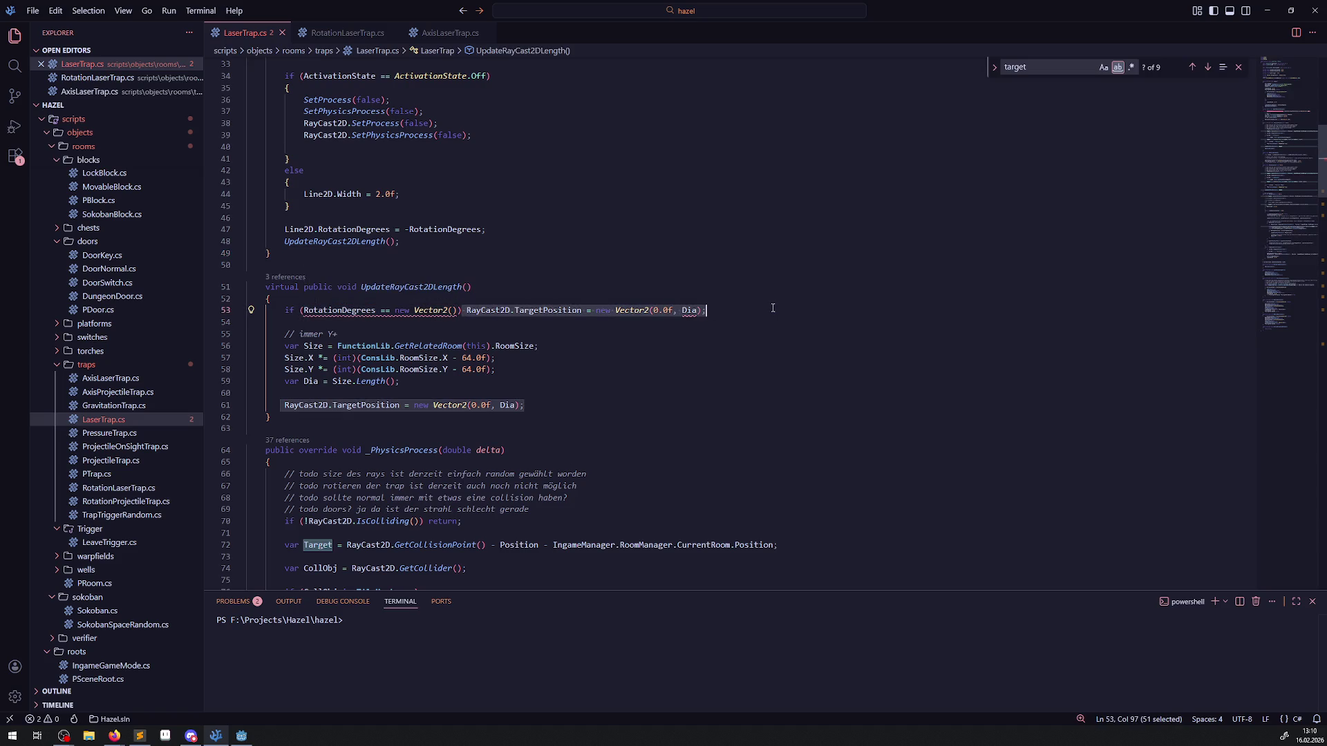
{"action": "key", "text": "BackSpace"}
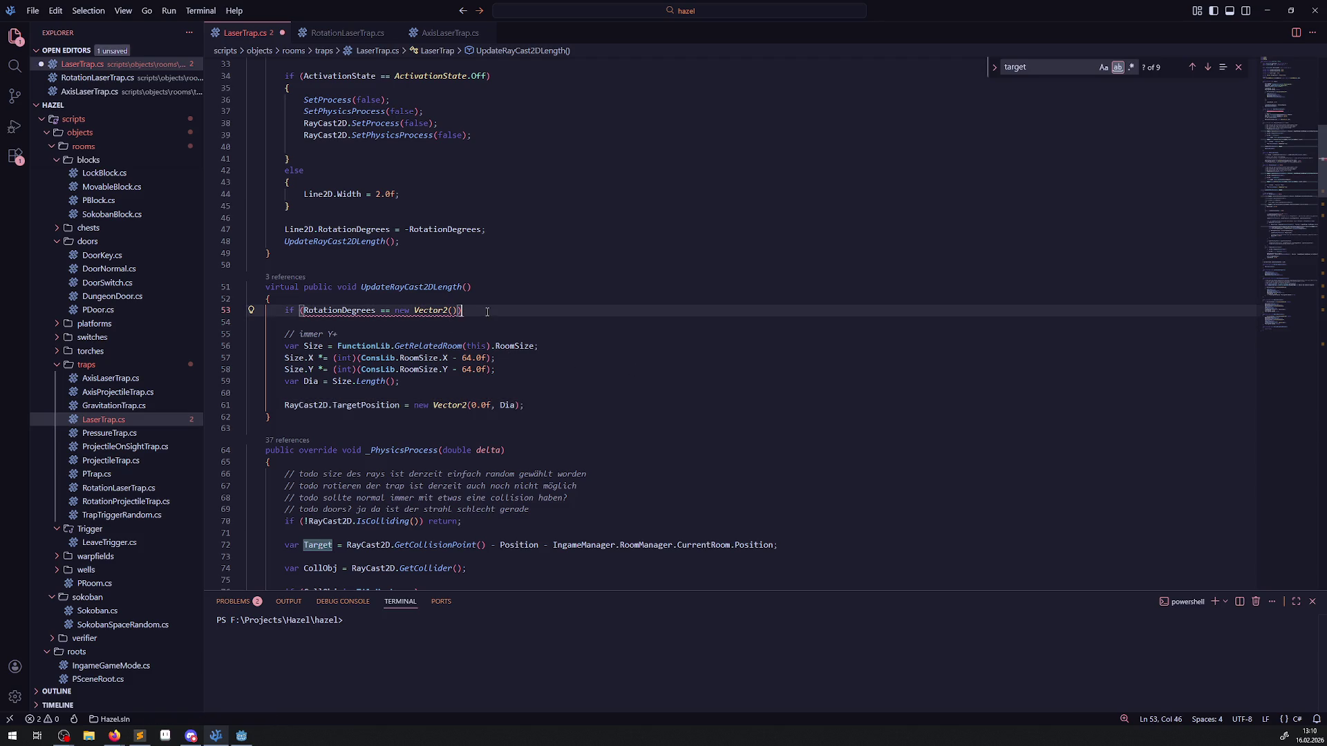
Step: Add an empty { } block under the condition, fill Vector2 with 0.0f, 270.0f, and save
{"action": "key", "text": "Return"}
{"action": "type", "text": "{"}
{"action": "key", "text": "Return"}
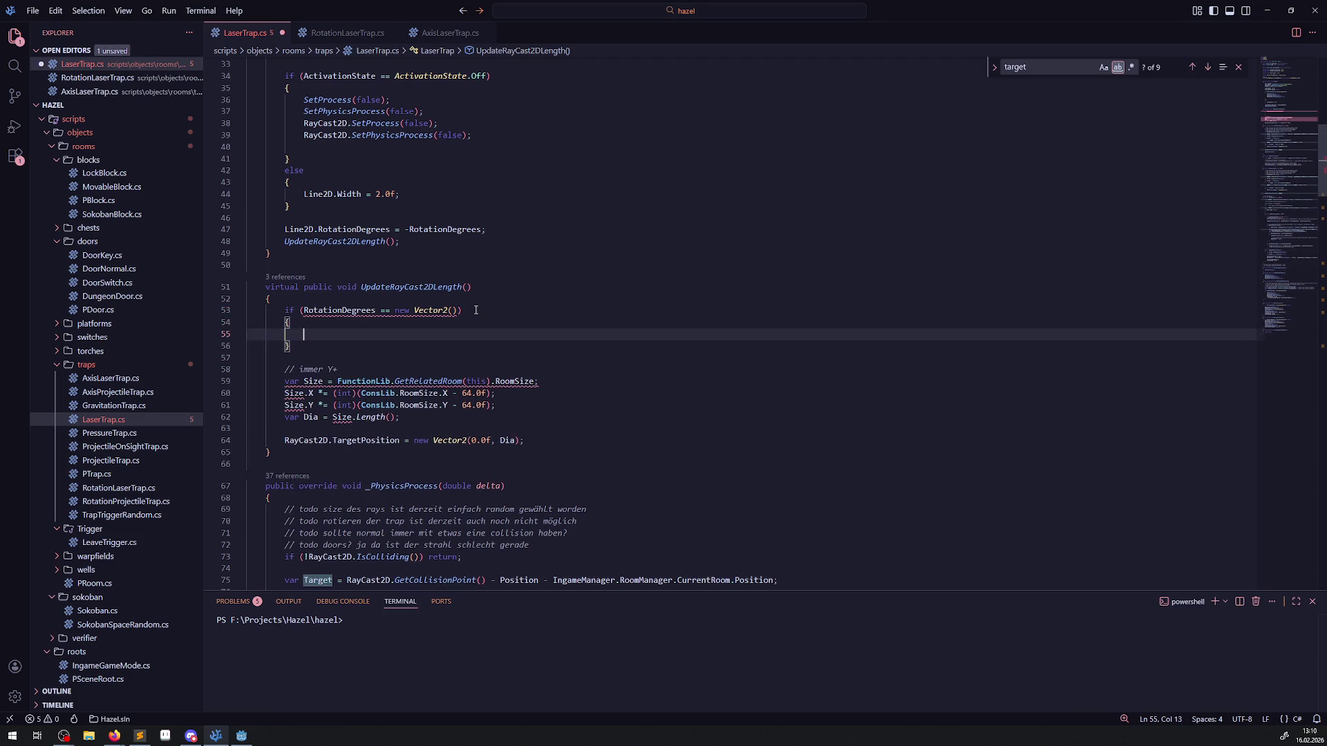
{"action": "left_click", "coordinate": [453, 310]}
{"action": "type", "text": "0."}
{"action": "type", "text": "0f, 2"}
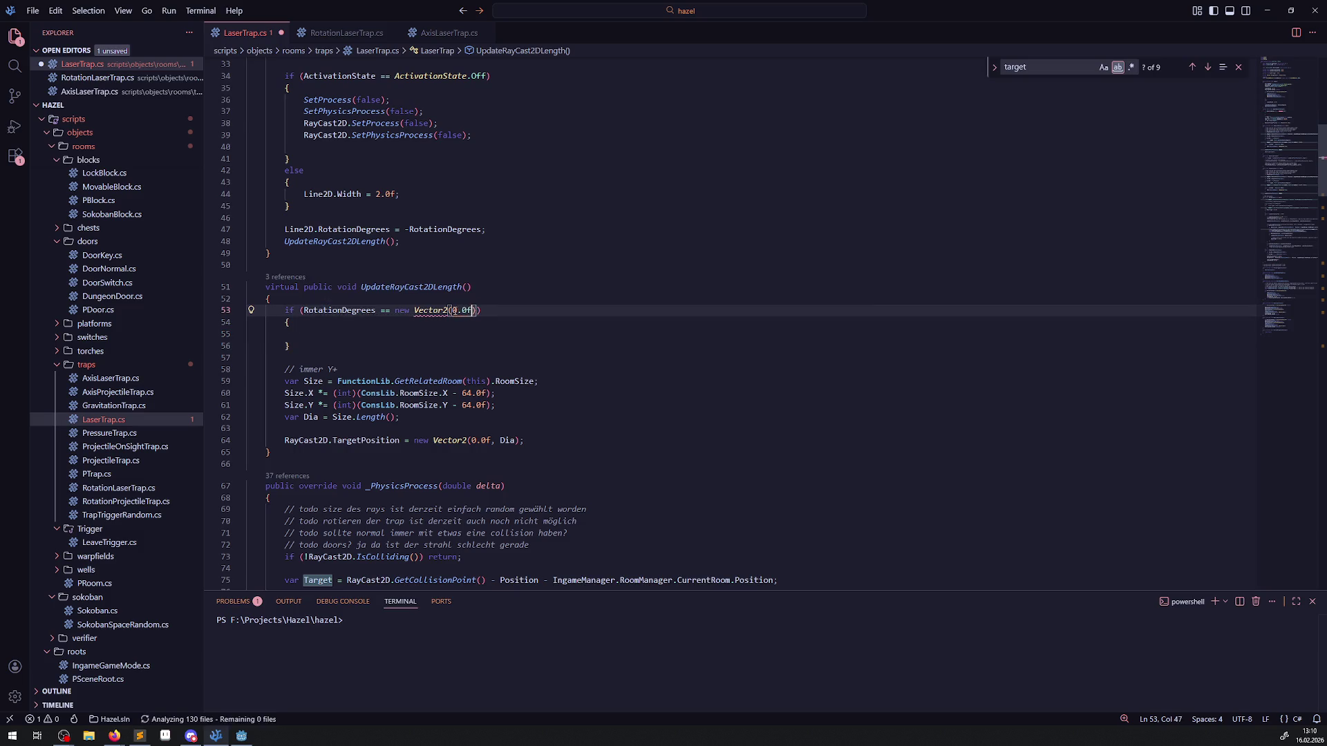
{"action": "type", "text": "70.0f"}
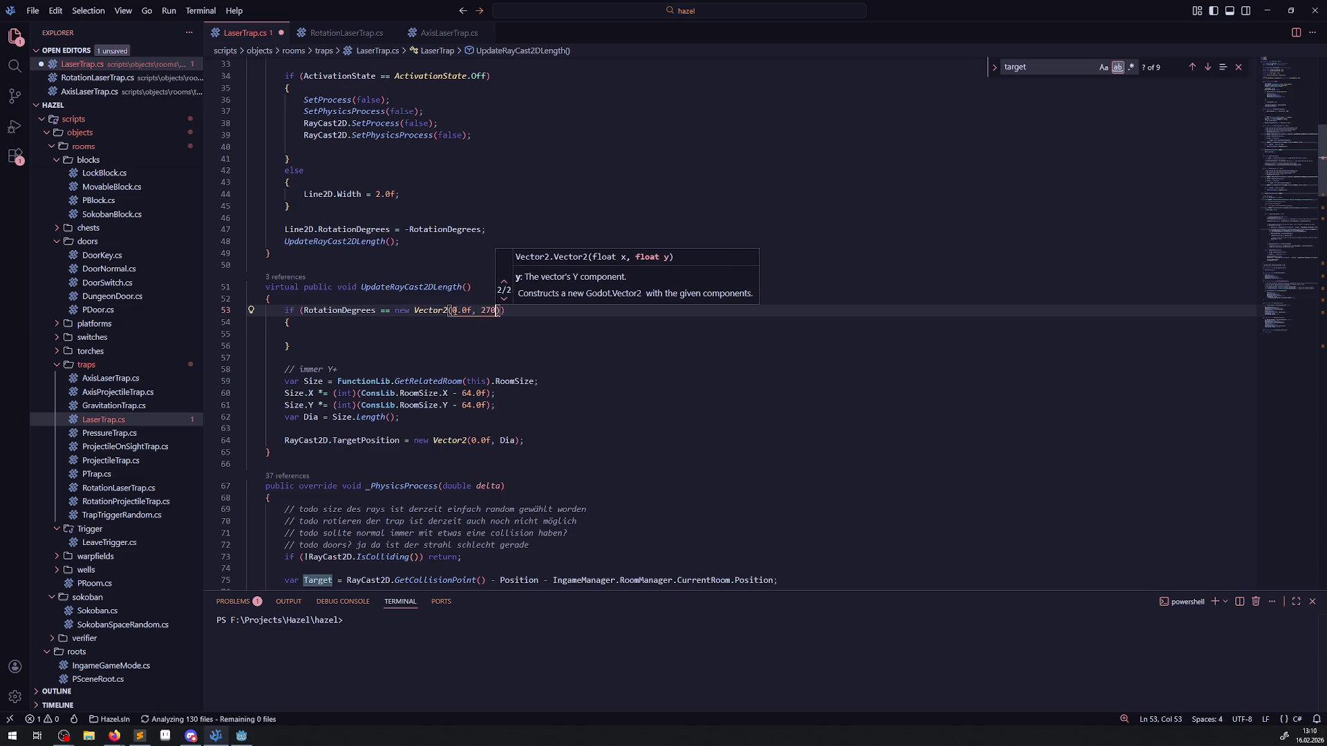
{"action": "key", "text": "ctrl+s"}
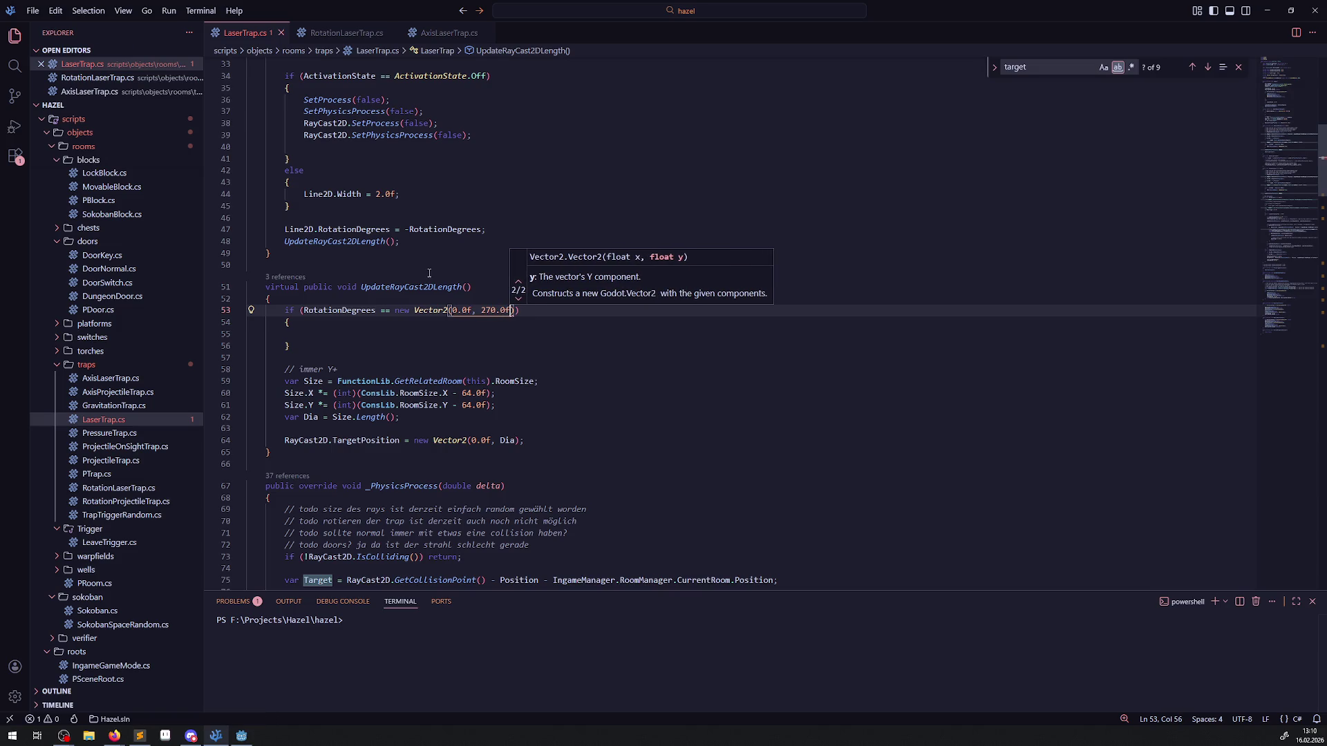
Step: Simplify the condition to compare RotationDegrees with 270.0f
{"action": "left_click", "coordinate": [291, 322]}
{"action": "mouse_move", "coordinate": [395, 310]}
{"action": "left_mouse_down"}
{"action": "mouse_move", "coordinate": [451, 310]}
{"action": "mouse_move", "coordinate": [395, 310]}
{"action": "left_mouse_up"}
{"action": "key", "text": "Delete"}
{"action": "key", "text": "Delete"}
{"action": "left_click", "coordinate": [440, 310]}
{"action": "key", "text": "BackSpace"}
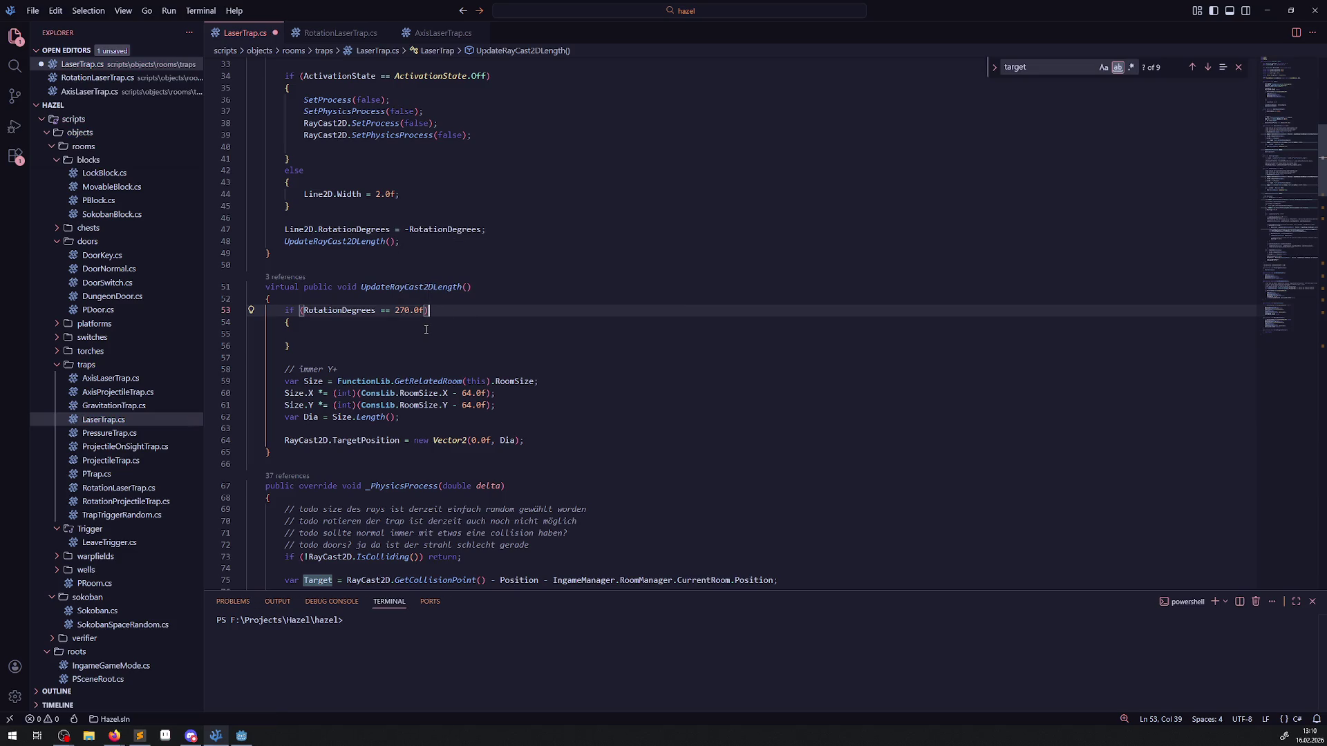
Step: Duplicate the if block, turn the 270.0f copy into an else if, and set the first to 0.0f
{"action": "left_click", "coordinate": [303, 302]}
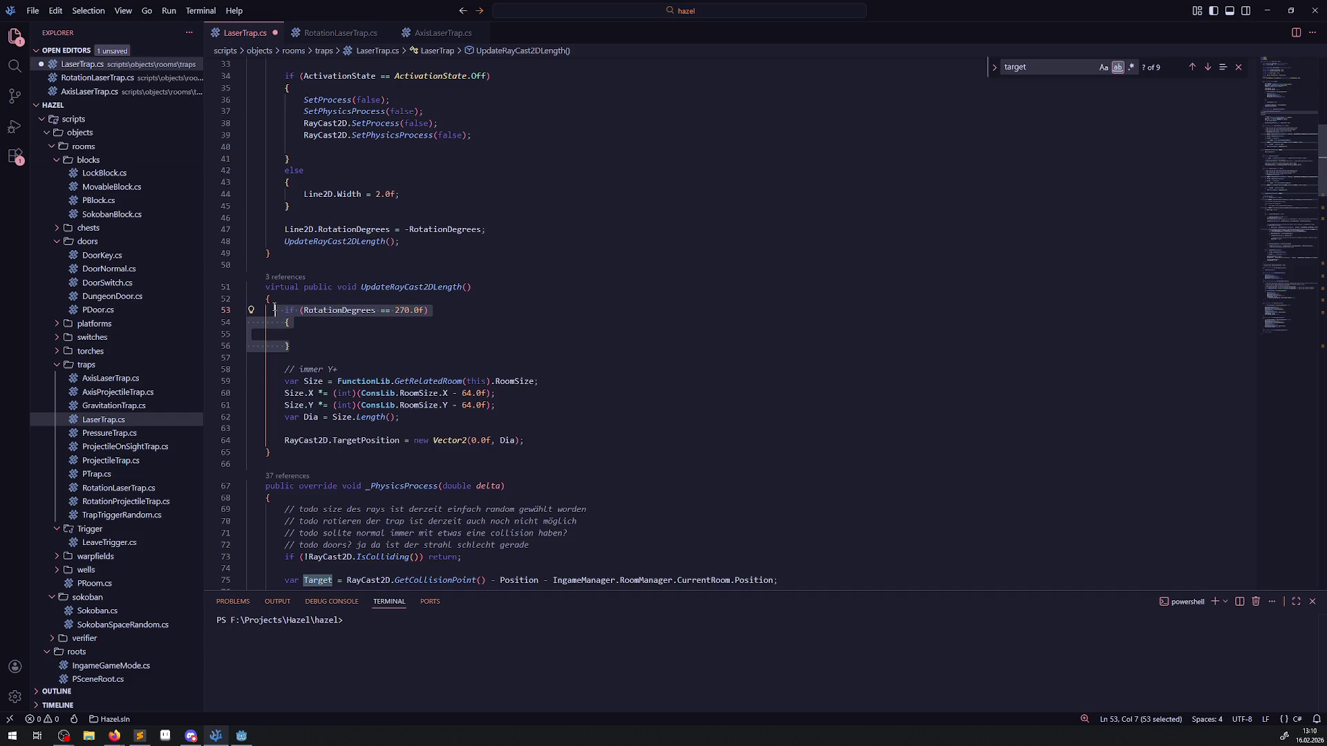
{"action": "key", "text": "Return"}
{"action": "key", "text": "ctrl+v"}
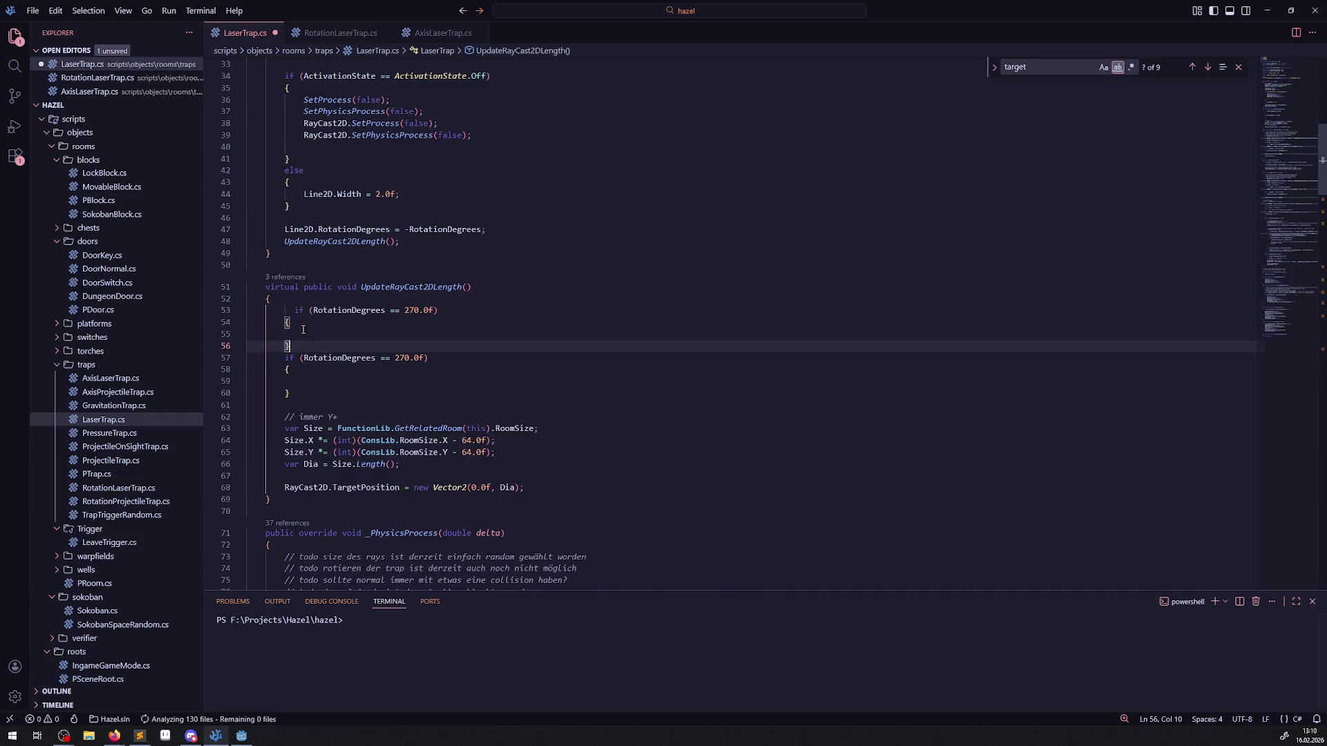
{"action": "left_click", "coordinate": [286, 358]}
{"action": "type", "text": "else"}
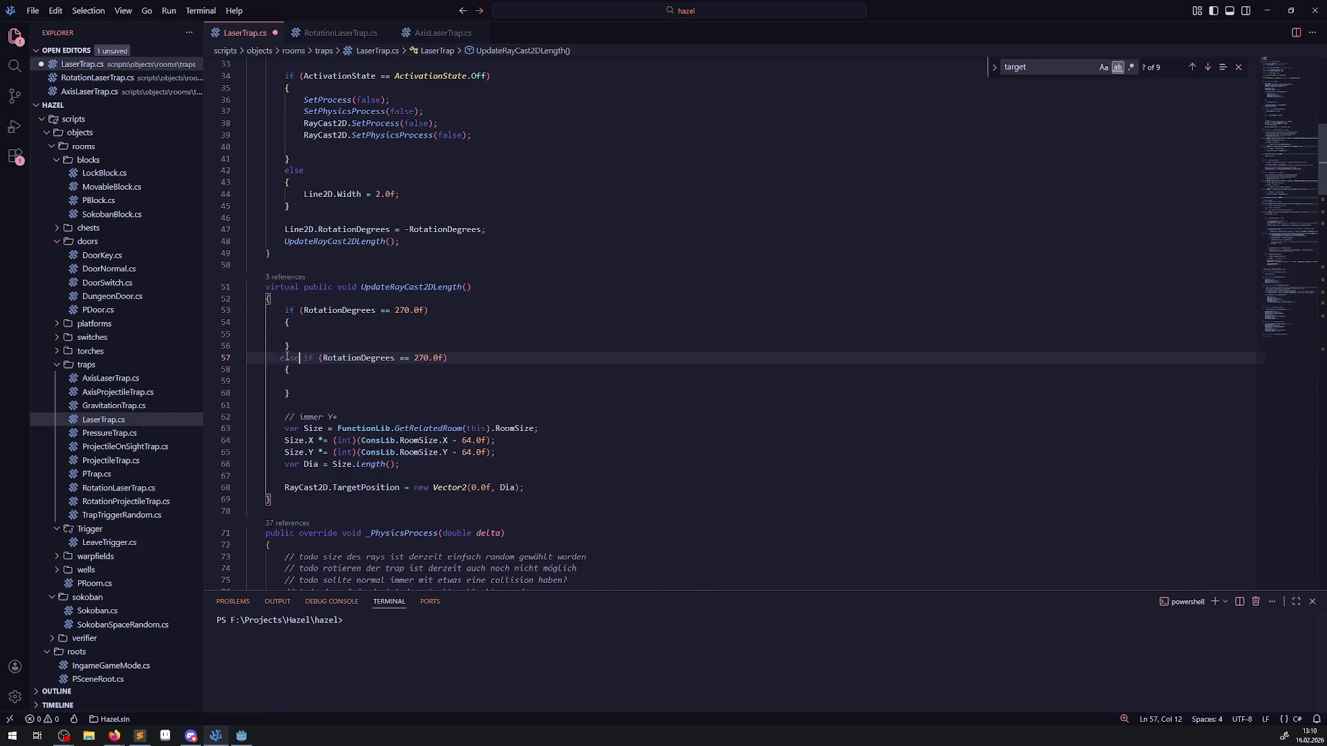
{"action": "key", "text": "ctrl+s"}
{"action": "left_click", "coordinate": [406, 313]}
{"action": "key", "text": "BackSpace"}
{"action": "key", "text": "BackSpace"}
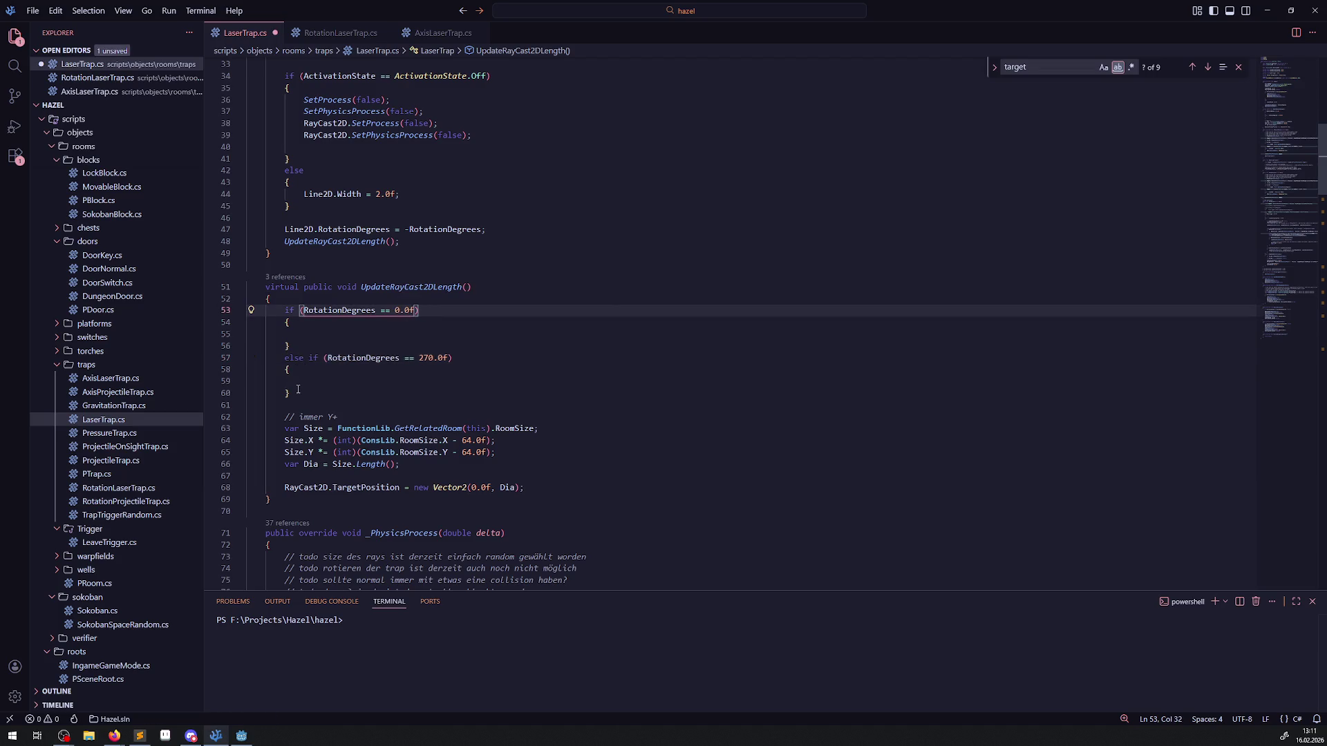
Step: Add another else if block and change its angle to 90.0f
{"action": "left_click", "coordinate": [302, 347]}
{"action": "key", "text": "Return"}
{"action": "type", "text": "else if (RotationDegrees == 270.0f)         {          }"}
{"action": "key", "text": "ctrl+s"}
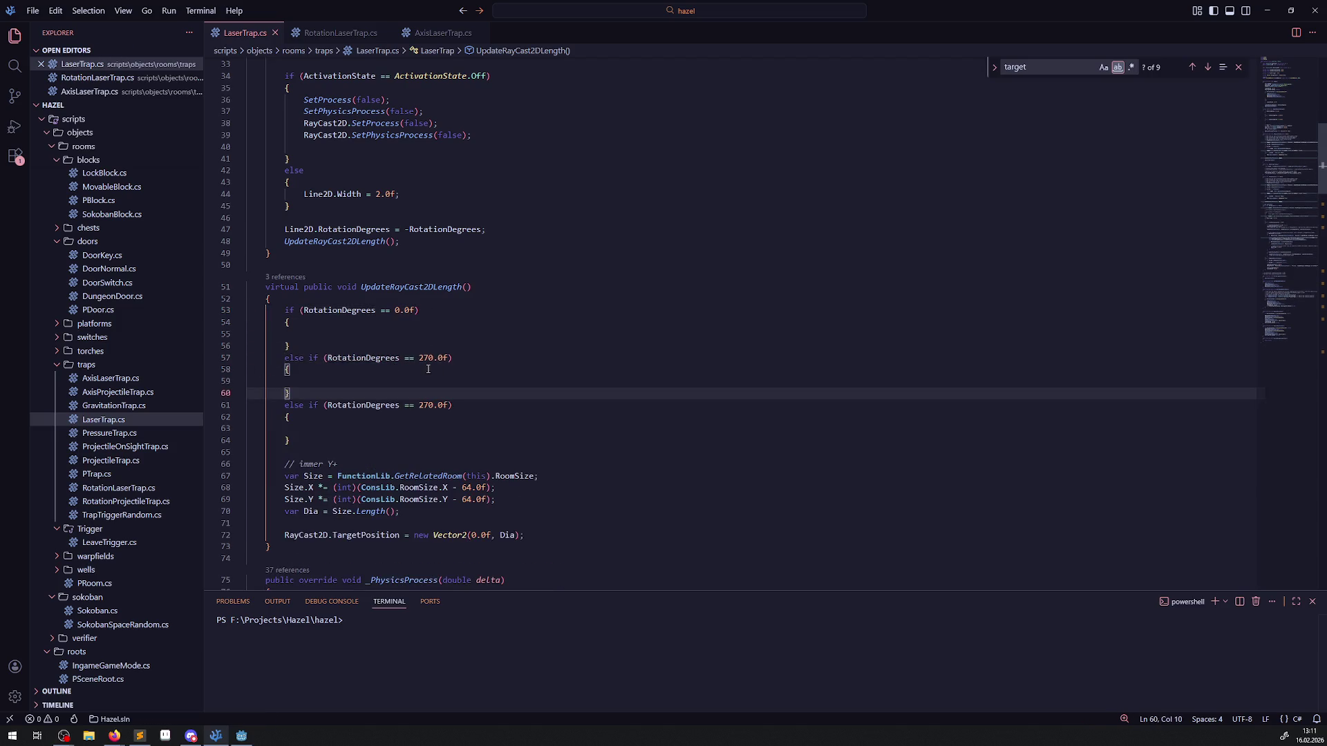
{"action": "left_click", "coordinate": [431, 358]}
{"action": "key", "text": "BackSpace"}
{"action": "key", "text": "BackSpace"}
{"action": "type", "text": "9"}
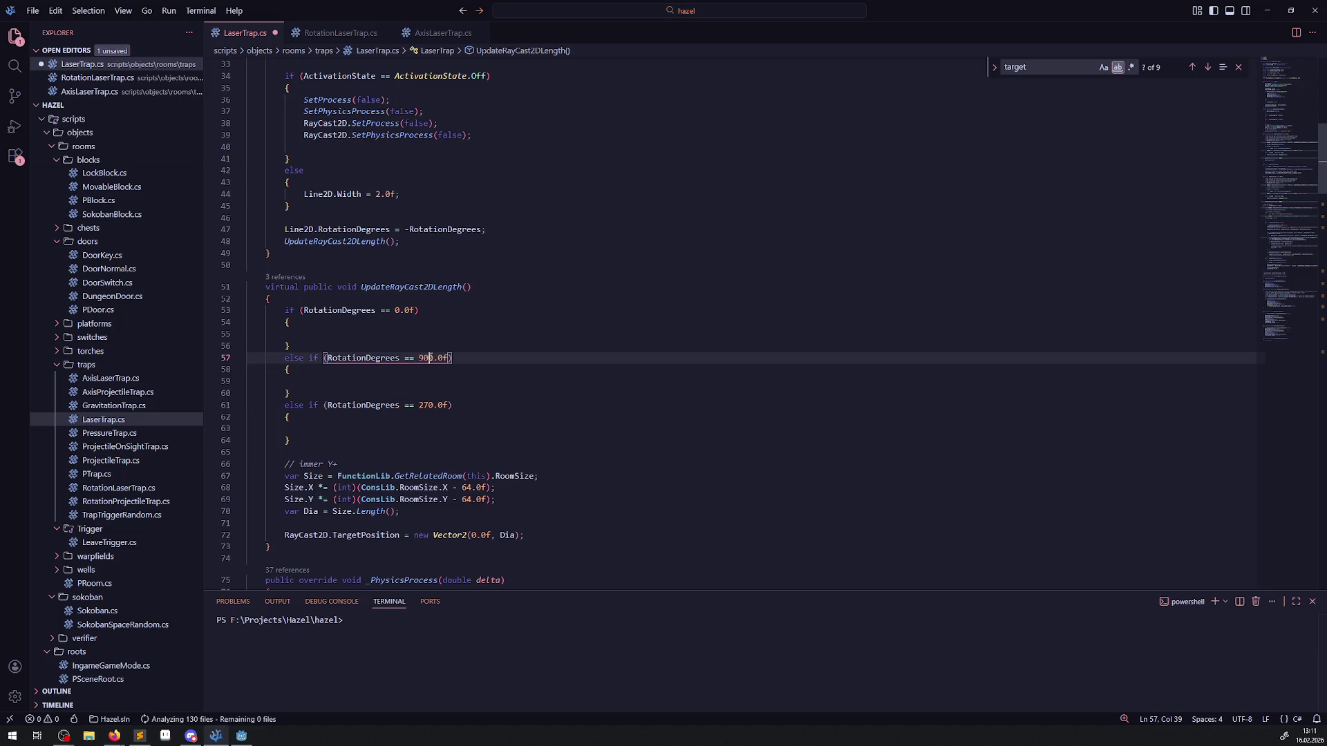
Step: Add a copied branch after the 90-degree one, set its angle to 180, and save
{"action": "left_click", "coordinate": [318, 392]}
{"action": "key", "text": "Return"}
{"action": "key", "text": "ctrl+v"}
{"action": "double_click", "coordinate": [429, 405]}
{"action": "type", "text": "180"}
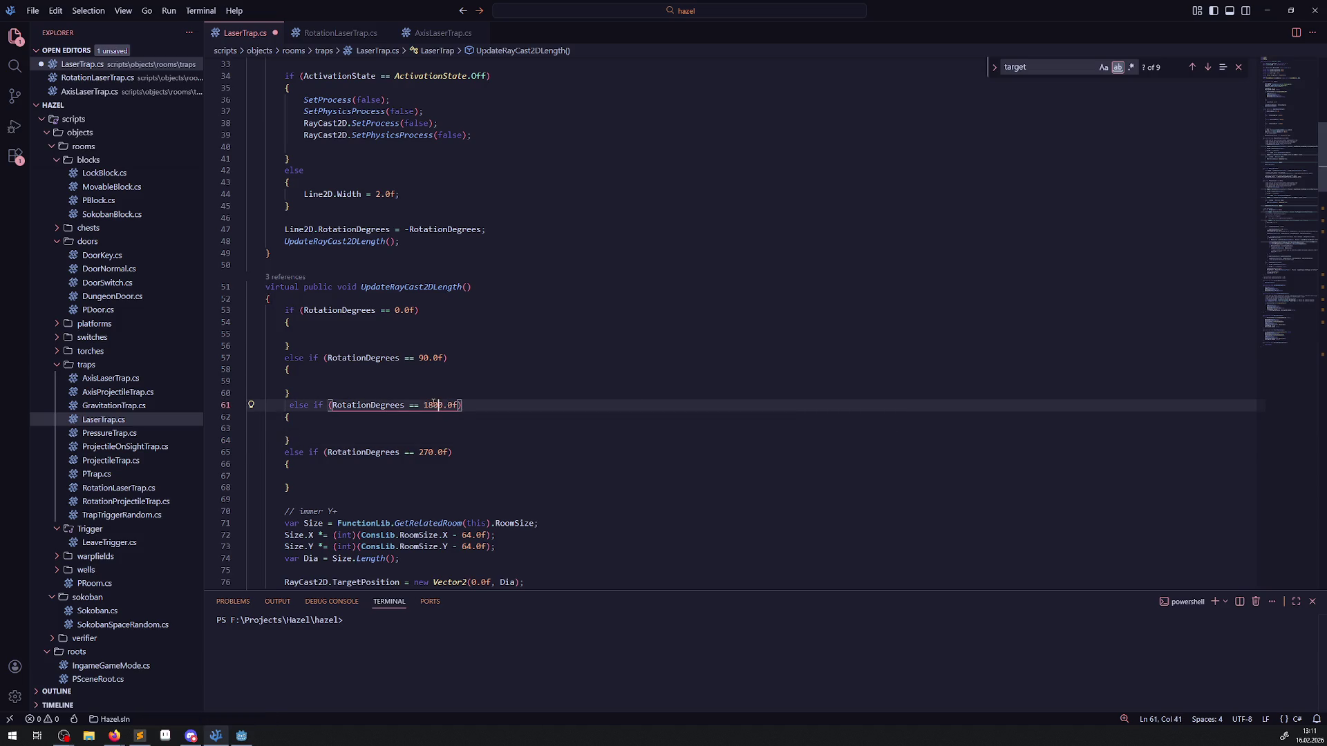
{"action": "key", "text": "ctrl+s"}
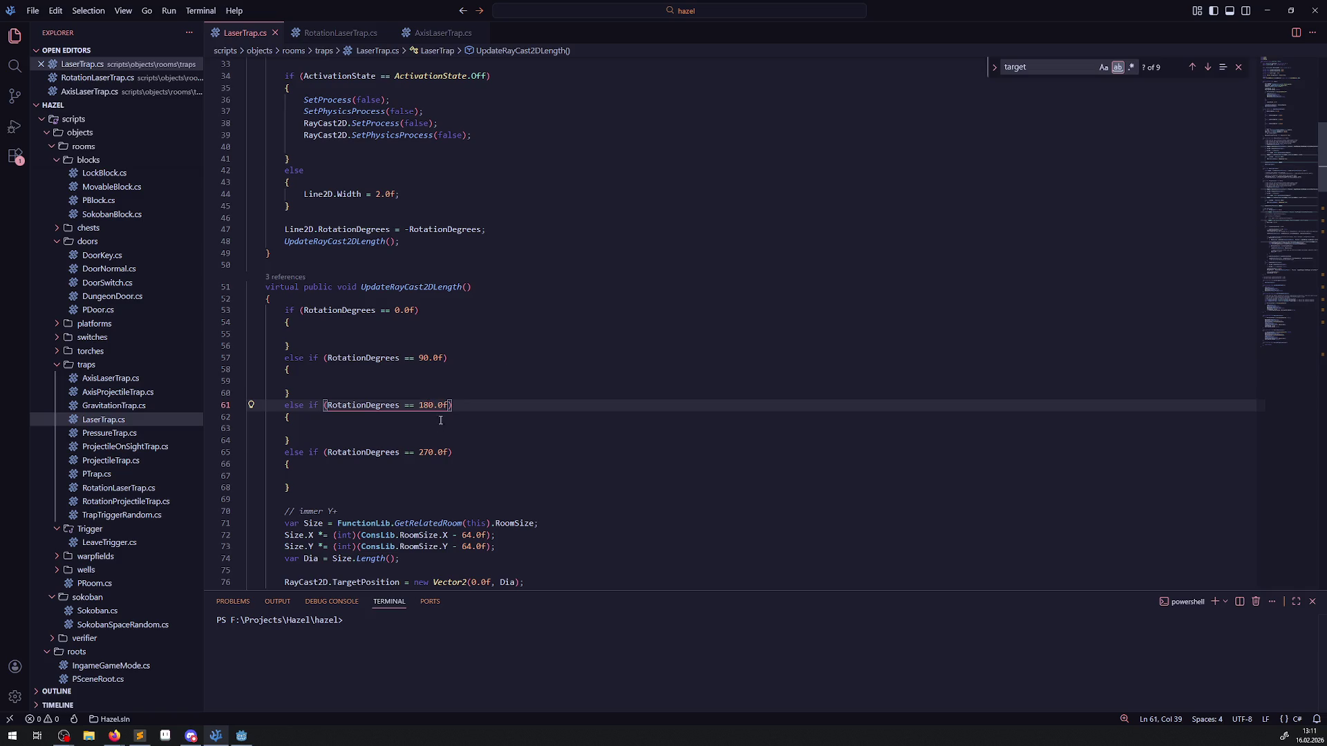
{"action": "left_click", "coordinate": [489, 366]}
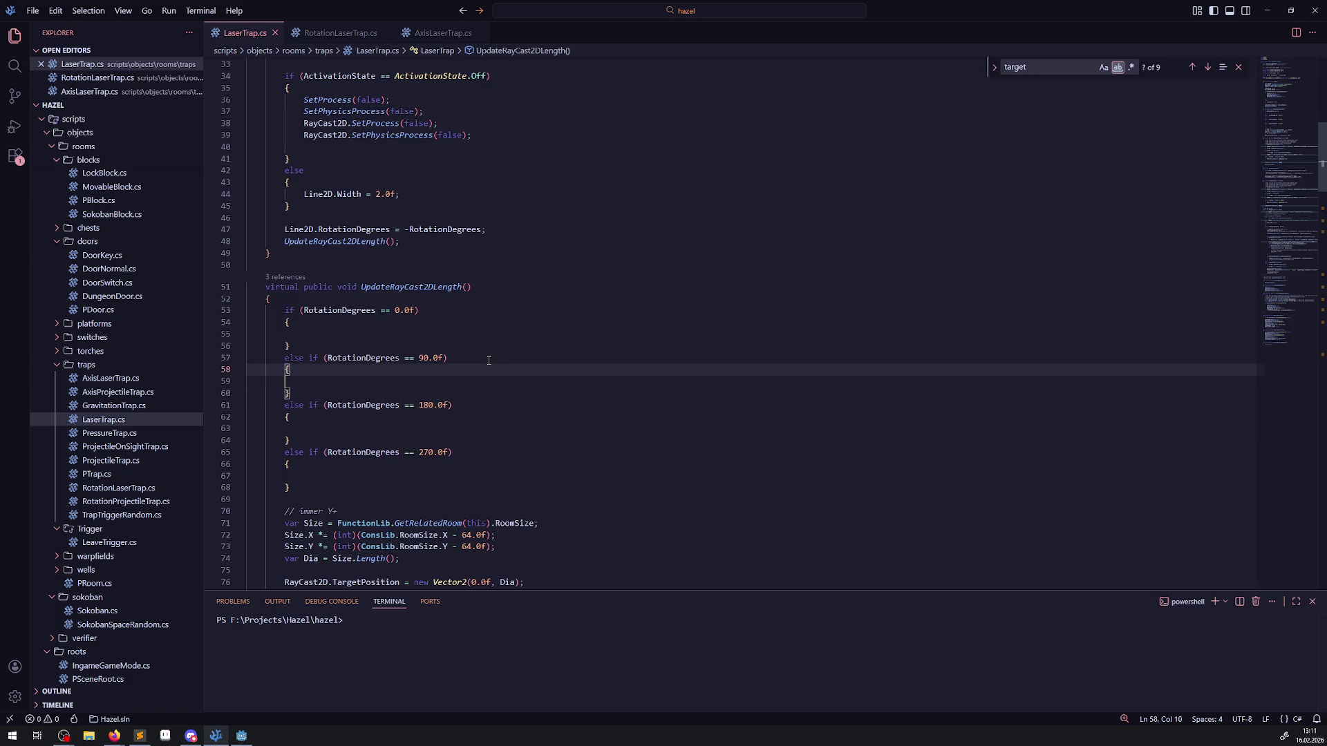
{"action": "scroll", "coordinate": [456, 280], "scroll_direction": "down", "scroll_amount": 2}
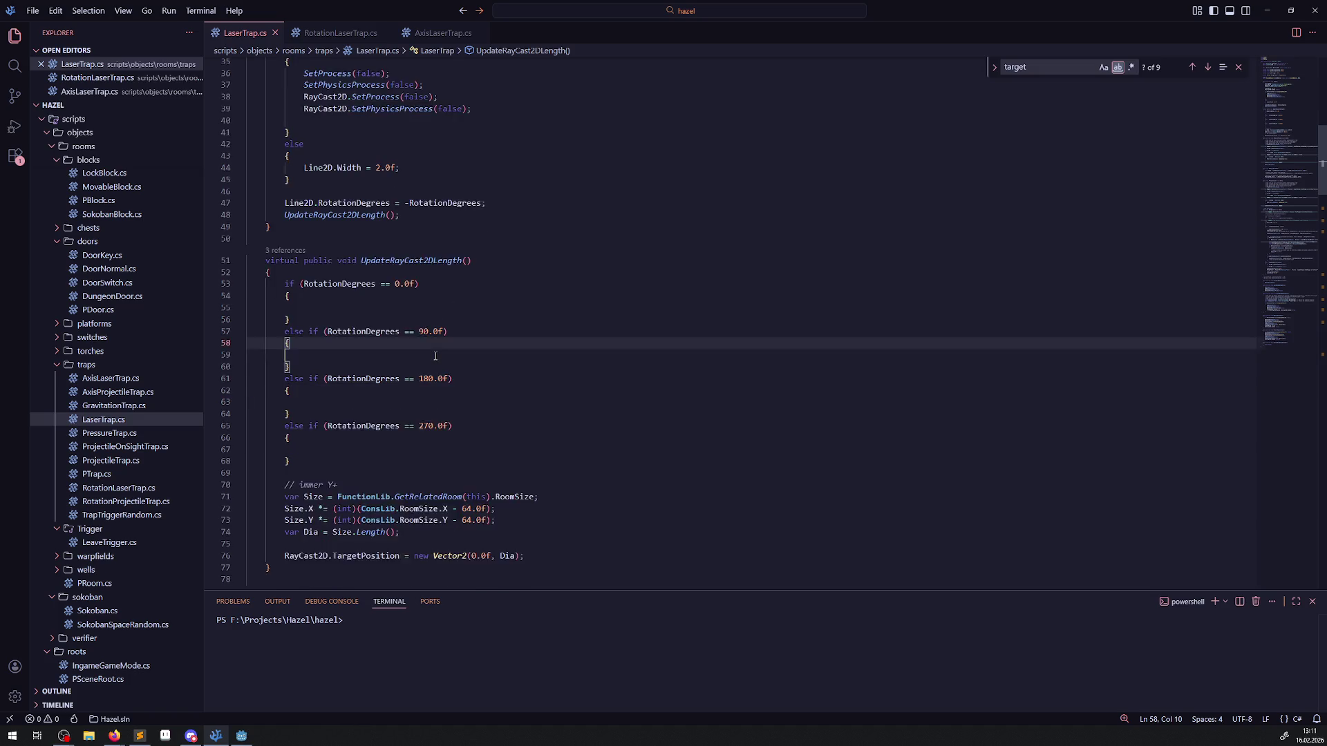
Step: Move the comment and var Size room-size lookup lines to the top of UpdateRayCast2DLength
{"action": "left_click_drag", "start_coordinate": [537, 470], "coordinate": [234, 465]}
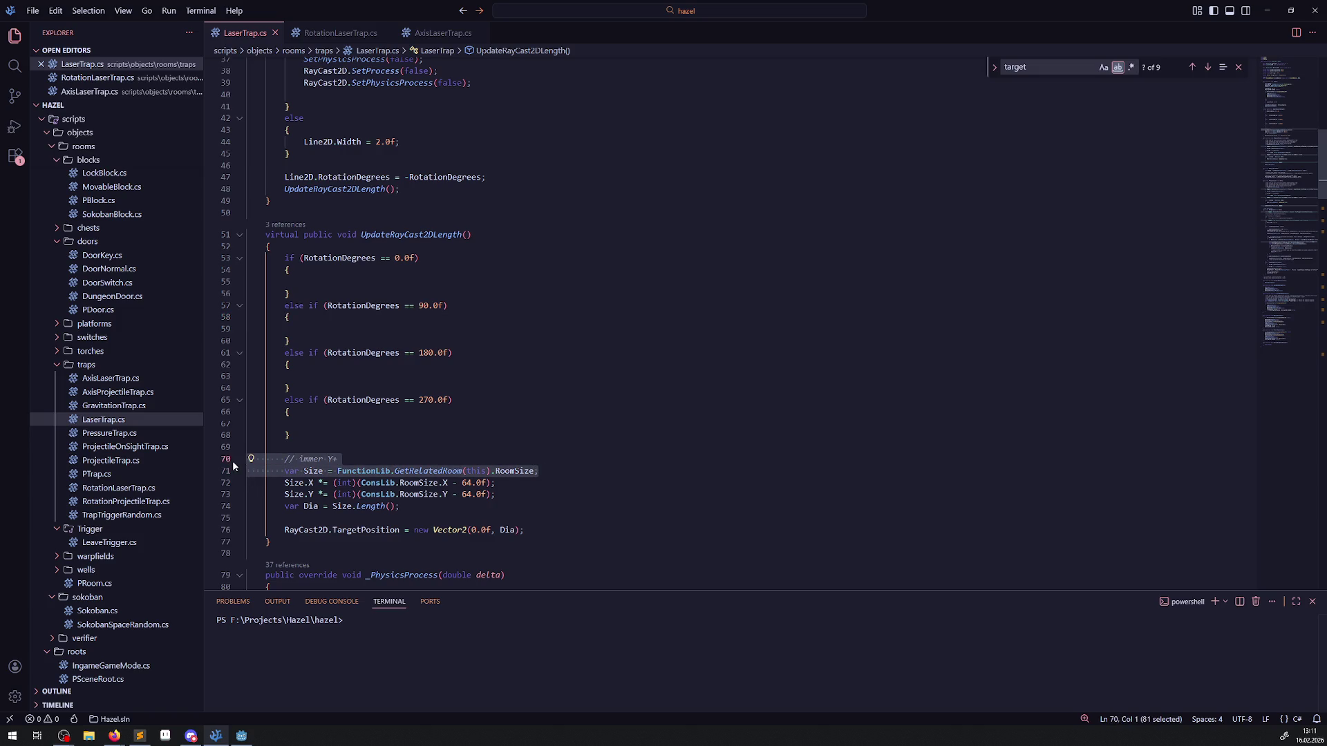
{"action": "key", "text": "ctrl+x"}
{"action": "left_click", "coordinate": [327, 246]}
{"action": "key", "text": "Return"}
{"action": "key", "text": "ctrl+v"}
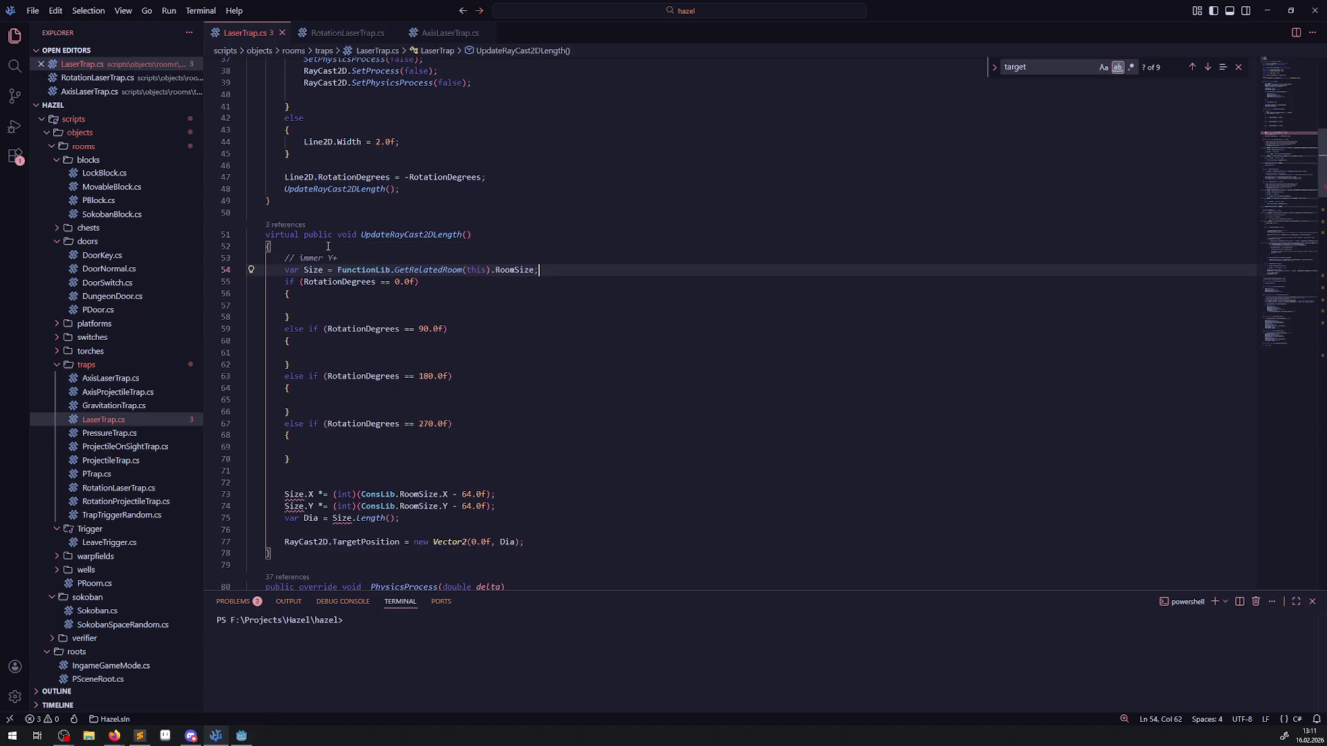
{"action": "key", "text": "Return"}
{"action": "scroll", "coordinate": [486, 468], "scroll_direction": "down", "scroll_amount": 2}
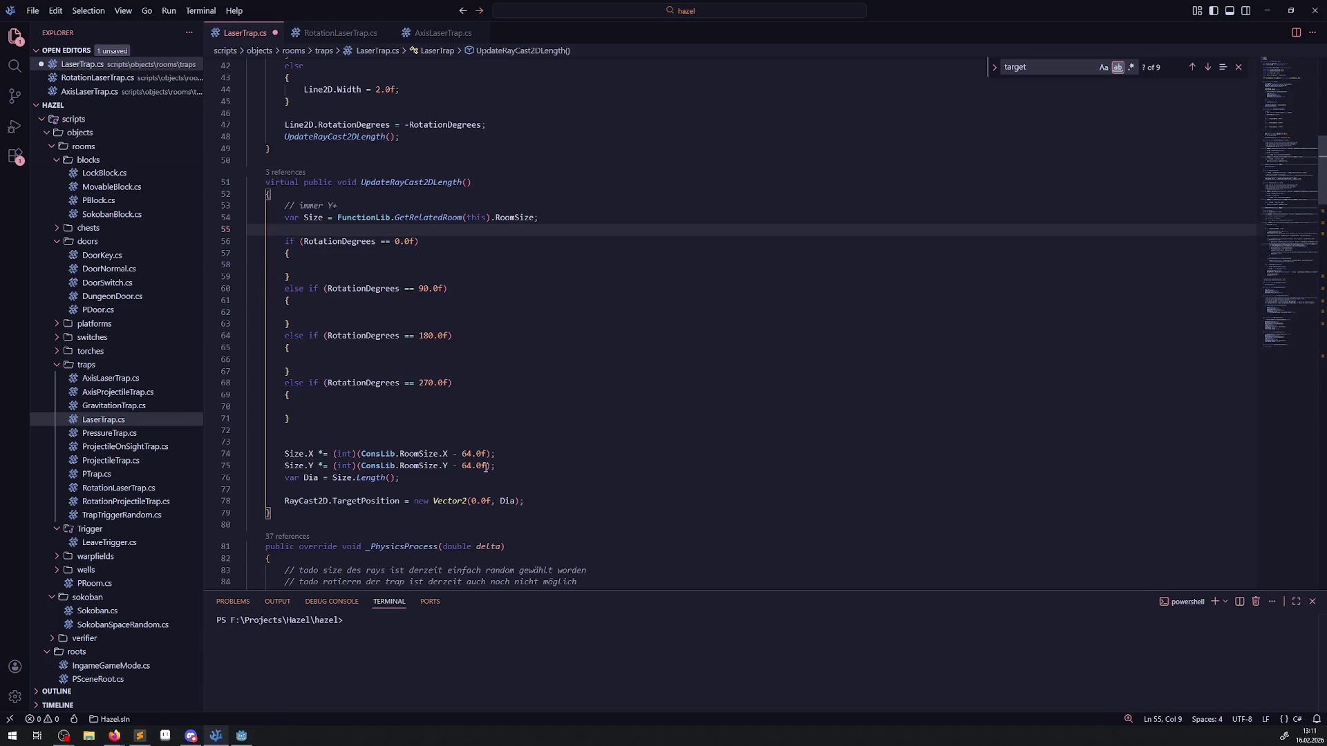
Step: Copy the Size.Y scaling statement into the 0.0f branch body
{"action": "left_click_drag", "start_coordinate": [513, 467], "coordinate": [252, 454]}
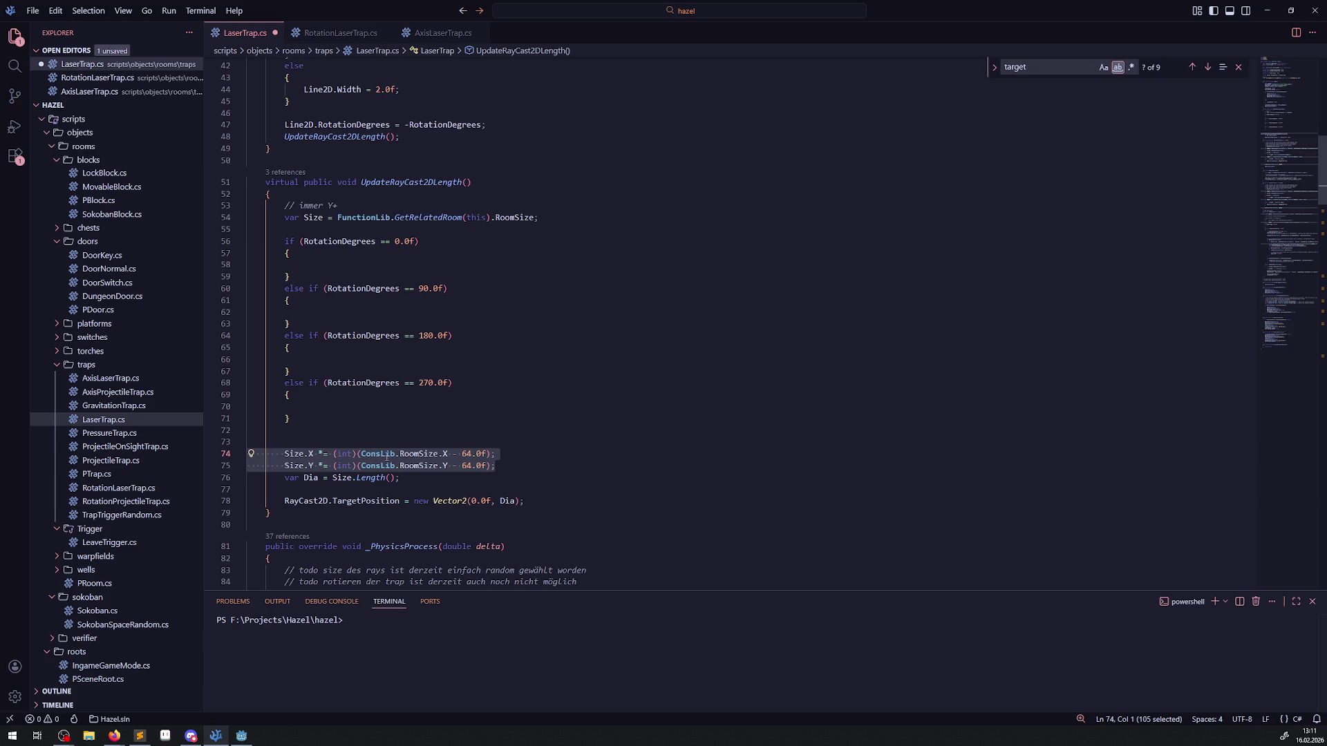
{"action": "left_click", "coordinate": [496, 466]}
{"action": "left_click_drag", "start_coordinate": [512, 470], "coordinate": [266, 470]}
{"action": "key", "text": "ctrl+c"}
{"action": "left_click", "coordinate": [317, 266]}
{"action": "key", "text": "ctrl+v"}
{"action": "key", "text": "ctrl+s"}
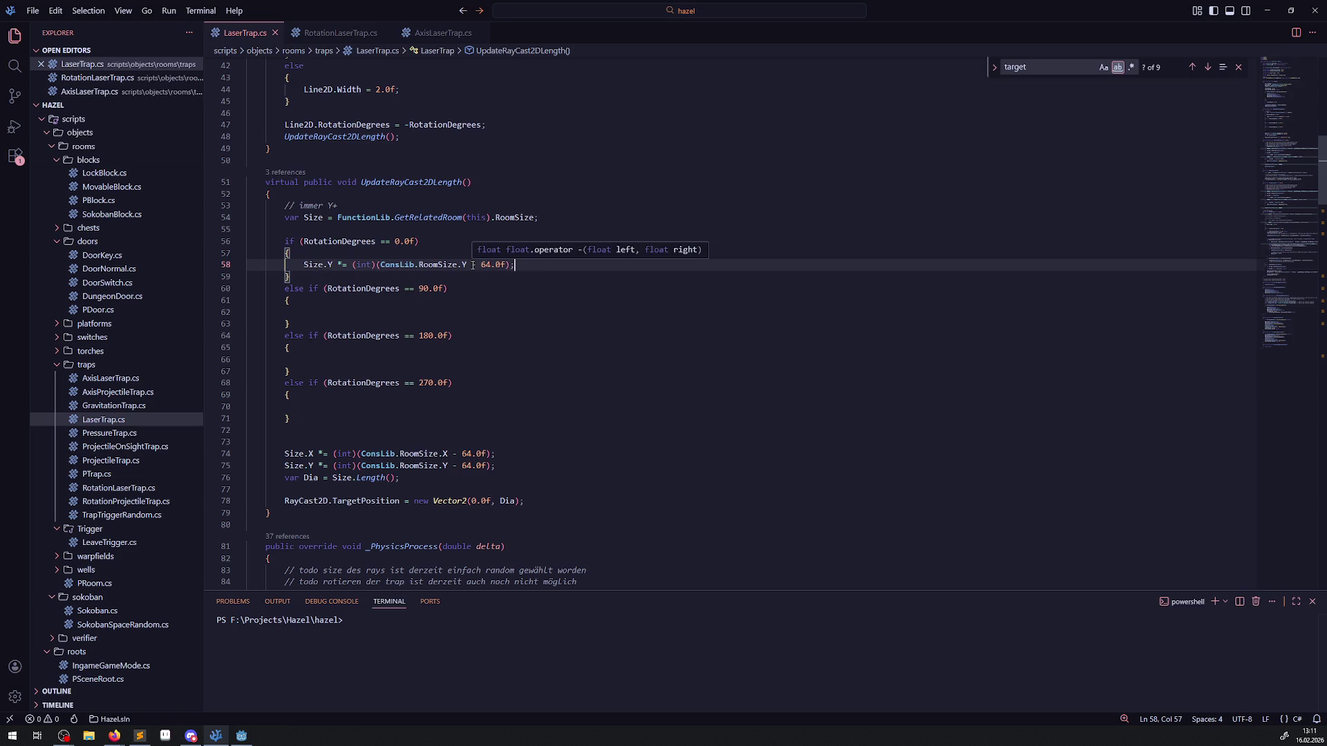
Step: Strip '- 64.0f' and the extra parentheses from the copied line, then delete the Dia line
{"action": "left_click_drag", "start_coordinate": [511, 265], "coordinate": [468, 265]}
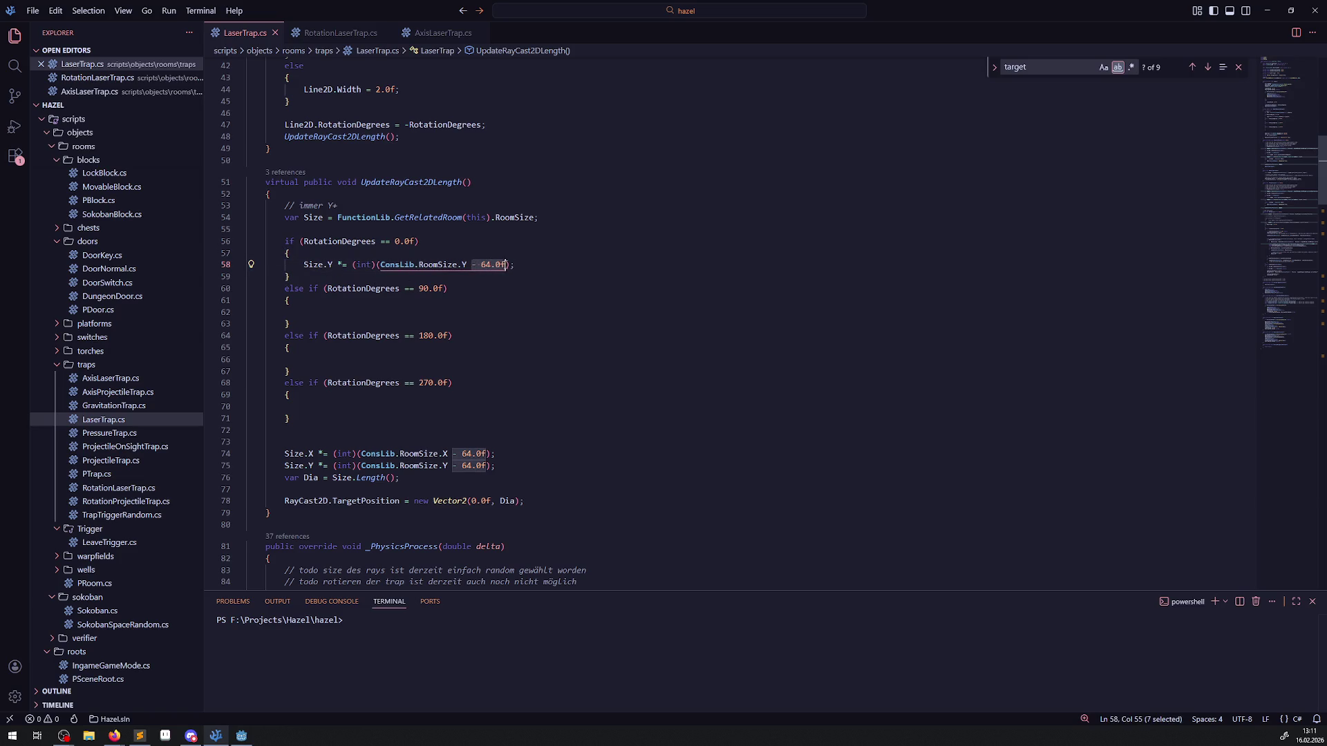
{"action": "key", "text": "BackSpace"}
{"action": "key", "text": "ctrl+s"}
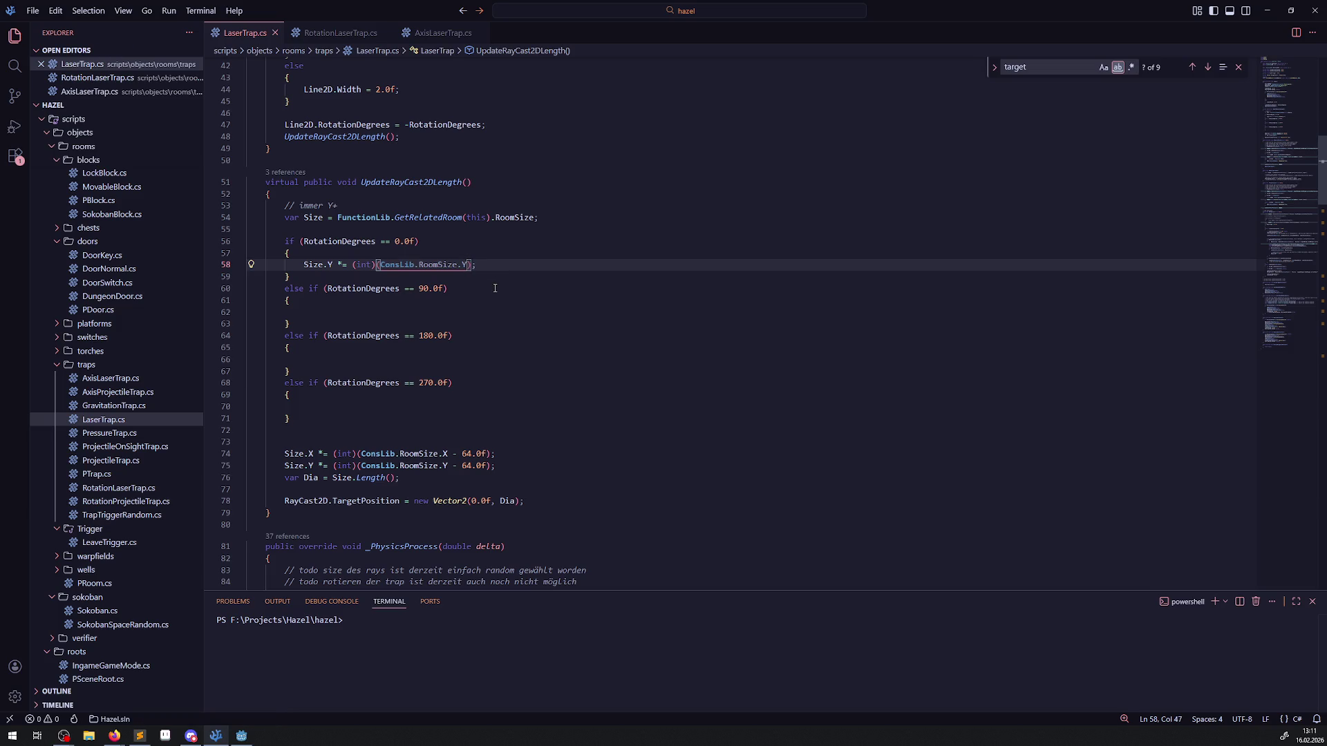
{"action": "key", "text": "Delete"}
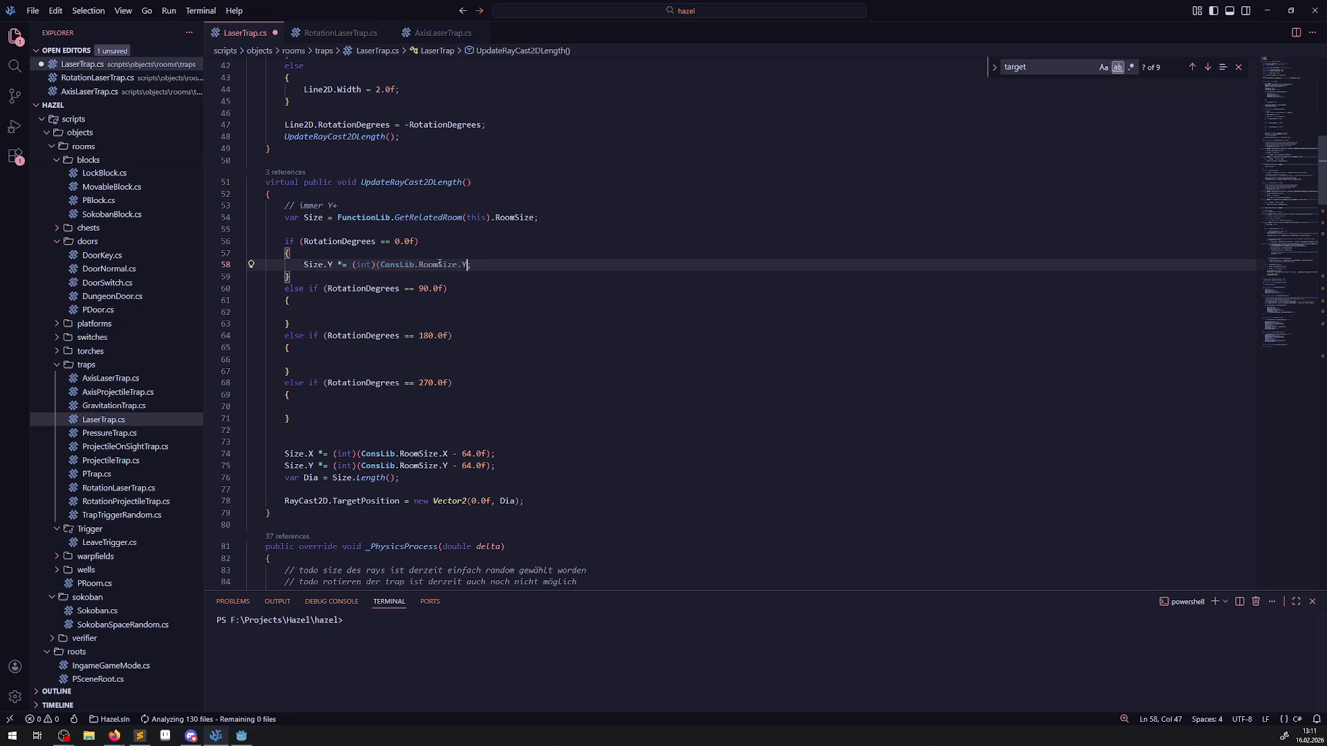
{"action": "key", "text": "ctrl+Left"}
{"action": "key", "text": "ctrl+Left"}
{"action": "key", "text": "ctrl+Left"}
{"action": "key", "text": "BackSpace"}
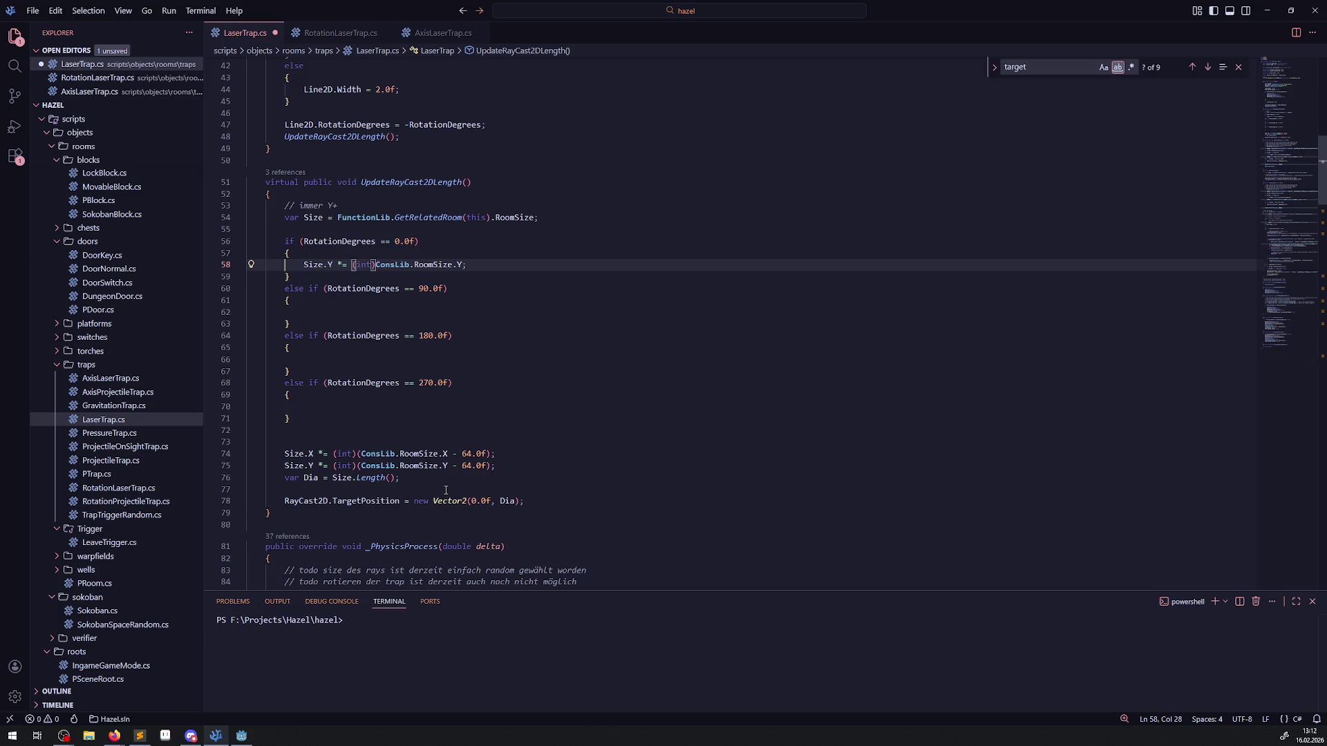
{"action": "left_click_drag", "start_coordinate": [414, 483], "coordinate": [265, 481]}
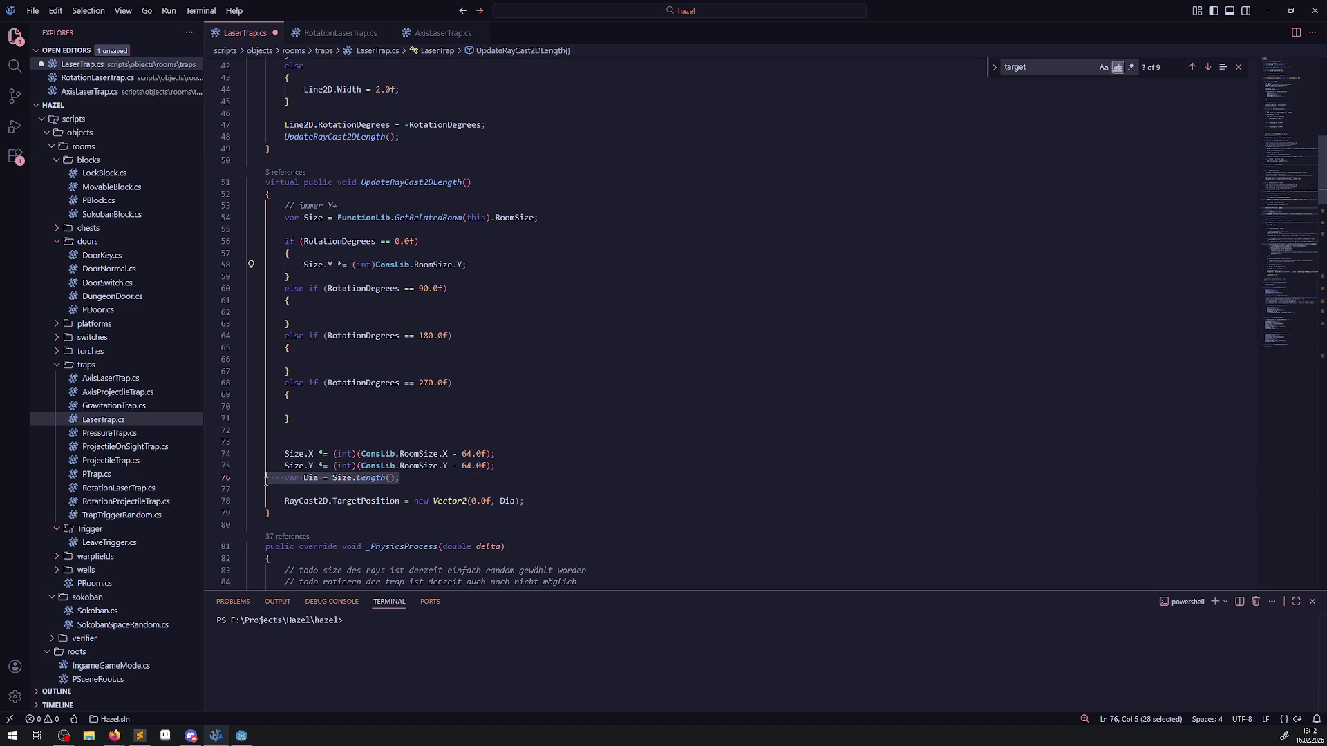
{"action": "key", "text": "BackSpace"}
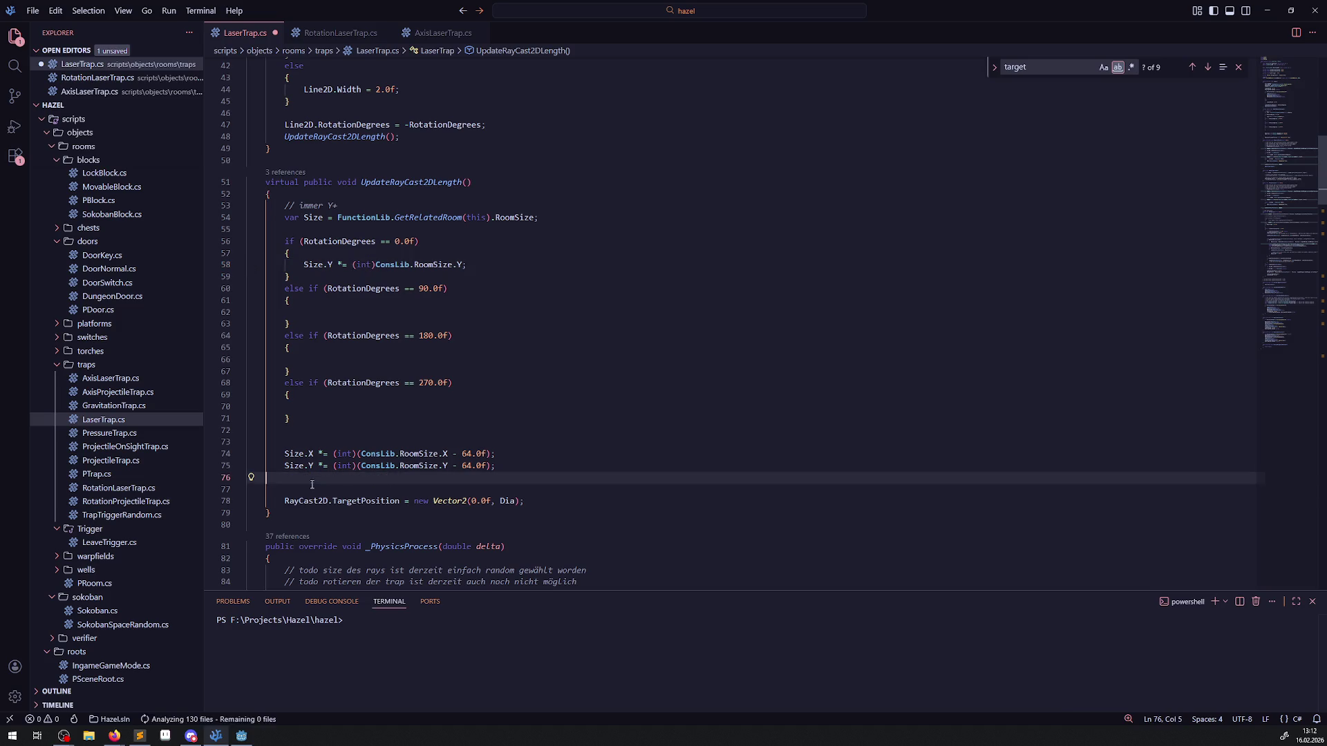
Step: Replace Dia with Size in the RayCast2D target position line
{"action": "double_click", "coordinate": [507, 501]}
{"action": "type", "text": "Size"}
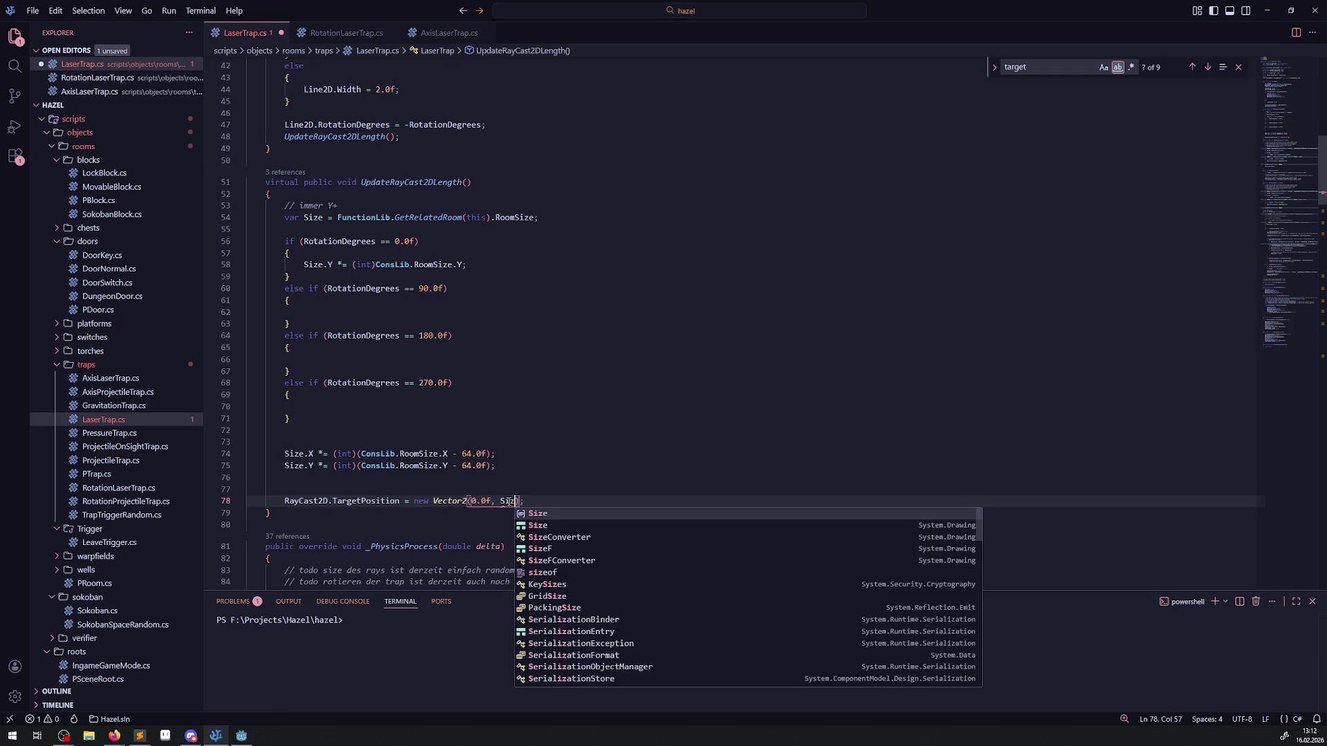
{"action": "key", "text": "ctrl+s"}
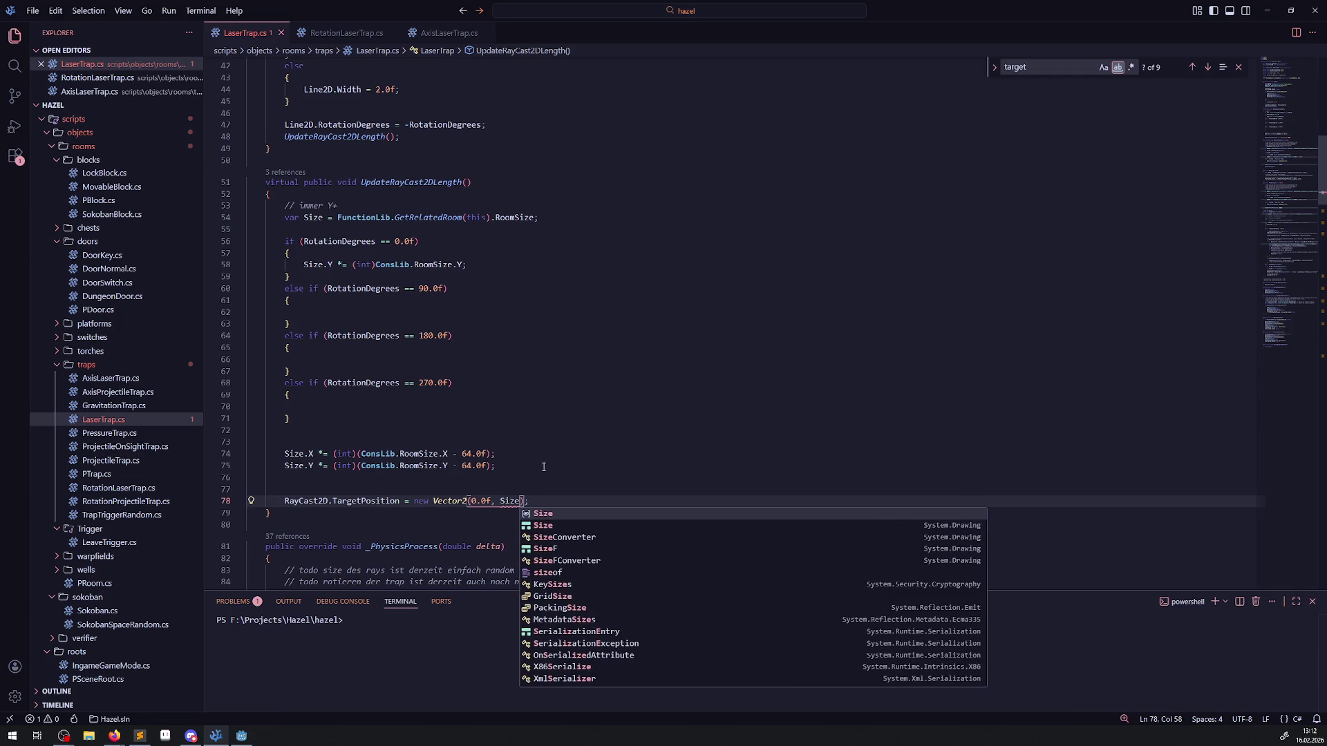
{"action": "left_click", "coordinate": [543, 439]}
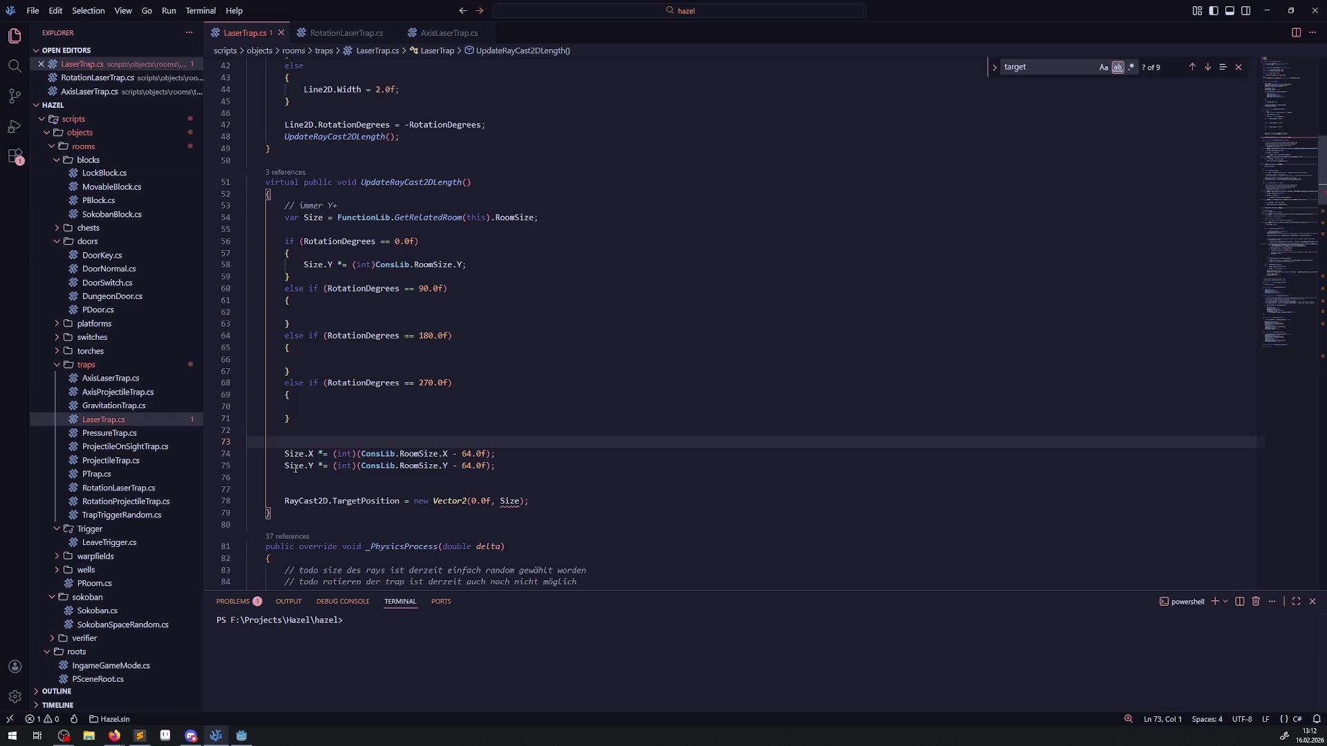
{"action": "mouse_move", "coordinate": [295, 469]}
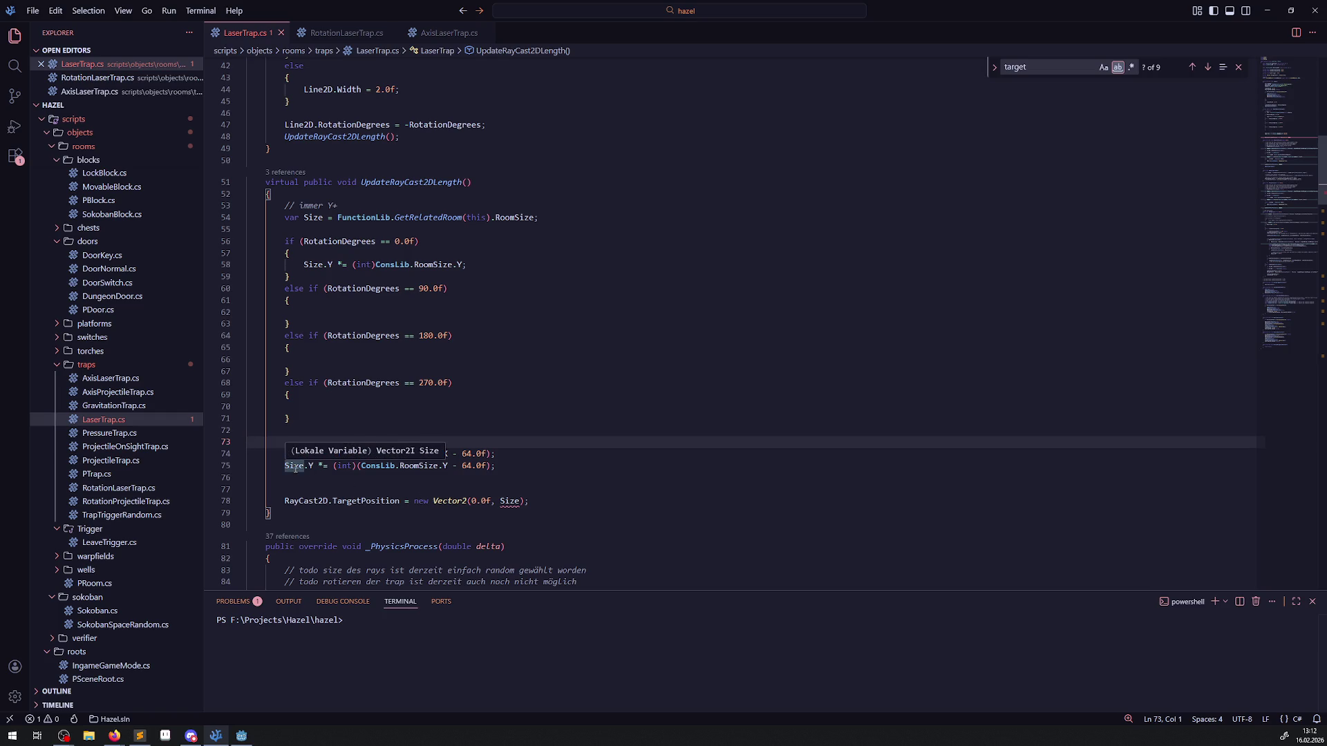
{"action": "mouse_move", "coordinate": [365, 267]}
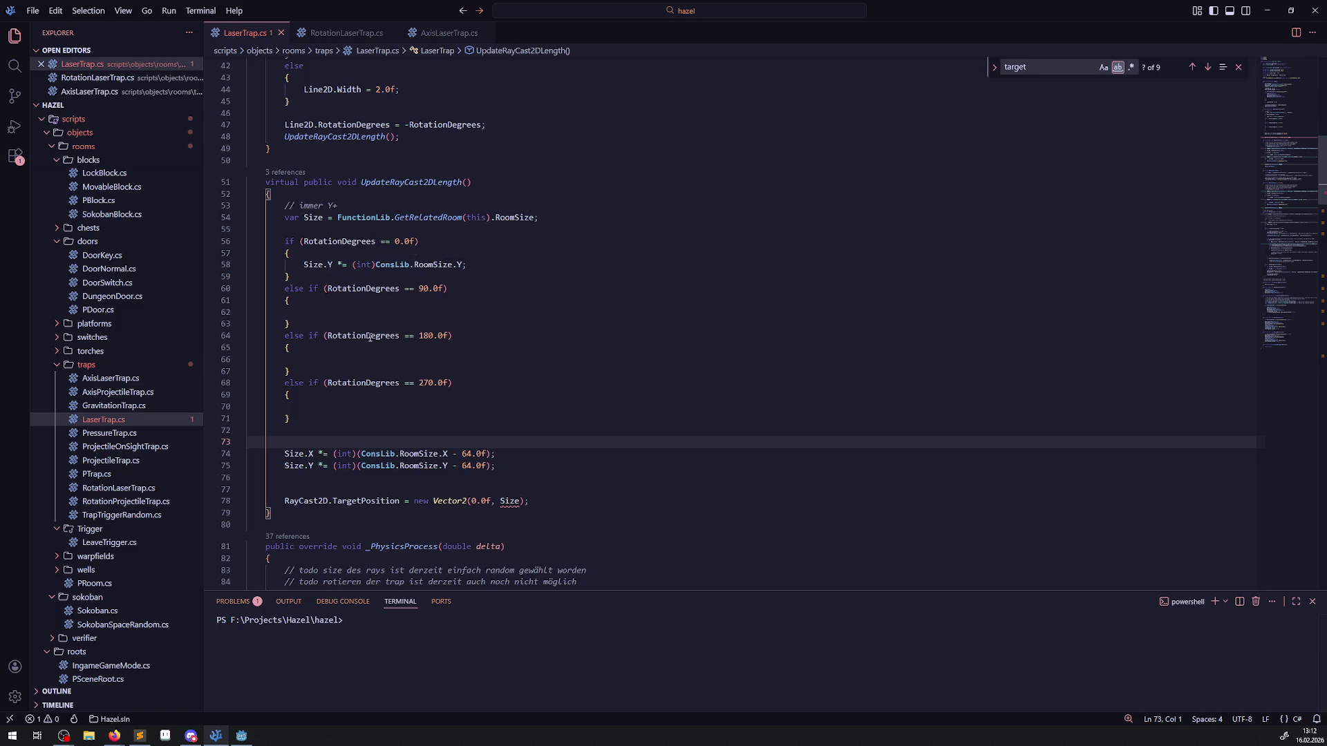
{"action": "key", "text": "ctrl+z"}
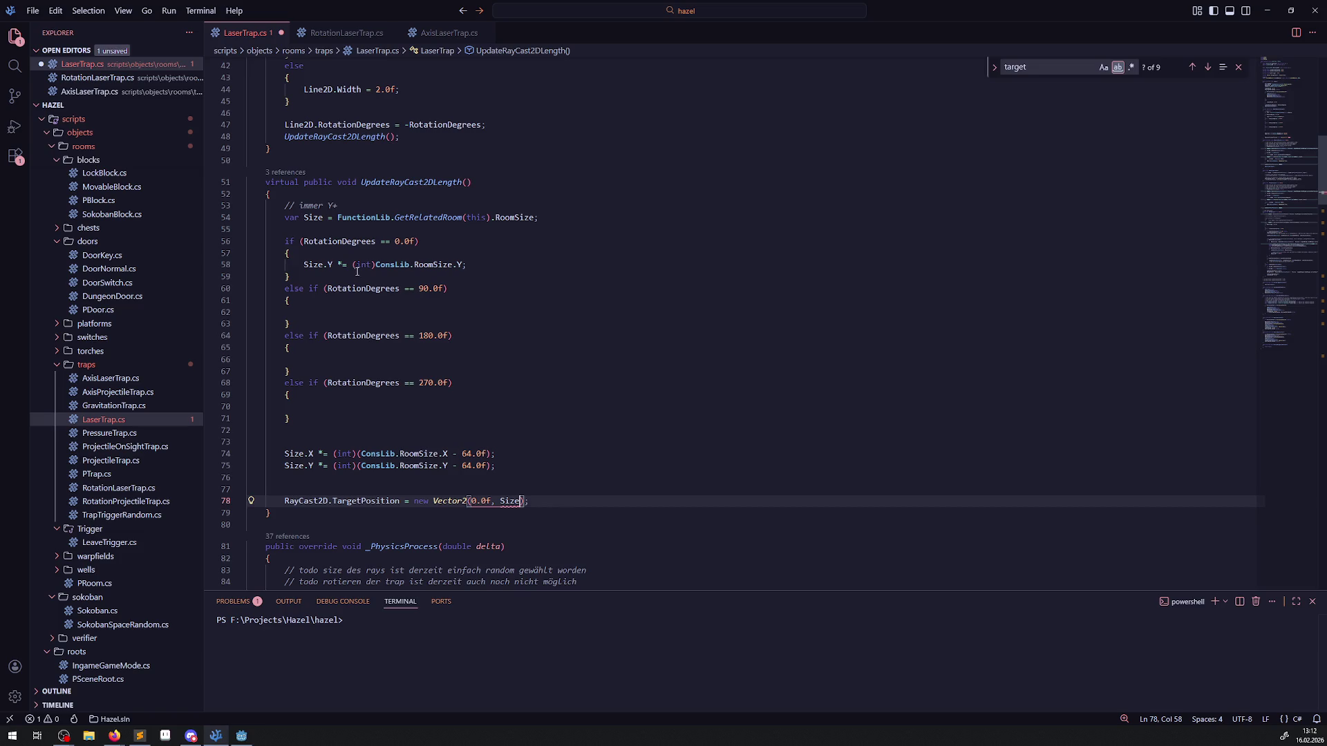
Step: Declare Size as Vector2 and remove the garbled cast in the 0° Size.Y line
{"action": "left_click_drag", "start_coordinate": [373, 269], "coordinate": [362, 266]}
{"action": "type", "text": "float"}
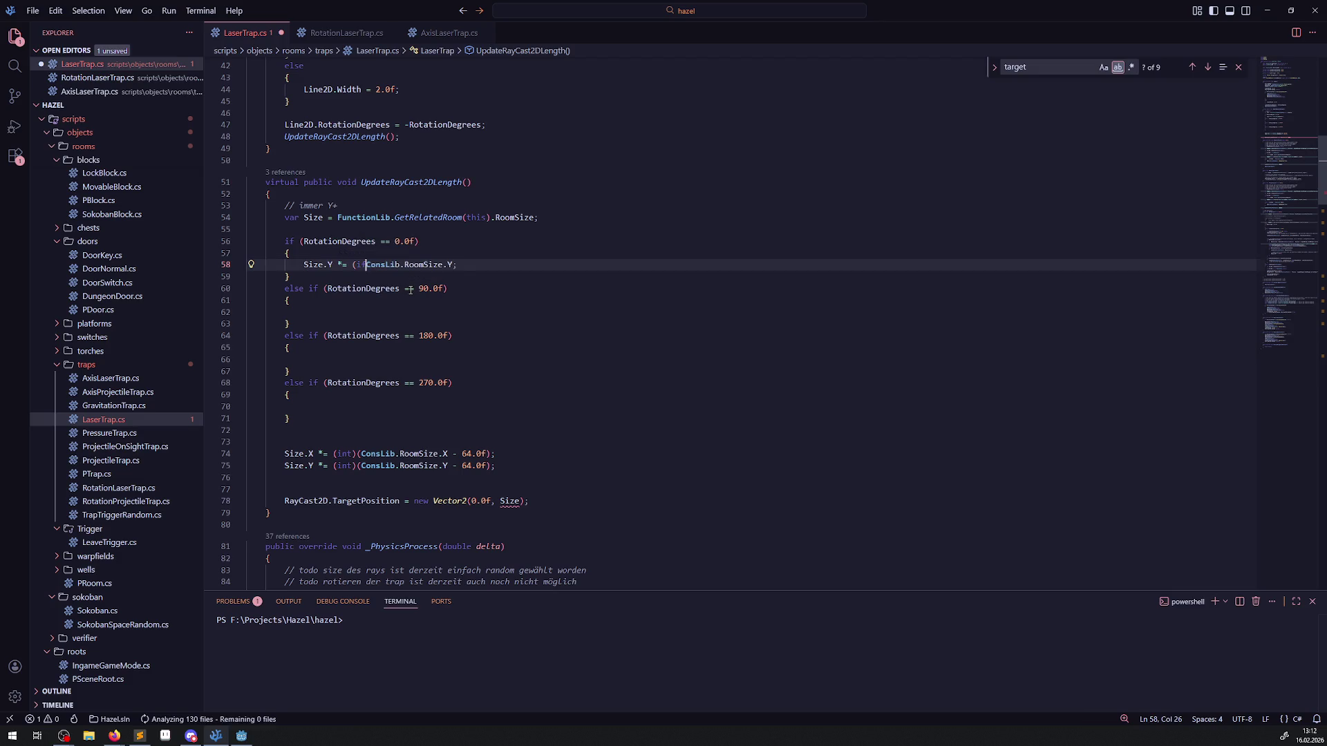
{"action": "double_click", "coordinate": [294, 218]}
{"action": "type", "text": "Vector2"}
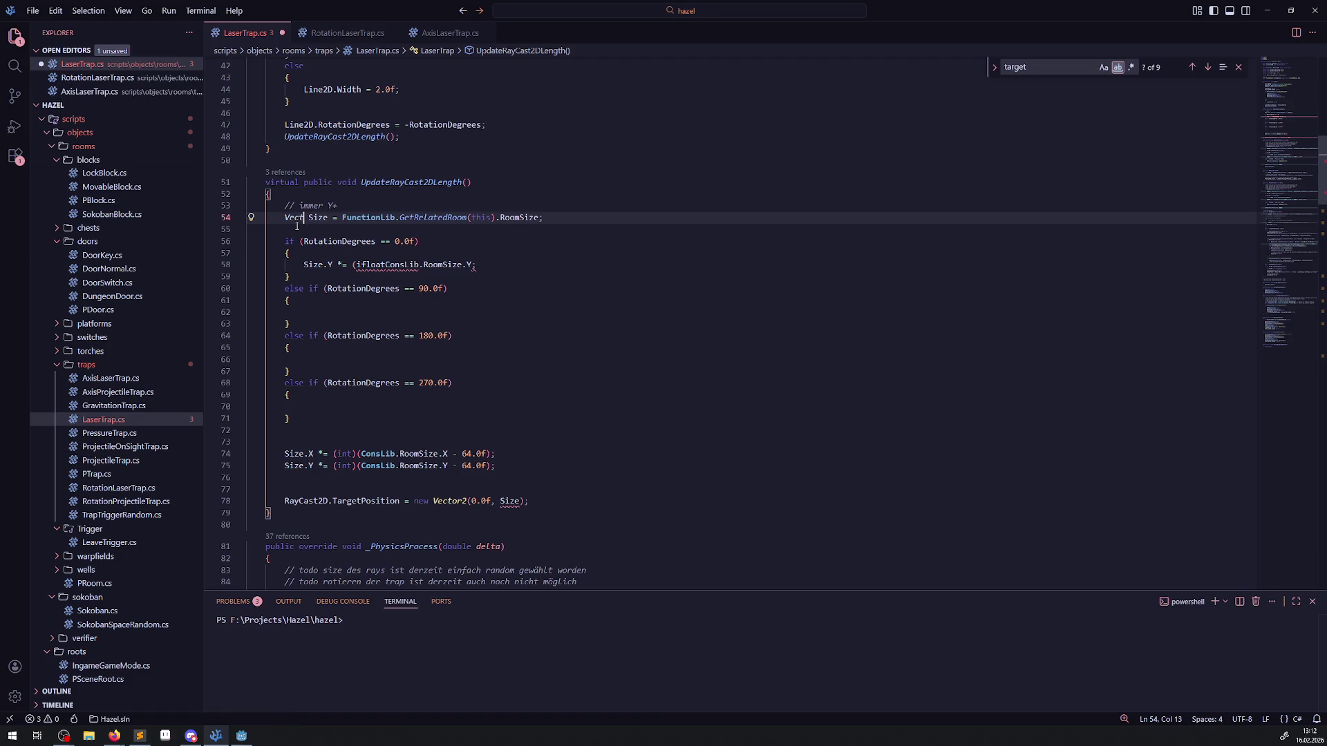
{"action": "left_click", "coordinate": [524, 200]}
{"action": "double_click", "coordinate": [388, 266]}
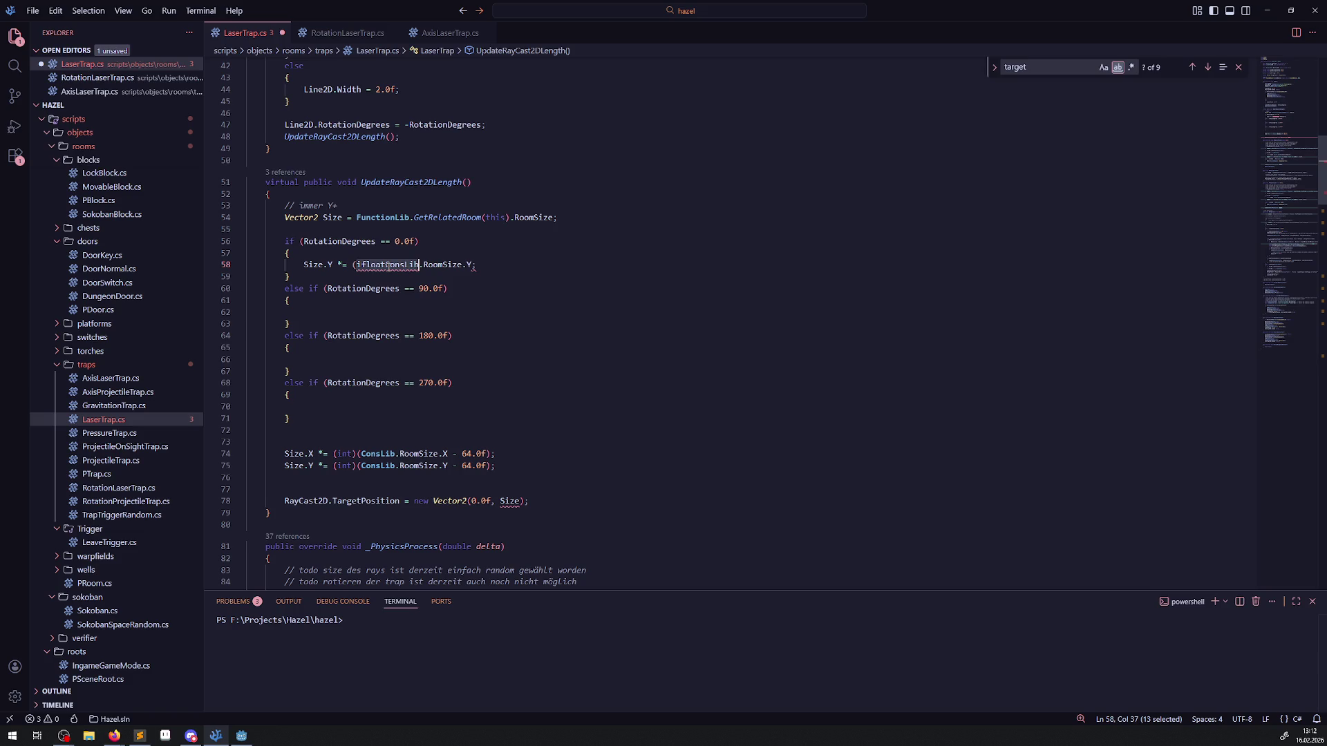
{"action": "left_click", "coordinate": [385, 266]}
{"action": "key", "text": "BackSpace"}
{"action": "key", "text": "BackSpace"}
{"action": "key", "text": "BackSpace"}
{"action": "key", "text": "BackSpace"}
{"action": "key", "text": "BackSpace"}
{"action": "key", "text": "BackSpace"}
{"action": "key", "text": "ctrl+s"}
Step: Copy the RayCast2D target position assignment into the 0° branch
{"action": "left_click", "coordinate": [620, 297]}
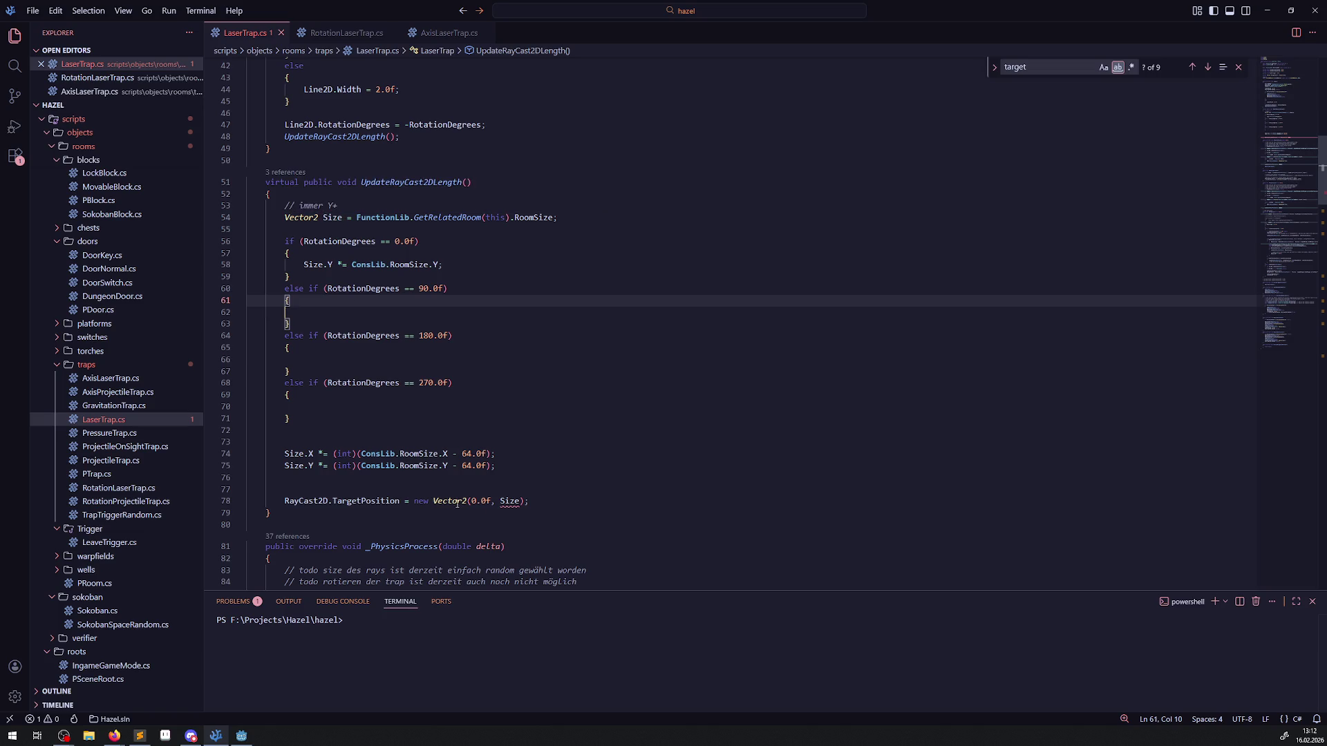
{"action": "left_click_drag", "start_coordinate": [409, 501], "coordinate": [498, 501]}
{"action": "key", "text": "Delete"}
{"action": "key", "text": "ctrl+z"}
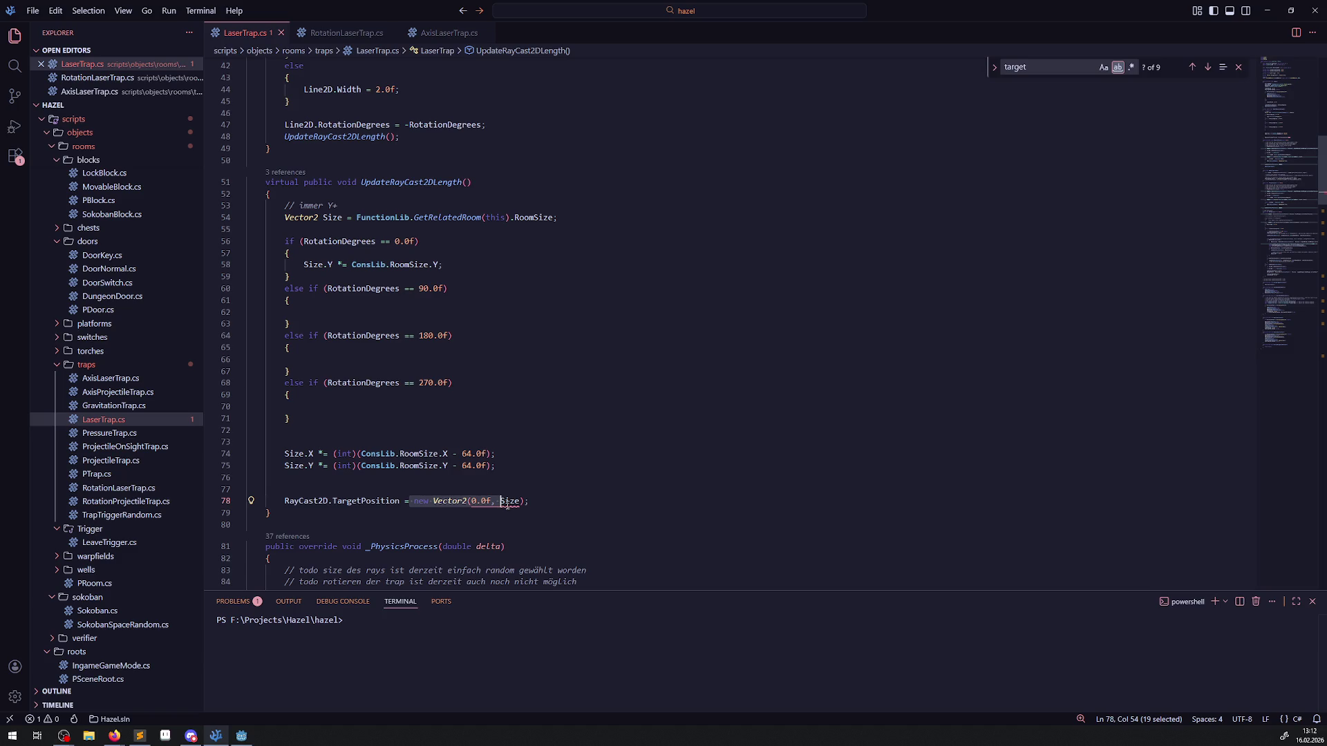
{"action": "left_click_drag", "start_coordinate": [284, 500], "coordinate": [529, 501]}
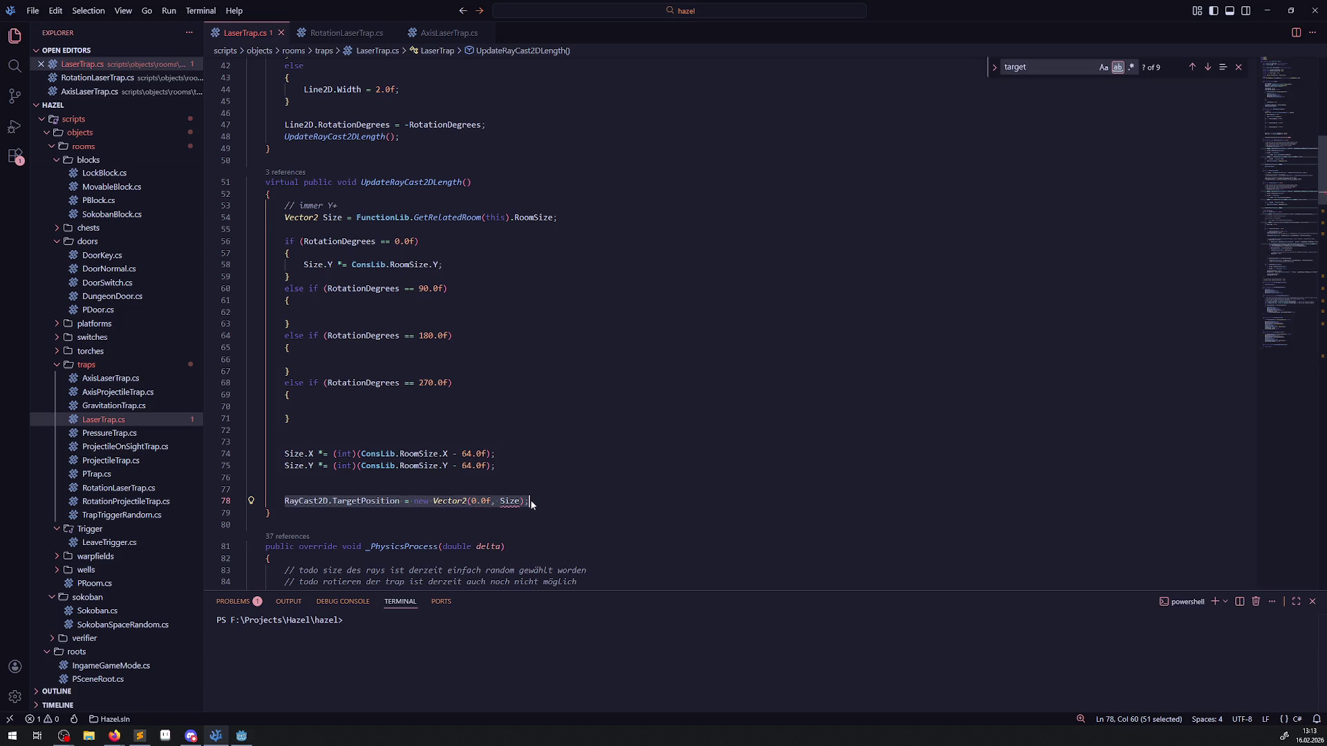
{"action": "left_click", "coordinate": [457, 264]}
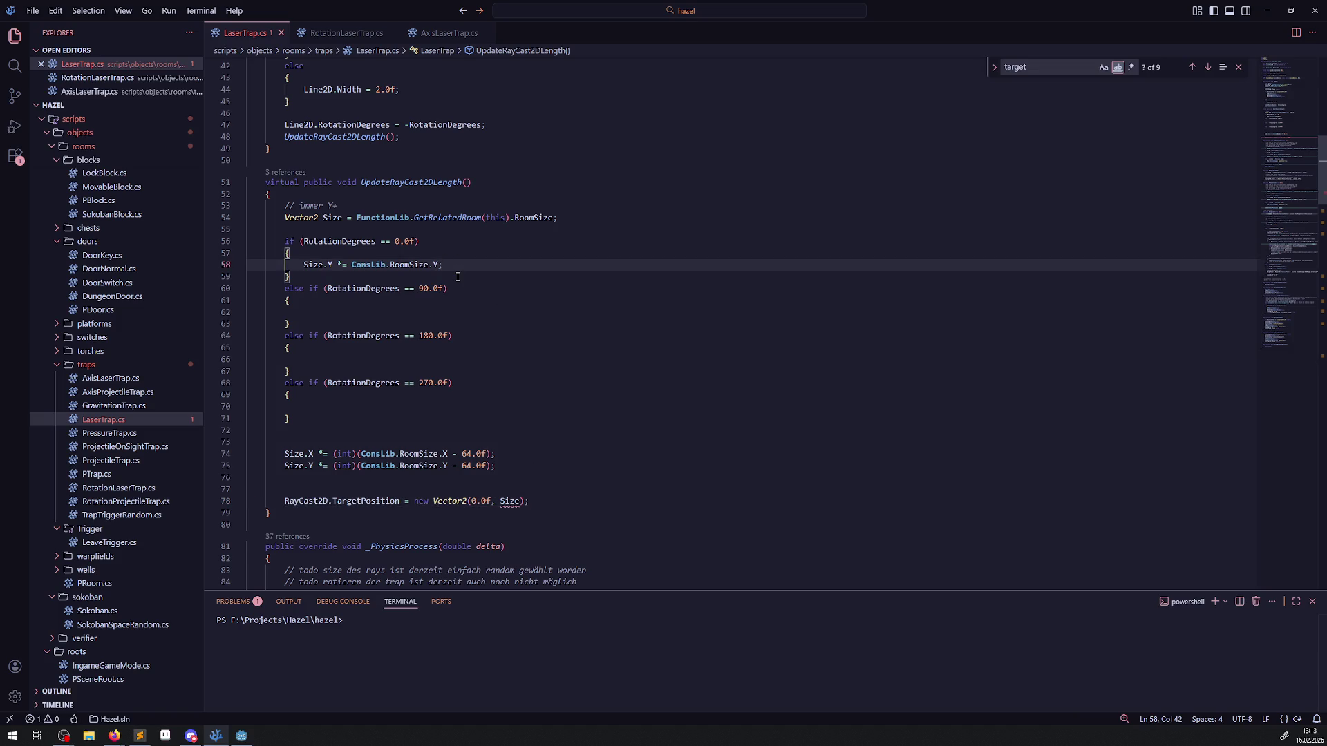
{"action": "key", "text": "Return"}
{"action": "type", "text": "RayCast2D.TargetPosition = new Vector2(0.0f, Size);"}
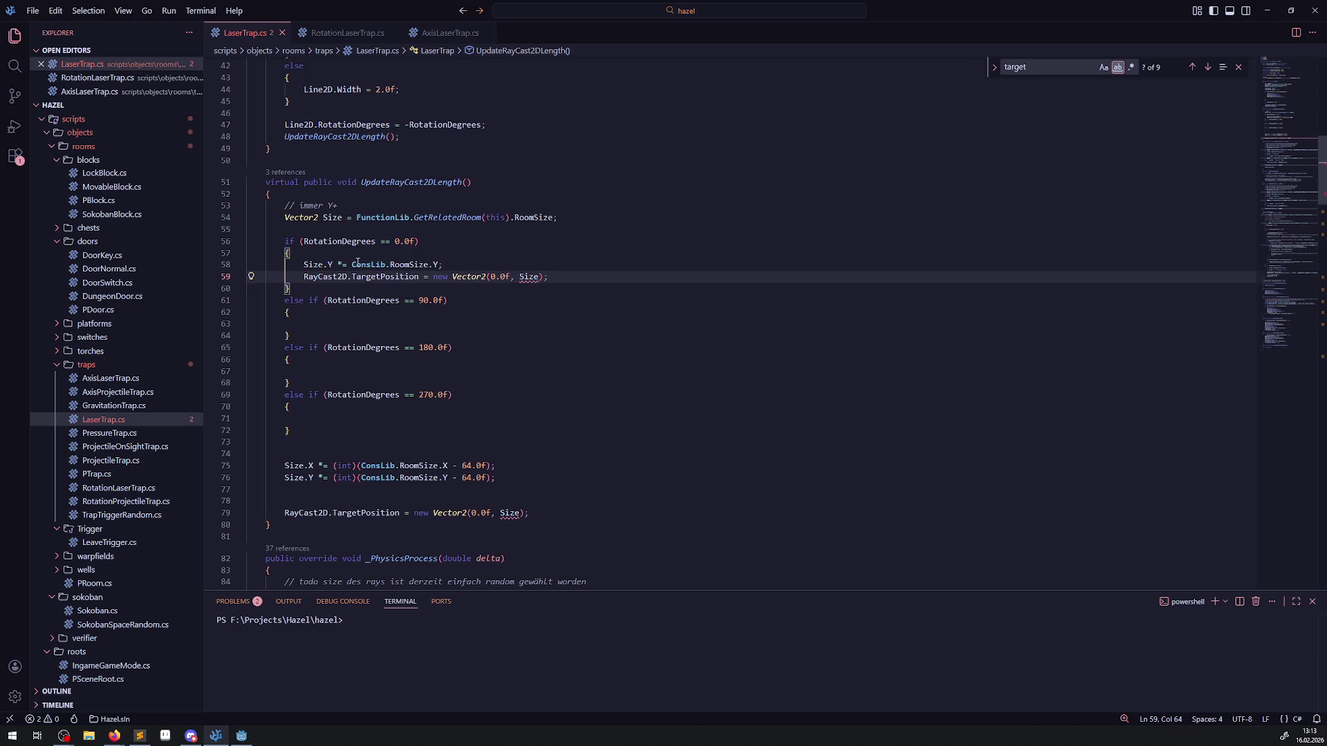
Step: Make the 0° target use Size.Y and delete the old shared TargetPosition line
{"action": "left_click", "coordinate": [429, 300]}
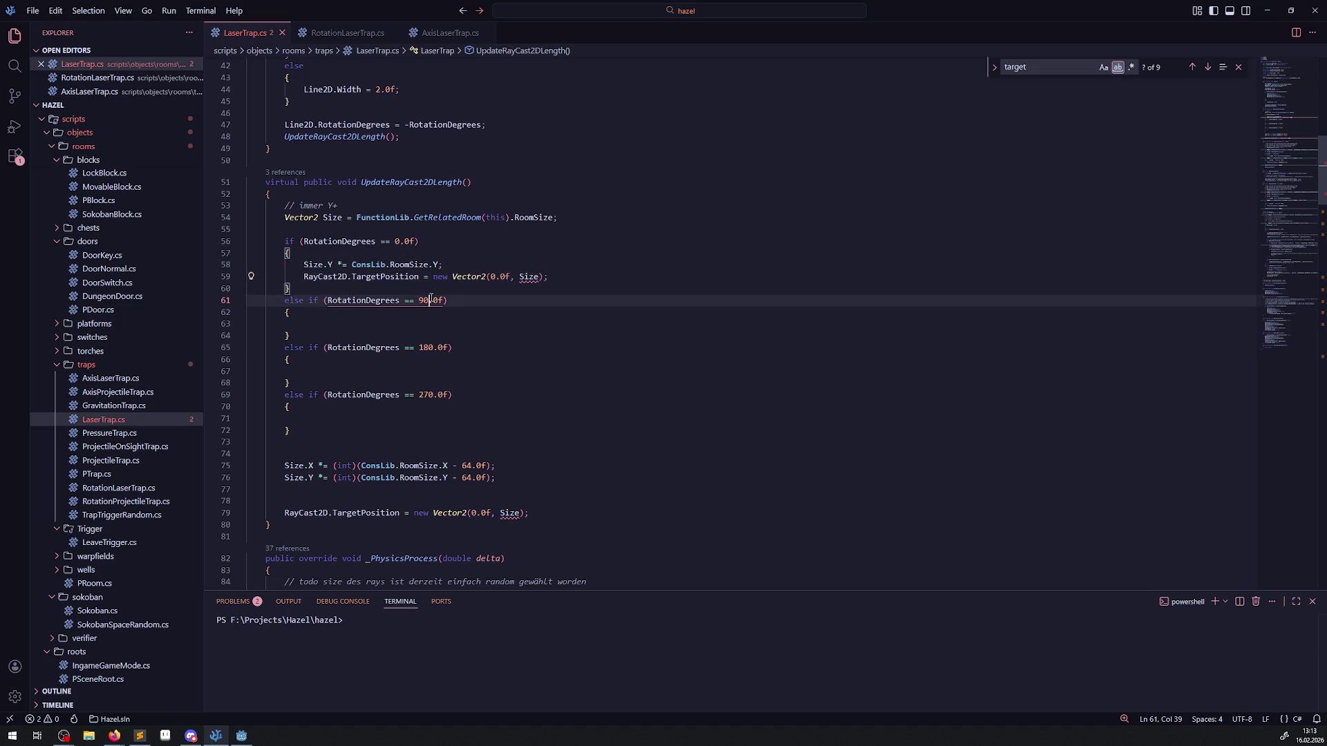
{"action": "left_click_drag", "start_coordinate": [304, 264], "coordinate": [438, 264]}
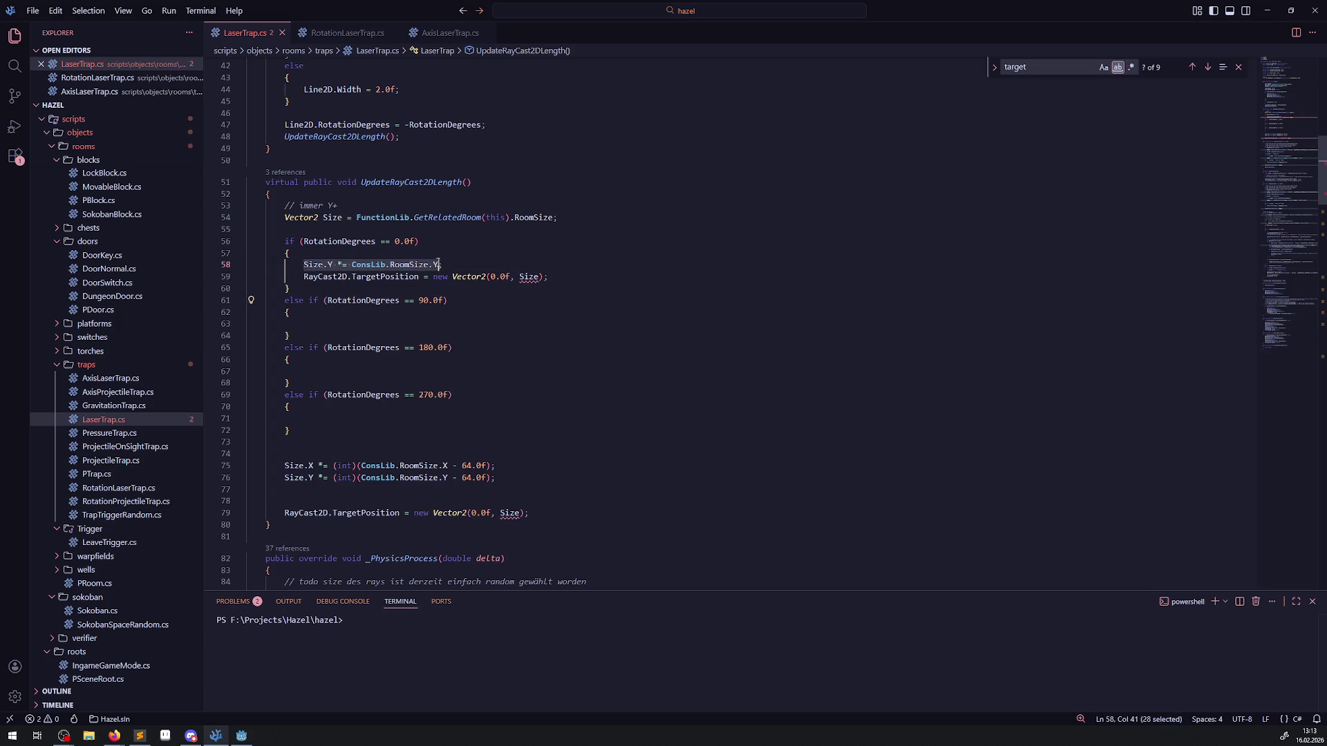
{"action": "left_click", "coordinate": [539, 277]}
{"action": "type", "text": ".Y"}
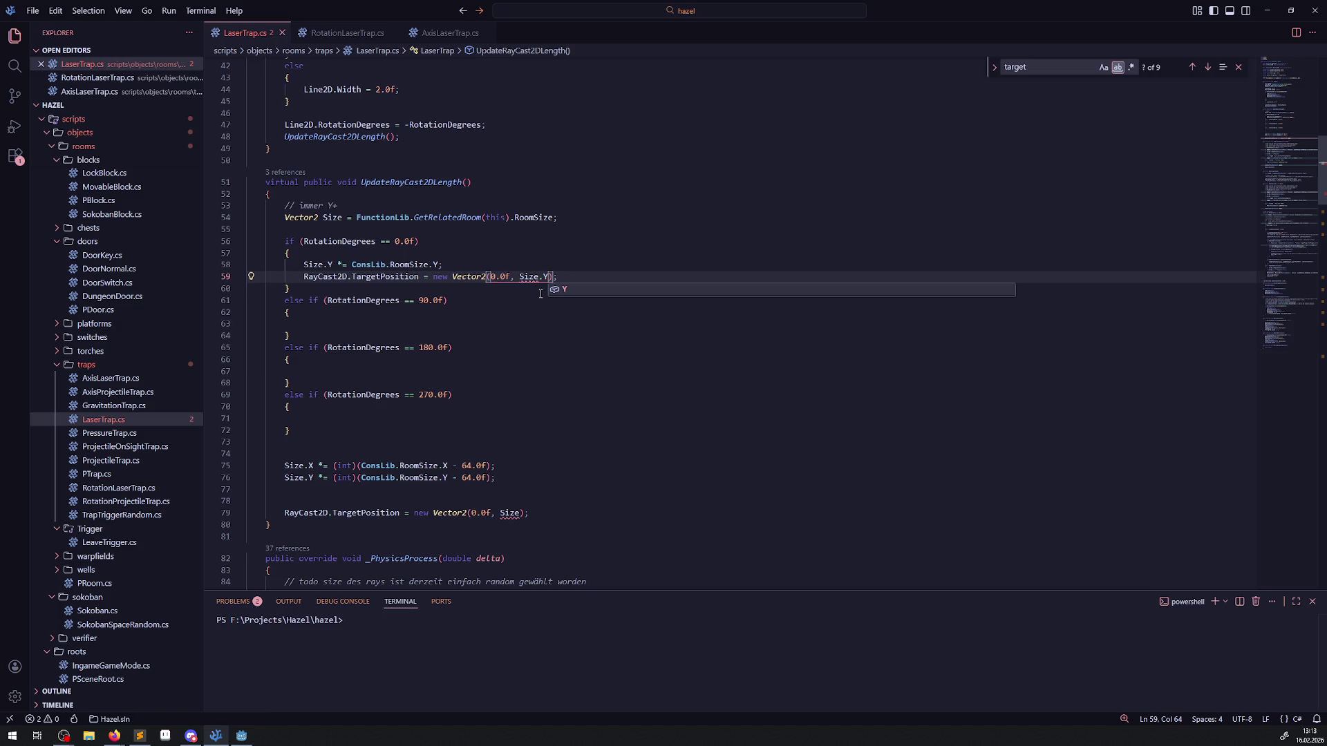
{"action": "left_click", "coordinate": [517, 338]}
{"action": "mouse_move", "coordinate": [540, 511]}
{"action": "left_mouse_down"}
{"action": "mouse_move", "coordinate": [263, 477]}
{"action": "mouse_move", "coordinate": [250, 443]}
{"action": "mouse_move", "coordinate": [244, 499]}
{"action": "left_mouse_up"}
{"action": "key", "text": "BackSpace"}
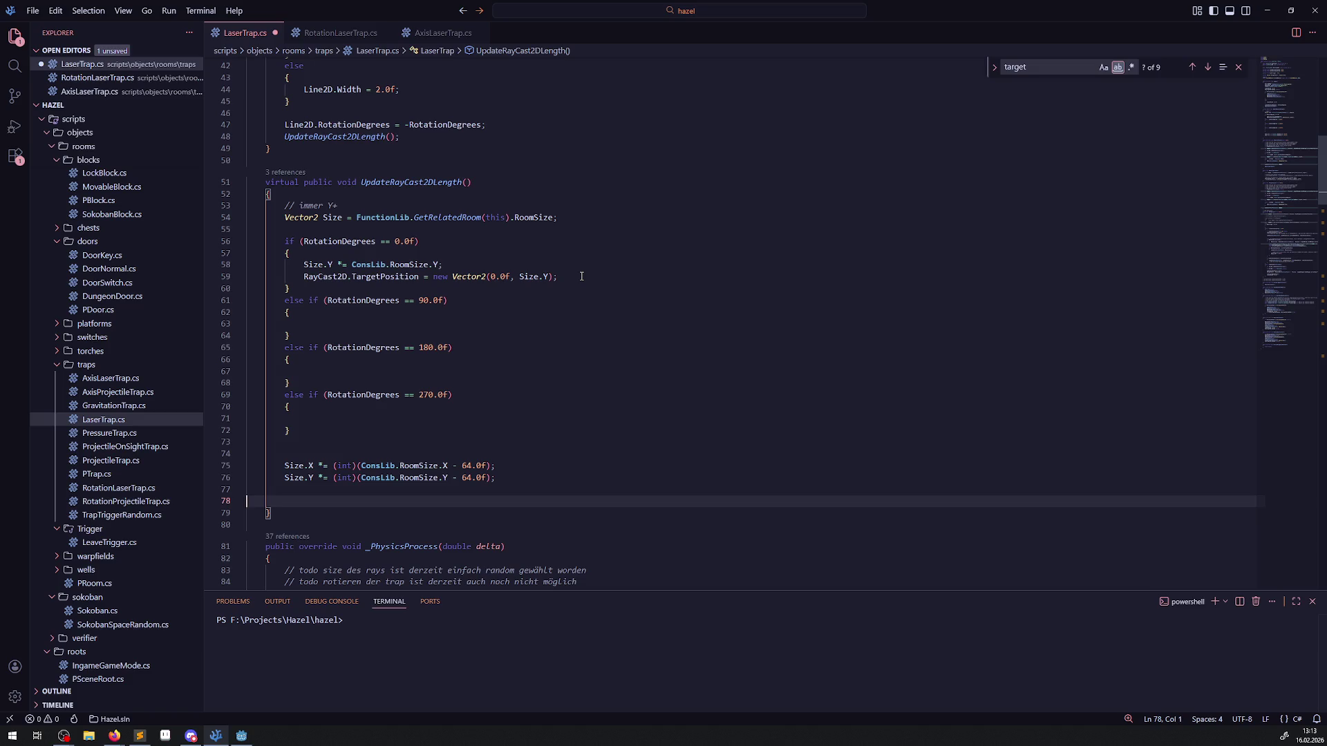
Step: Copy the two 0° case lines into the 180° case and save LaserTrap.cs
{"action": "left_click_drag", "start_coordinate": [581, 277], "coordinate": [325, 265]}
{"action": "left_click_drag", "start_coordinate": [275, 265], "coordinate": [280, 266]}
{"action": "key", "text": "ctrl+c"}
{"action": "left_click", "coordinate": [361, 371]}
{"action": "key", "text": "ctrl+v"}
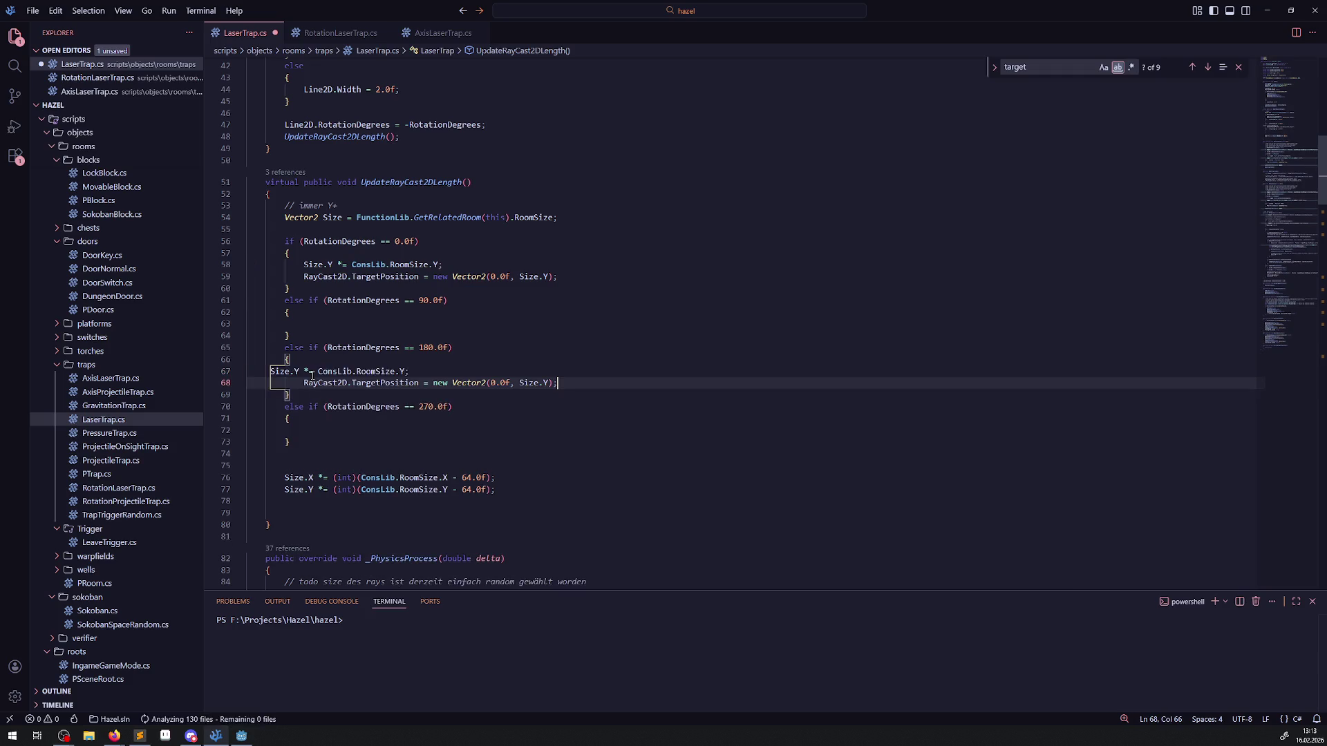
{"action": "key", "text": "ctrl+s"}
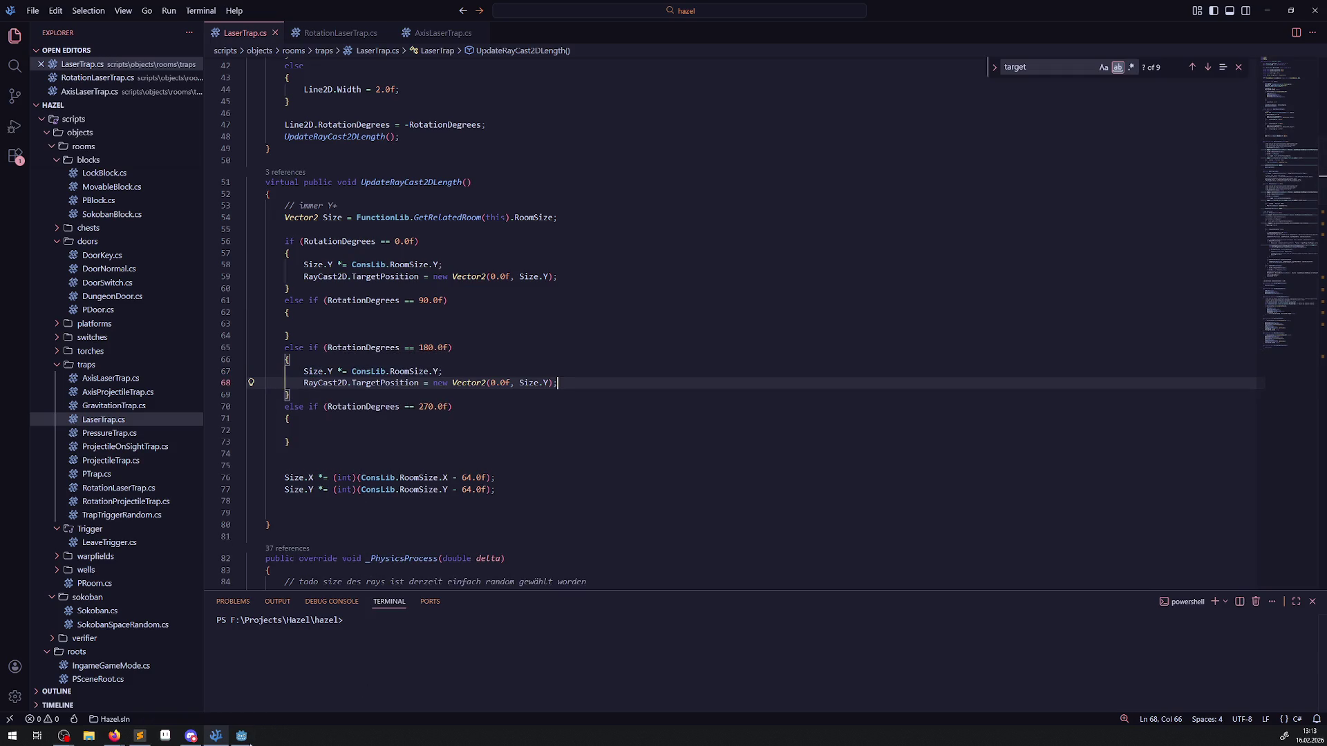
{"action": "left_click", "coordinate": [241, 735]}
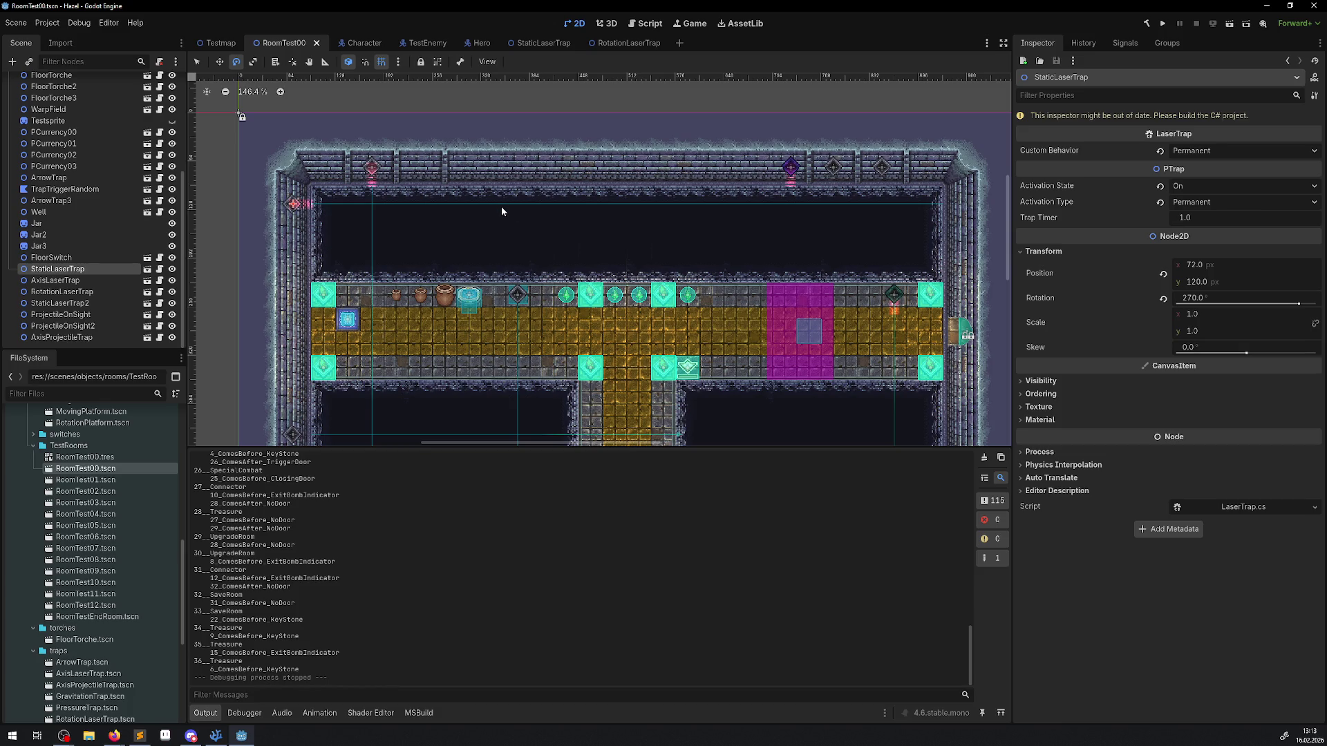
{"action": "left_click", "coordinate": [215, 736]}
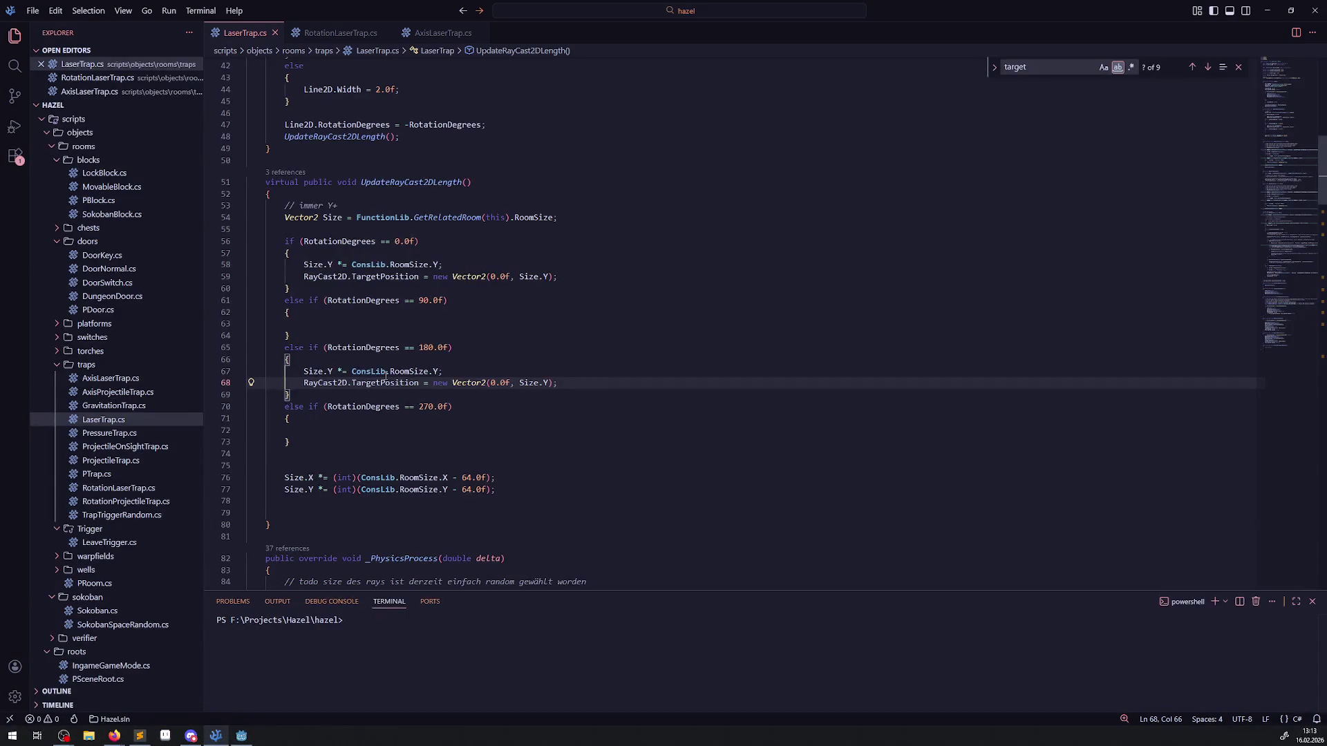
{"action": "left_click", "coordinate": [316, 327]}
Step: Fill the 90° case with the two lines, switching Size.Y, RoomSize.Y and the target to X
{"action": "key", "text": "ctrl+v"}
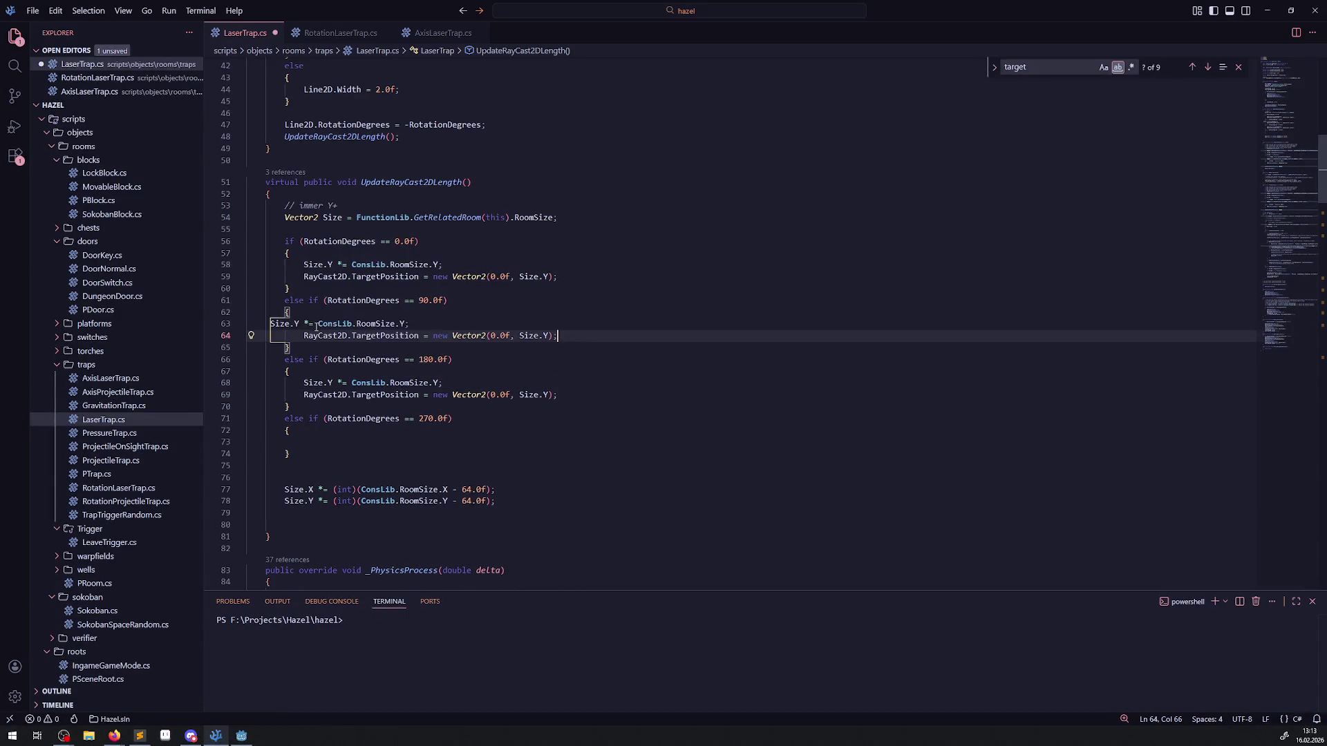
{"action": "double_click", "coordinate": [434, 323]}
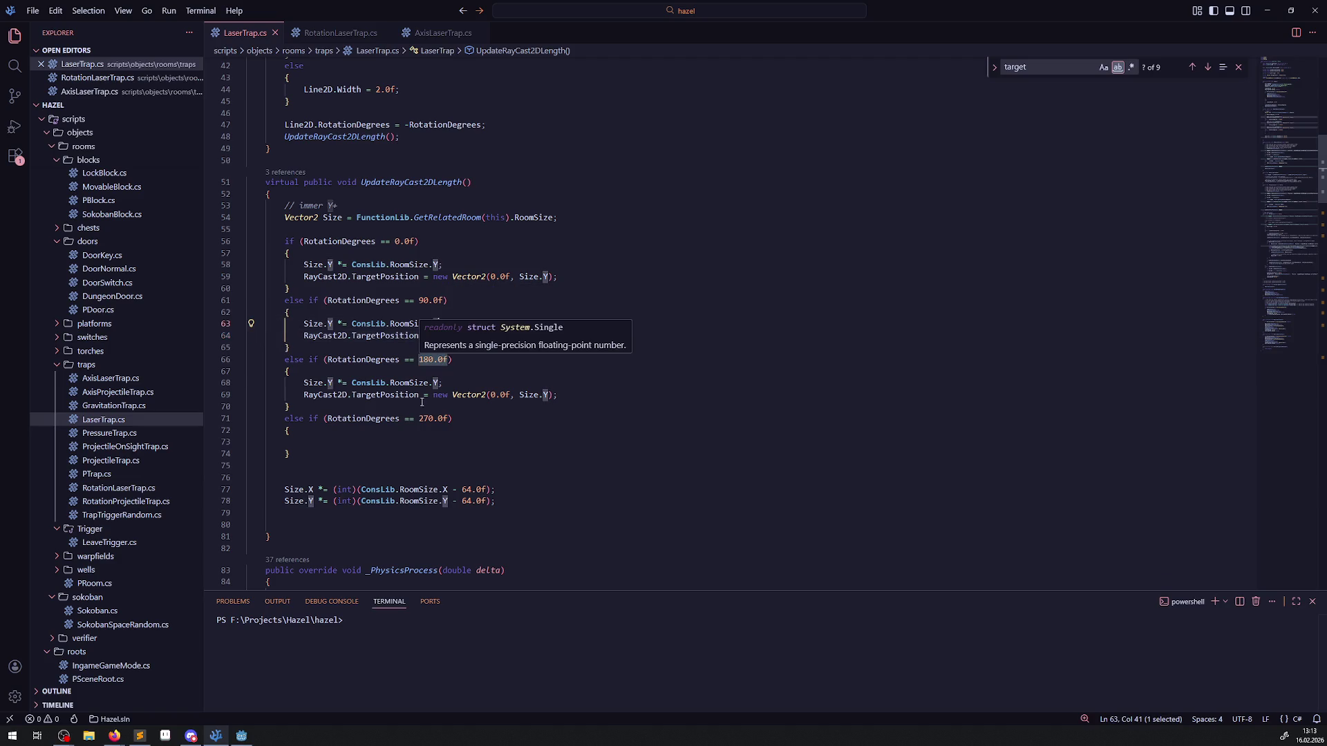
{"action": "type", "text": "X"}
{"action": "double_click", "coordinate": [331, 324]}
{"action": "type", "text": "X"}
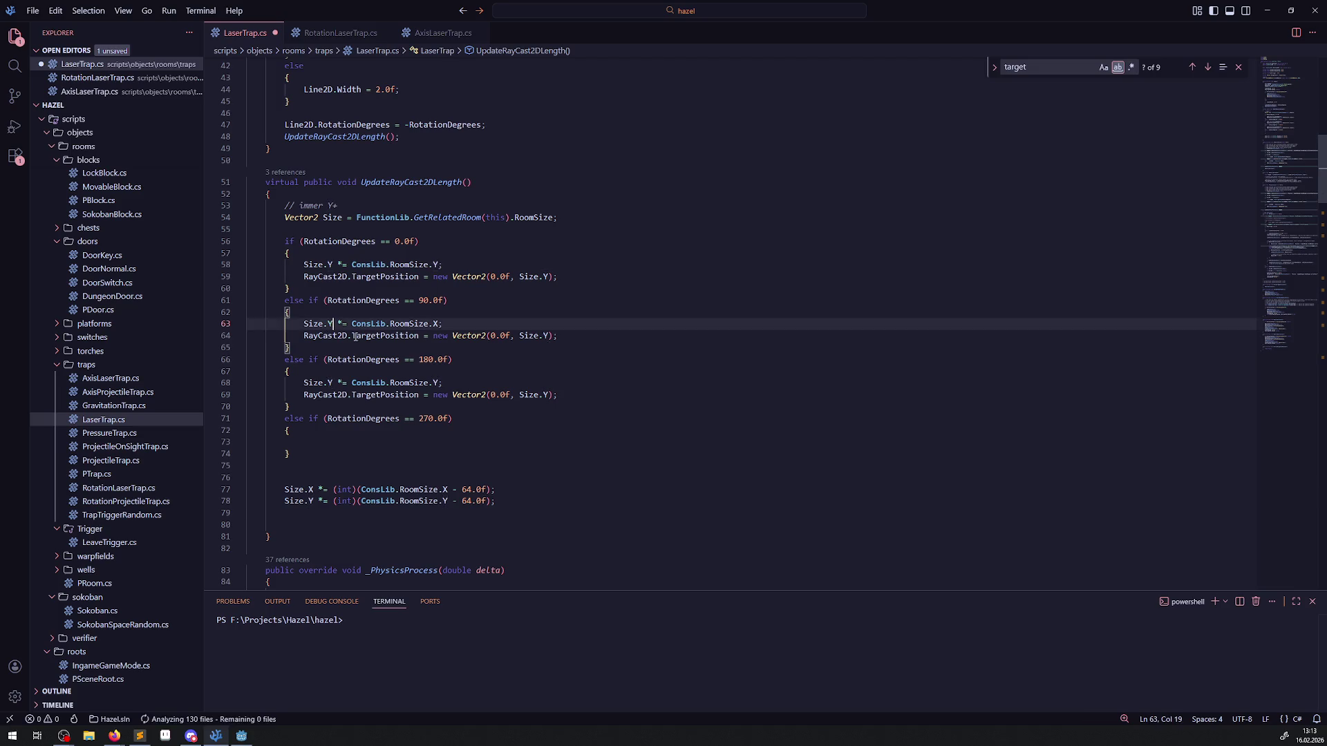
{"action": "left_click", "coordinate": [471, 302]}
{"action": "double_click", "coordinate": [545, 337]}
{"action": "type", "text": "X"}
Step: Copy the 90° lines into the 270° case, delete the old Size.X/Size.Y adjustments, and save
{"action": "mouse_move", "coordinate": [559, 336]}
{"action": "left_mouse_down"}
{"action": "mouse_move", "coordinate": [304, 336]}
{"action": "mouse_move", "coordinate": [302, 324]}
{"action": "left_mouse_up"}
{"action": "key", "text": "ctrl+c"}
{"action": "left_click", "coordinate": [302, 439]}
{"action": "key", "text": "ctrl+v"}
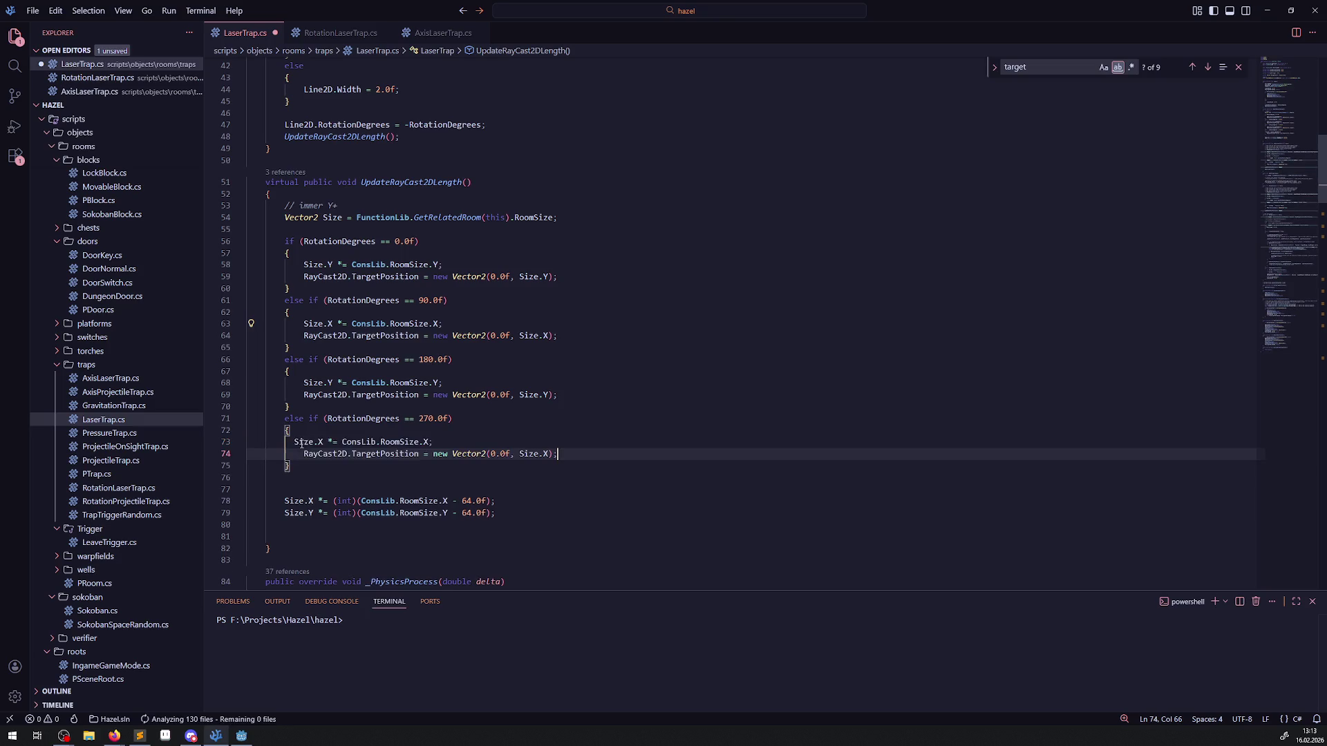
{"action": "left_click_drag", "start_coordinate": [301, 534], "coordinate": [259, 480]}
{"action": "key", "text": "BackSpace"}
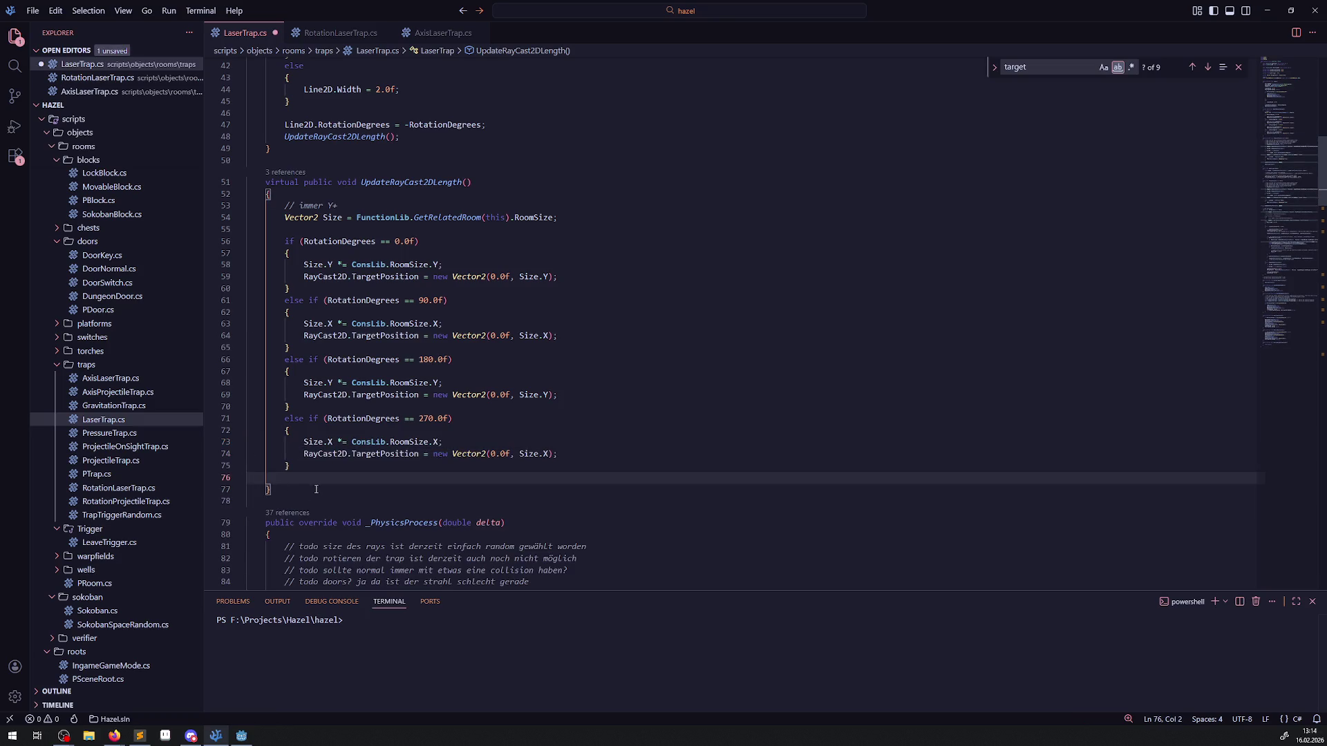
{"action": "key", "text": "BackSpace"}
{"action": "key", "text": "BackSpace"}
{"action": "left_click", "coordinate": [574, 417]}
{"action": "key", "text": "ctrl+s"}
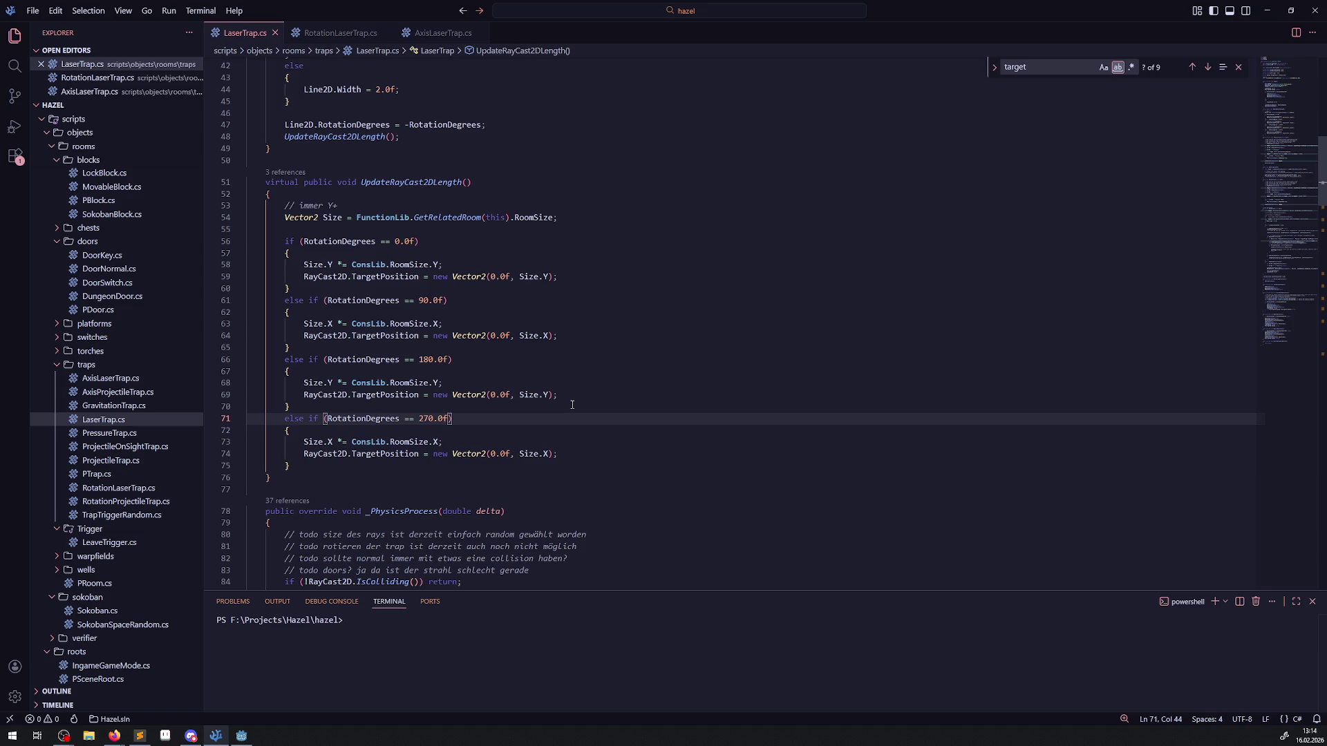
{"action": "double_click", "coordinate": [531, 277]}
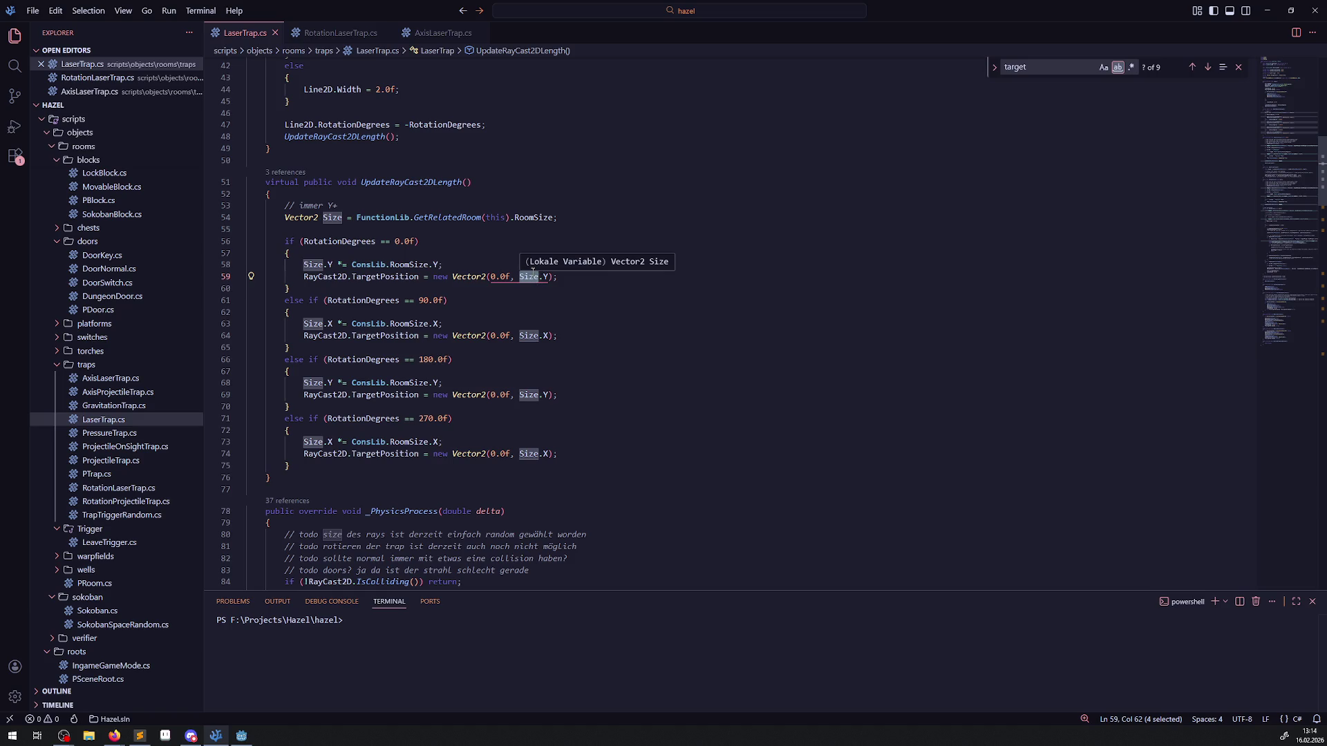
{"action": "left_click", "coordinate": [456, 383]}
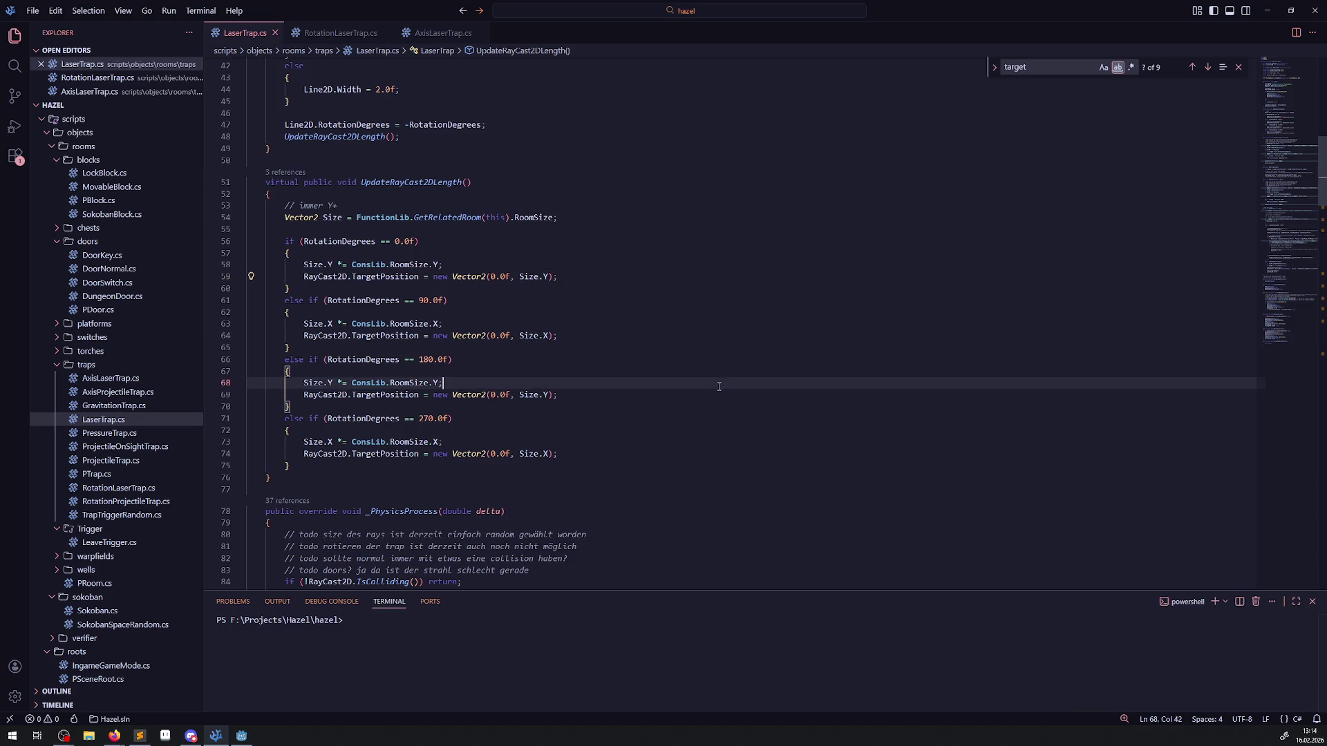
Step: Review the UpdateRayCast2DLength override in RotationLaserTrap.cs
{"action": "left_click", "coordinate": [339, 32]}
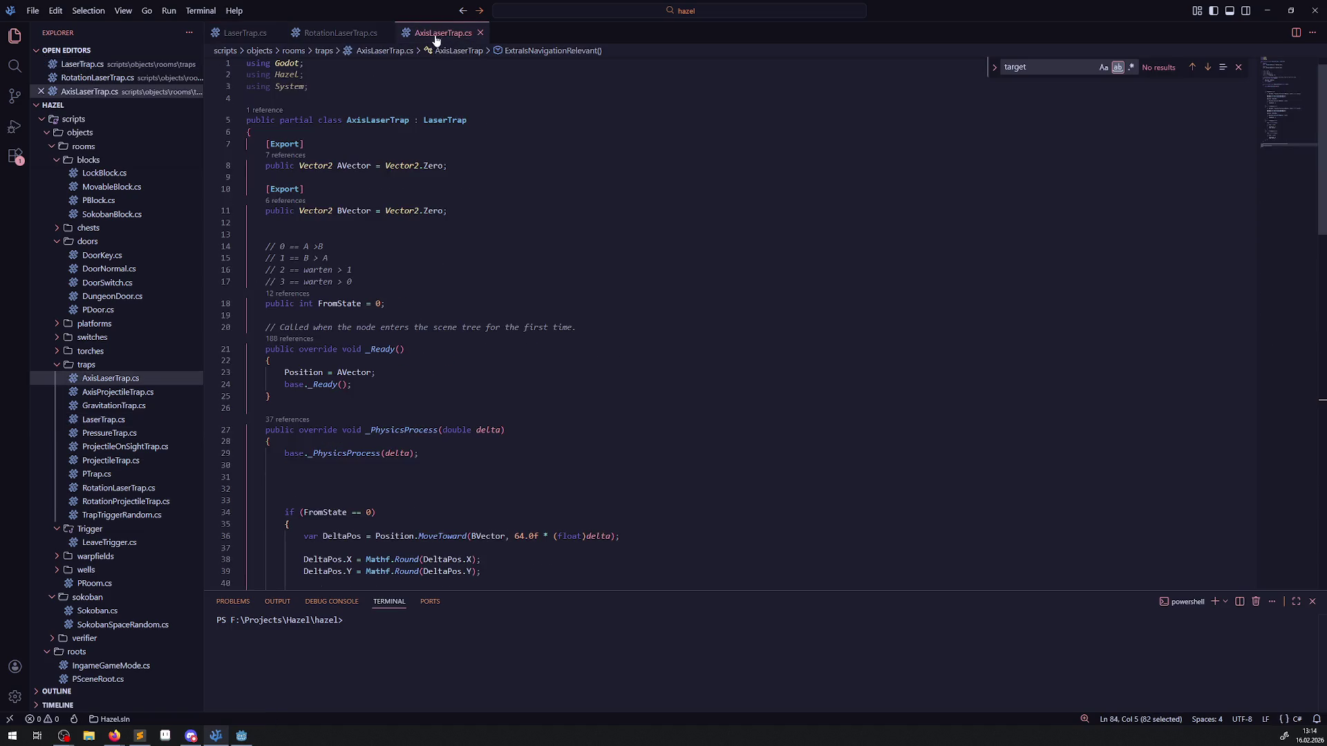
{"action": "left_click", "coordinate": [342, 222]}
{"action": "mouse_move", "coordinate": [554, 324]}
{"action": "left_mouse_down"}
{"action": "mouse_move", "coordinate": [497, 246]}
{"action": "mouse_move", "coordinate": [451, 234]}
{"action": "left_mouse_up"}
{"action": "left_click", "coordinate": [451, 234]}
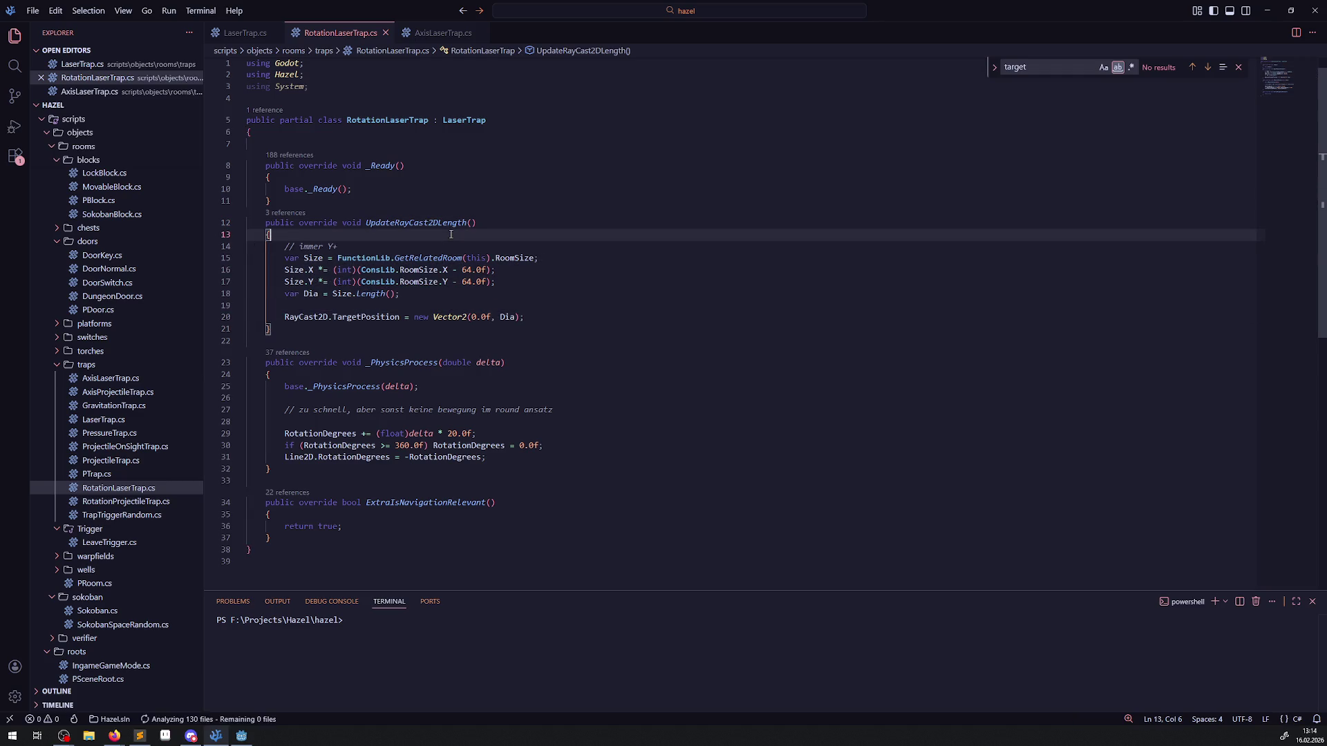
Step: Build the C# project in Godot and run the game
{"action": "left_click", "coordinate": [241, 735]}
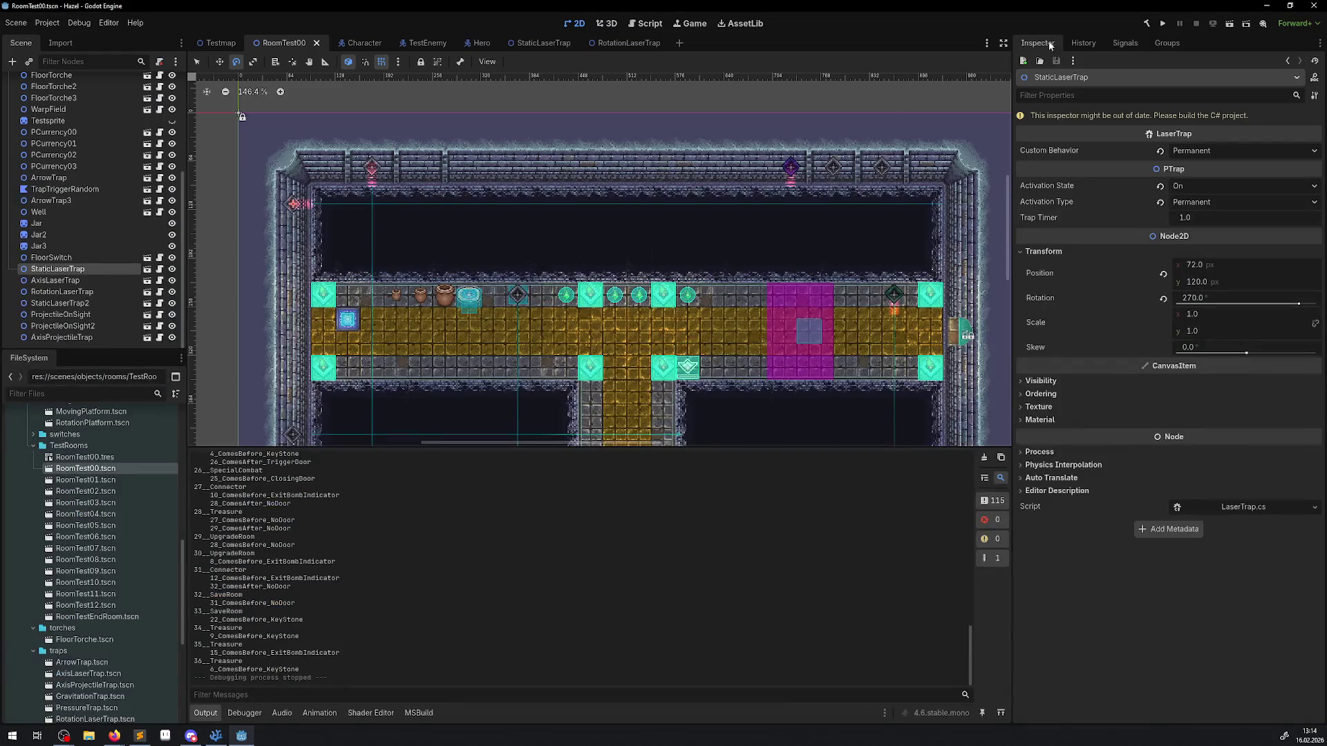
{"action": "left_click", "coordinate": [1147, 24]}
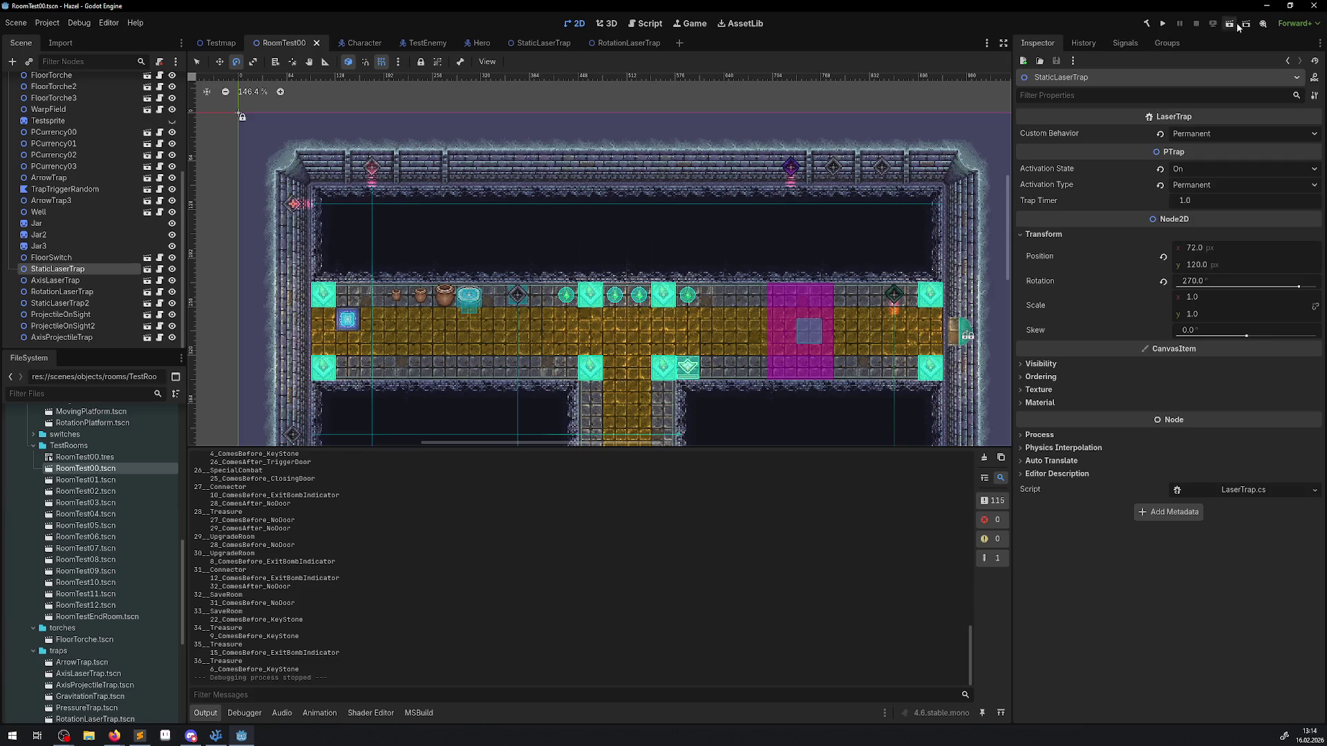
{"action": "left_click", "coordinate": [1165, 24]}
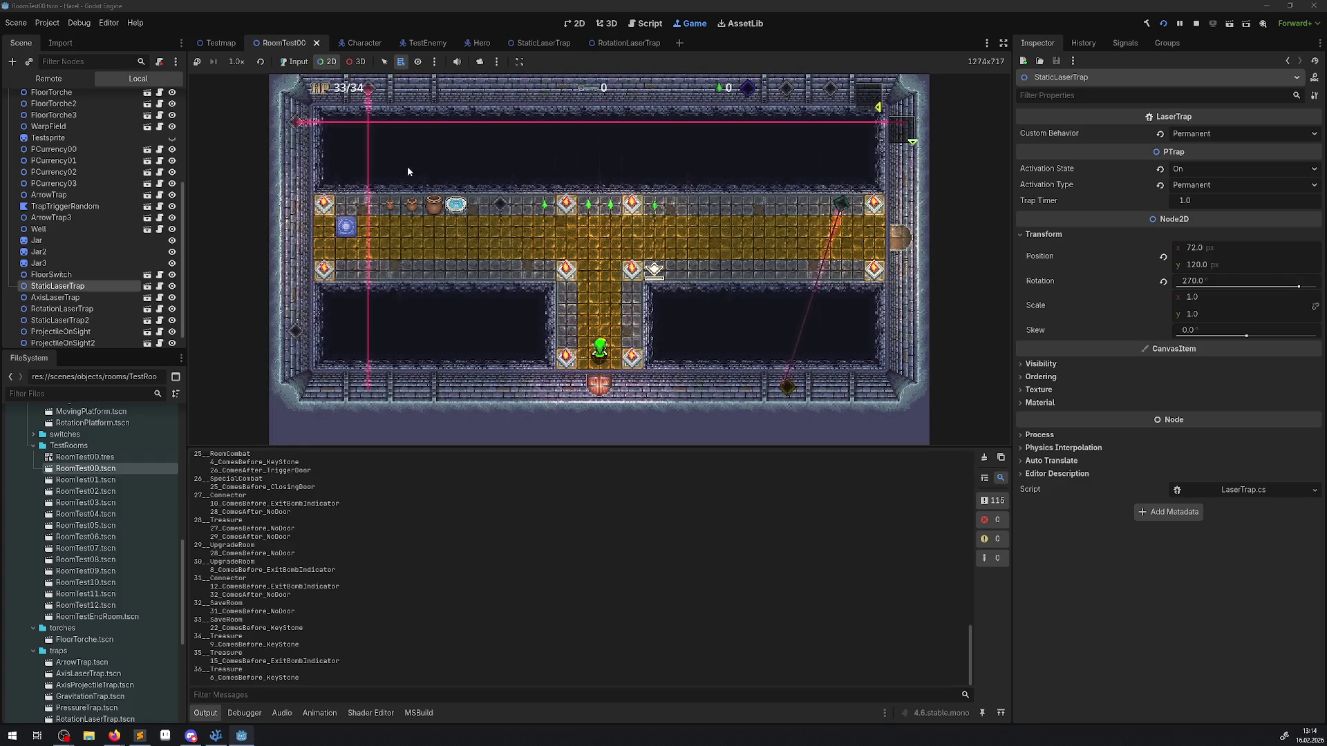
Step: Inspect StaticLaserTrap2's live RayCast2D and Line2D points in the Remote tree, then stop the game
{"action": "right_click", "coordinate": [369, 95]}
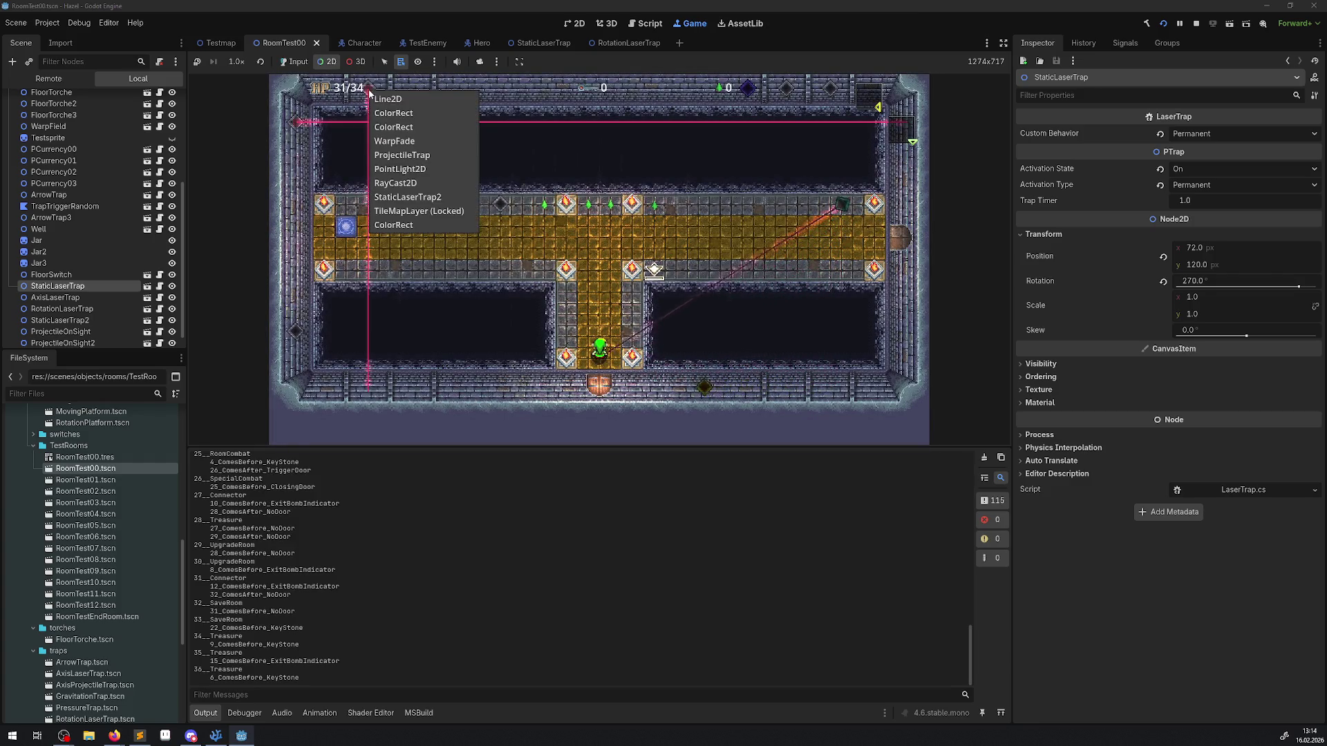
{"action": "left_click", "coordinate": [421, 157]}
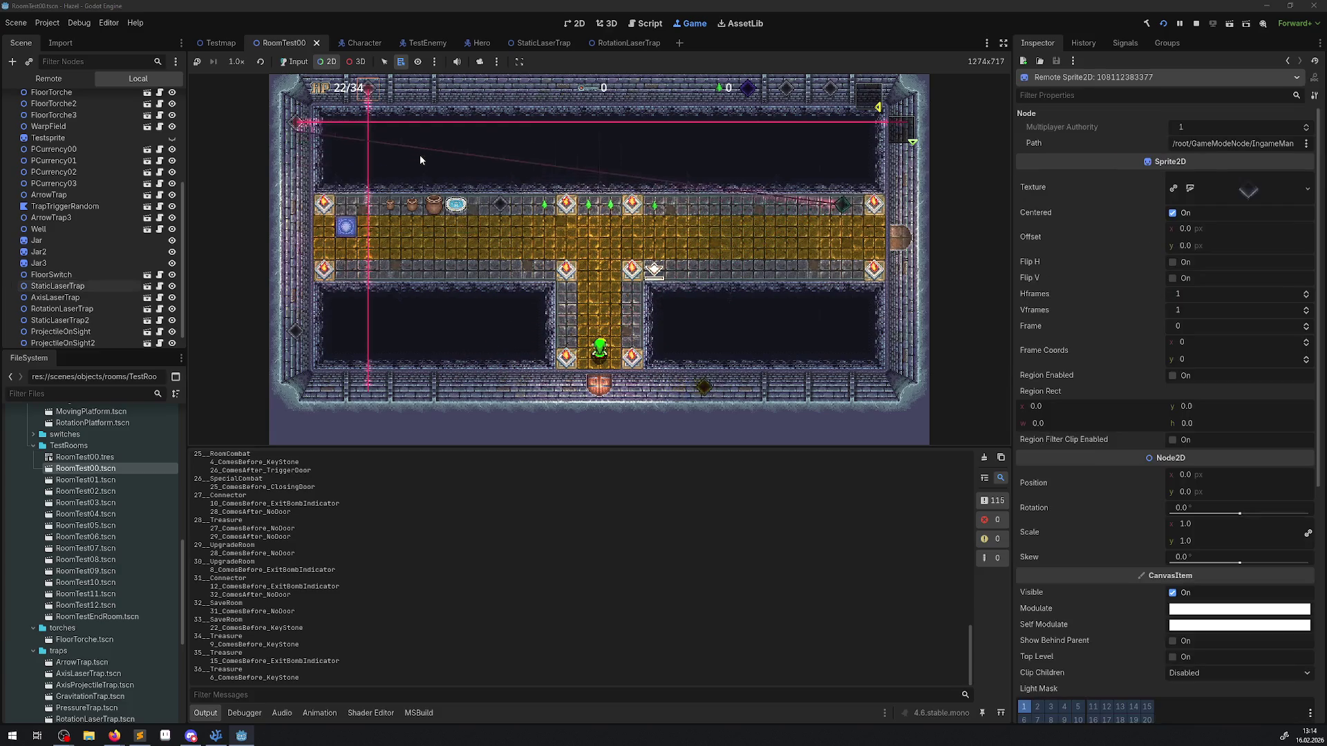
{"action": "left_click", "coordinate": [50, 78]}
{"action": "left_click", "coordinate": [46, 272]}
{"action": "left_click", "coordinate": [95, 317]}
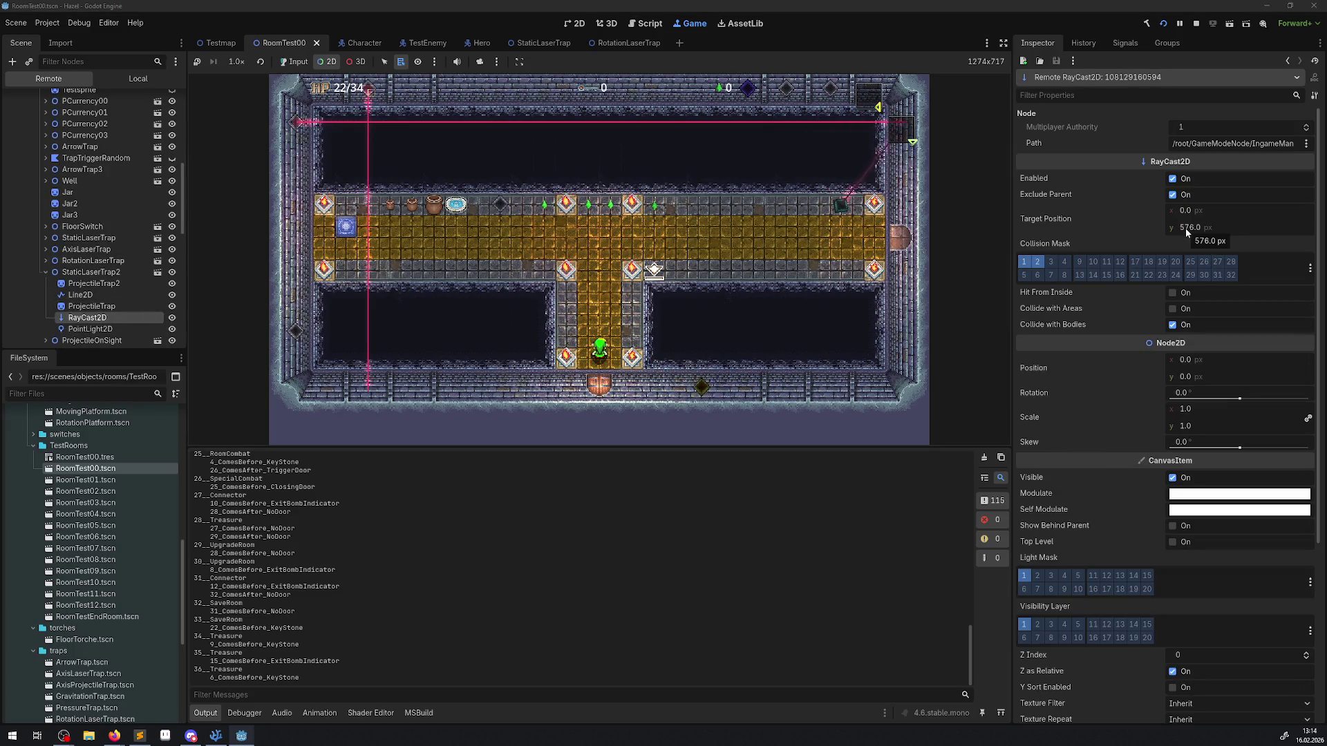
{"action": "left_click", "coordinate": [79, 295]}
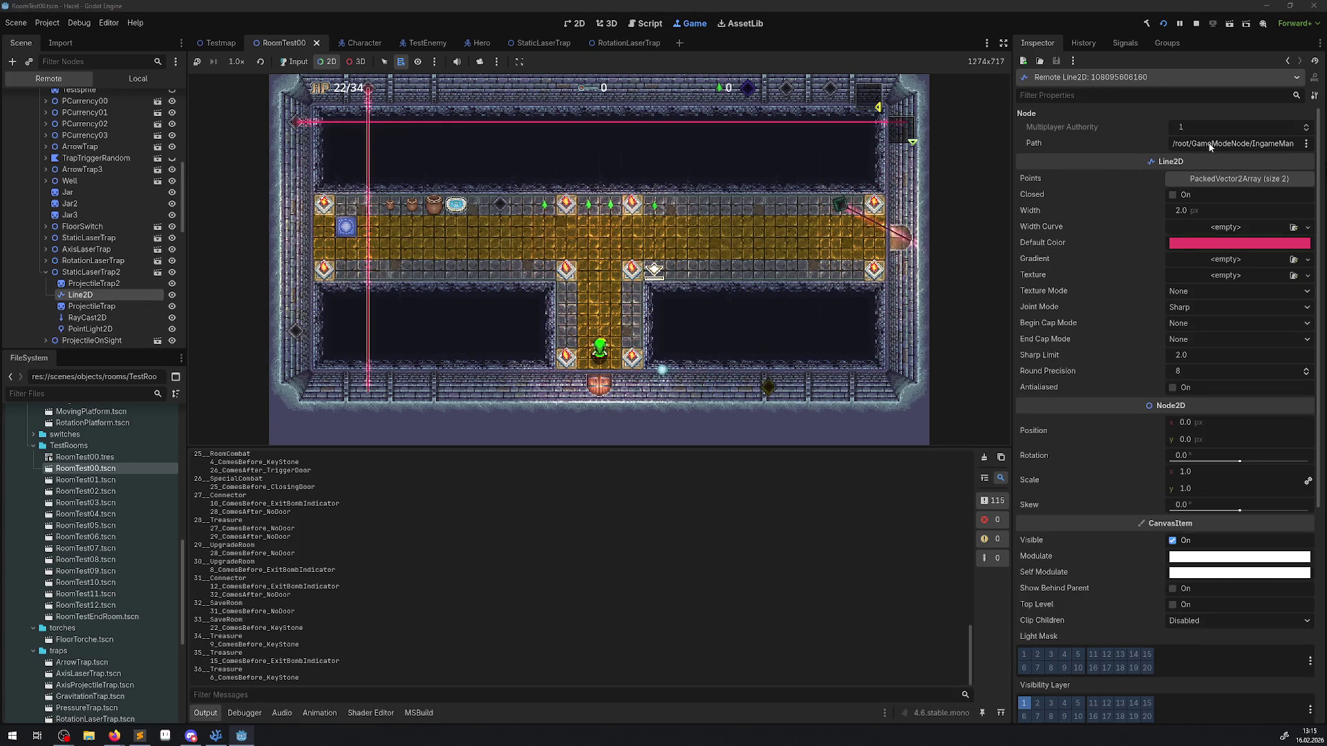
{"action": "left_click", "coordinate": [1226, 179]}
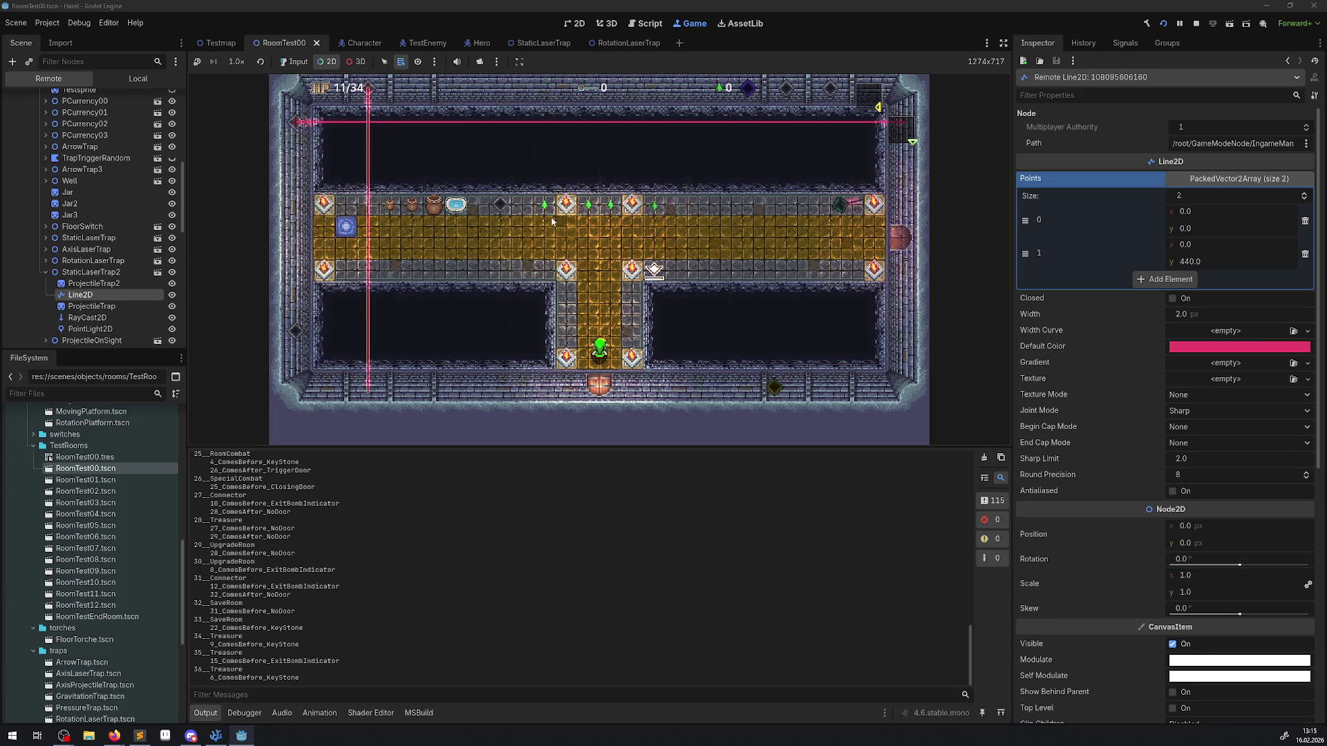
{"action": "left_click", "coordinate": [1196, 25]}
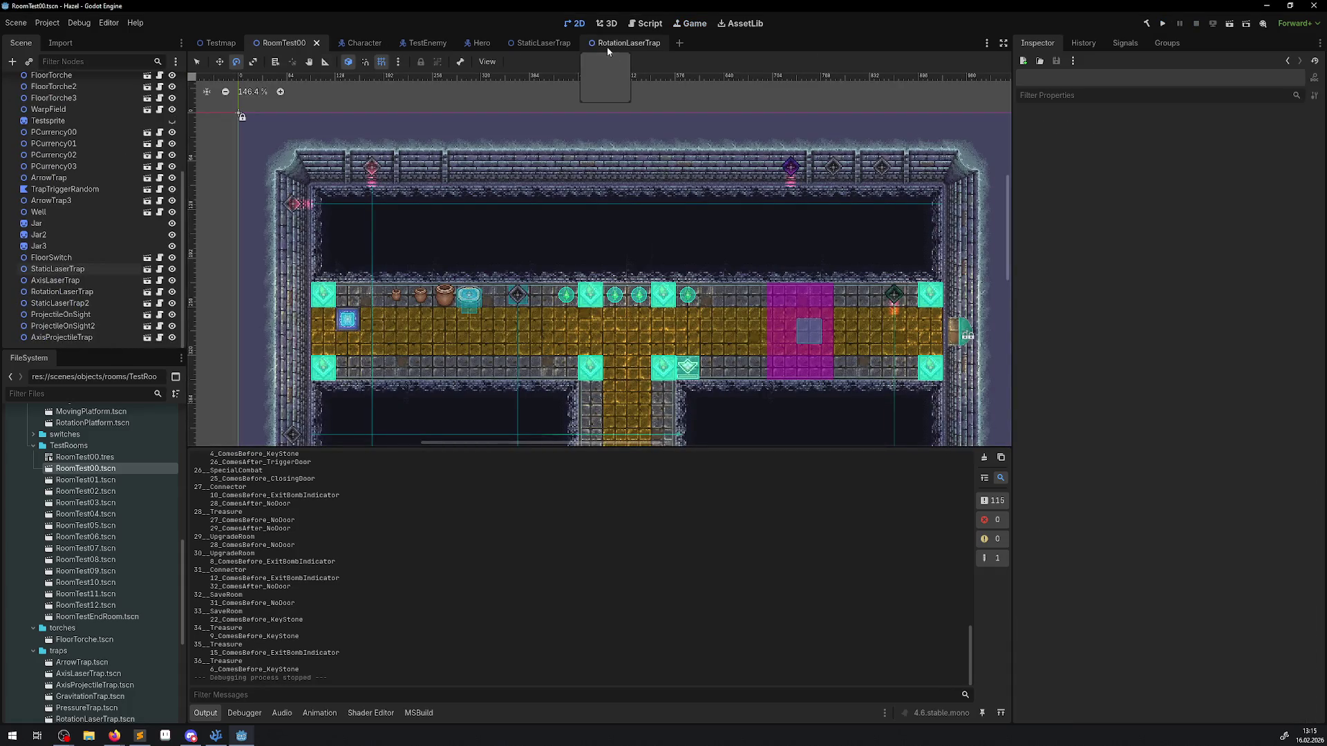
Step: Set the RotationLaserTrap RayCast2D target position Y to 800 and save the scene
{"action": "scroll", "coordinate": [476, 276], "scroll_direction": "down", "scroll_amount": 4}
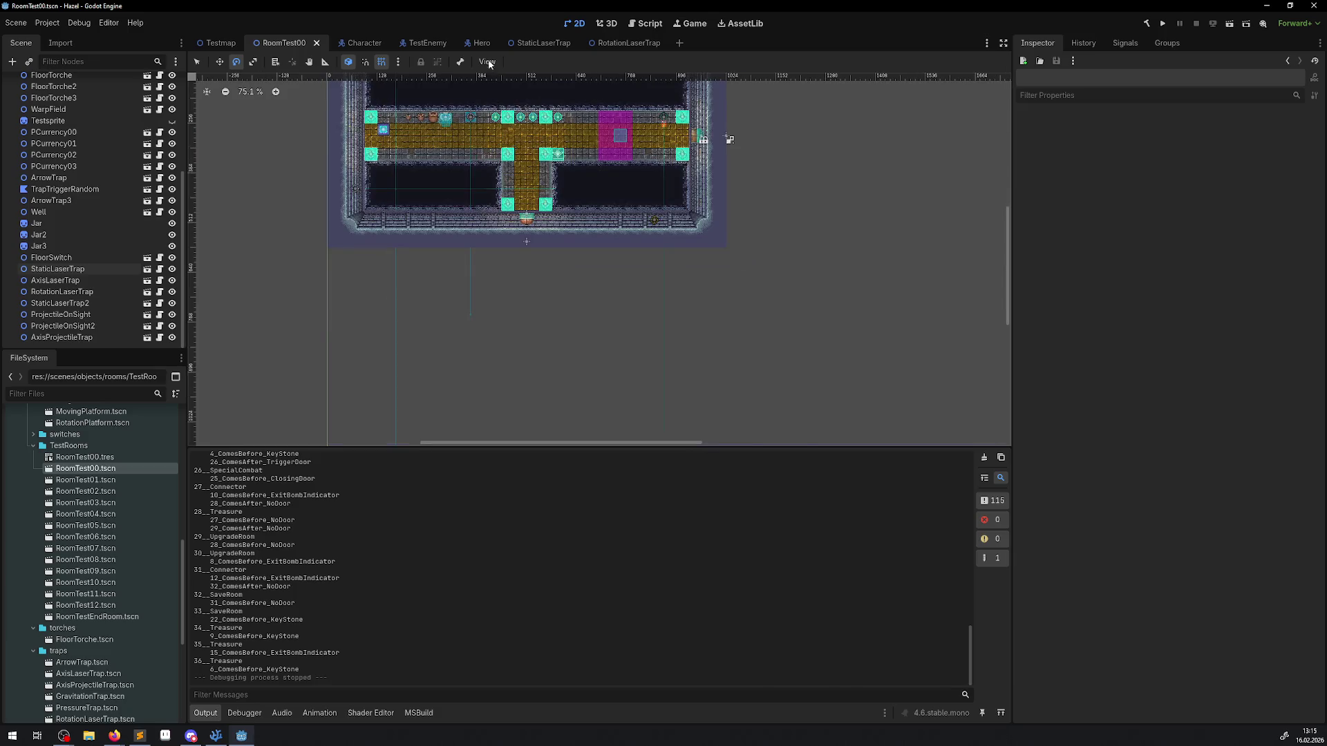
{"action": "left_click", "coordinate": [622, 43]}
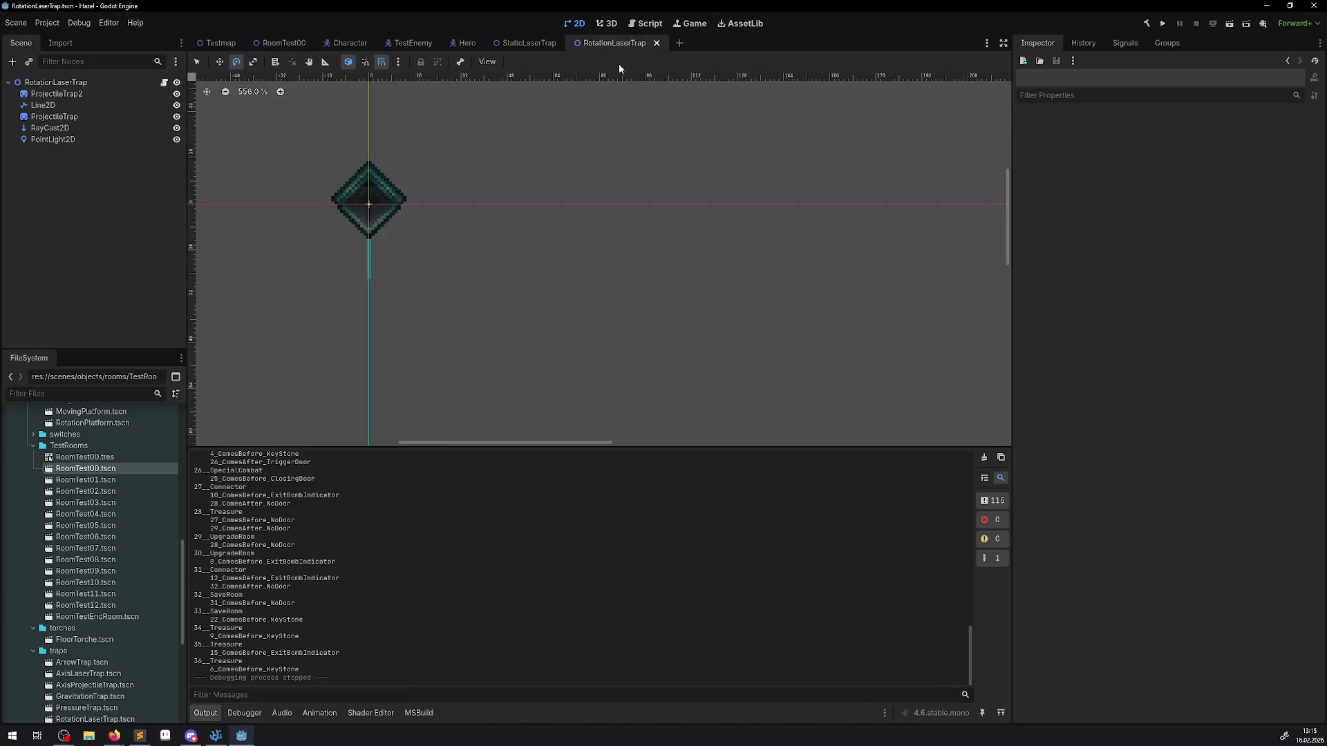
{"action": "left_click", "coordinate": [48, 129]}
{"action": "left_click", "coordinate": [1194, 184]}
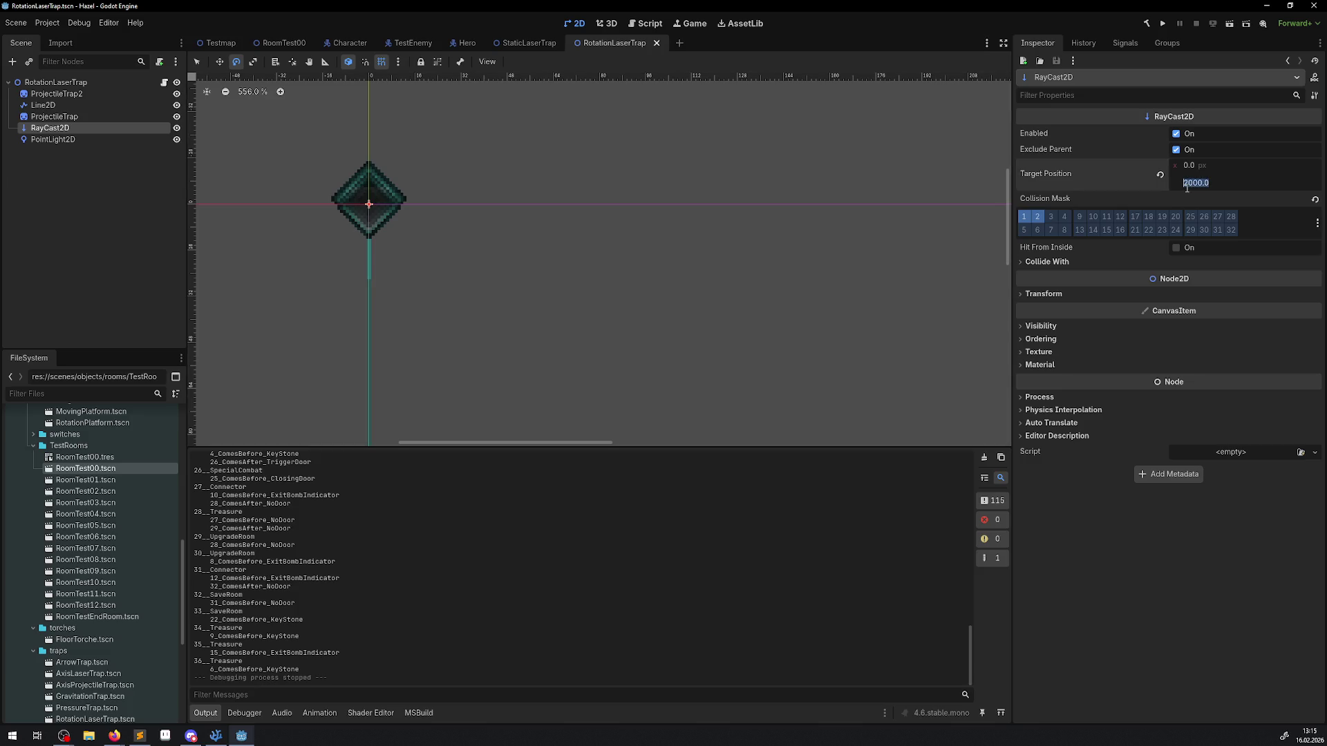
{"action": "type", "text": "1000"}
{"action": "key", "text": "Return"}
{"action": "left_click", "coordinate": [1189, 183]}
{"action": "type", "text": "8000"}
{"action": "key", "text": "BackSpace"}
{"action": "key", "text": "Return"}
{"action": "key", "text": "ctrl+s"}
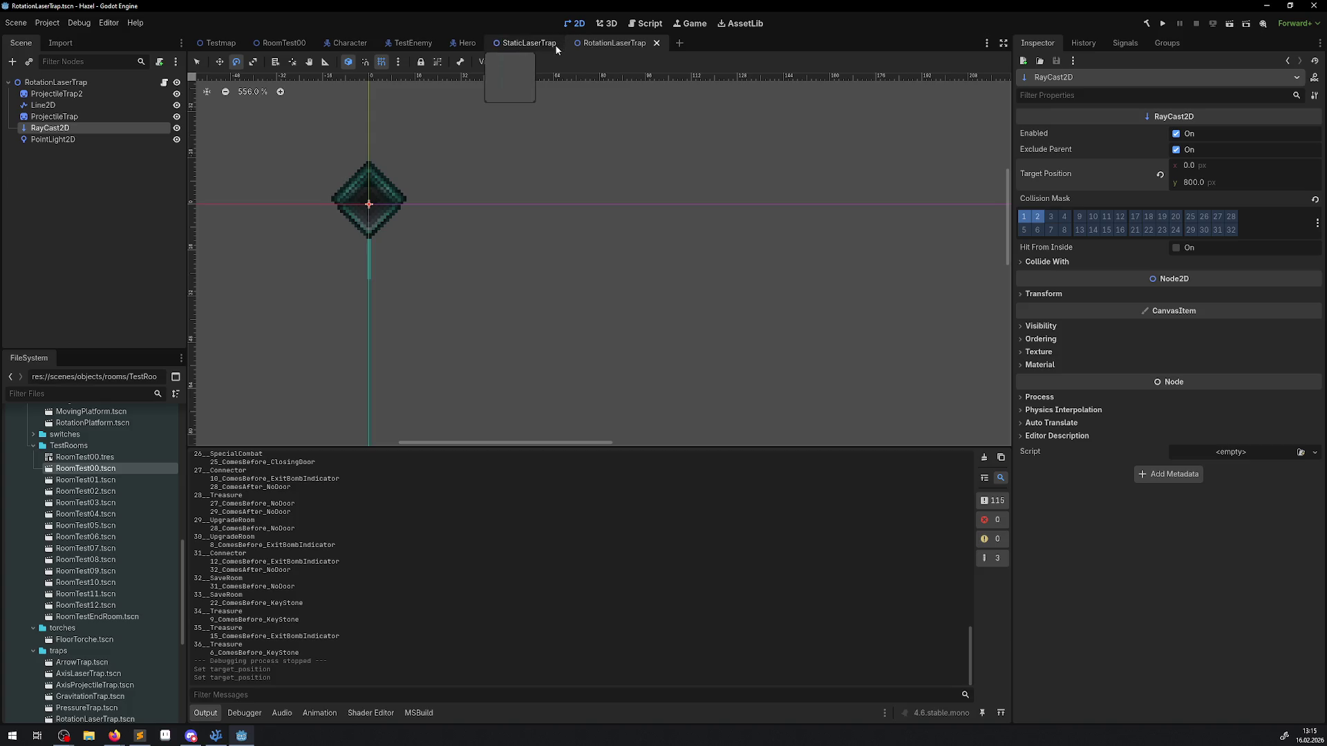
Step: Set the StaticLaserTrap RayCast2D target position Y to 800.0 and save the scene
{"action": "left_click", "coordinate": [533, 41]}
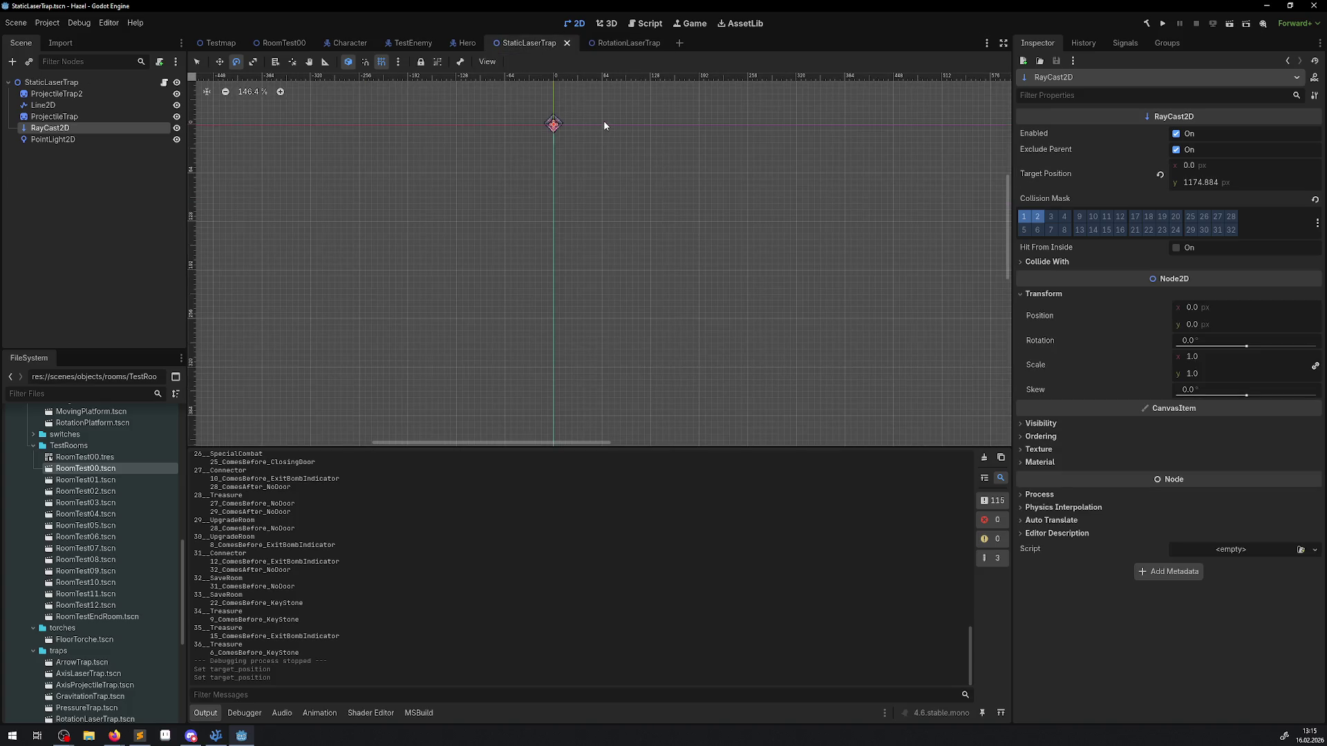
{"action": "left_click", "coordinate": [1198, 184]}
{"action": "type", "text": "800"}
{"action": "key", "text": "Return"}
{"action": "left_click", "coordinate": [1160, 174]}
{"action": "left_click", "coordinate": [1190, 184]}
{"action": "type", "text": "800"}
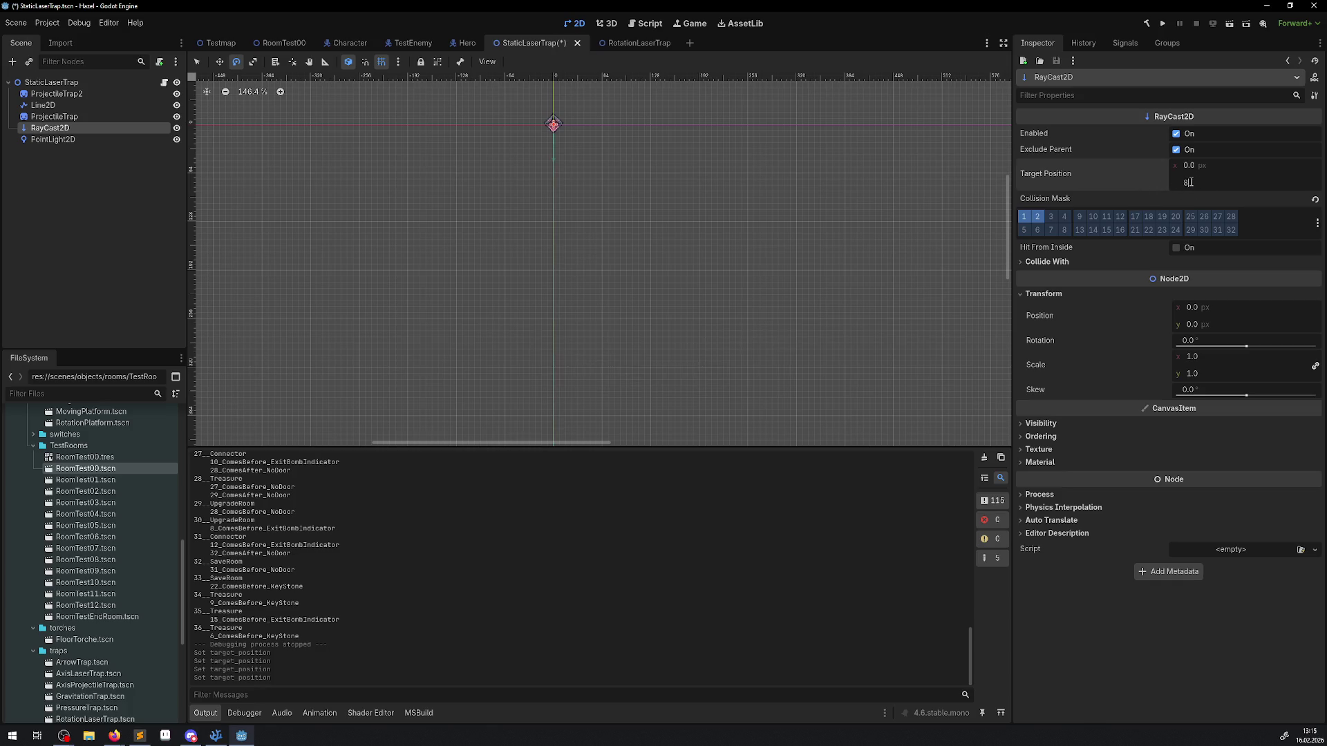
{"action": "key", "text": "Return"}
{"action": "key", "text": "ctrl+s"}
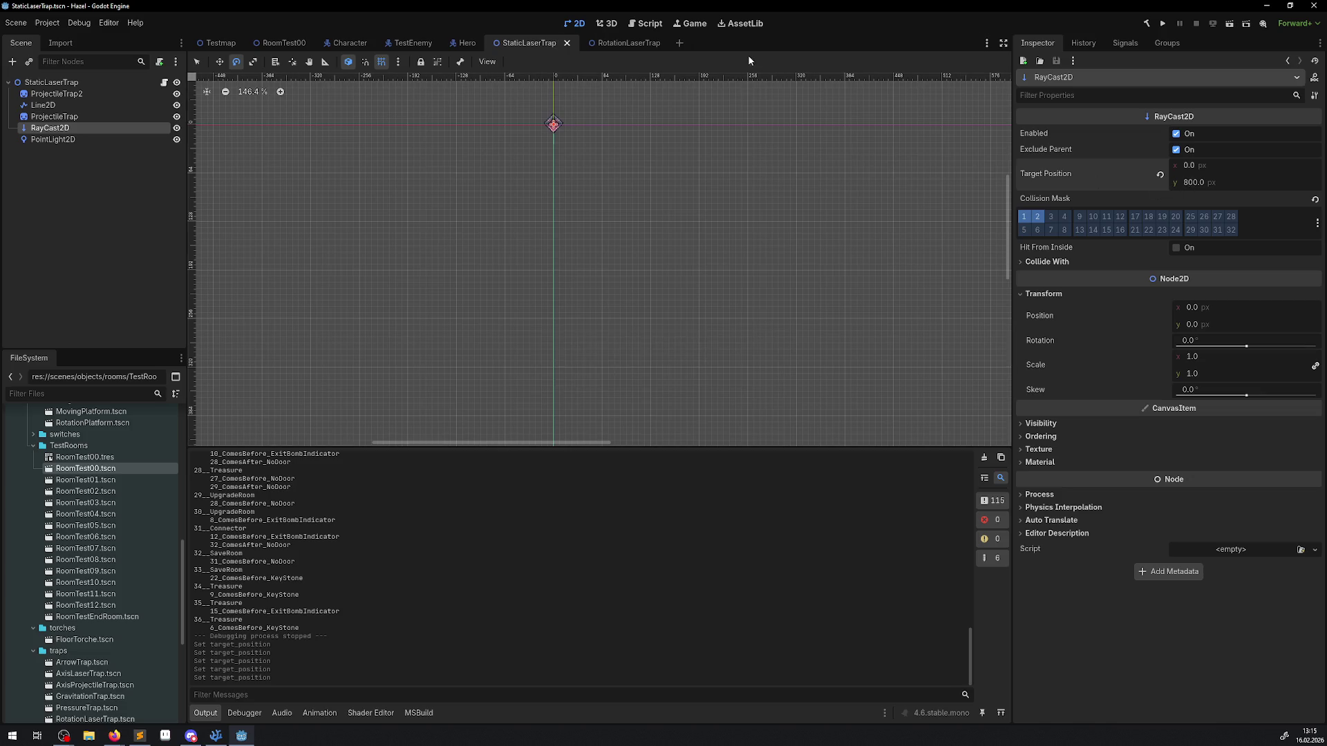
Step: Bring the RoomTest00 scene back into view
{"action": "left_click", "coordinate": [221, 44]}
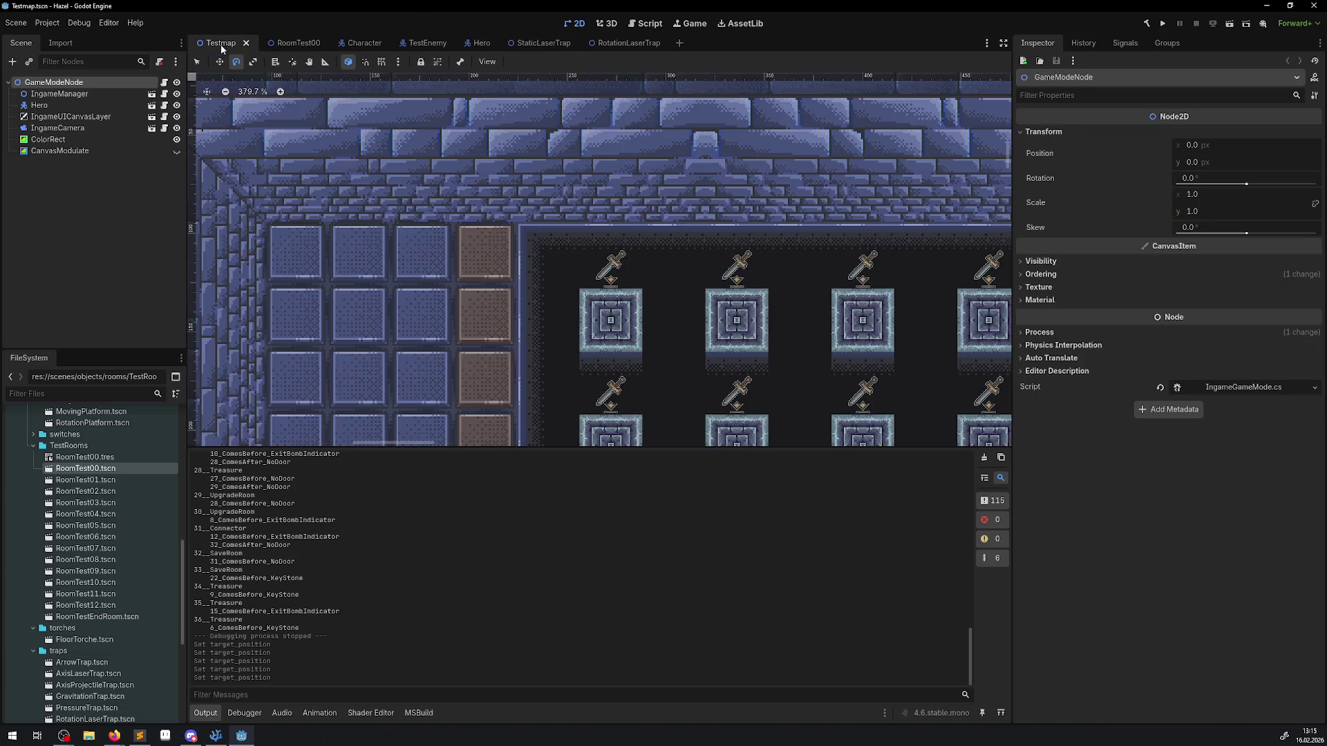
{"action": "left_click", "coordinate": [285, 45]}
{"action": "scroll", "coordinate": [484, 207], "scroll_direction": "up", "scroll_amount": 3}
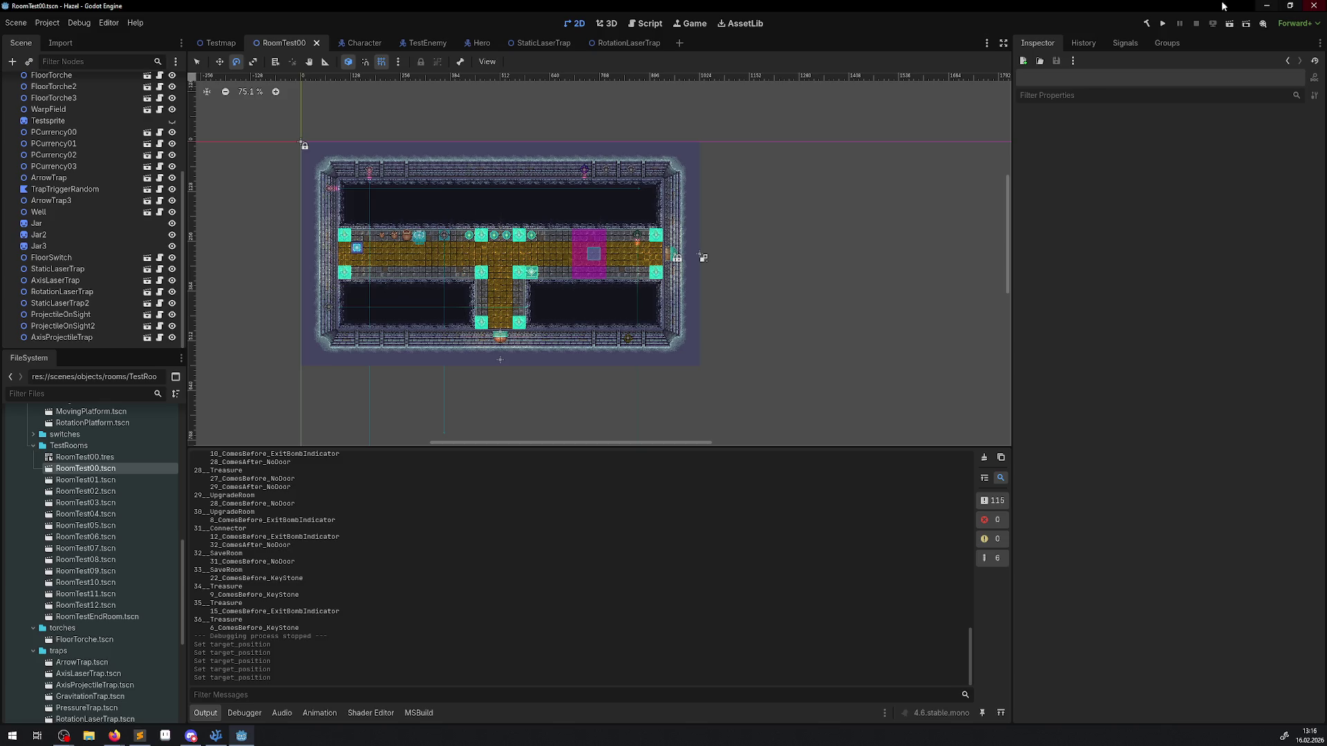
{"action": "left_click", "coordinate": [1161, 25]}
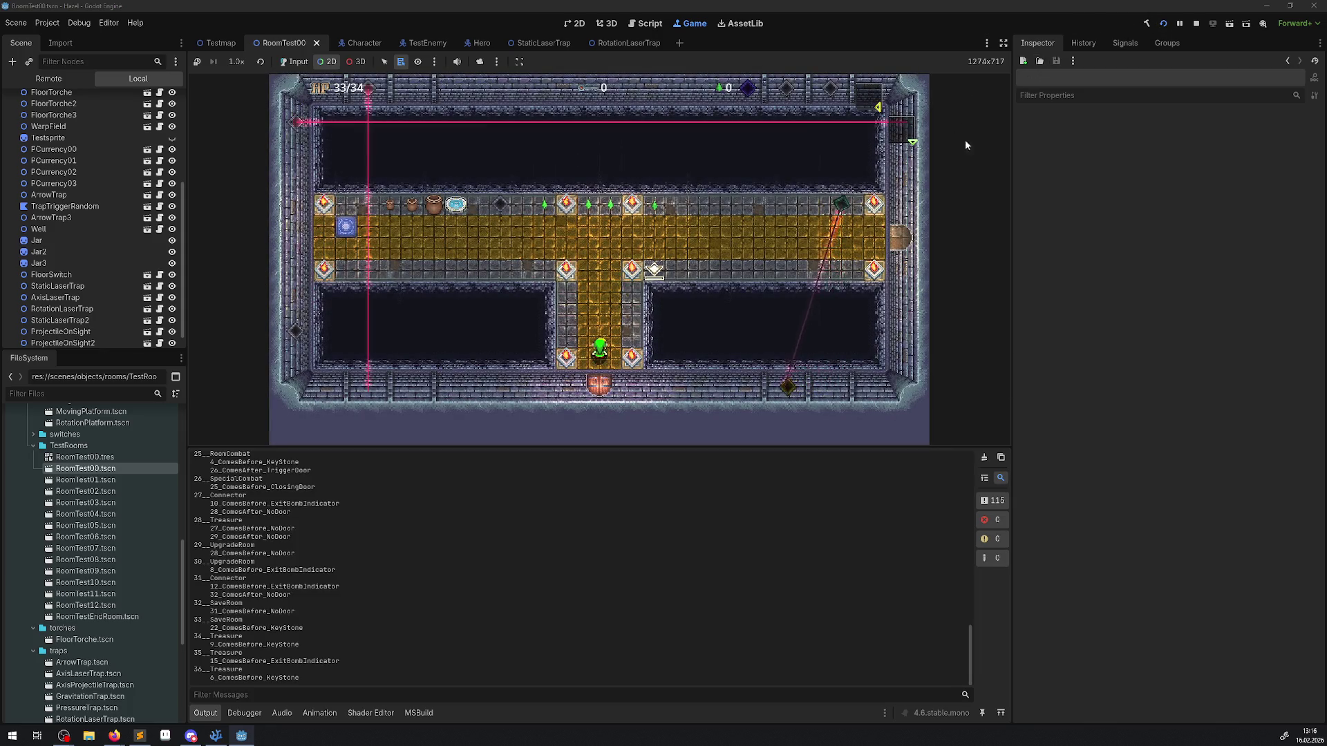
{"action": "left_click", "coordinate": [1196, 24]}
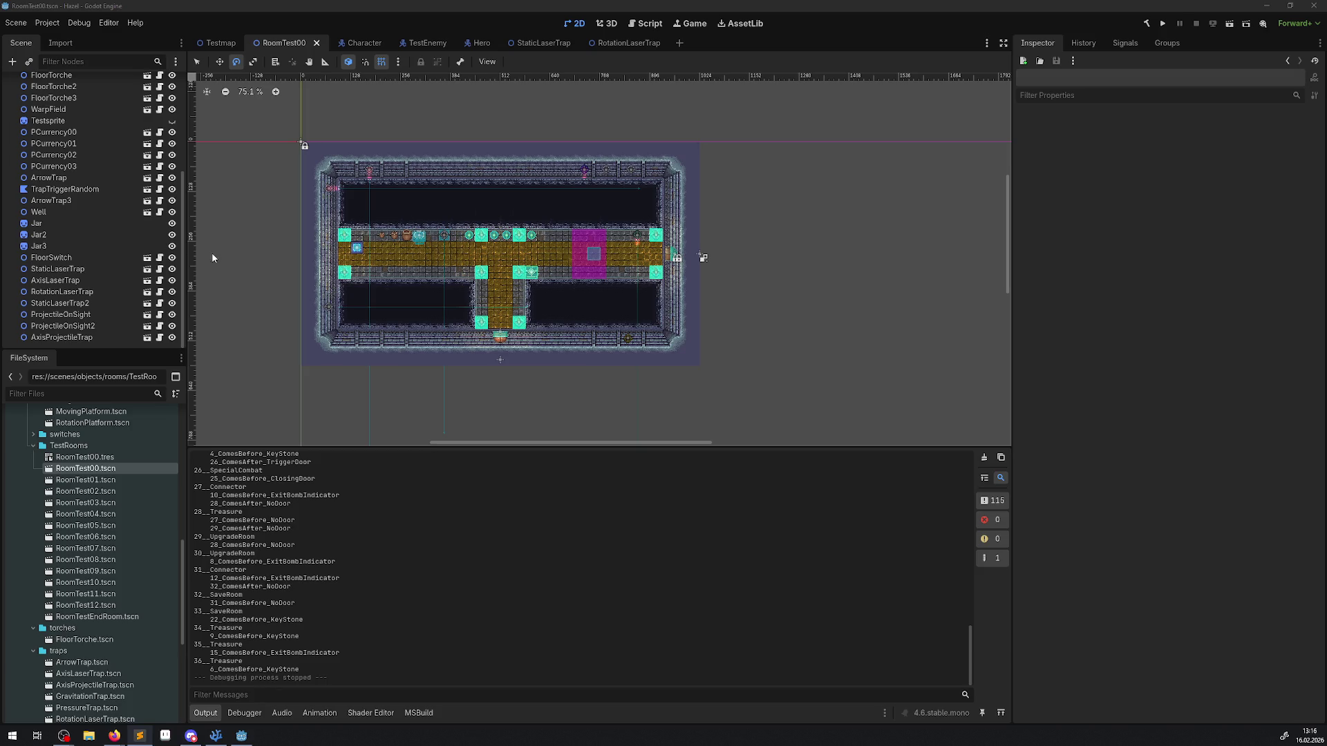
Step: Compare the RotationLaserTrap and StaticLaserTrap scenes, then return to RoomTest00
{"action": "scroll", "coordinate": [626, 252], "scroll_direction": "up", "scroll_amount": 2}
{"action": "left_click", "coordinate": [646, 234]}
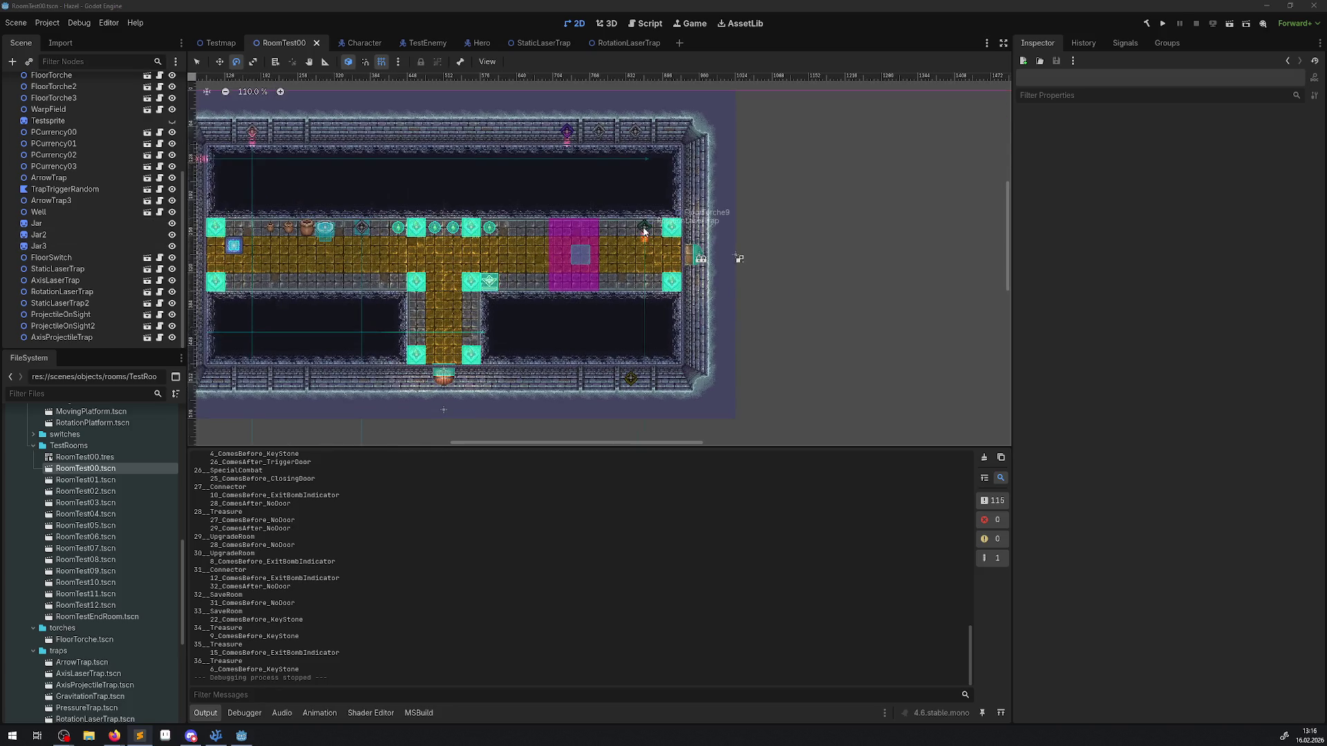
{"action": "left_click", "coordinate": [147, 291]}
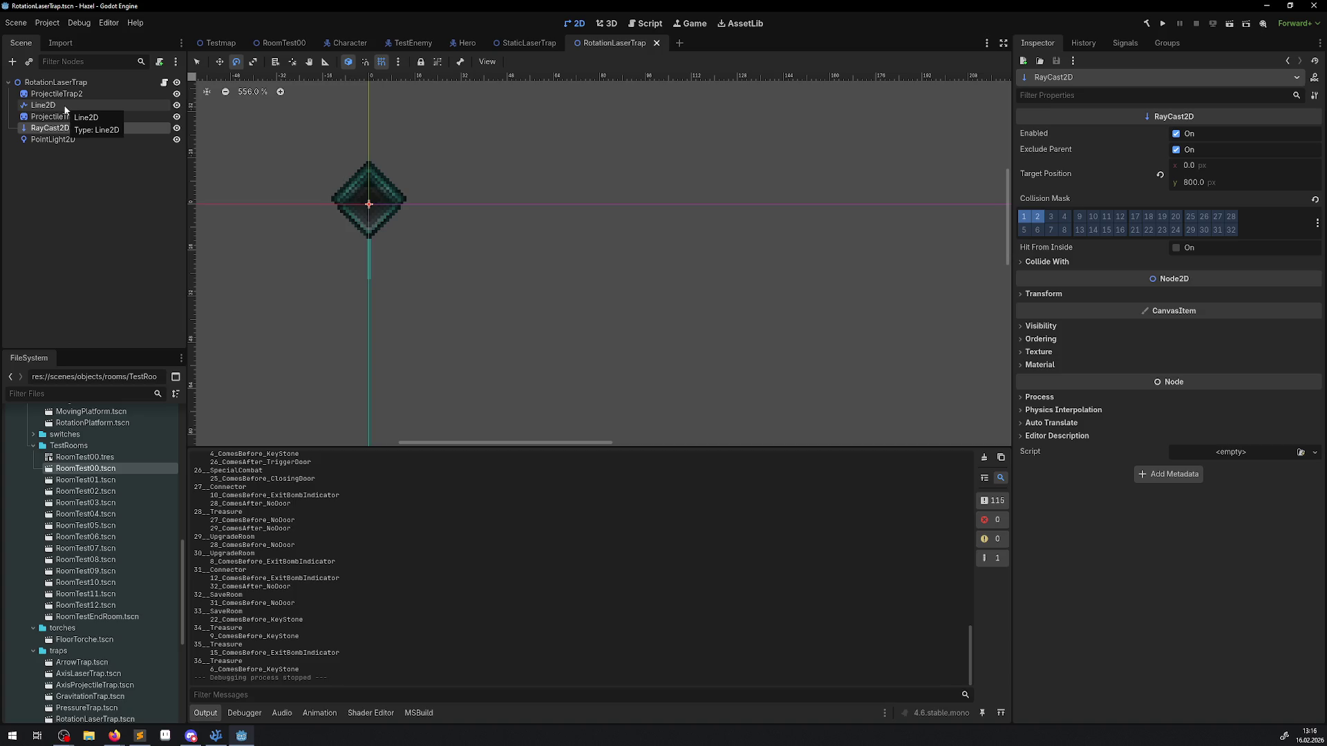
{"action": "left_click", "coordinate": [529, 43]}
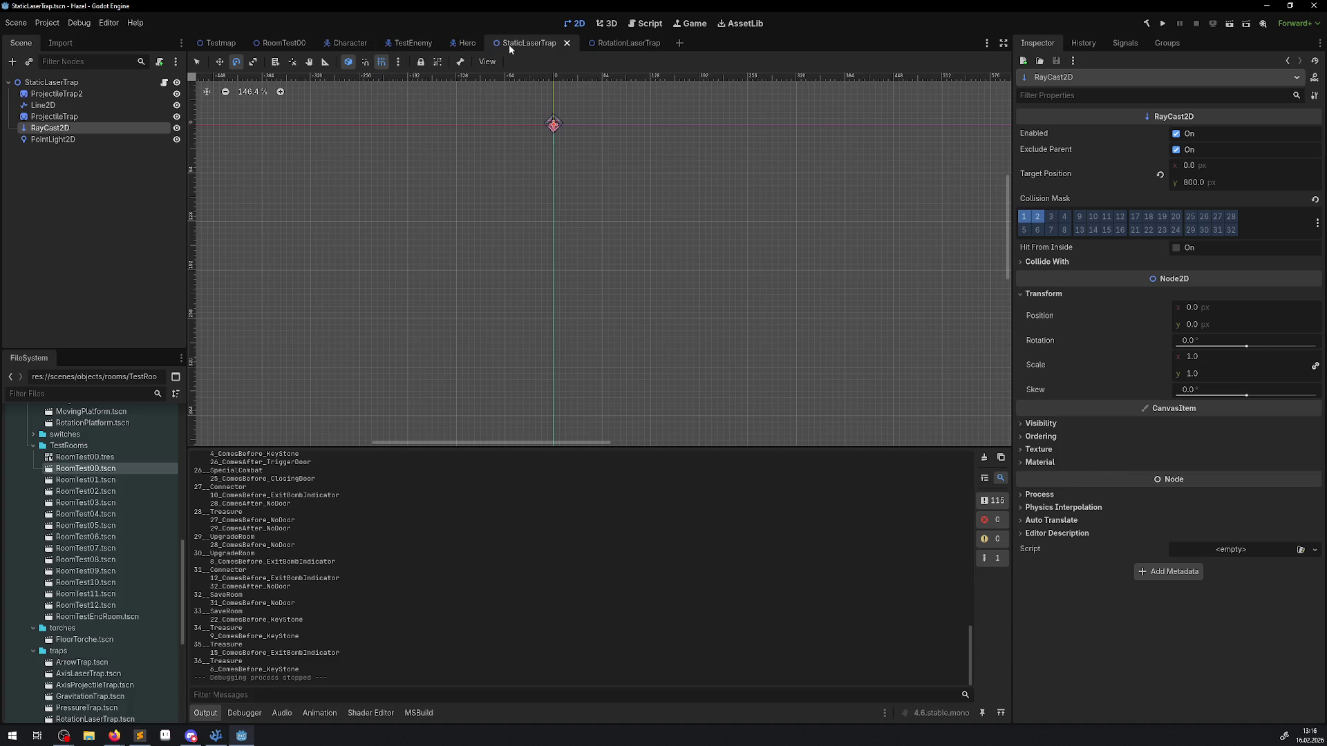
{"action": "left_click", "coordinate": [280, 43]}
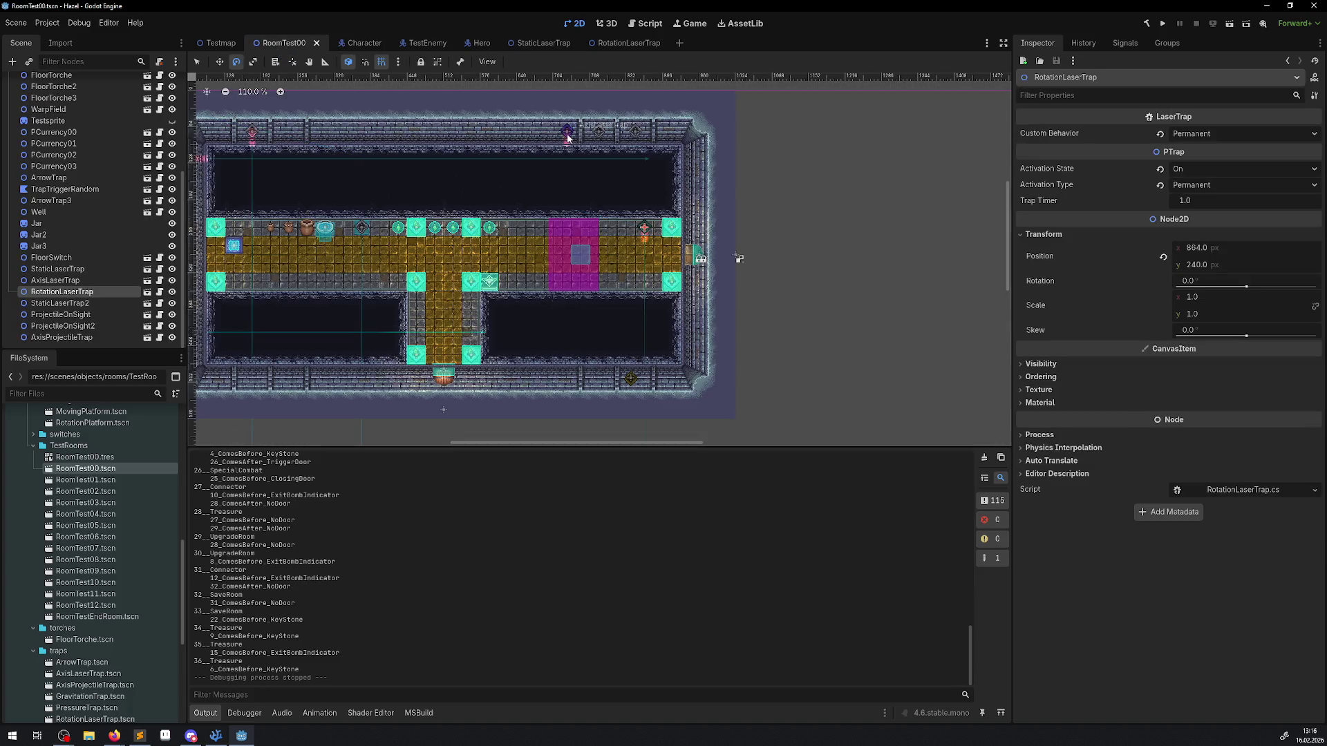
Step: Centre the purple trap, select the AxisLaserTrap, and open its scene for editing
{"action": "left_click_drag", "start_coordinate": [533, 184], "coordinate": [557, 210]}
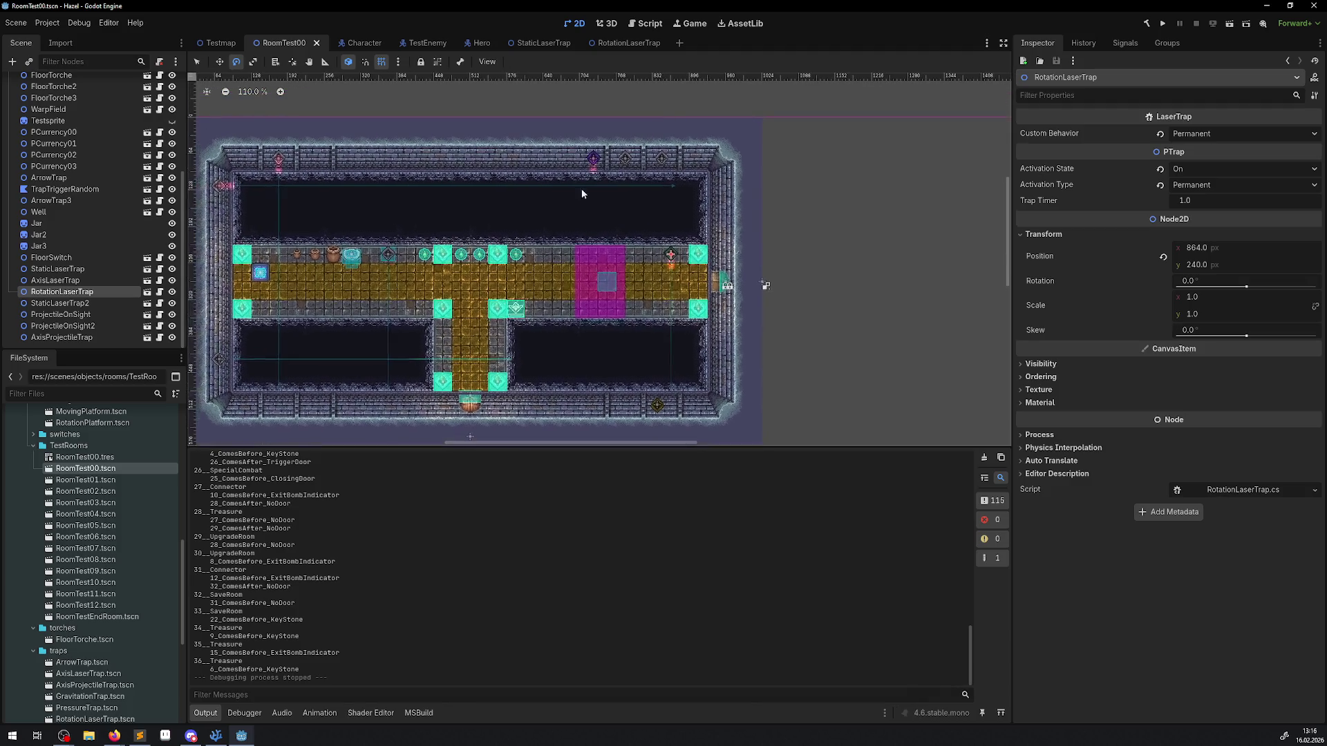
{"action": "left_click", "coordinate": [60, 302]}
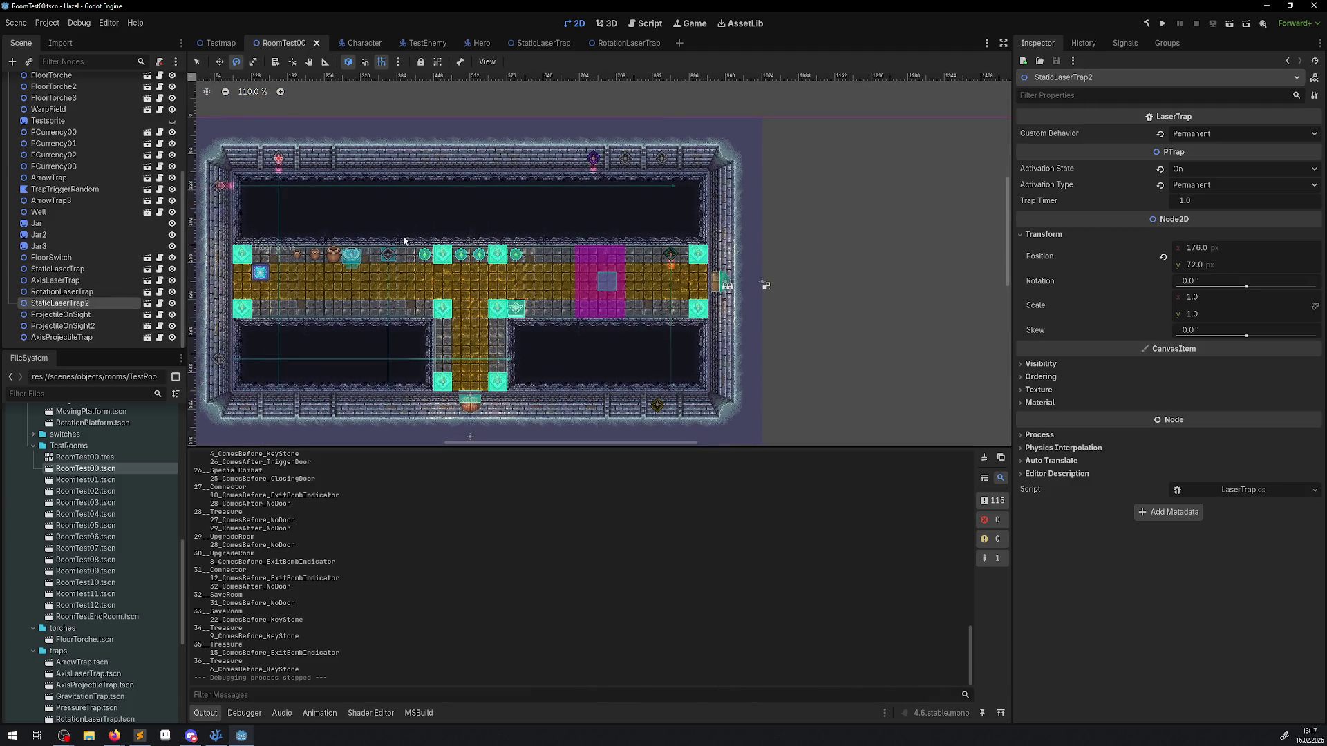
{"action": "scroll", "coordinate": [551, 133], "scroll_direction": "up", "scroll_amount": 20}
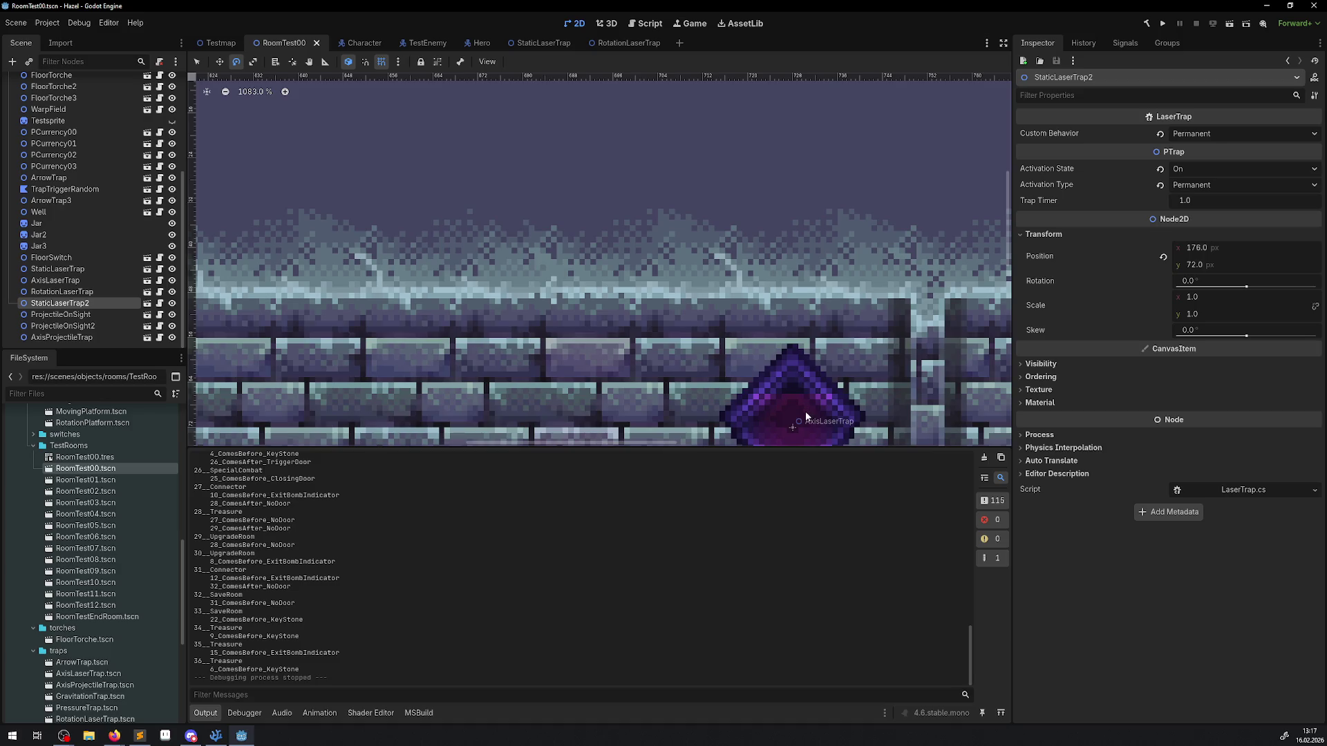
{"action": "left_click_drag", "start_coordinate": [786, 397], "coordinate": [611, 236]}
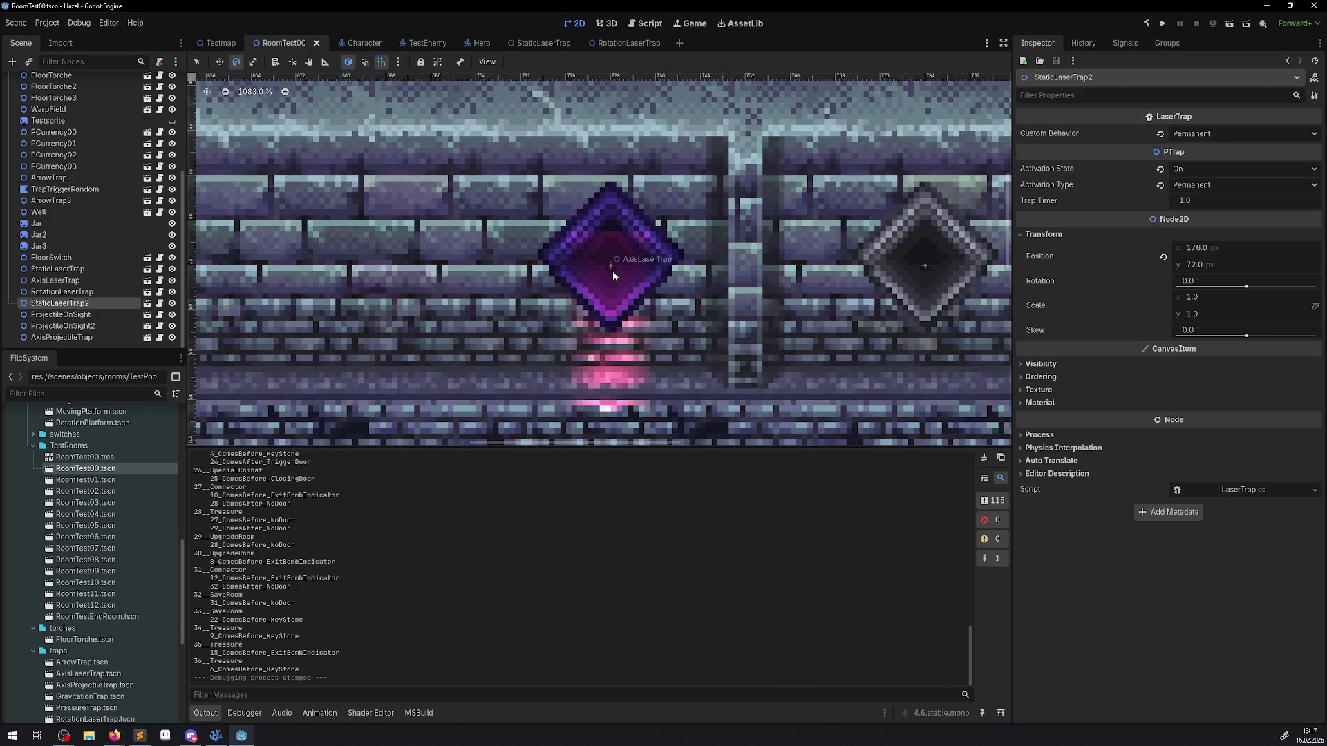
{"action": "key", "text": "q"}
{"action": "key", "text": "Escape"}
{"action": "left_click", "coordinate": [609, 264]}
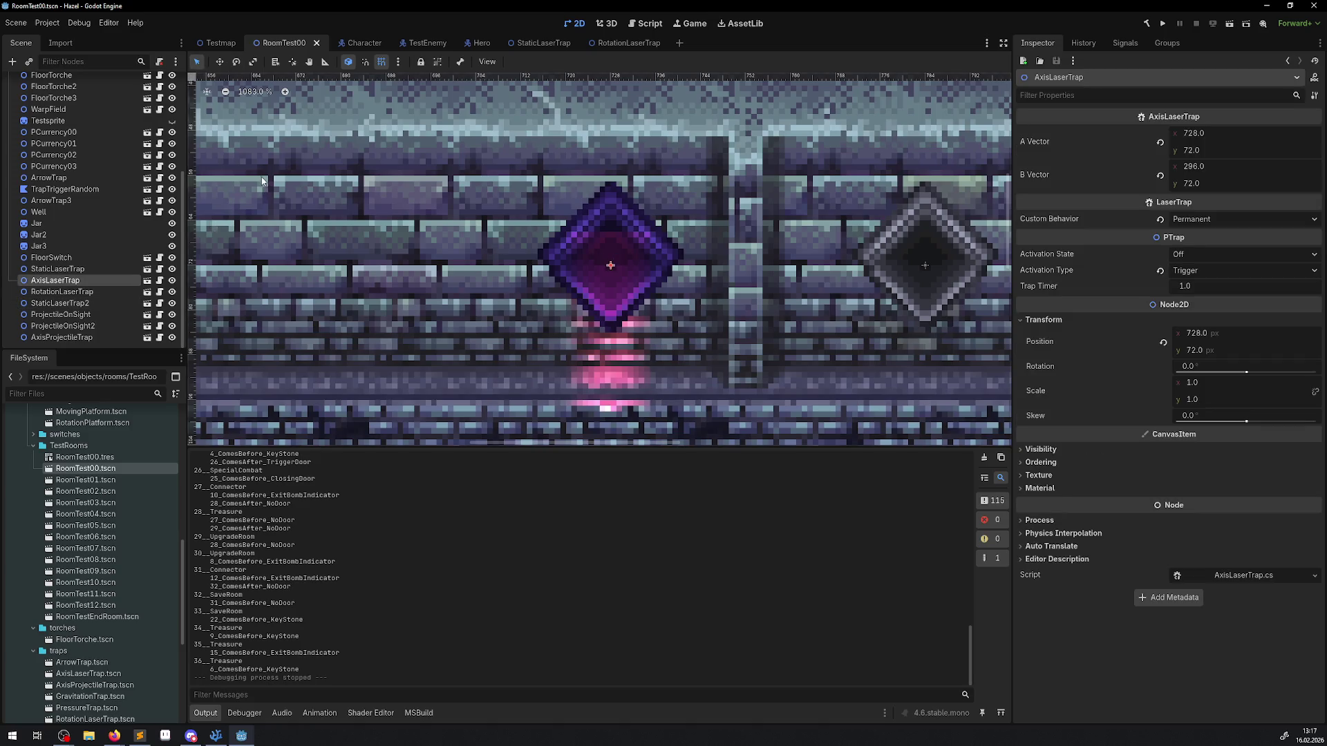
{"action": "left_click", "coordinate": [145, 281]}
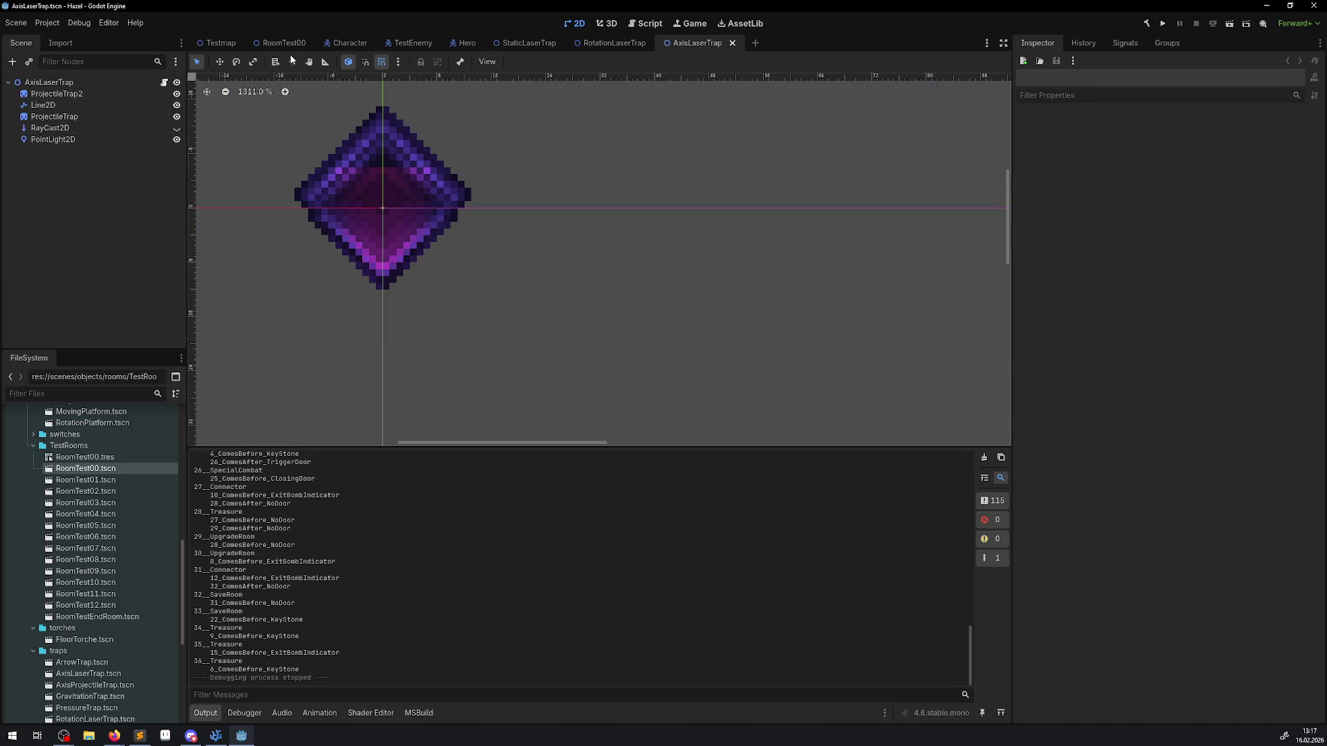
Step: From RoomTest00, open the RotationTrapProjectile scene and copy its StaticBody2D with CollisionShape2D
{"action": "mouse_move", "coordinate": [290, 47]}
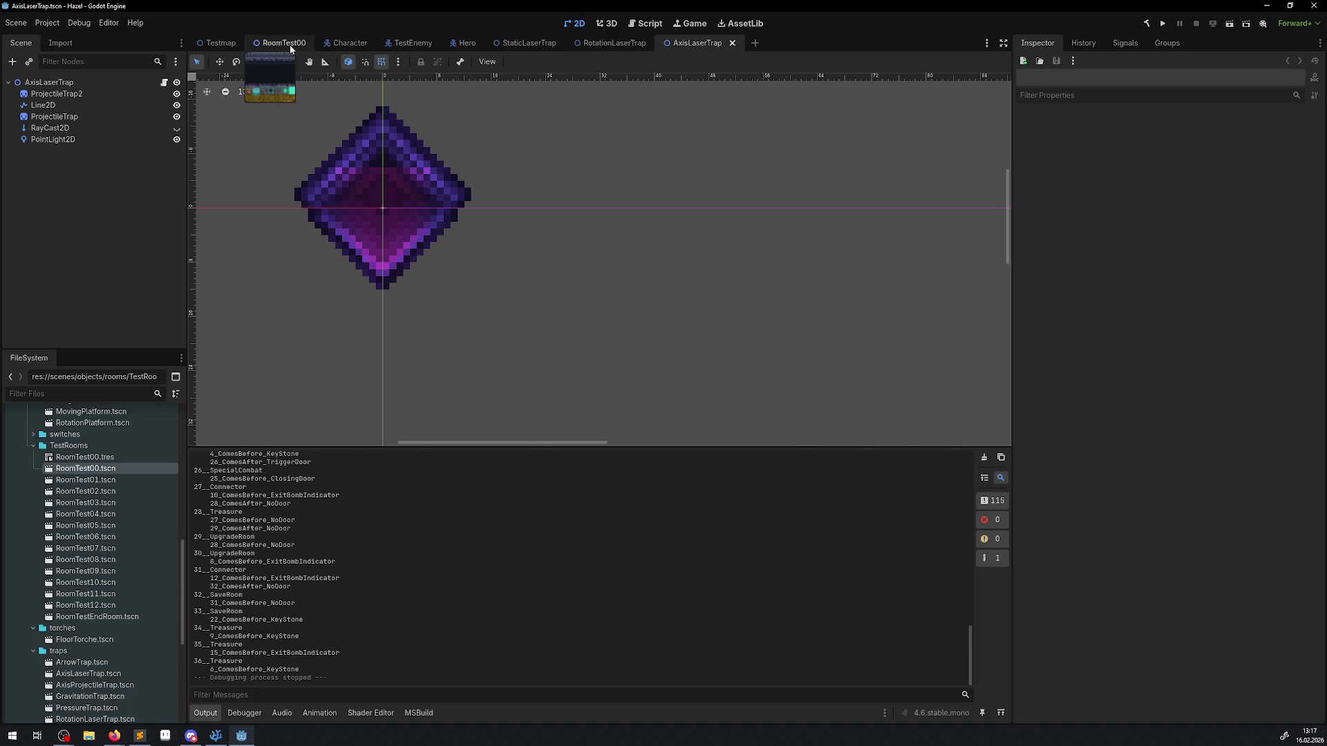
{"action": "left_click", "coordinate": [289, 44]}
{"action": "scroll", "coordinate": [608, 247], "scroll_direction": "down", "scroll_amount": 3}
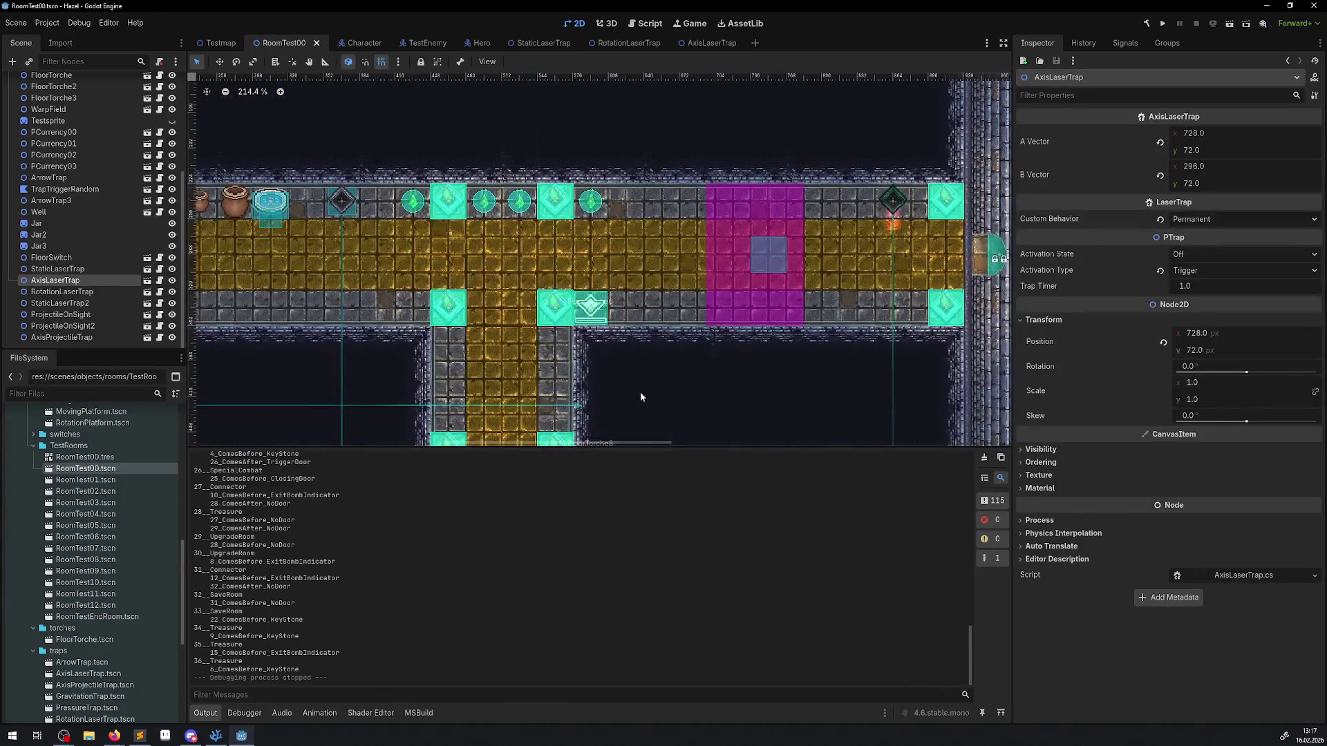
{"action": "left_click", "coordinate": [138, 325]}
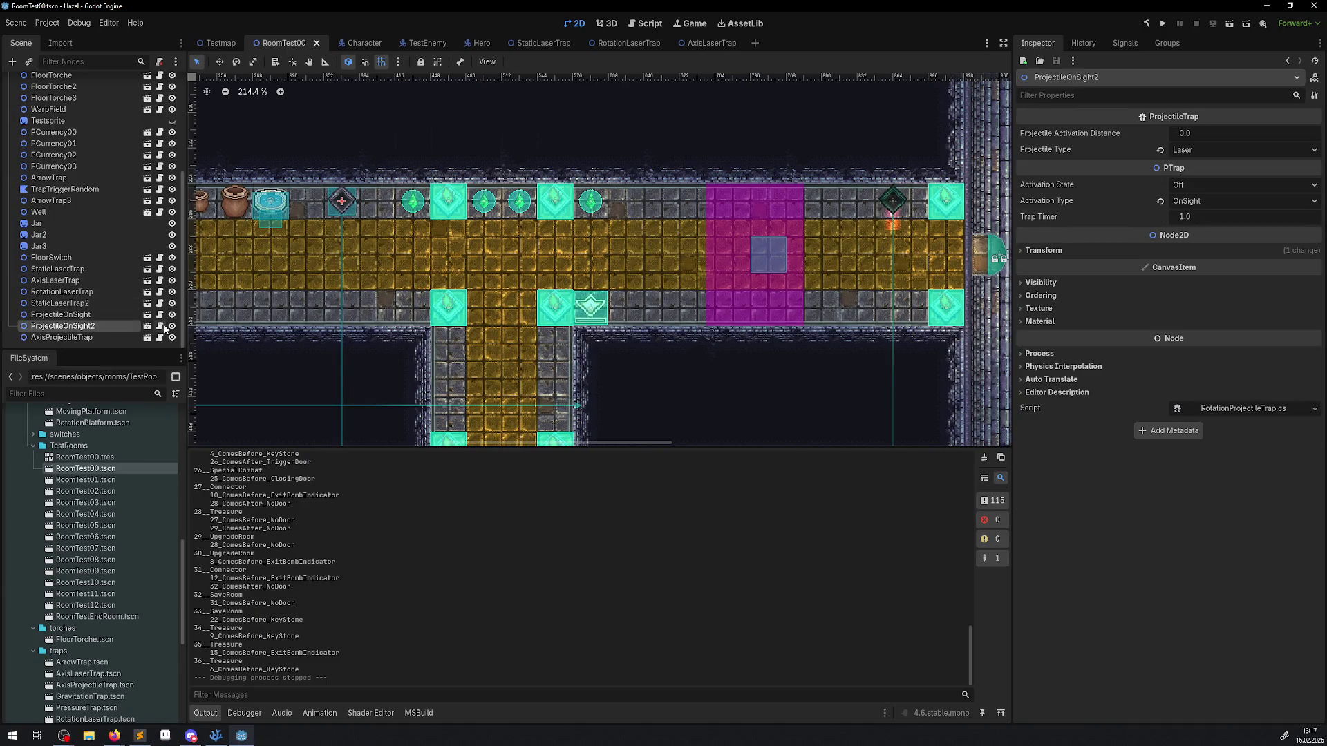
{"action": "left_click", "coordinate": [161, 325]}
{"action": "left_click", "coordinate": [54, 130]}
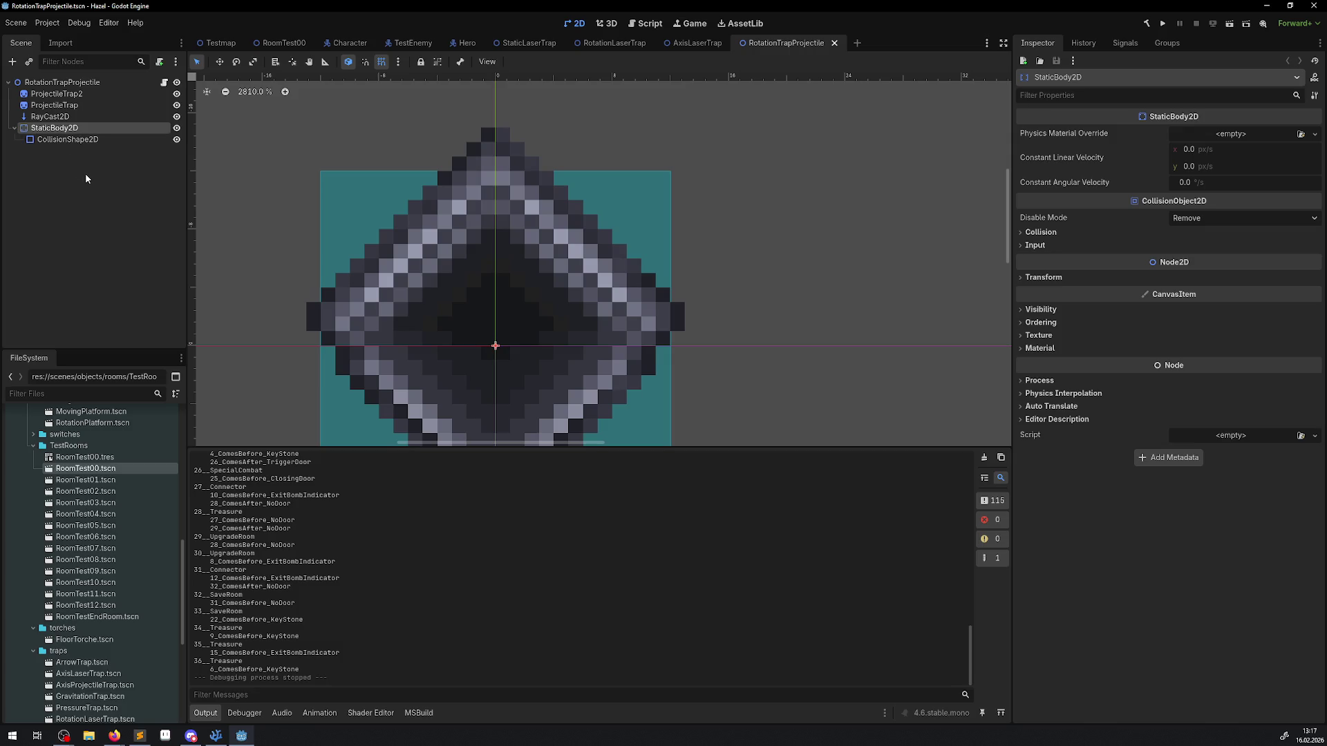
{"action": "left_click", "coordinate": [77, 139], "text": "shift"}
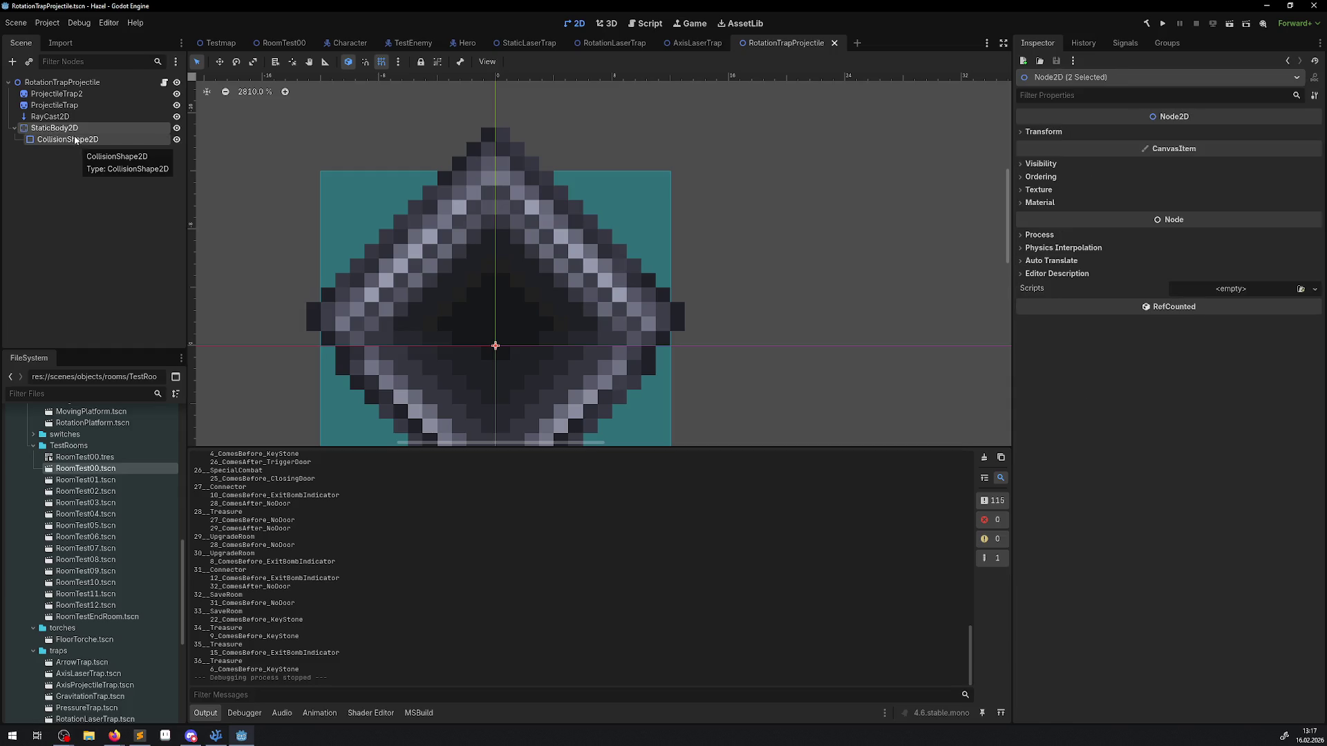
{"action": "double_click", "coordinate": [69, 129]}
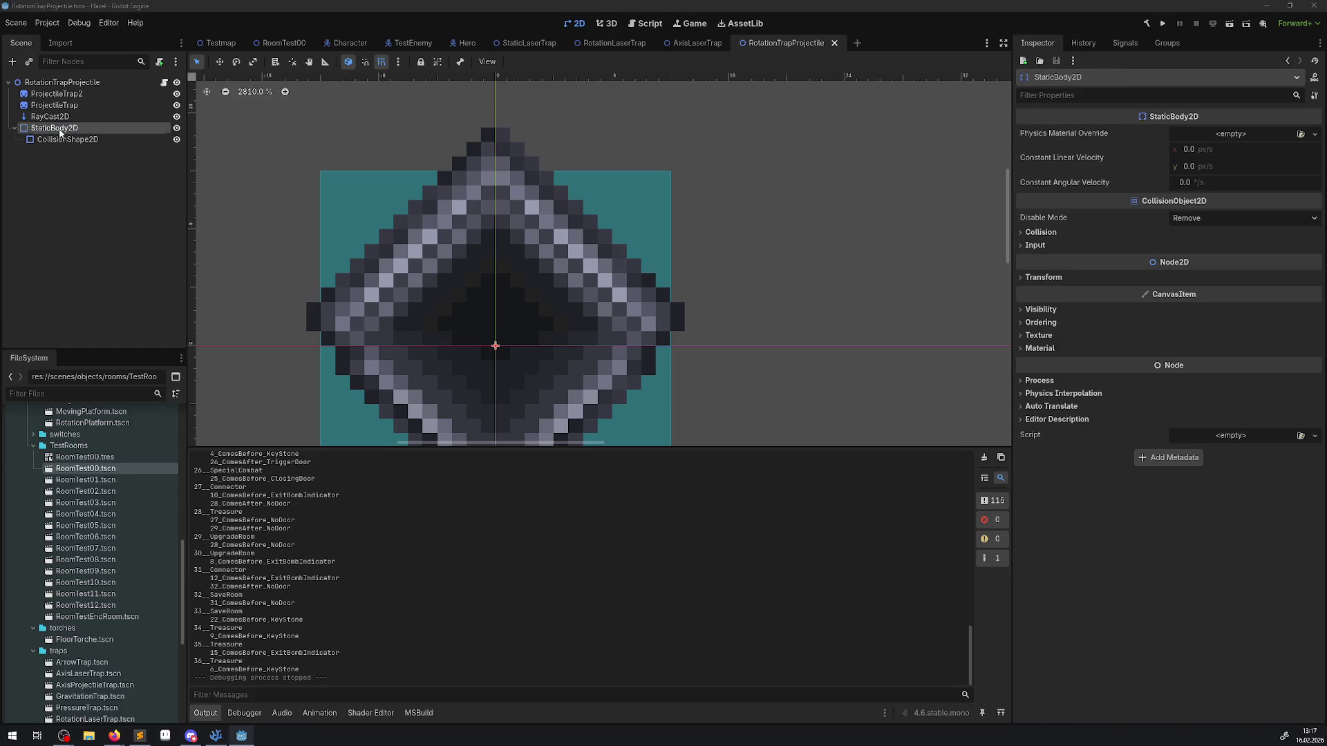
{"action": "key", "text": "Escape"}
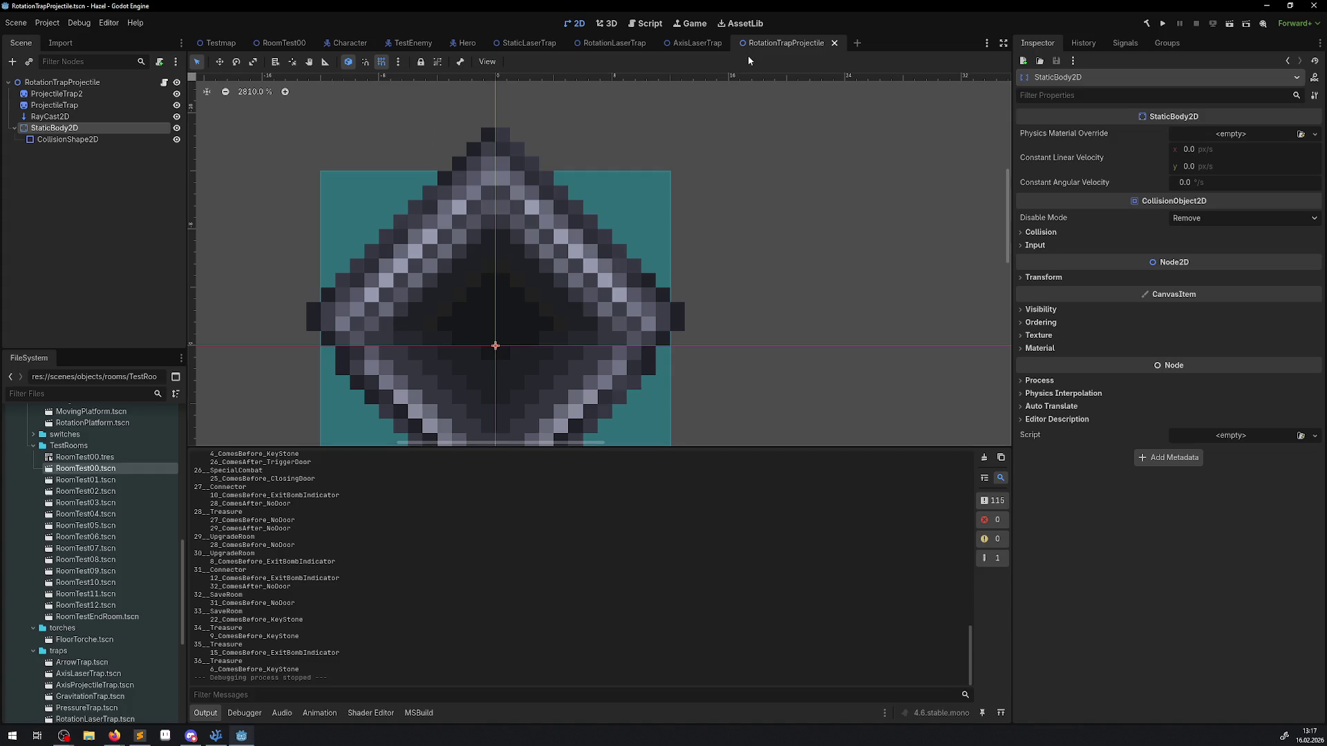
Step: Paste the StaticBody2D under RotationLaserTrap's root, save, and open RotationProjectileTrap's script
{"action": "left_click", "coordinate": [673, 44]}
{"action": "left_click", "coordinate": [613, 43]}
{"action": "key", "text": "ctrl+v"}
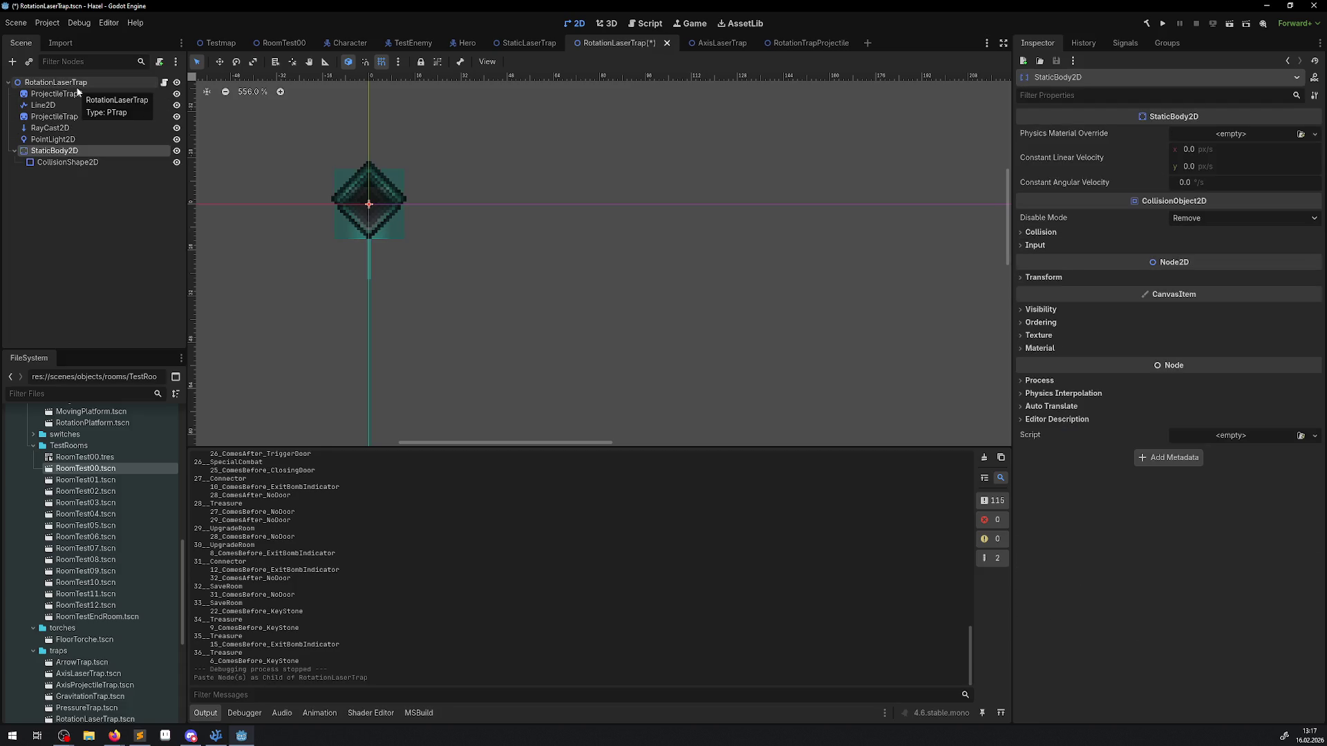
{"action": "key", "text": "ctrl+s"}
{"action": "scroll", "coordinate": [381, 208], "scroll_direction": "up", "scroll_amount": 8}
{"action": "scroll", "coordinate": [385, 213], "scroll_direction": "down", "scroll_amount": 5}
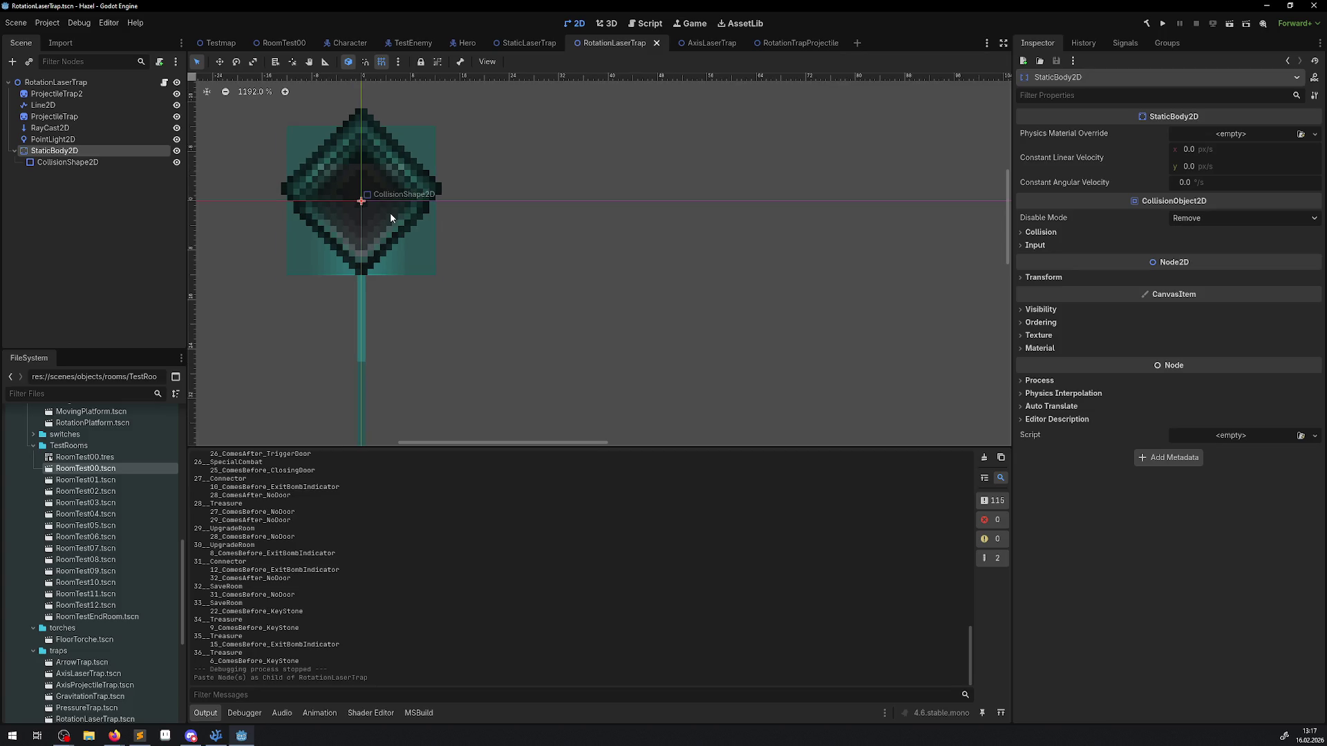
{"action": "left_click", "coordinate": [789, 39]}
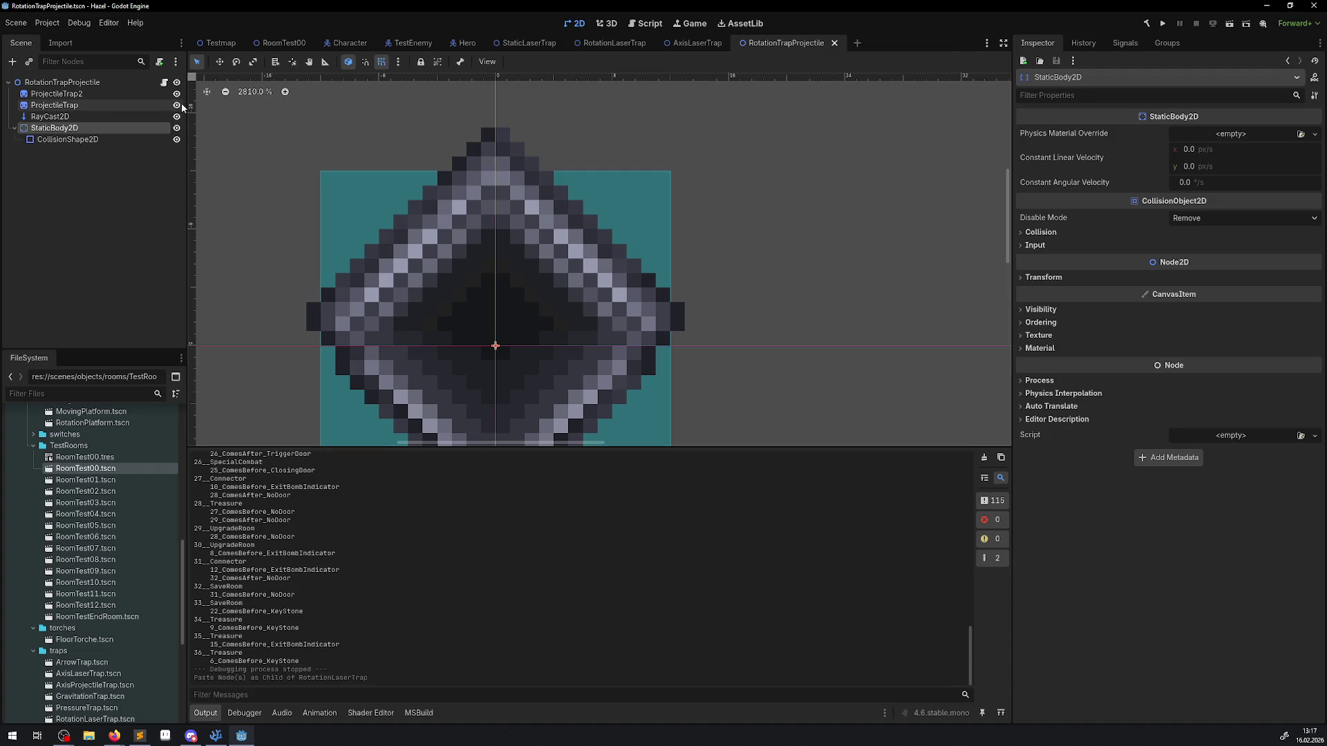
{"action": "left_click", "coordinate": [164, 83]}
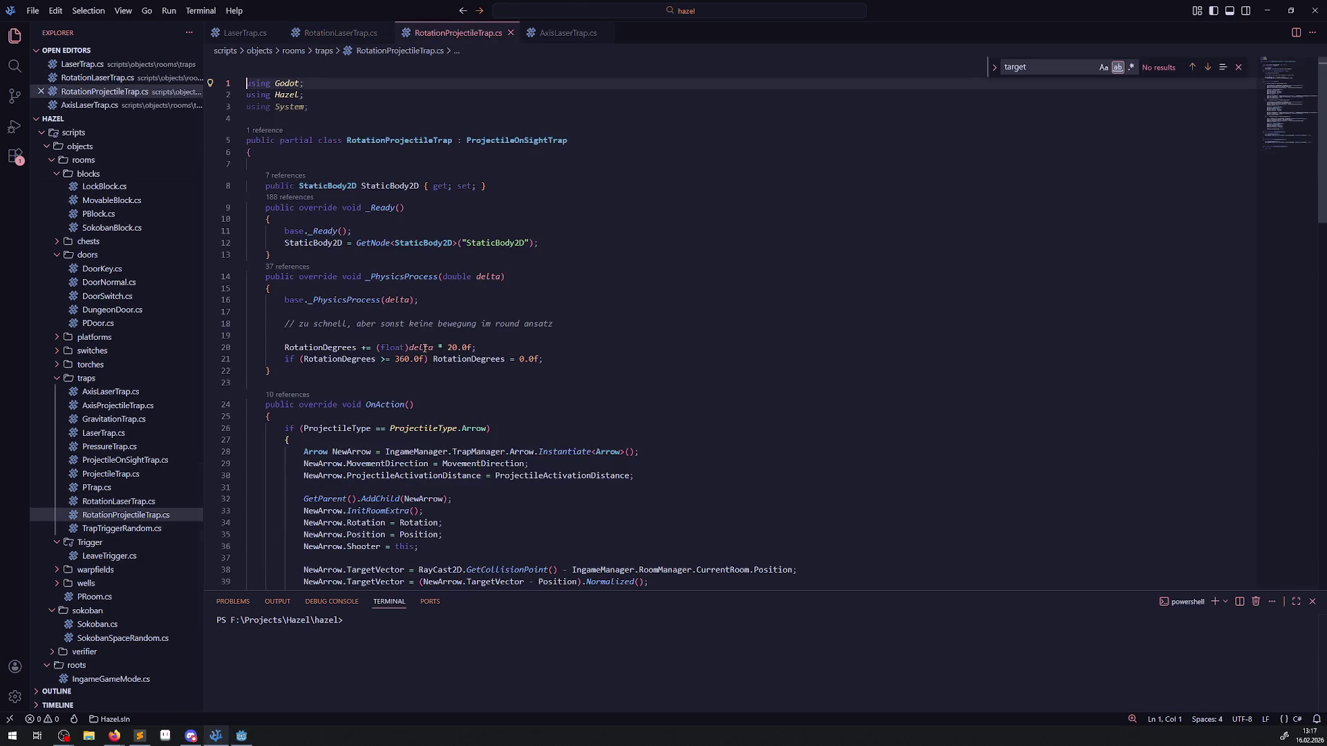
Step: Copy the StaticBody2D GetNode line into RotationLaserTrap.cs's _Ready after base._Ready()
{"action": "left_click_drag", "start_coordinate": [547, 245], "coordinate": [228, 243]}
{"action": "key", "text": "ctrl+c"}
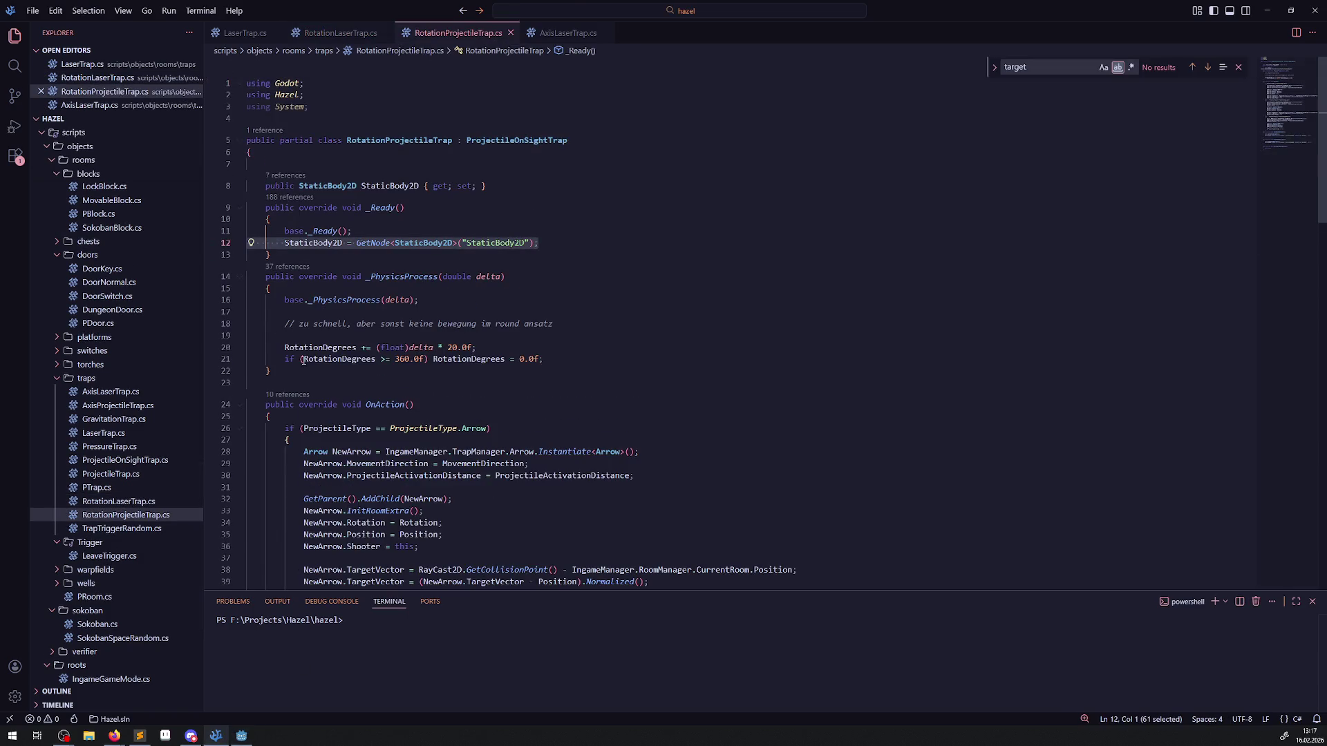
{"action": "left_click", "coordinate": [329, 38]}
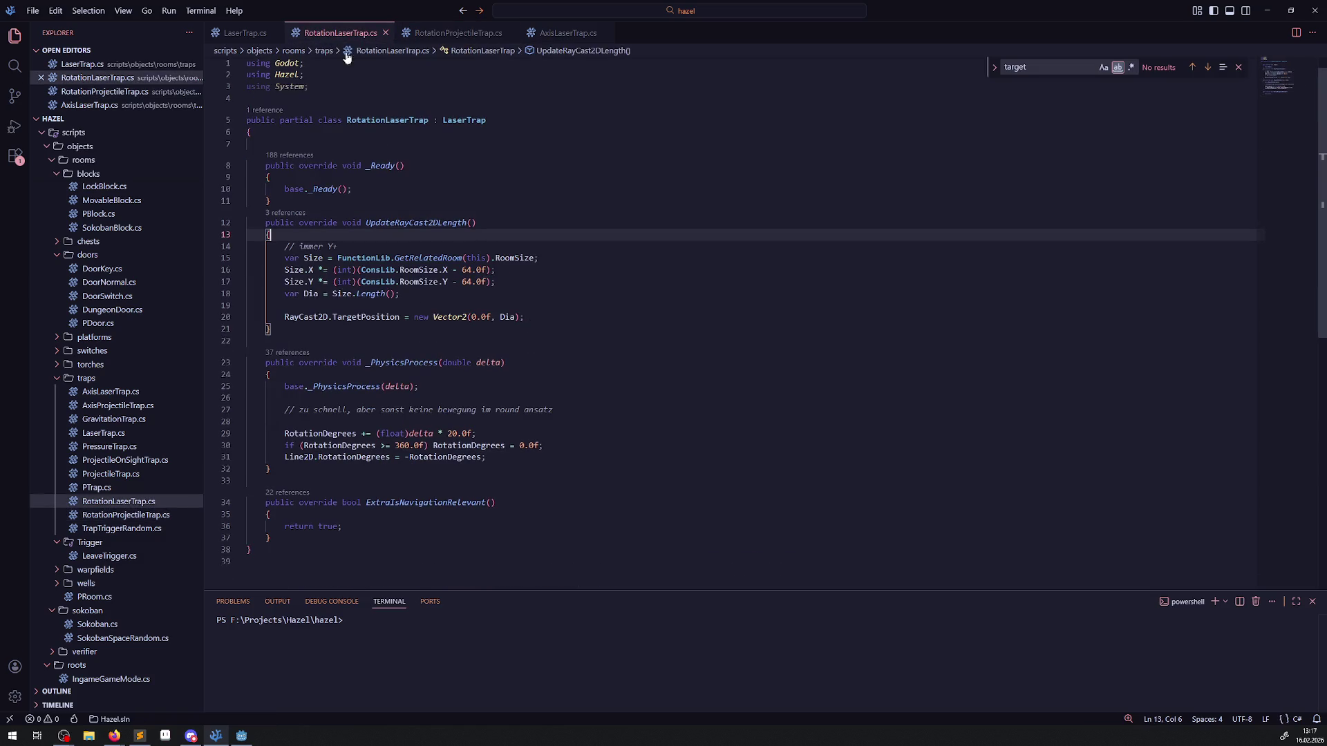
{"action": "left_click", "coordinate": [384, 194]}
{"action": "key", "text": "Return"}
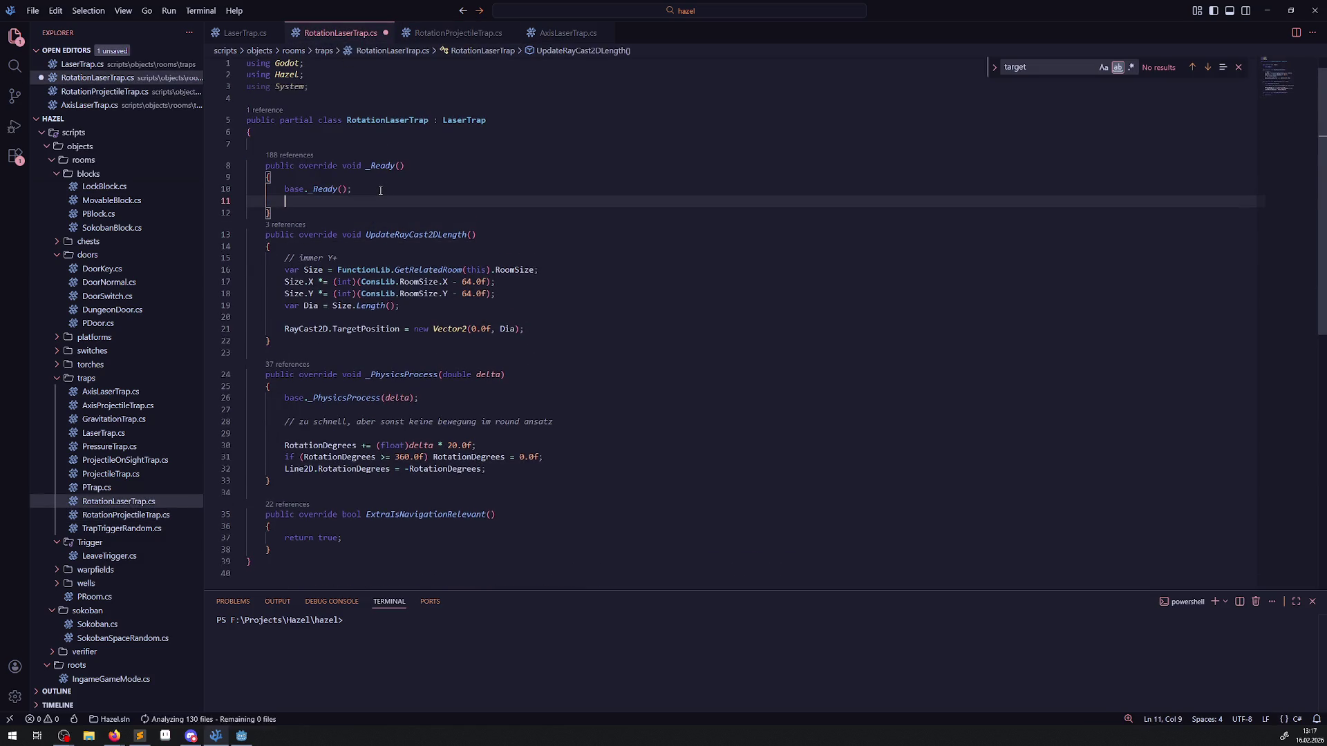
{"action": "key", "text": "ctrl+v"}
Step: Copy the StaticBody2D property declaration from RotationProjectileTrap.cs above RotationLaserTrap's _Ready method
{"action": "left_click", "coordinate": [568, 33]}
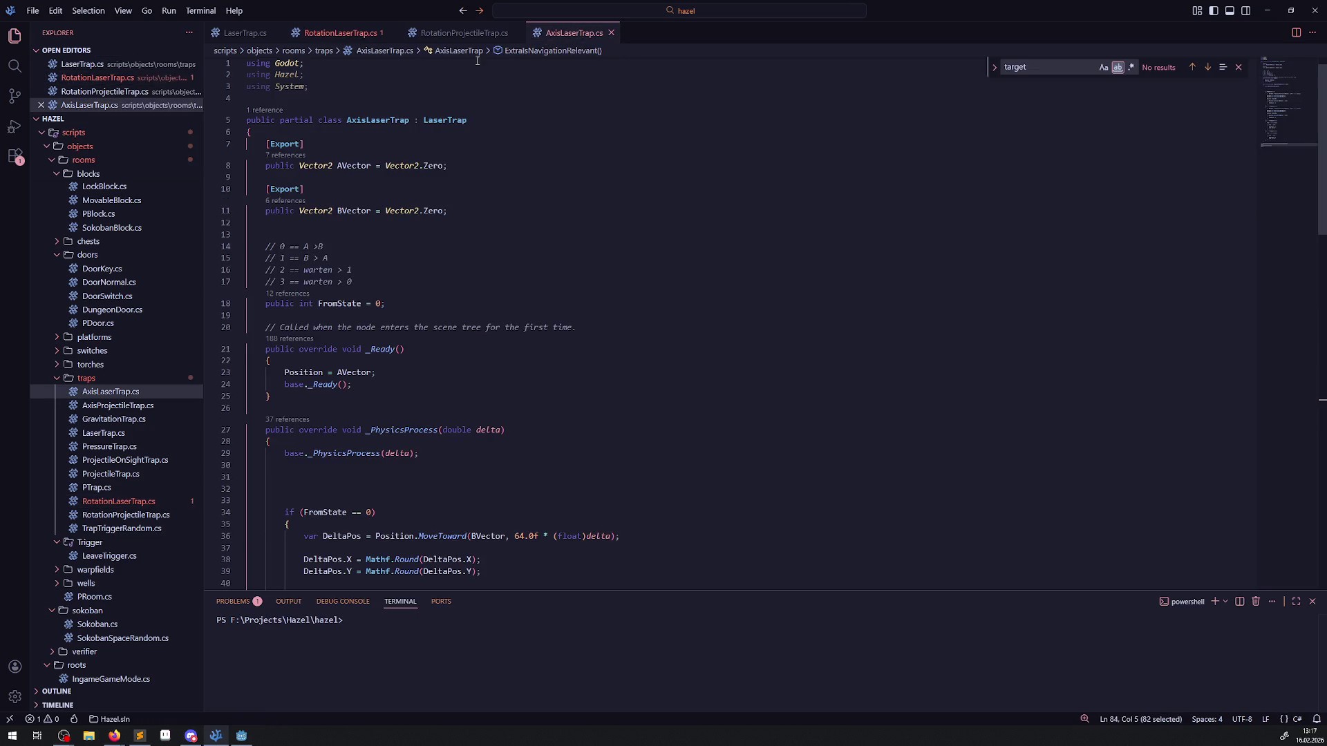
{"action": "left_click", "coordinate": [464, 32]}
{"action": "left_click", "coordinate": [484, 186]}
{"action": "triple_click", "coordinate": [424, 186]}
{"action": "key", "text": "ctrl+c"}
{"action": "left_click", "coordinate": [340, 32]}
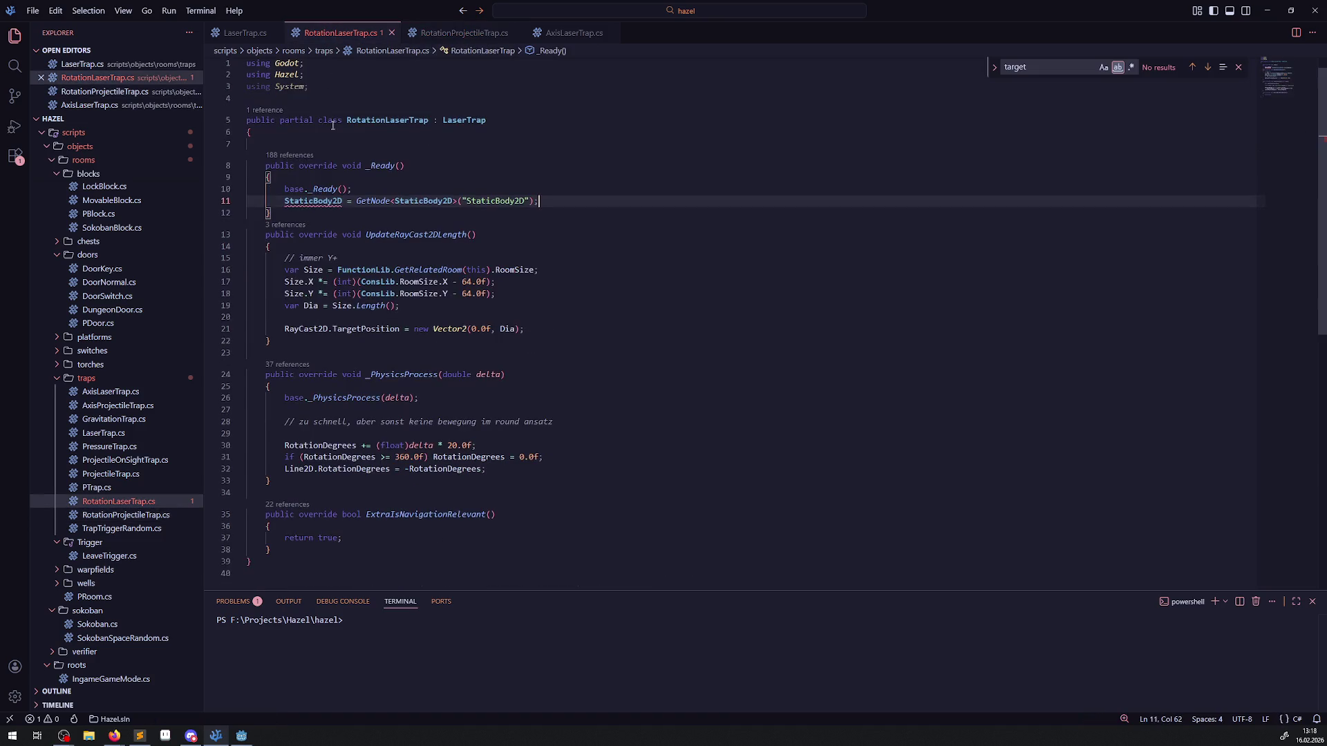
{"action": "left_click", "coordinate": [305, 138]}
{"action": "key", "text": "ctrl+v"}
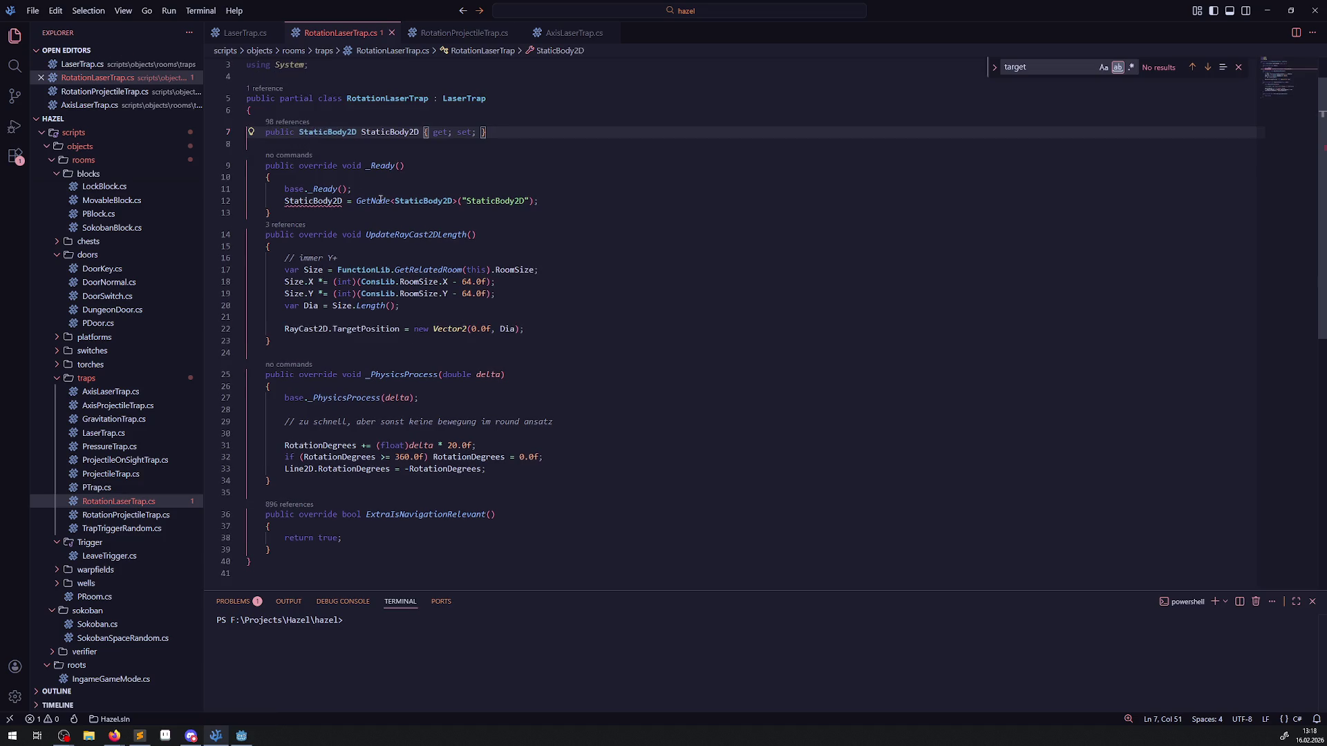
{"action": "scroll", "coordinate": [434, 269], "scroll_direction": "down", "scroll_amount": 2}
{"action": "scroll", "coordinate": [435, 269], "scroll_direction": "up", "scroll_amount": 2}
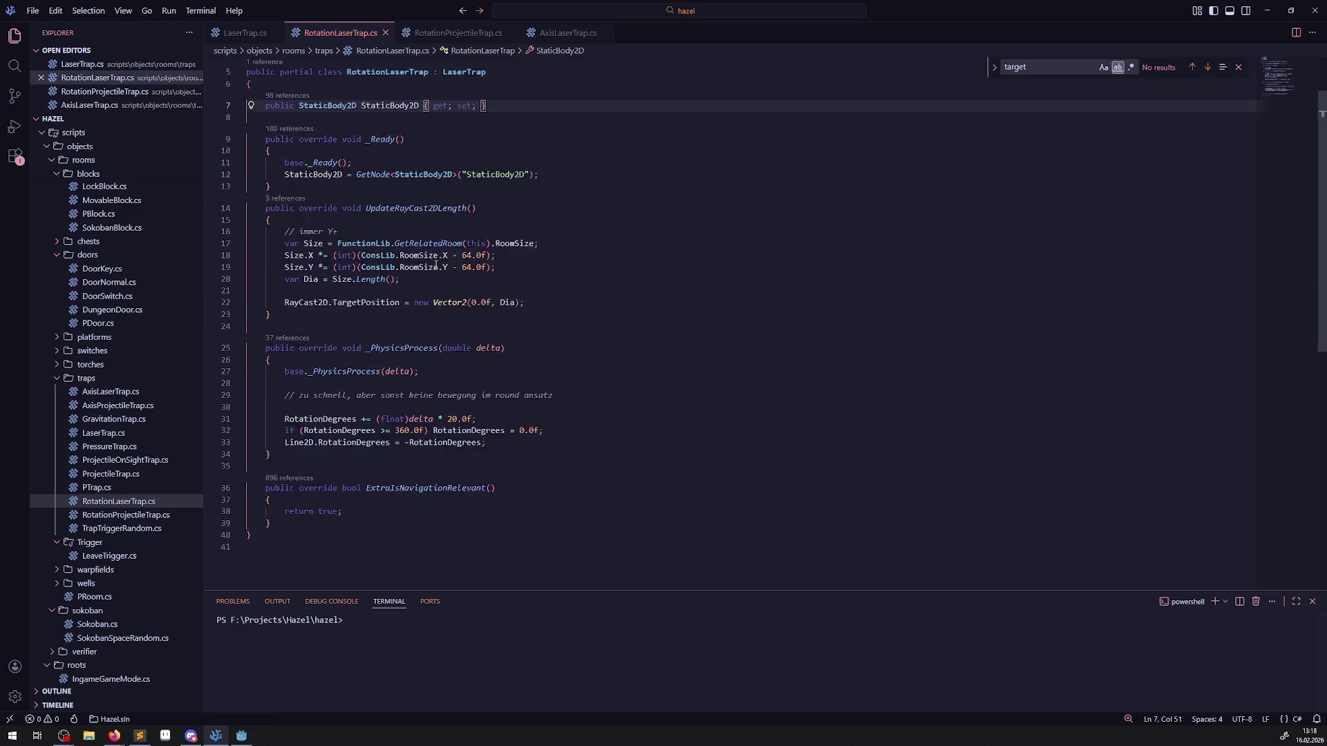
{"action": "left_click", "coordinate": [248, 46]}
Step: Select LaserTrap.cs's overrides from OnTrapTriggerActivation through OnExtraDeactivation to the class end
{"action": "scroll", "coordinate": [438, 335], "scroll_direction": "down", "scroll_amount": 15}
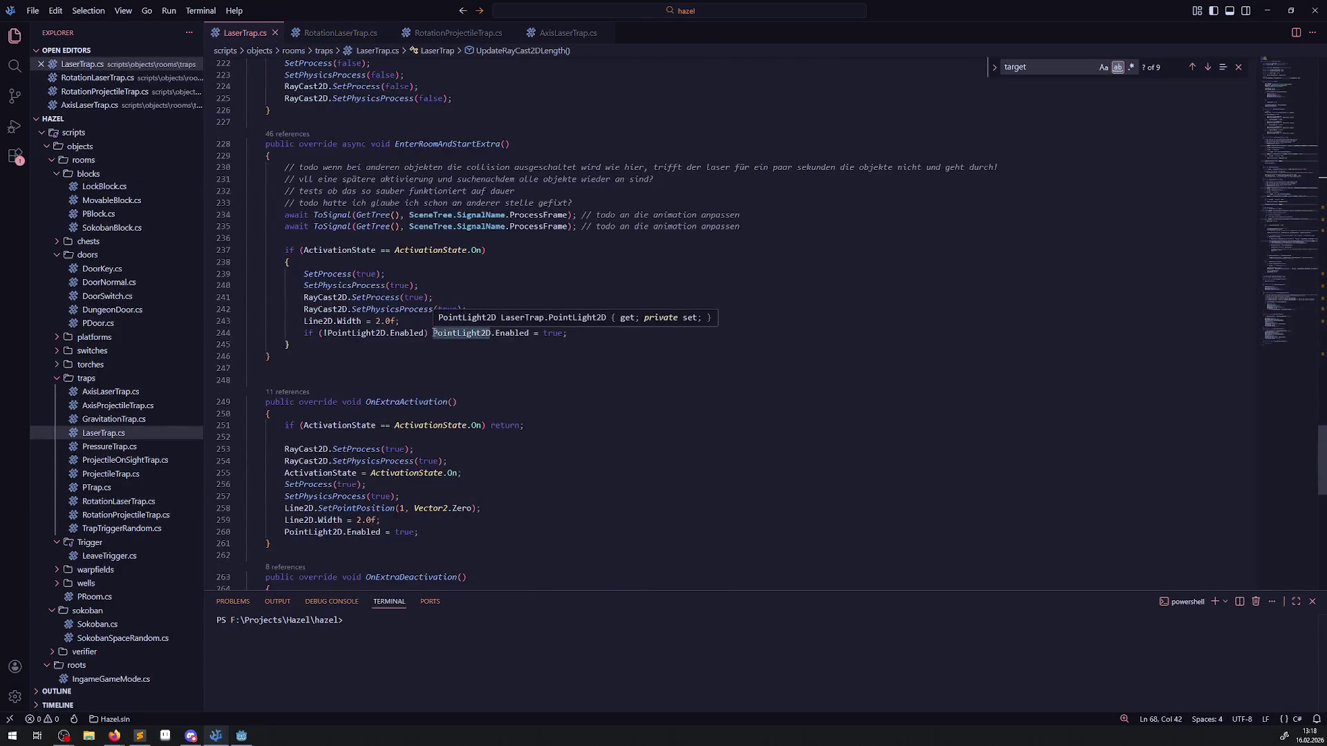
{"action": "scroll", "coordinate": [404, 185], "scroll_direction": "up", "scroll_amount": 4}
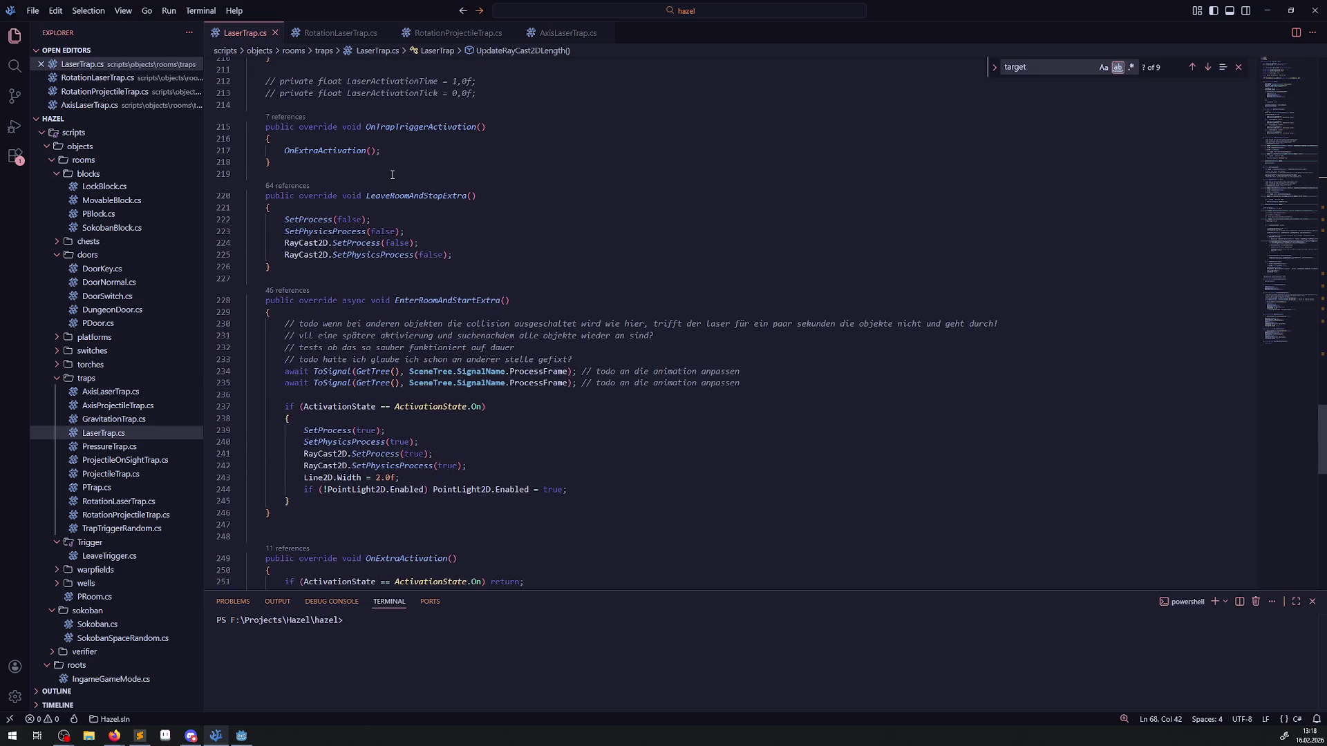
{"action": "mouse_move", "coordinate": [394, 173]}
{"action": "left_mouse_down"}
{"action": "mouse_move", "coordinate": [479, 266]}
{"action": "mouse_move", "coordinate": [528, 227]}
{"action": "left_mouse_up"}
{"action": "scroll", "coordinate": [480, 265], "scroll_direction": "down", "scroll_amount": 4}
{"action": "left_click", "coordinate": [568, 287]}
{"action": "scroll", "coordinate": [557, 312], "scroll_direction": "down", "scroll_amount": 1}
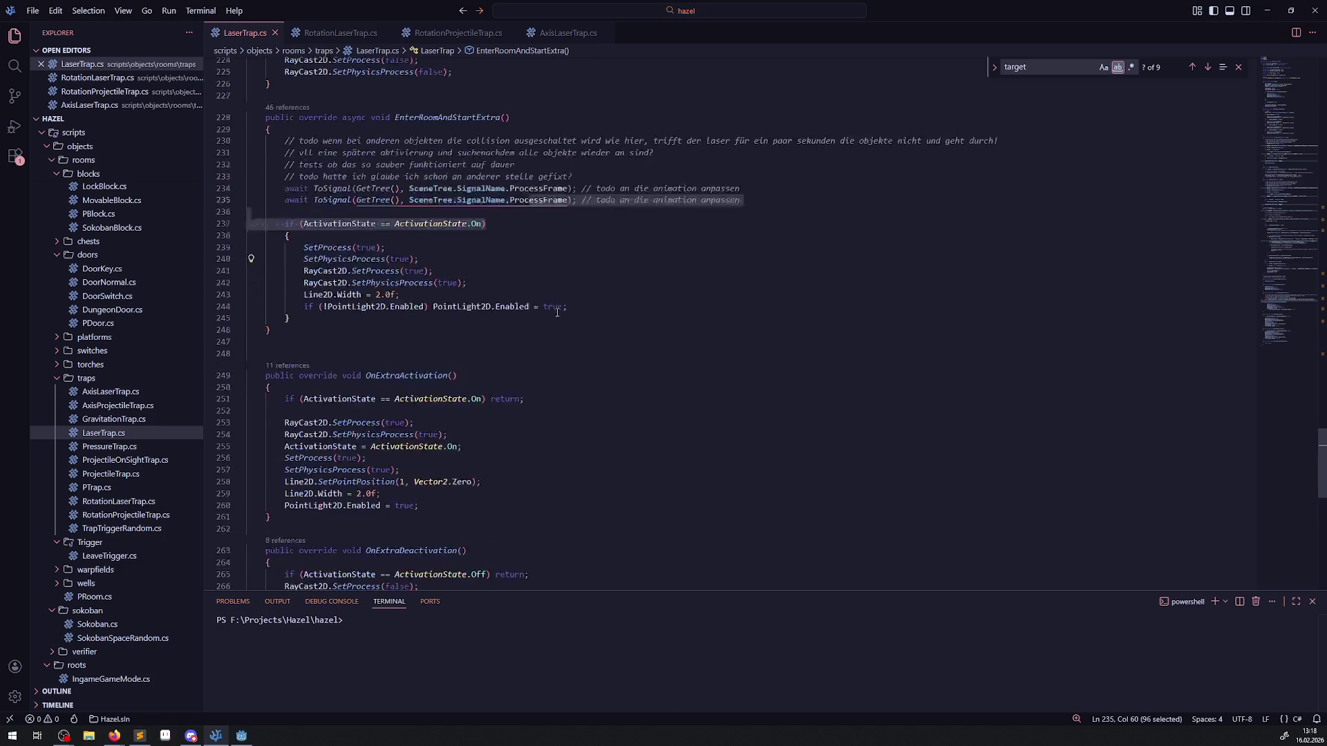
{"action": "scroll", "coordinate": [557, 313], "scroll_direction": "down", "scroll_amount": 5}
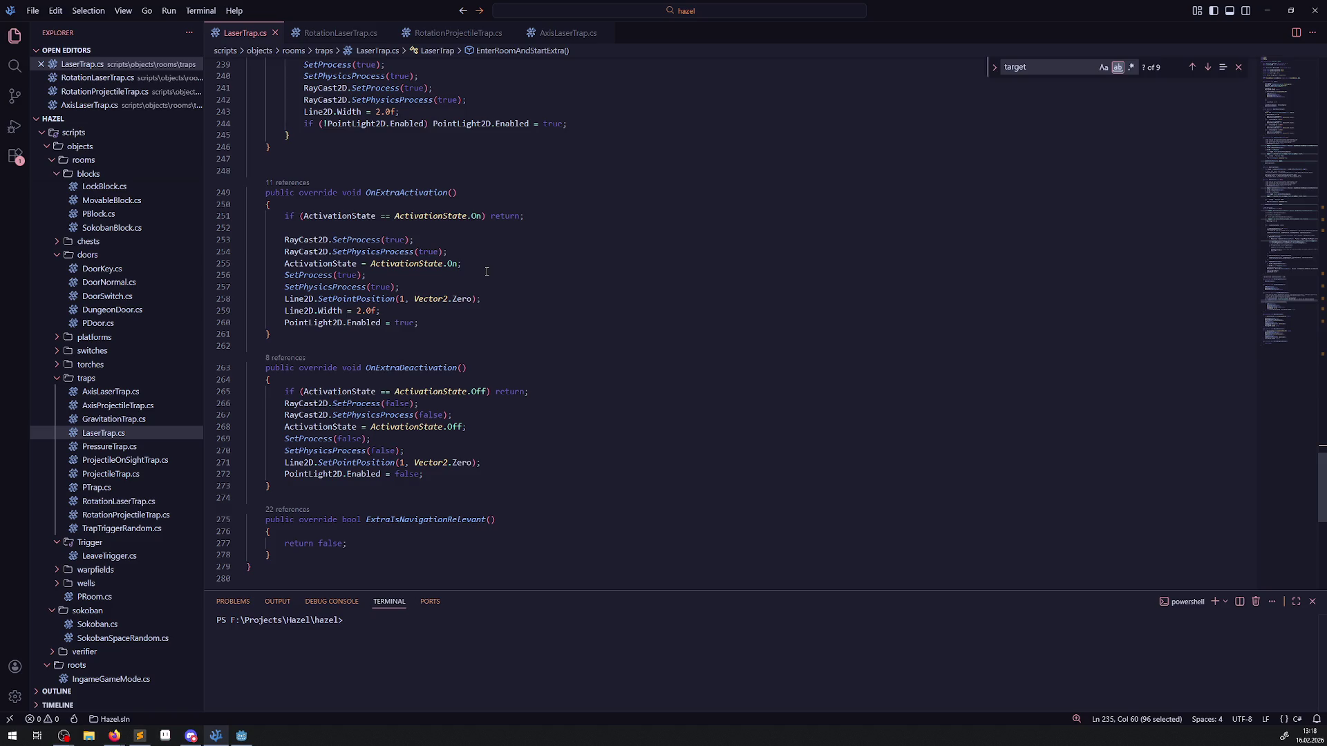
{"action": "scroll", "coordinate": [463, 300], "scroll_direction": "up", "scroll_amount": 4}
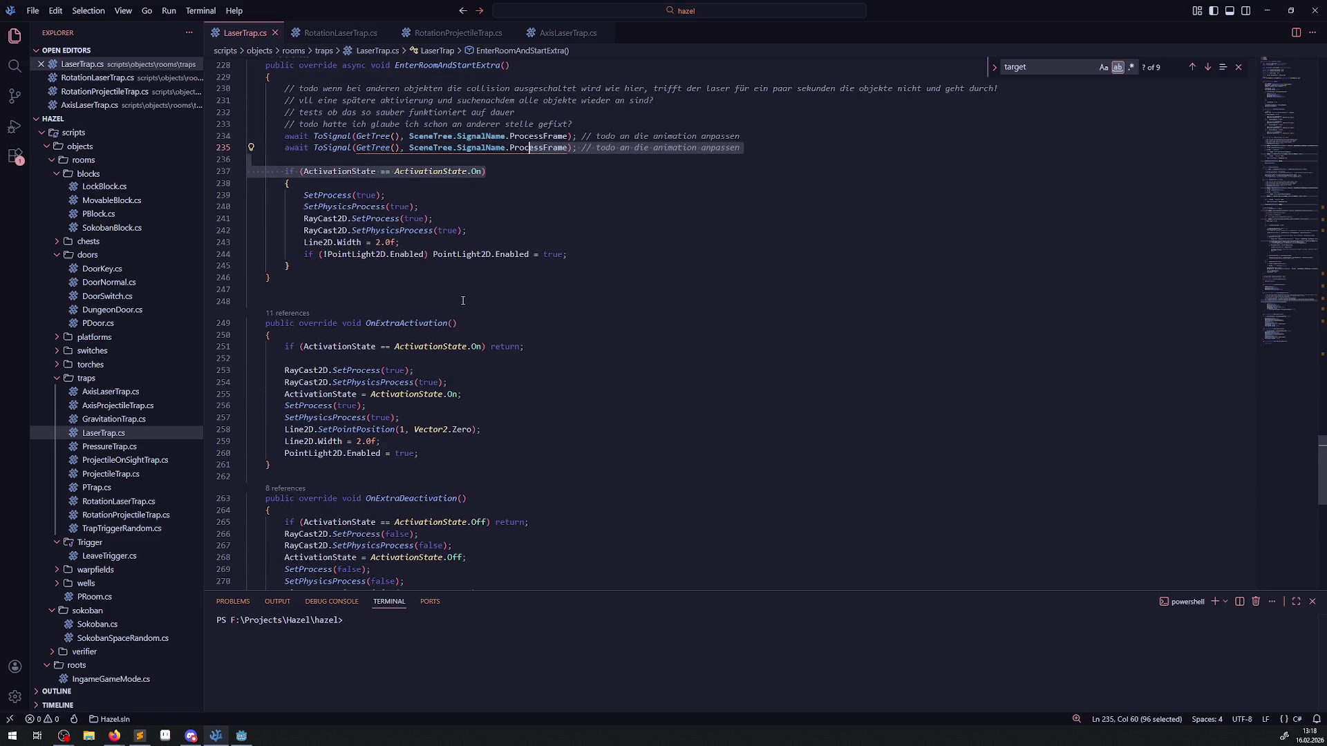
{"action": "scroll", "coordinate": [463, 300], "scroll_direction": "up", "scroll_amount": 3}
{"action": "scroll", "coordinate": [463, 300], "scroll_direction": "up", "scroll_amount": 3}
{"action": "scroll", "coordinate": [360, 456], "scroll_direction": "down", "scroll_amount": 11}
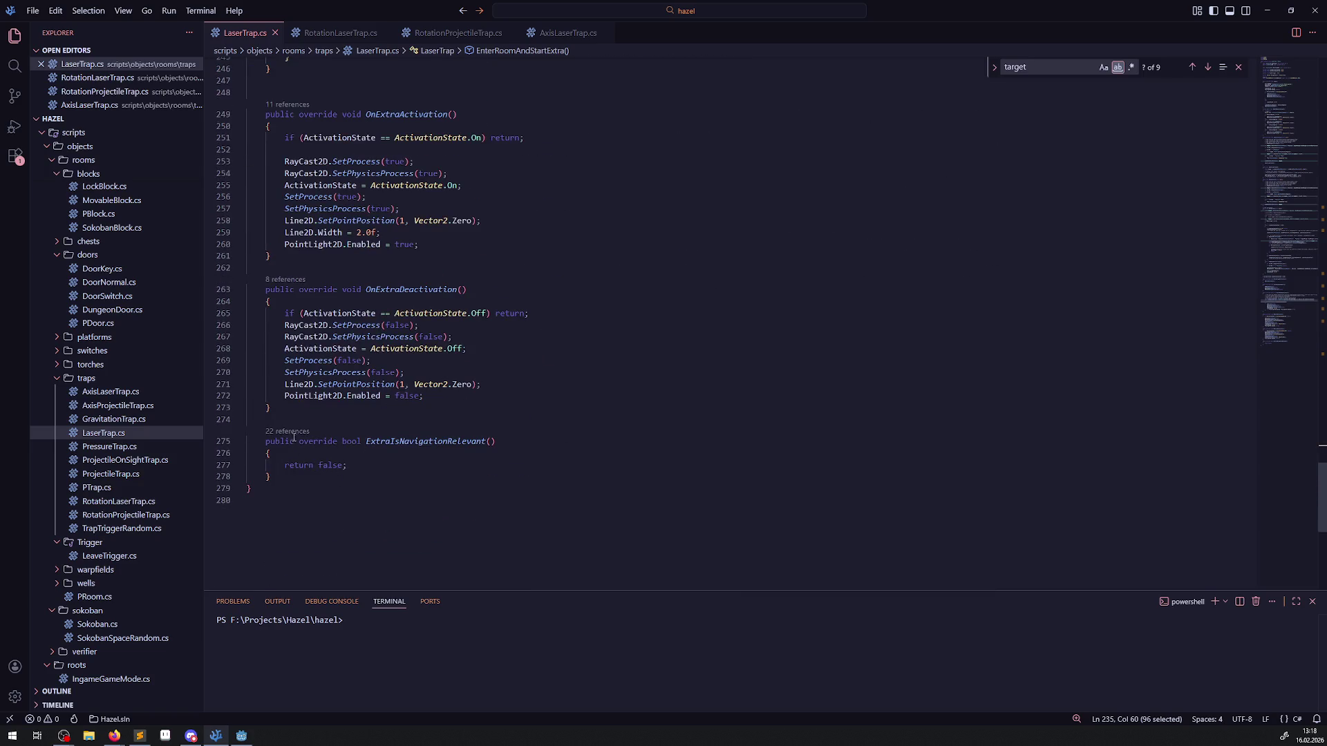
{"action": "left_click", "coordinate": [308, 405]}
{"action": "left_click_drag", "start_coordinate": [308, 405], "coordinate": [317, 385]}
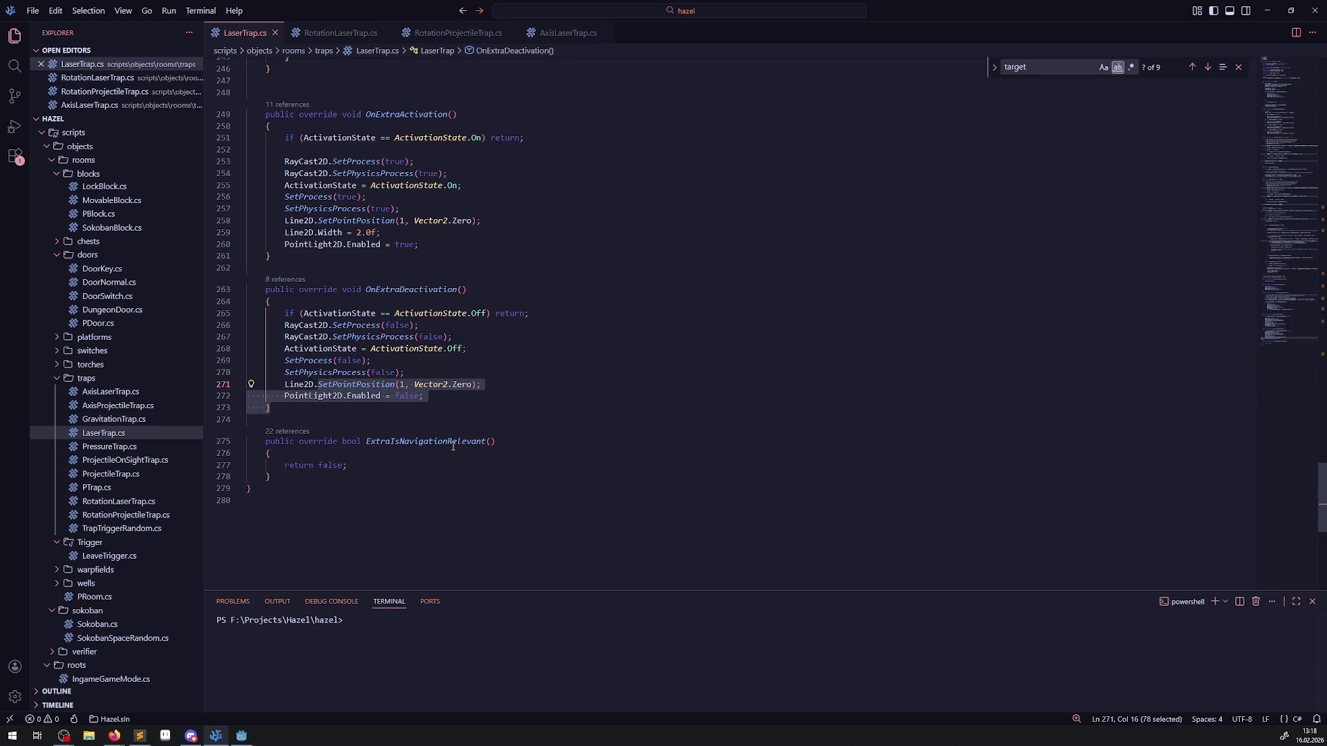
{"action": "mouse_move", "coordinate": [322, 472]}
{"action": "left_mouse_down"}
{"action": "mouse_move", "coordinate": [290, 338]}
{"action": "mouse_move", "coordinate": [249, 290]}
{"action": "mouse_move", "coordinate": [205, 269]}
{"action": "left_mouse_up"}
{"action": "key", "text": "ctrl+c"}
{"action": "scroll", "coordinate": [318, 429], "scroll_direction": "up", "scroll_amount": 9}
{"action": "scroll", "coordinate": [314, 401], "scroll_direction": "up", "scroll_amount": 7}
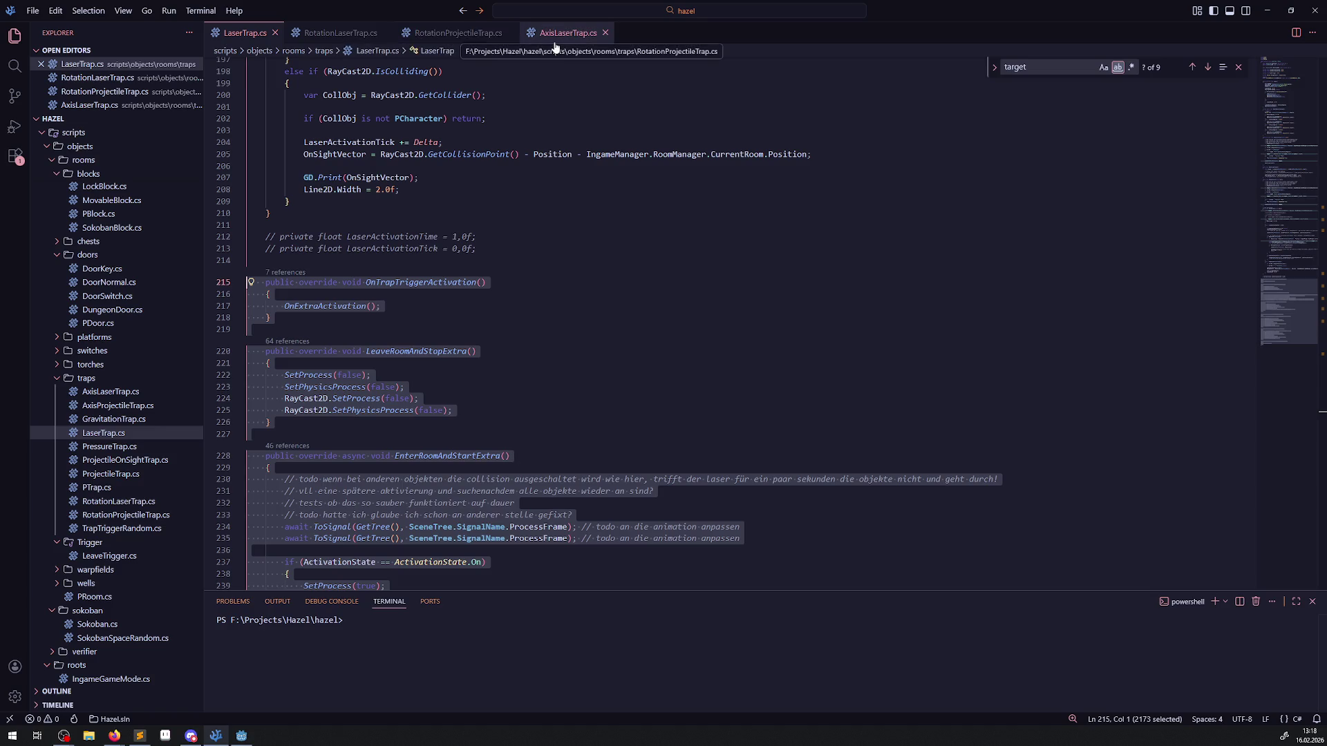
{"action": "left_click", "coordinate": [341, 35]}
Step: Add a '// interface' comment after ExtraIsNavigationRelevant, paste the LaserTrap overrides below, and save
{"action": "scroll", "coordinate": [304, 276], "scroll_direction": "down", "scroll_amount": 5}
{"action": "left_click", "coordinate": [304, 292]}
{"action": "key", "text": "Return"}
{"action": "key", "text": "Return"}
{"action": "type", "text": "// interface"}
{"action": "key", "text": "Return"}
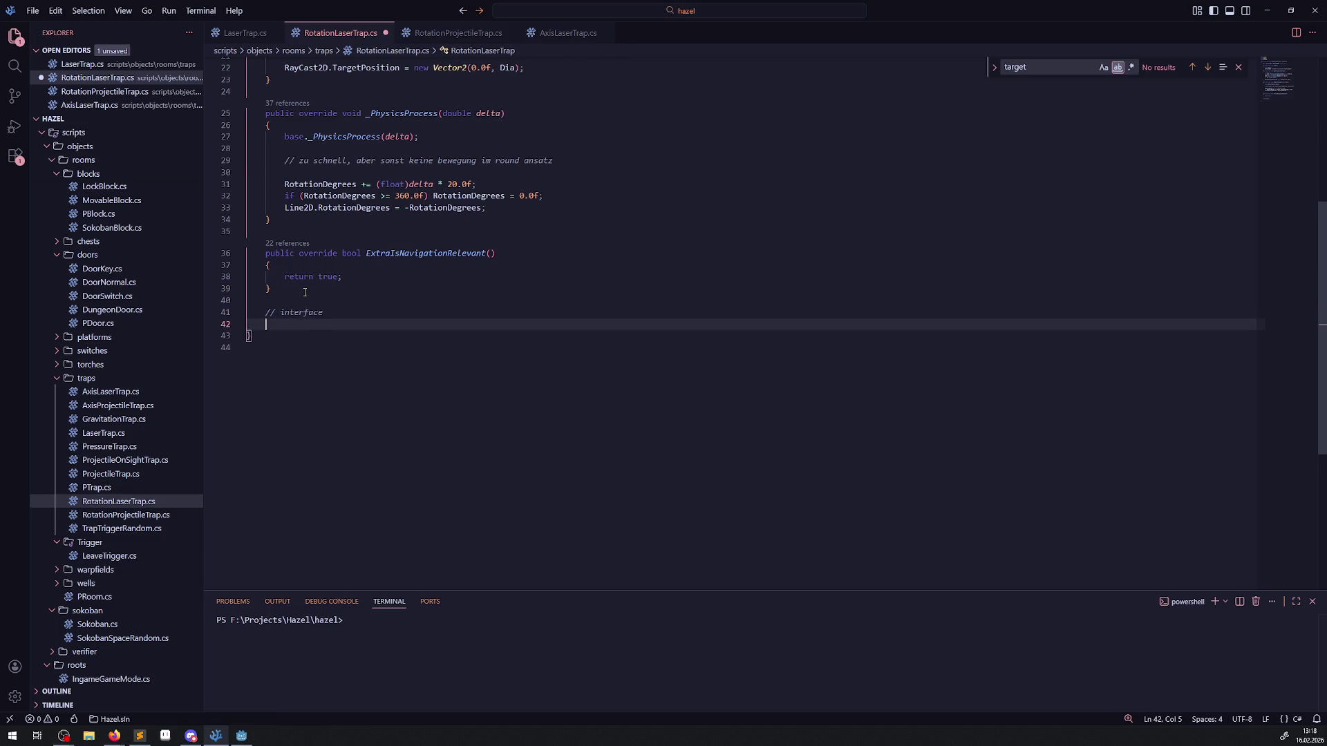
{"action": "key", "text": "ctrl+v"}
{"action": "key", "text": "ctrl+s"}
Step: Delete the pasted OnTrapTriggerActivation method from RotationLaserTrap.cs
{"action": "scroll", "coordinate": [548, 264], "scroll_direction": "up", "scroll_amount": 10}
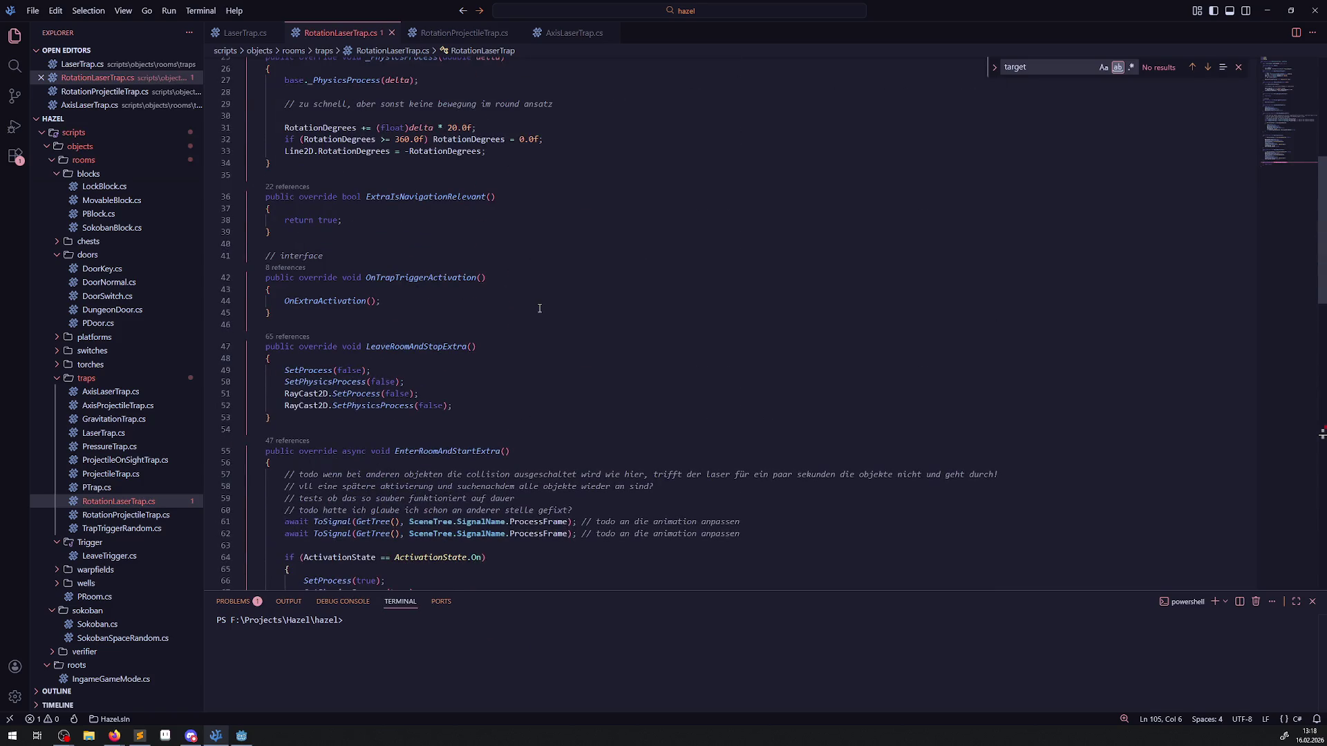
{"action": "scroll", "coordinate": [417, 301], "scroll_direction": "up", "scroll_amount": 8}
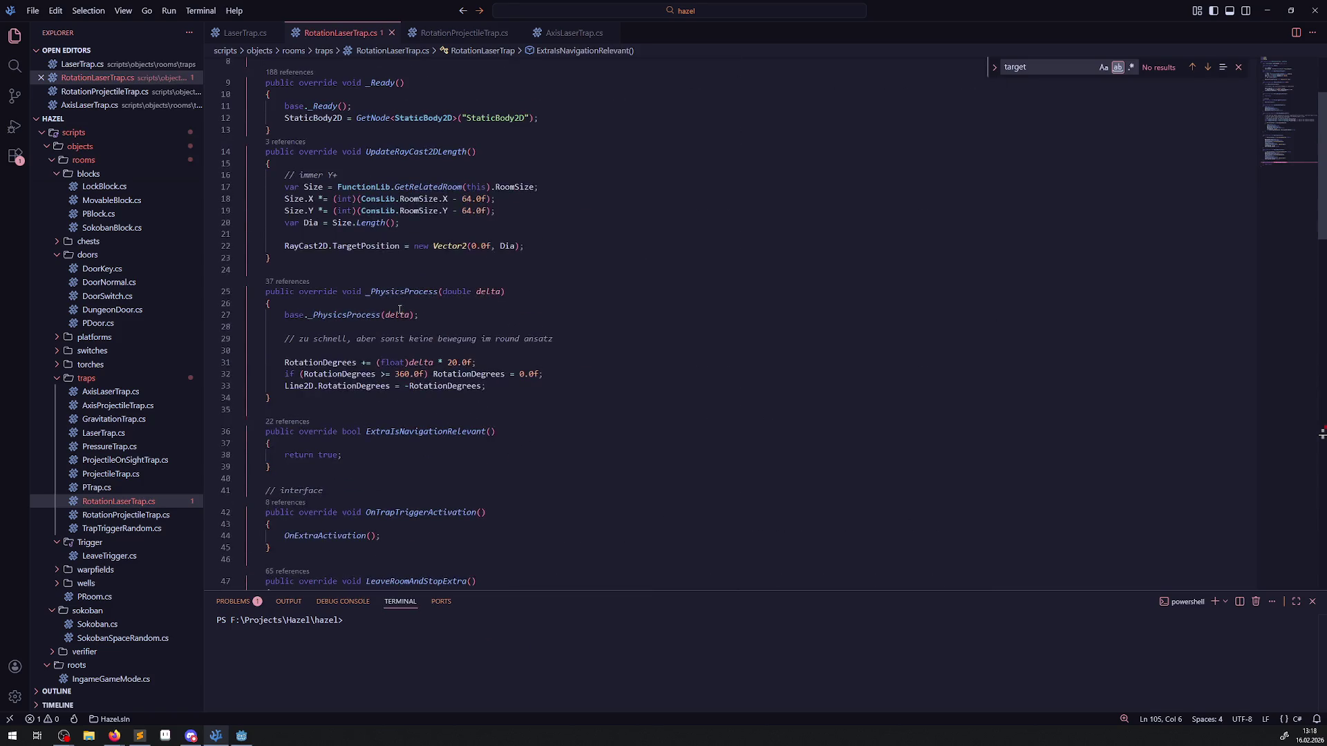
{"action": "scroll", "coordinate": [388, 309], "scroll_direction": "down", "scroll_amount": 6}
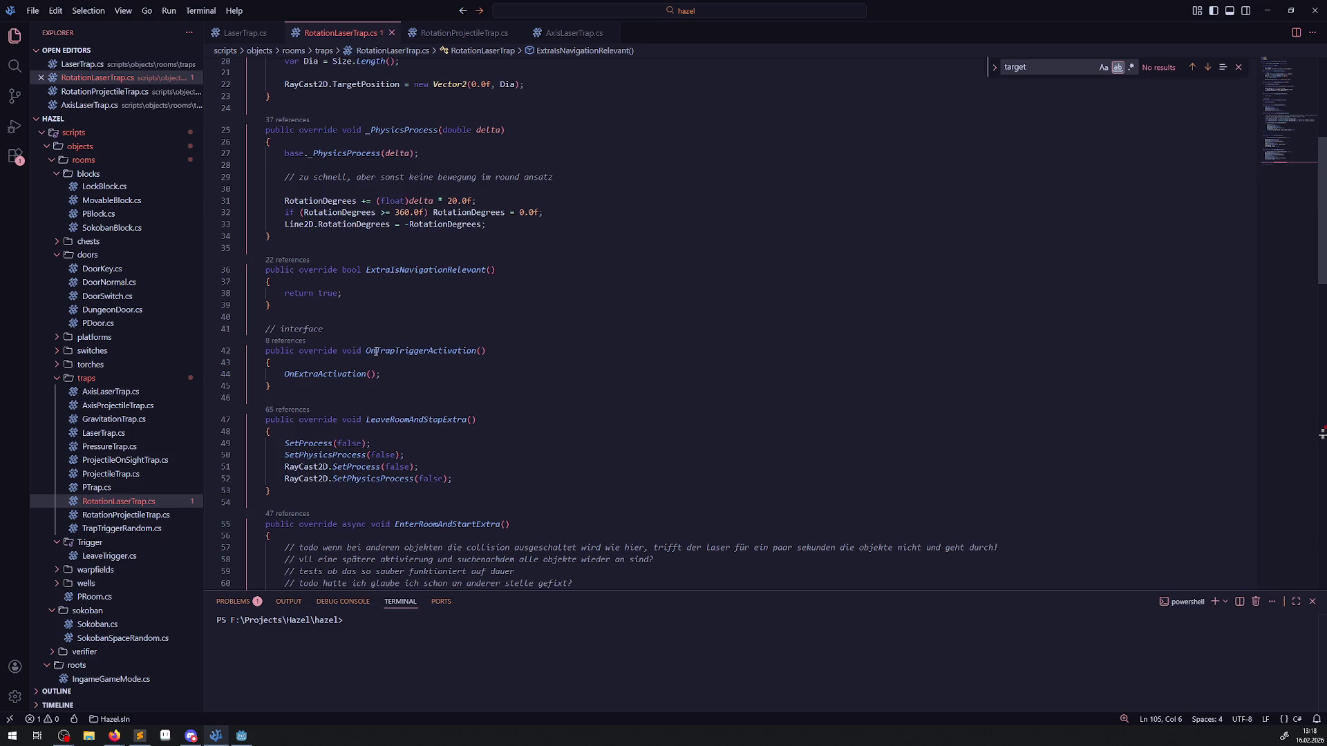
{"action": "scroll", "coordinate": [363, 383], "scroll_direction": "down", "scroll_amount": 2}
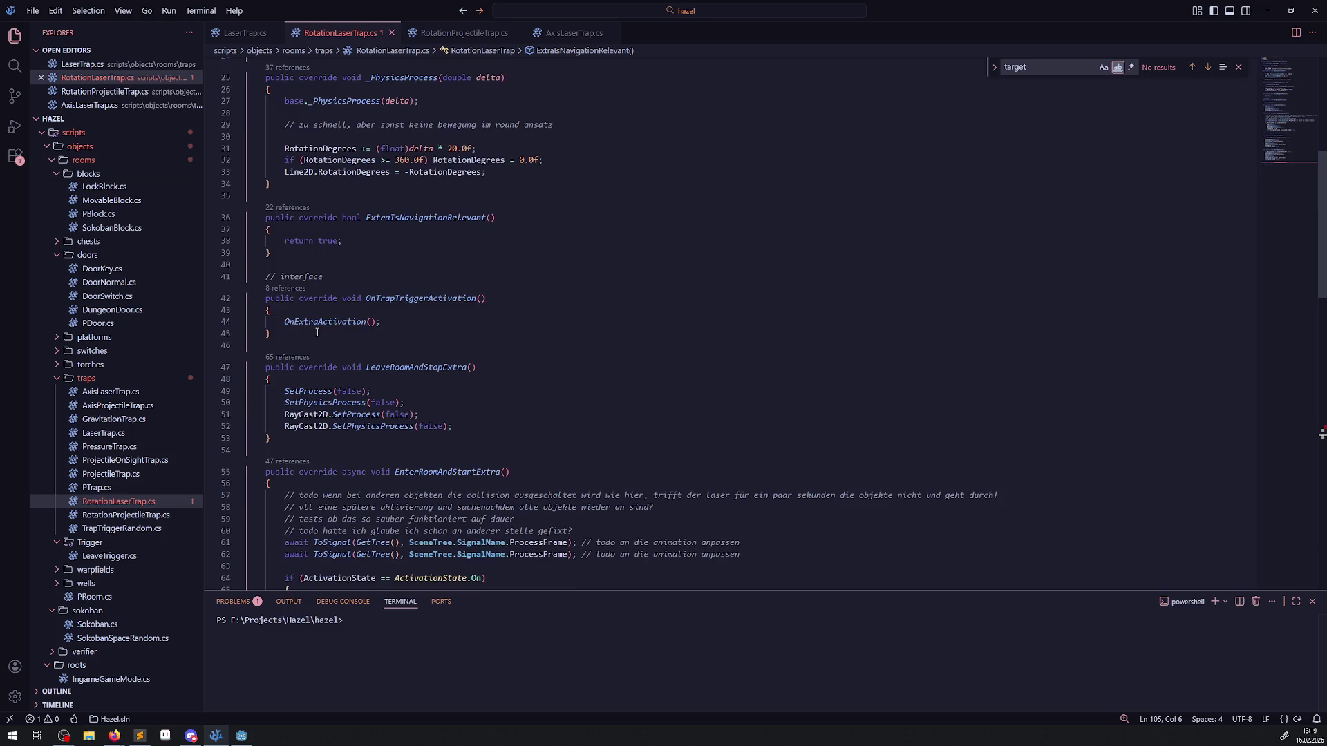
{"action": "left_click_drag", "start_coordinate": [317, 333], "coordinate": [330, 277]}
{"action": "key", "text": "BackSpace"}
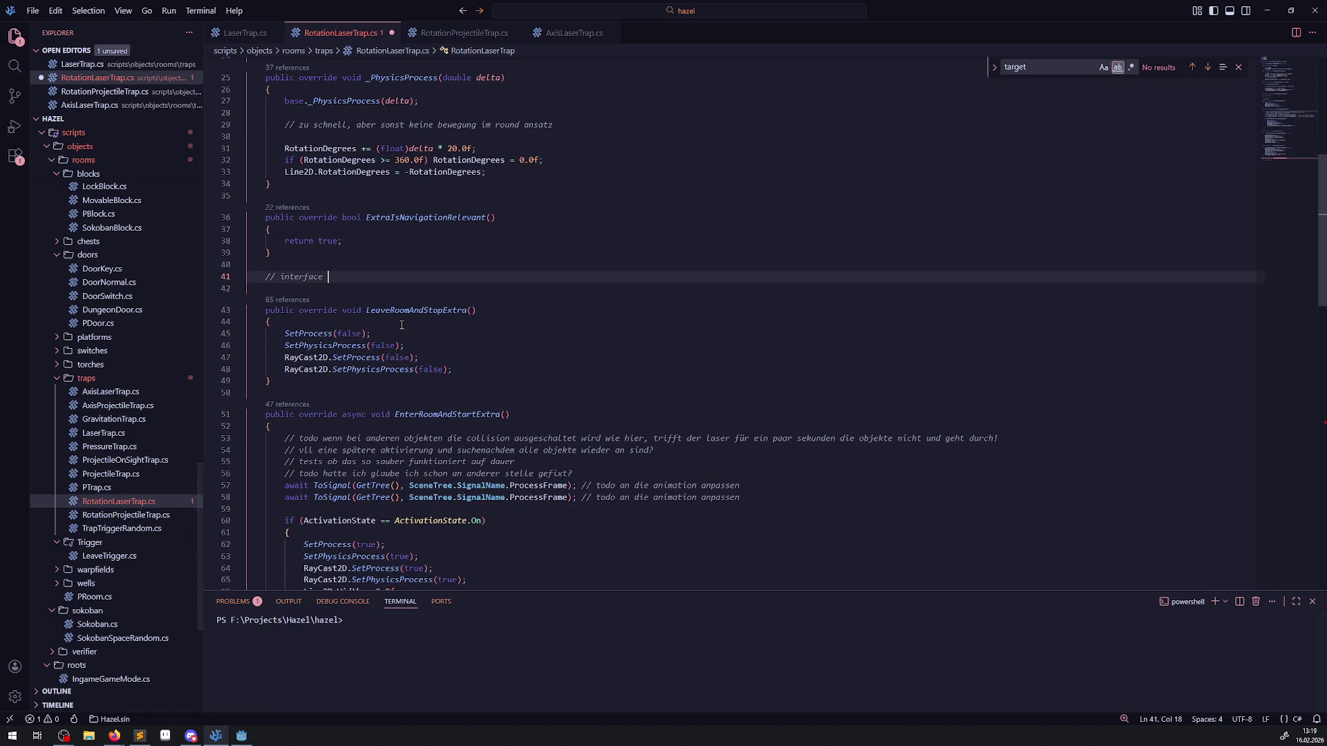
{"action": "left_click", "coordinate": [465, 32]}
Step: Copy RotationProjectileTrap's LeaveRoomAndStopExtra line that disables the StaticBody2D collision shape
{"action": "scroll", "coordinate": [410, 381], "scroll_direction": "down", "scroll_amount": 10}
{"action": "scroll", "coordinate": [410, 381], "scroll_direction": "down", "scroll_amount": 6}
{"action": "scroll", "coordinate": [309, 443], "scroll_direction": "up", "scroll_amount": 8}
{"action": "scroll", "coordinate": [309, 443], "scroll_direction": "up", "scroll_amount": 4}
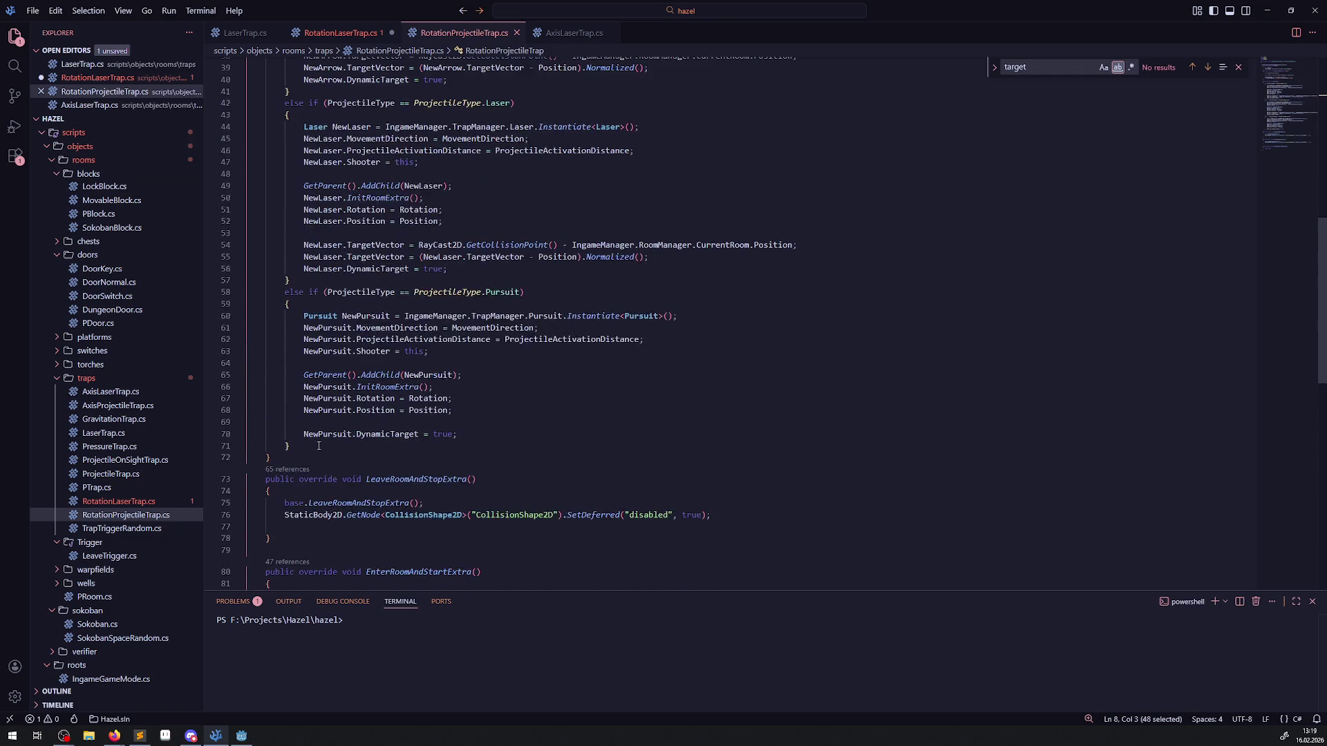
{"action": "scroll", "coordinate": [320, 447], "scroll_direction": "up", "scroll_amount": 9}
{"action": "scroll", "coordinate": [320, 448], "scroll_direction": "down", "scroll_amount": 13}
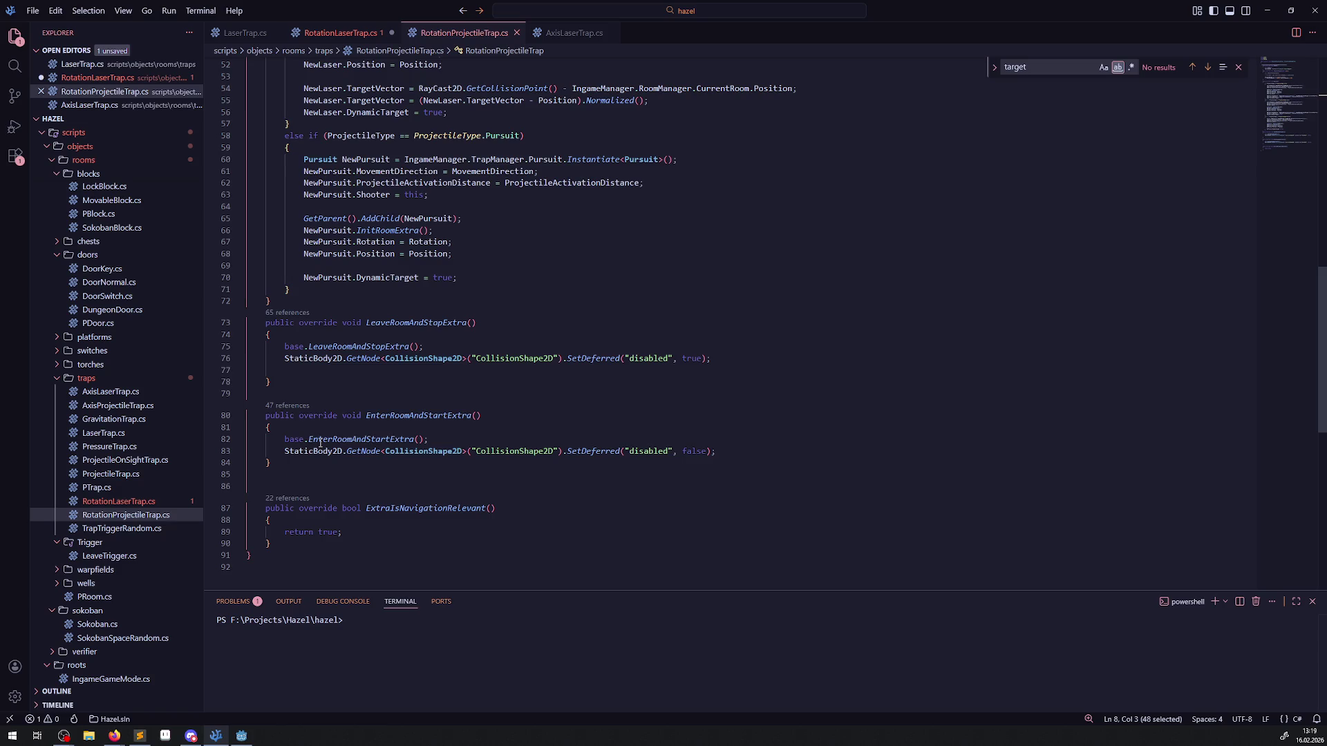
{"action": "mouse_move", "coordinate": [588, 364]}
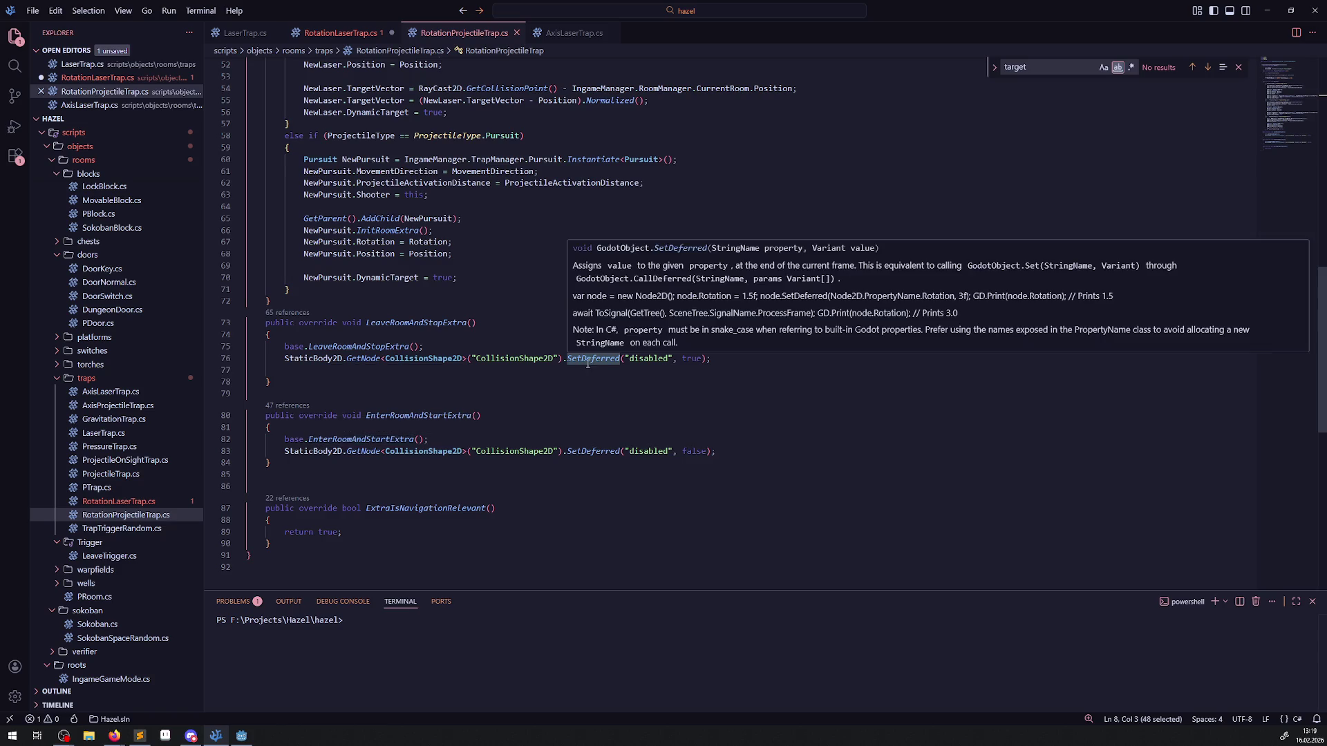
{"action": "scroll", "coordinate": [503, 408], "scroll_direction": "up", "scroll_amount": 16}
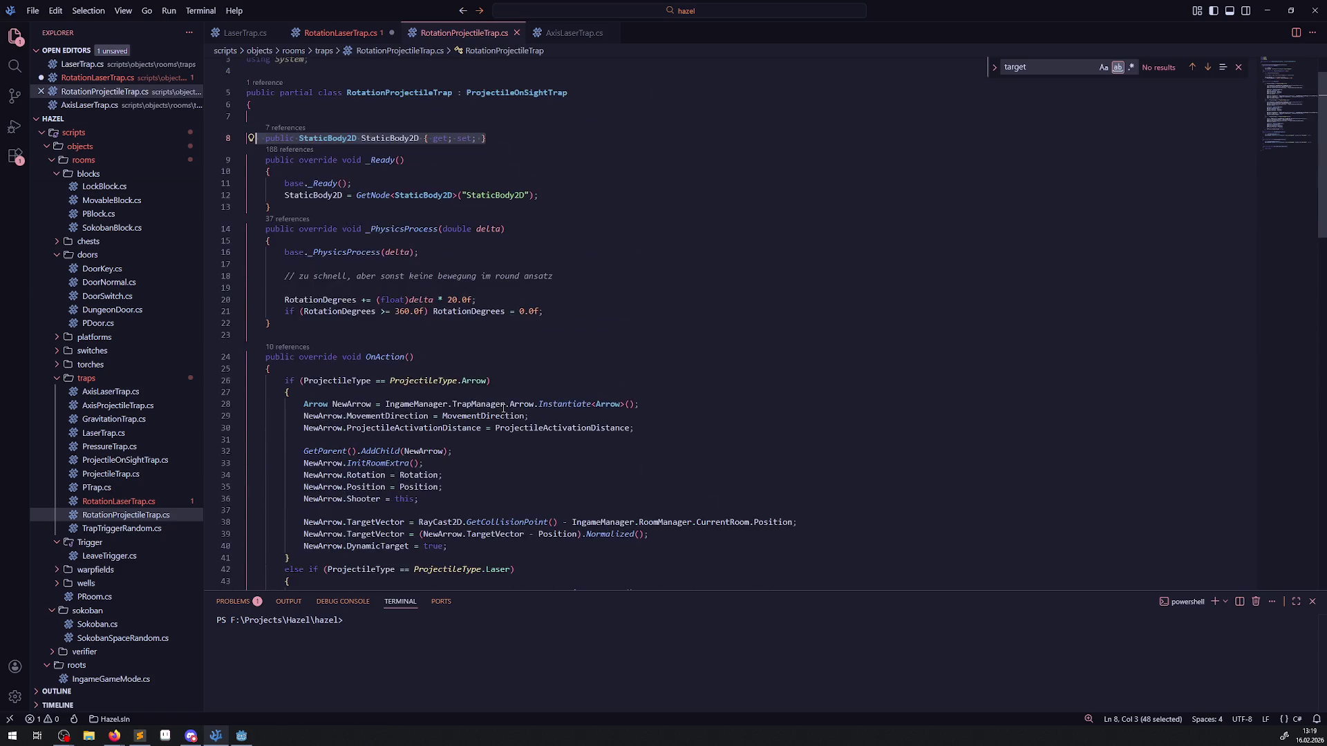
{"action": "scroll", "coordinate": [503, 408], "scroll_direction": "down", "scroll_amount": 13}
{"action": "left_click", "coordinate": [294, 488]}
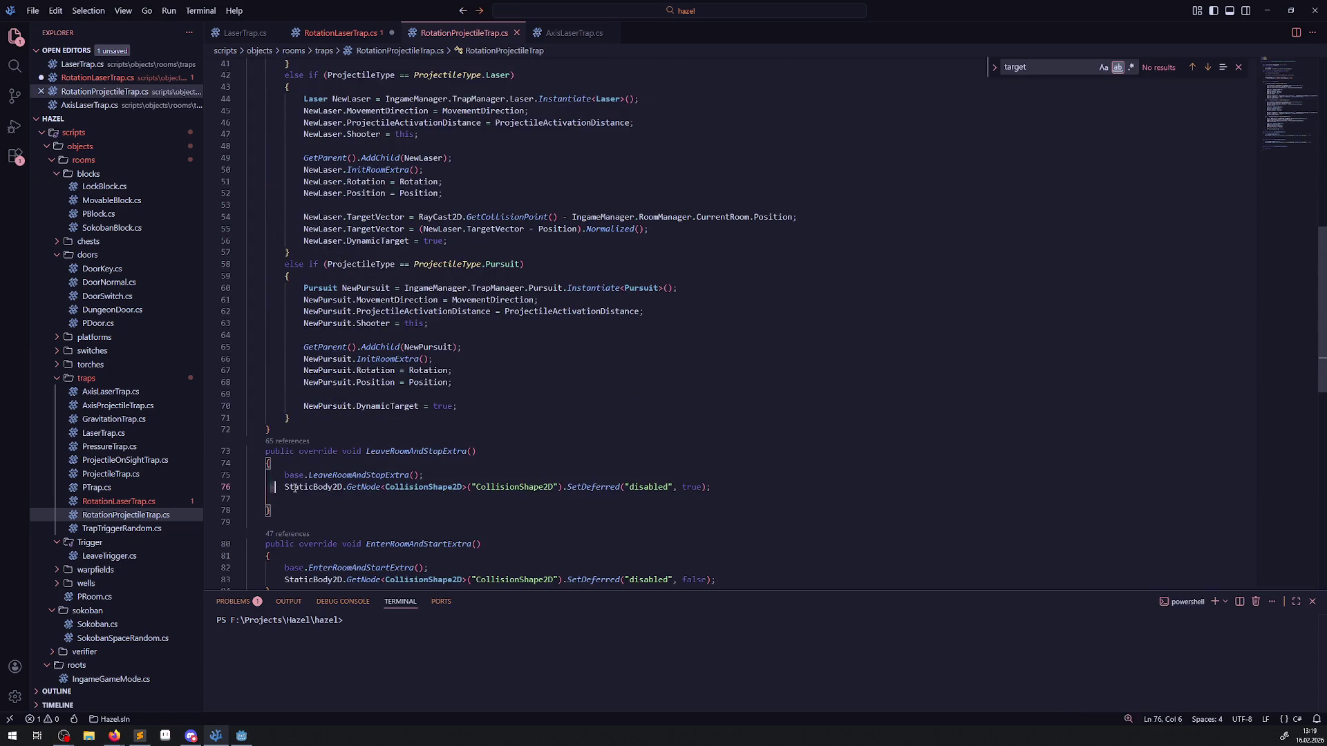
{"action": "left_click", "coordinate": [789, 491], "text": "shift"}
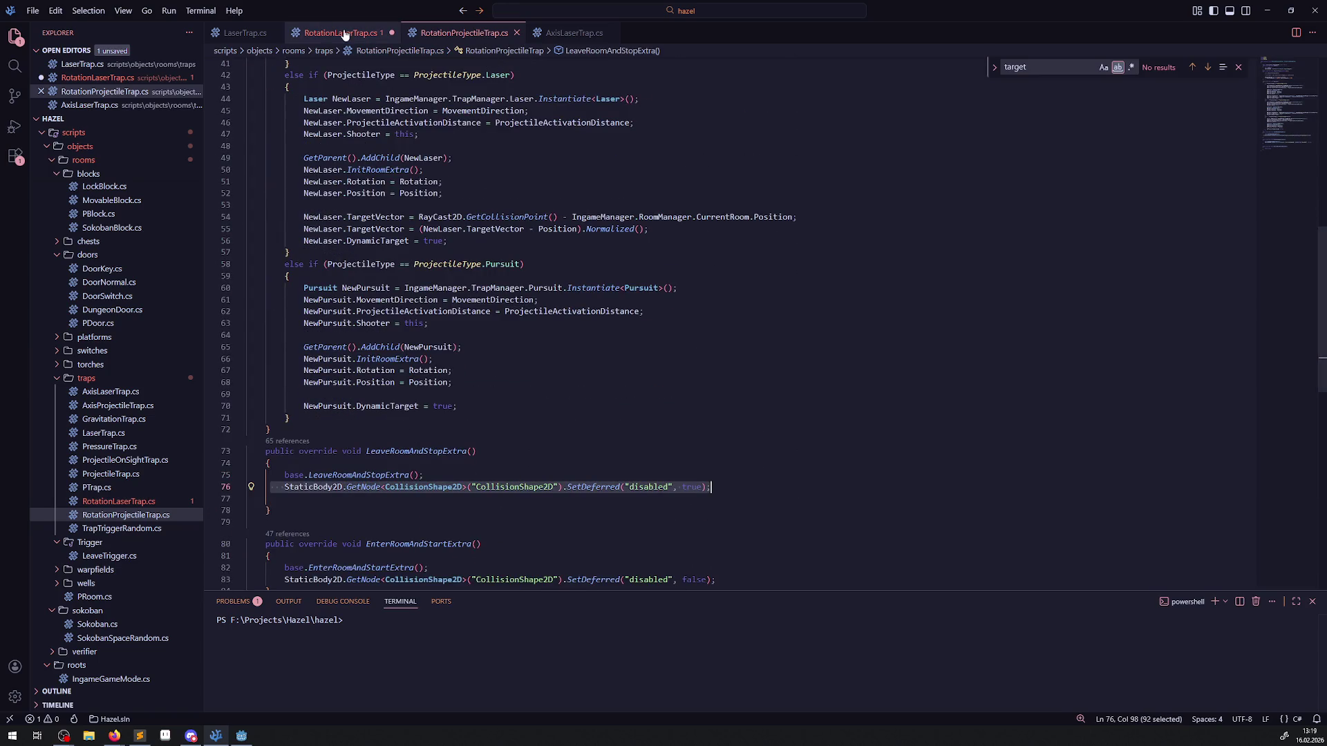
{"action": "left_click", "coordinate": [340, 33]}
{"action": "scroll", "coordinate": [377, 256], "scroll_direction": "down", "scroll_amount": 3}
{"action": "scroll", "coordinate": [377, 256], "scroll_direction": "down", "scroll_amount": 9}
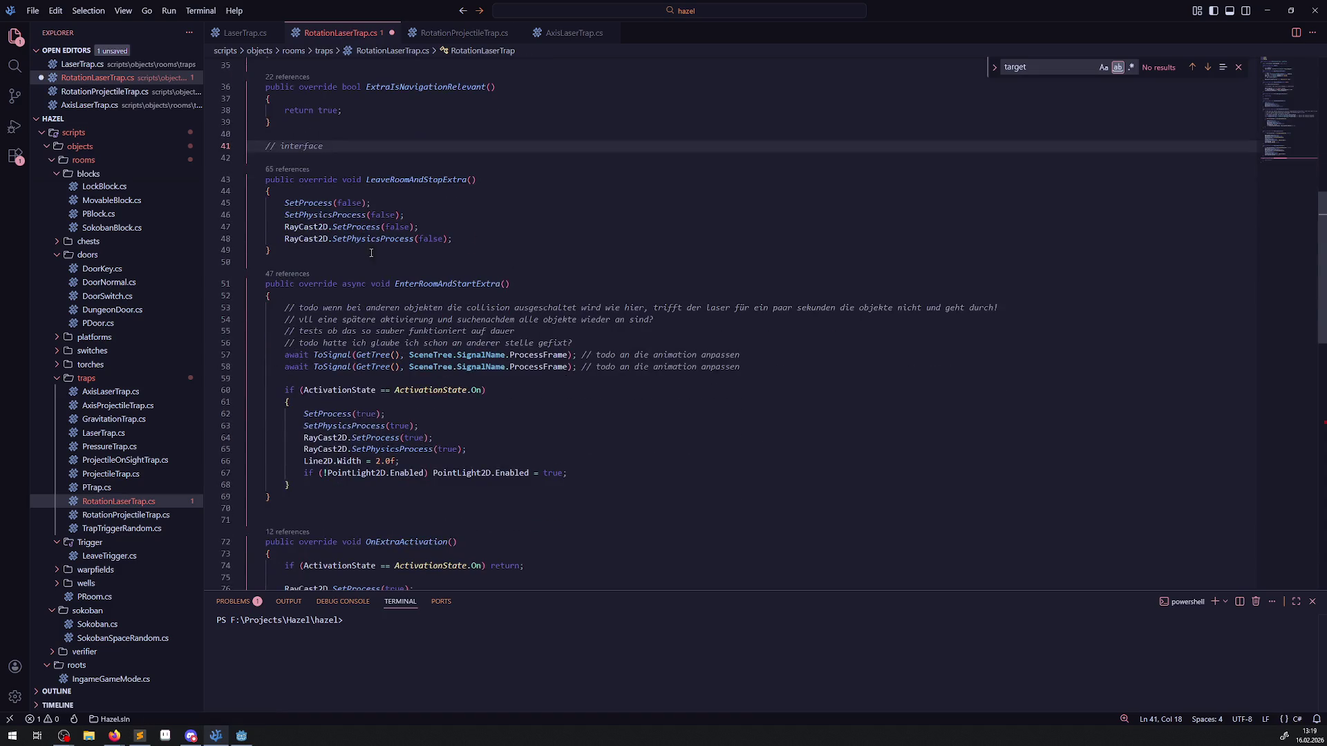
{"action": "scroll", "coordinate": [399, 291], "scroll_direction": "up", "scroll_amount": 11}
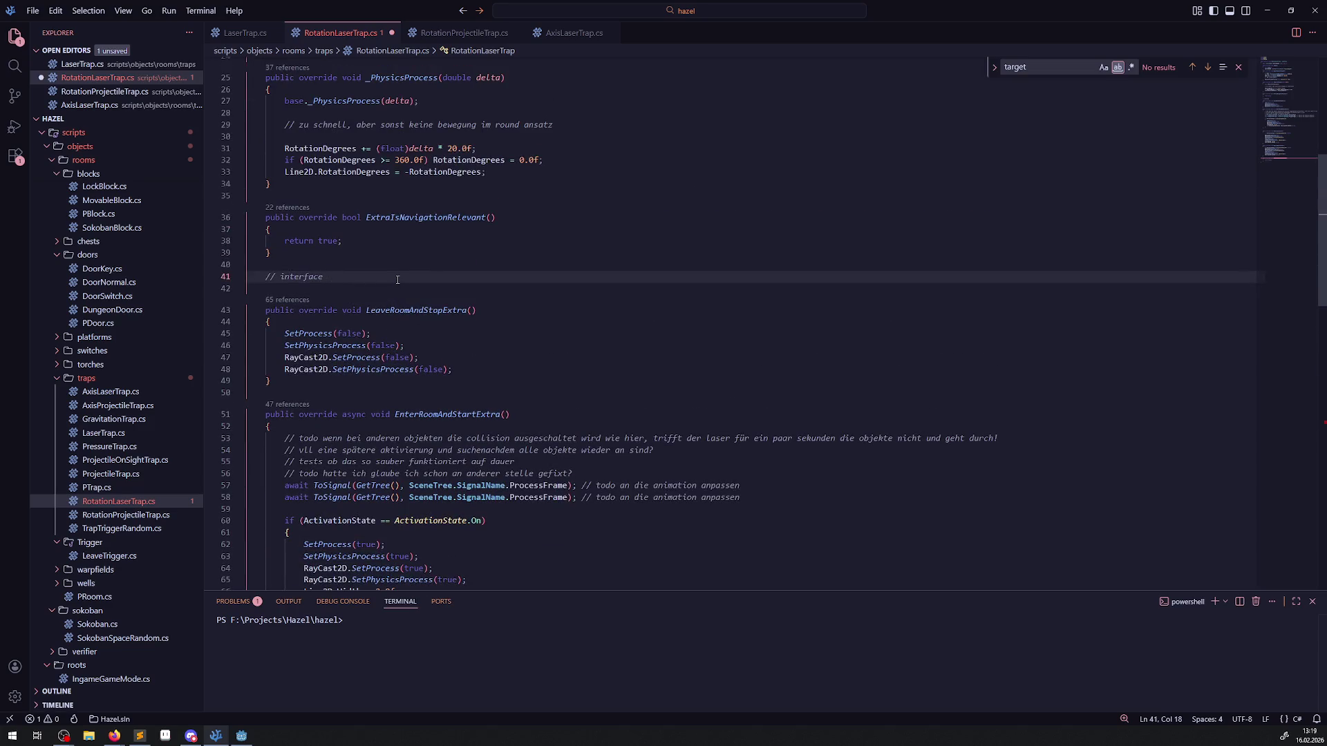
Step: Add the collision-shape disable line (disabled true) to LeaveRoomAndStopExtra
{"action": "scroll", "coordinate": [398, 279], "scroll_direction": "down", "scroll_amount": 3}
{"action": "left_click", "coordinate": [474, 261]}
{"action": "key", "text": "Return"}
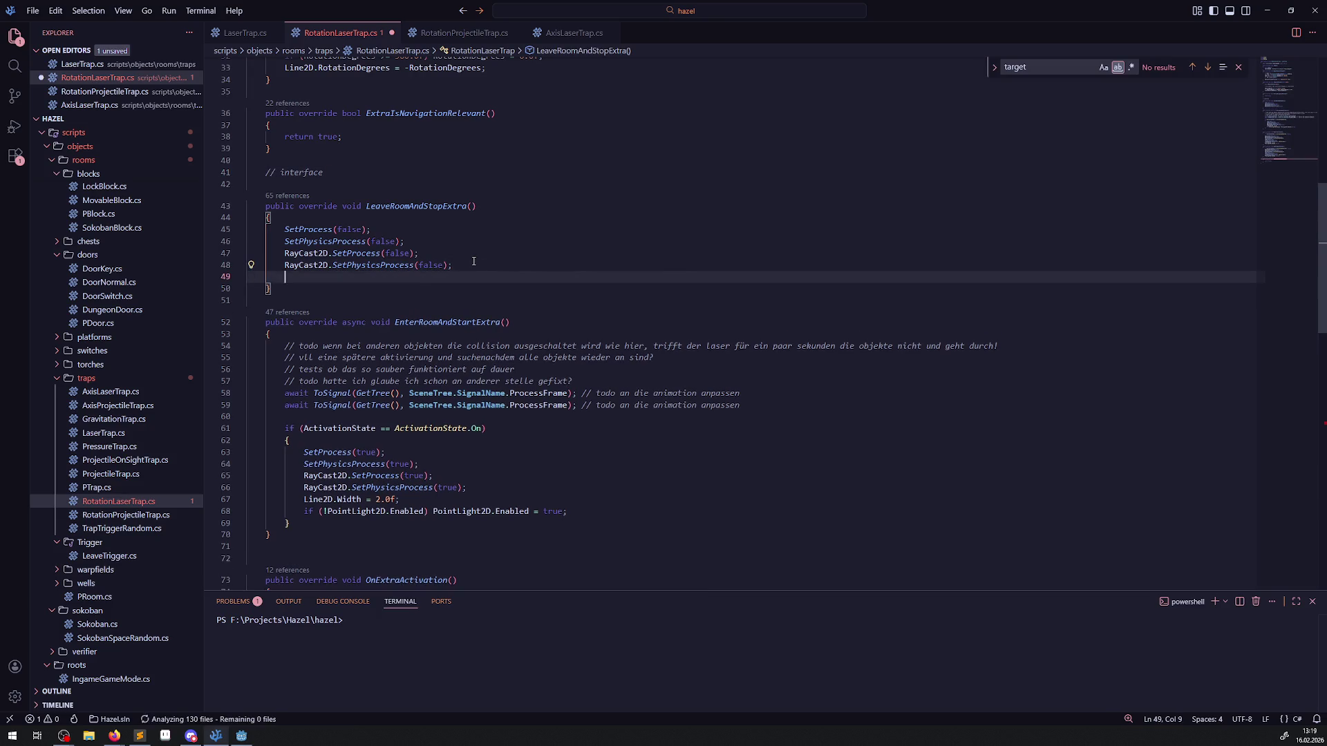
{"action": "type", "text": "StaticBody2D.GetNode<CollisionShape2D>(\"CollisionShape2D\").SetDeferred(\"disabled\", true);"}
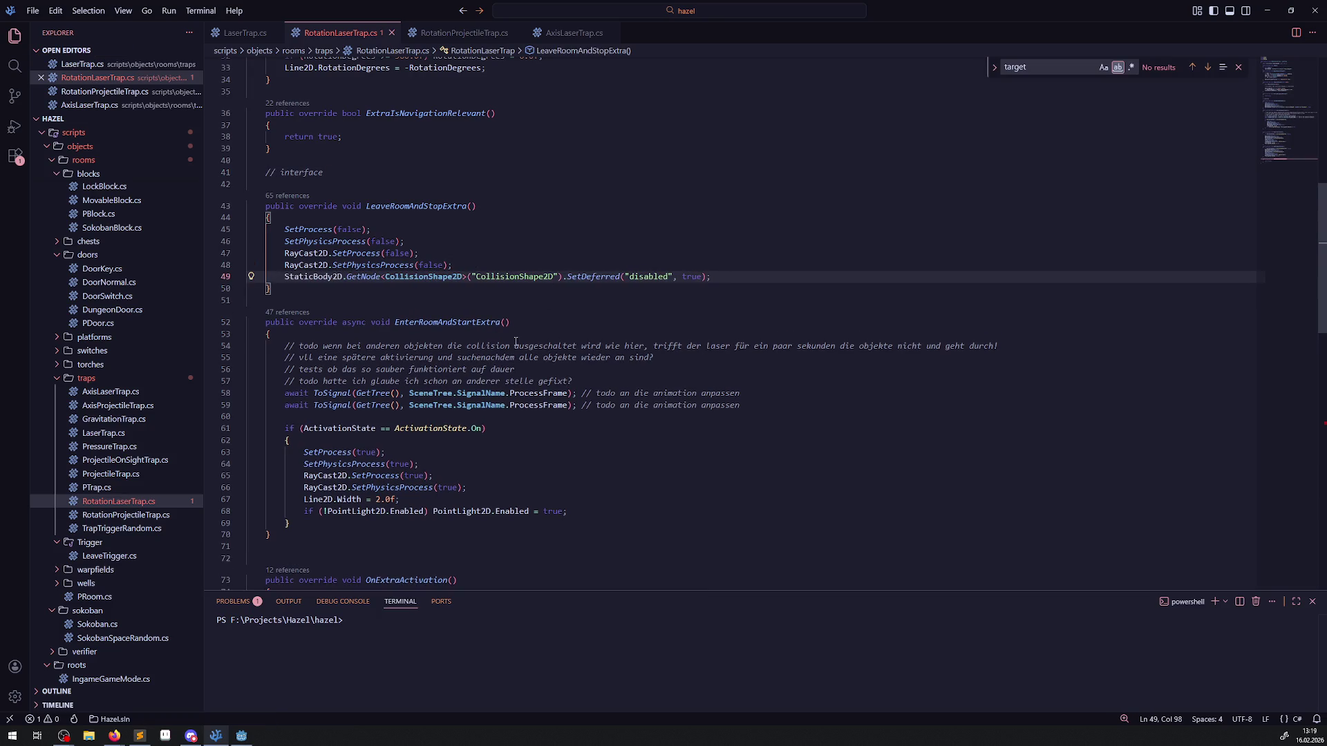
Step: Add the collision-shape line to EnterRoomAndStartExtra with disabled set to false, and save
{"action": "left_click", "coordinate": [599, 510]}
{"action": "key", "text": "Return"}
{"action": "type", "text": "StaticBody2D.GetNode<CollisionShape2D>(\"CollisionShape2D\").SetDeferred(\"disabled\", true);"}
{"action": "left_click", "coordinate": [715, 523]}
{"action": "double_click", "coordinate": [715, 523]}
{"action": "type", "text": "false,ls"}
{"action": "key", "text": "BackSpace"}
{"action": "key", "text": "BackSpace"}
{"action": "key", "text": "BackSpace"}
{"action": "key", "text": "ctrl+s"}
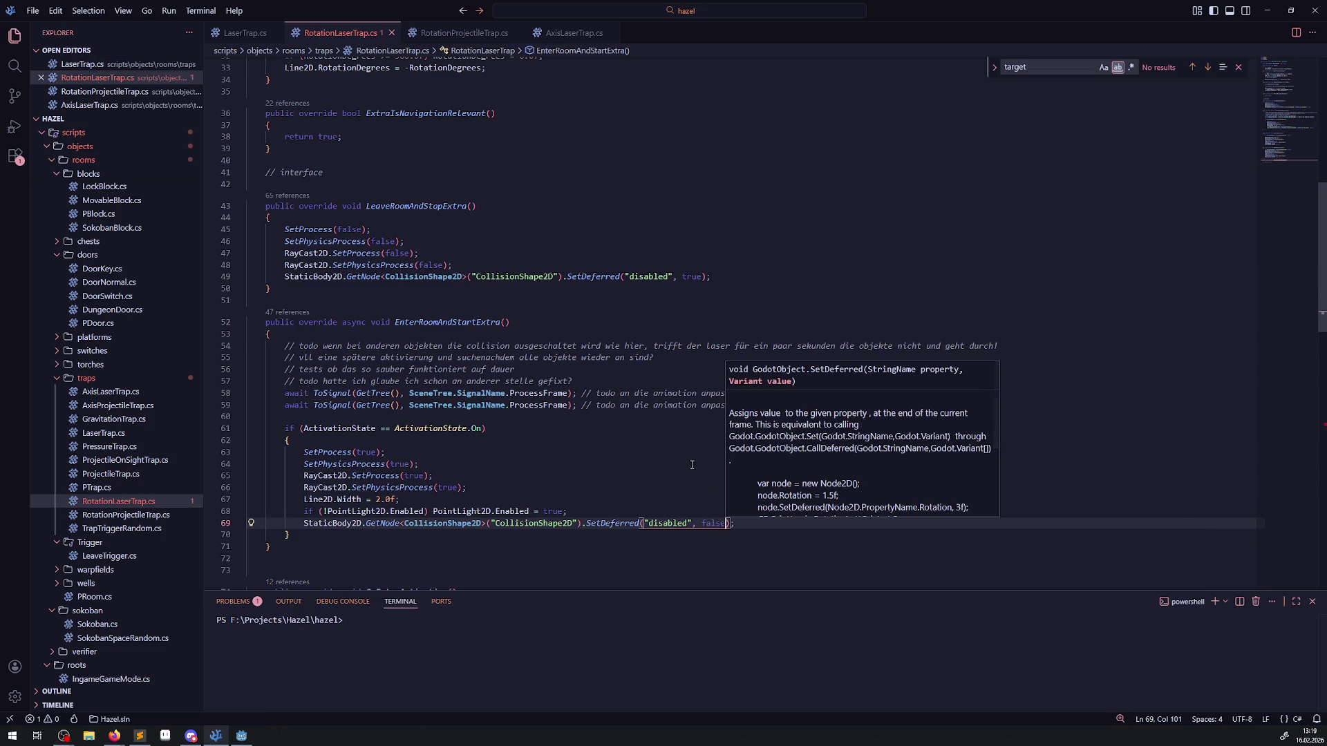
{"action": "left_click", "coordinate": [691, 465]}
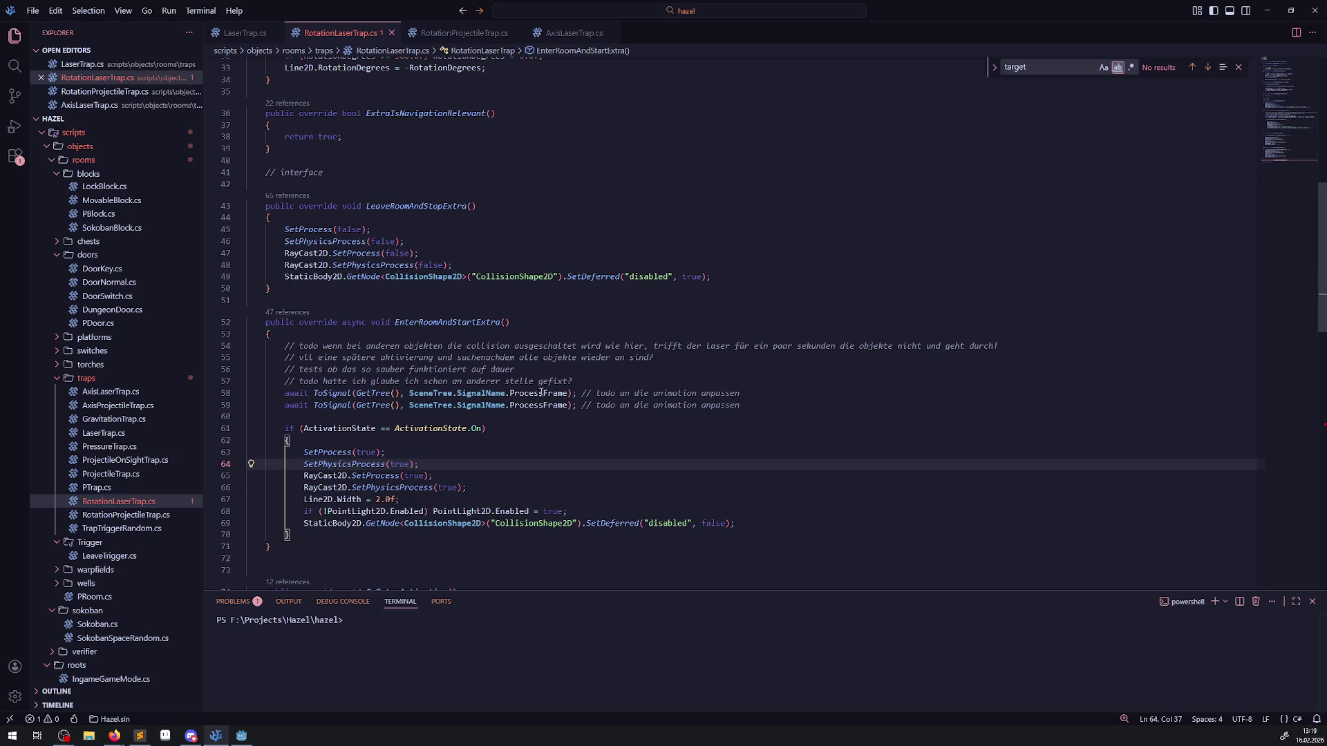
Step: Append the collision-shape disable line to the end of OnExtraActivation
{"action": "scroll", "coordinate": [520, 408], "scroll_direction": "down", "scroll_amount": 6}
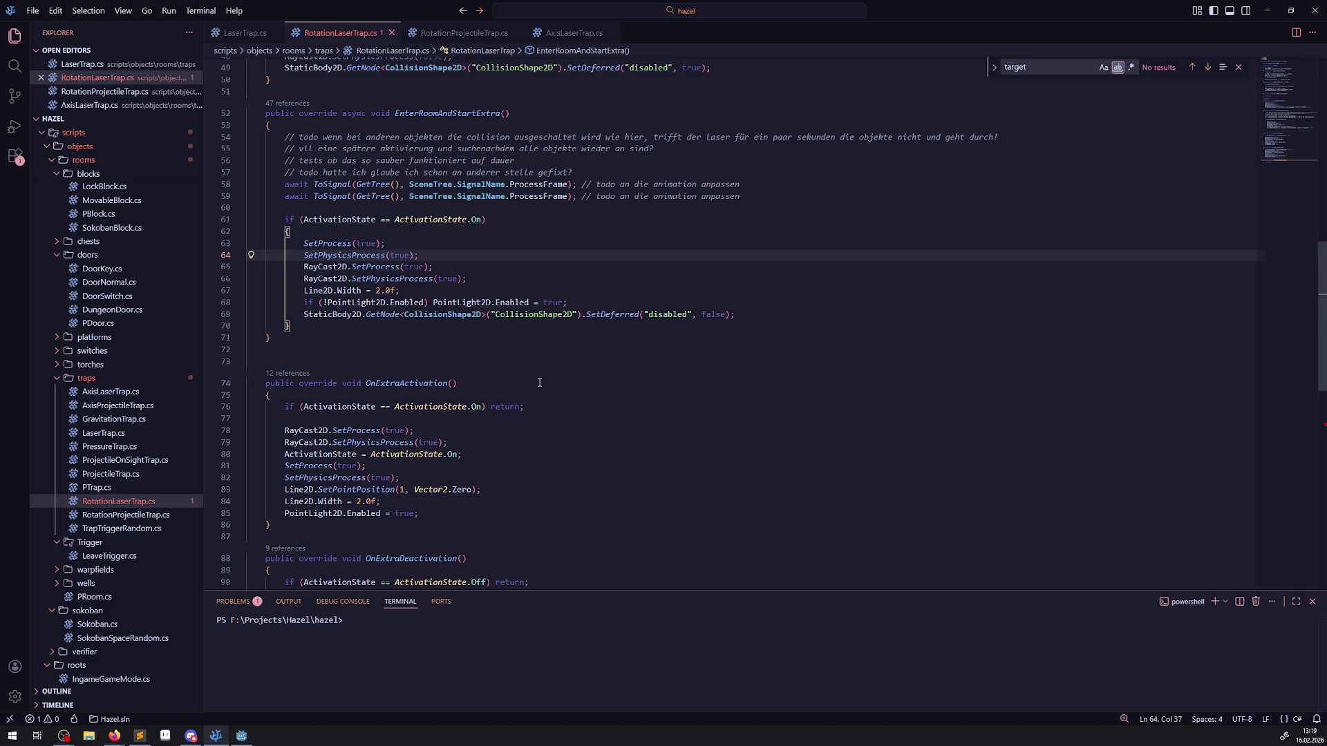
{"action": "scroll", "coordinate": [539, 382], "scroll_direction": "down", "scroll_amount": 2}
{"action": "left_click", "coordinate": [448, 438]}
{"action": "key", "text": "Return"}
{"action": "type", "text": "StaticBody2D.GetNode<CollisionShape2D>(\"CollisionShape2D\").SetDeferred(\"disabled\", true);"}
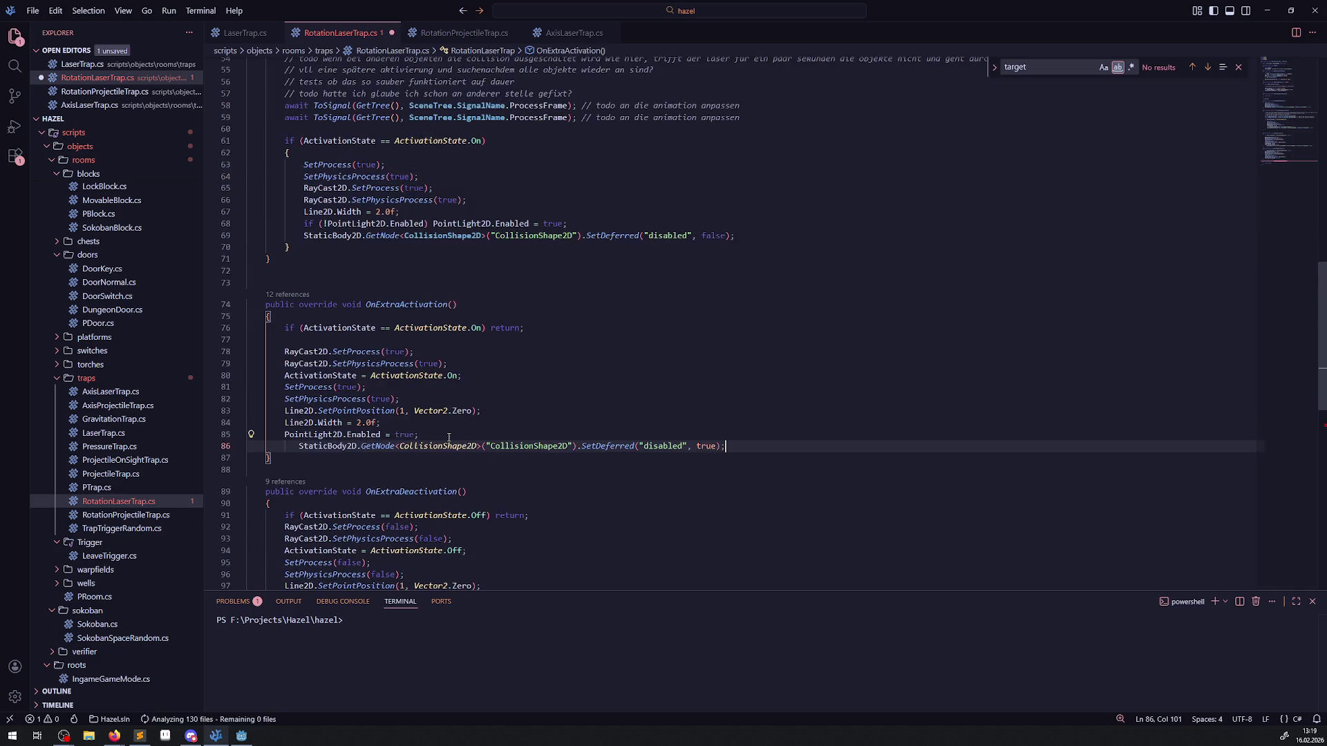